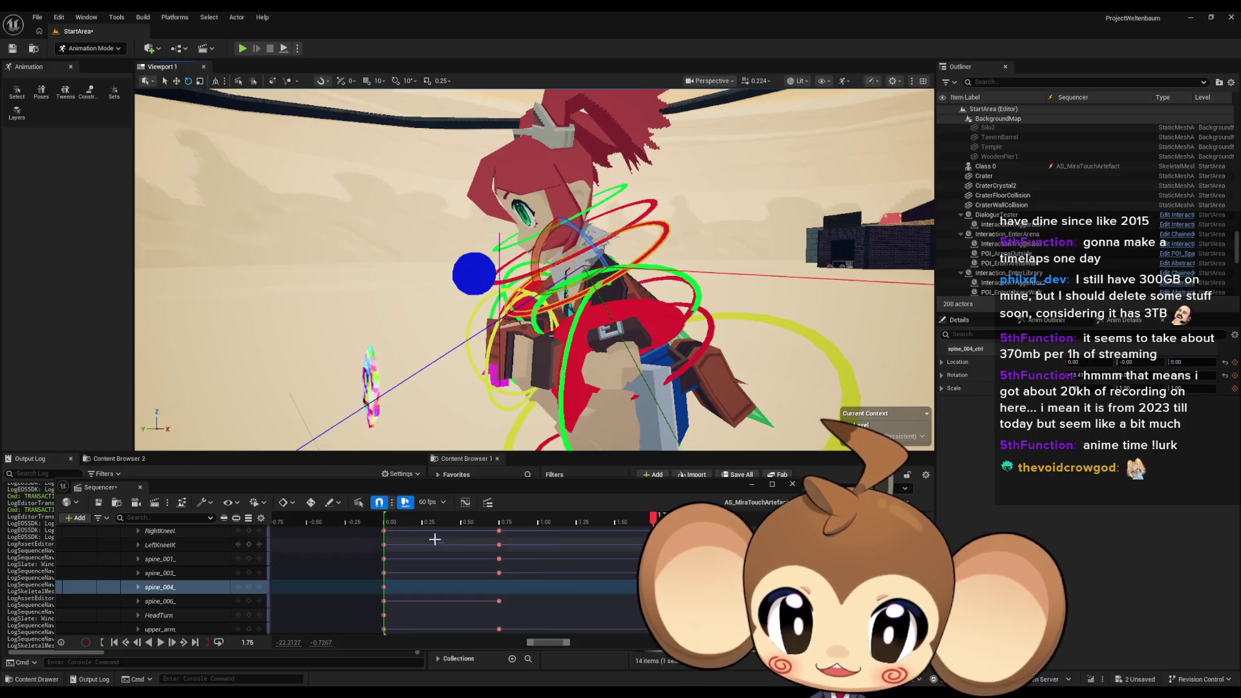
Check the spine_006 and spine_004 tracks, then select the spine_003 control and its track
left_click(192, 600)
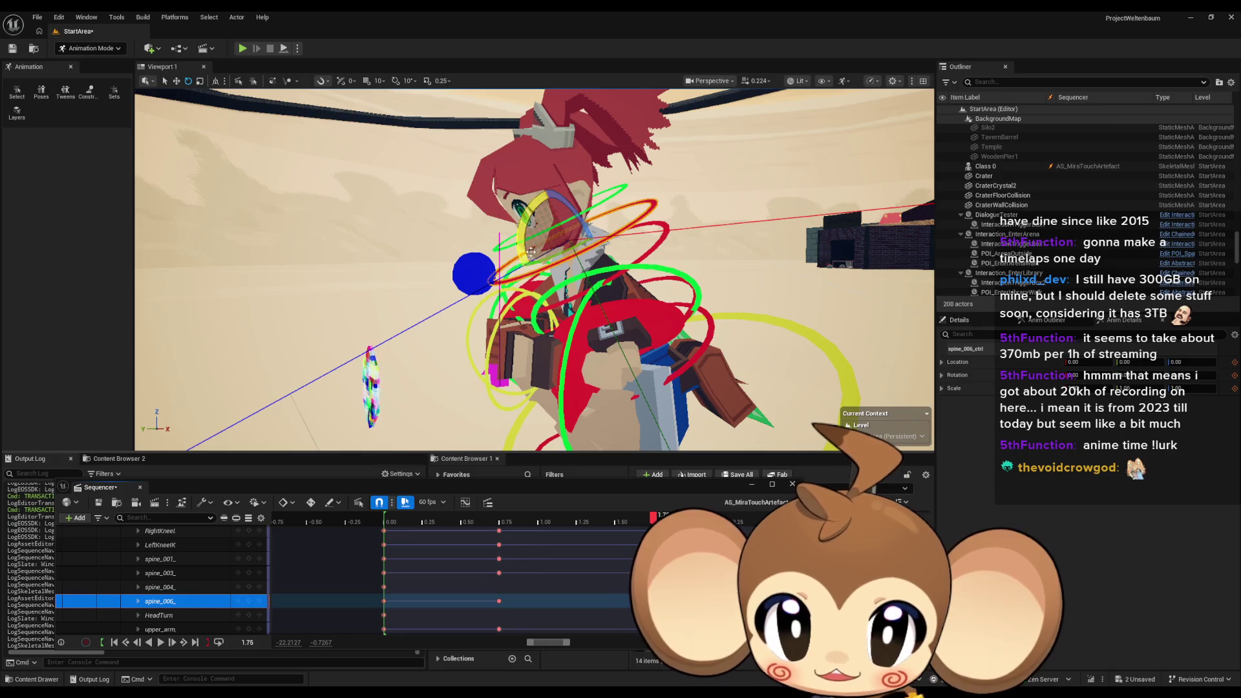
left_click(572, 299)
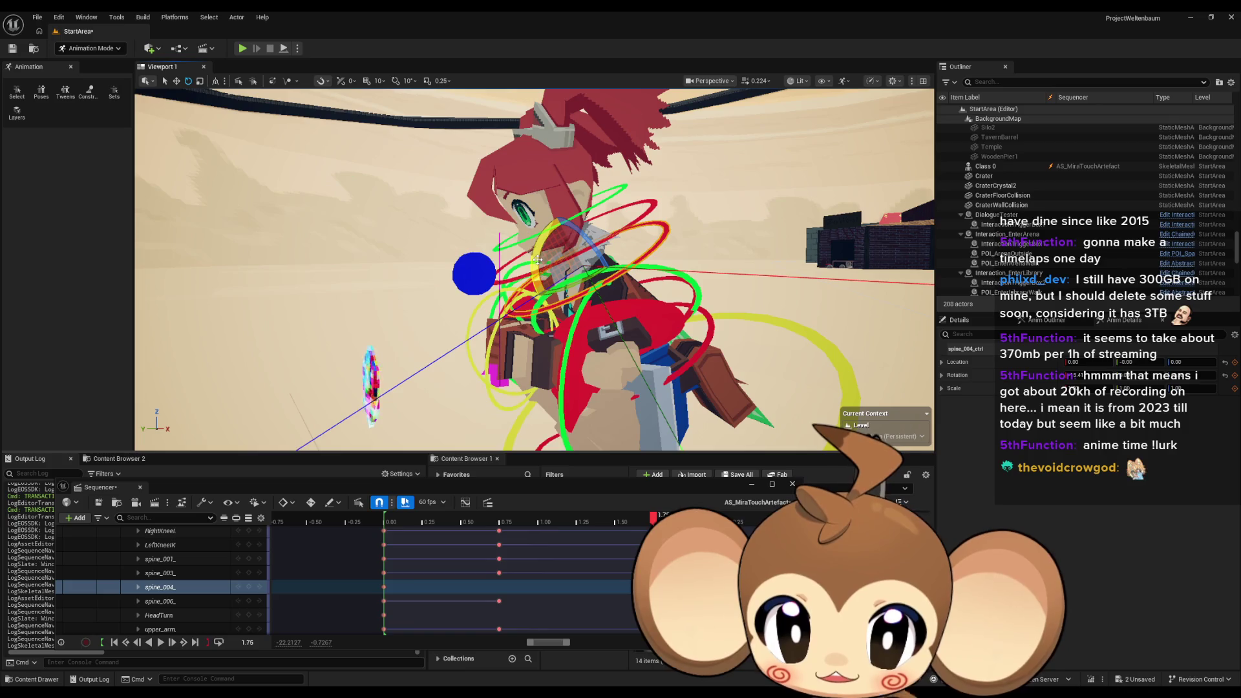
left_click(690, 312)
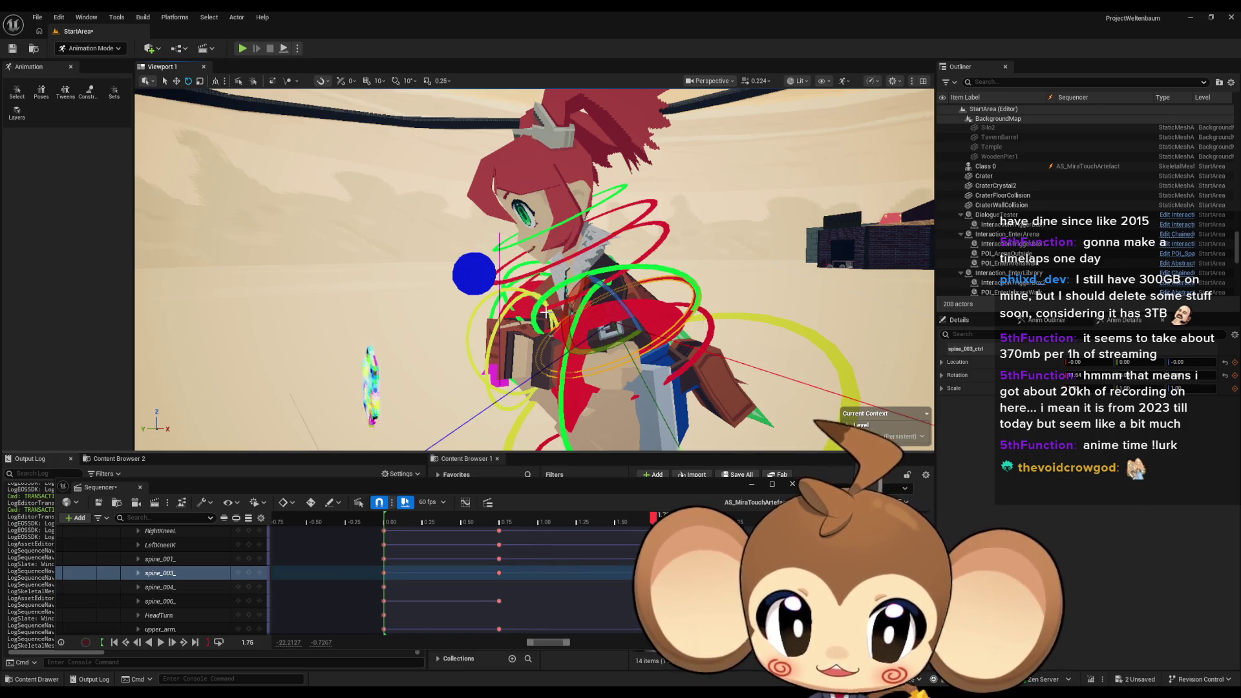
left_click(499, 603)
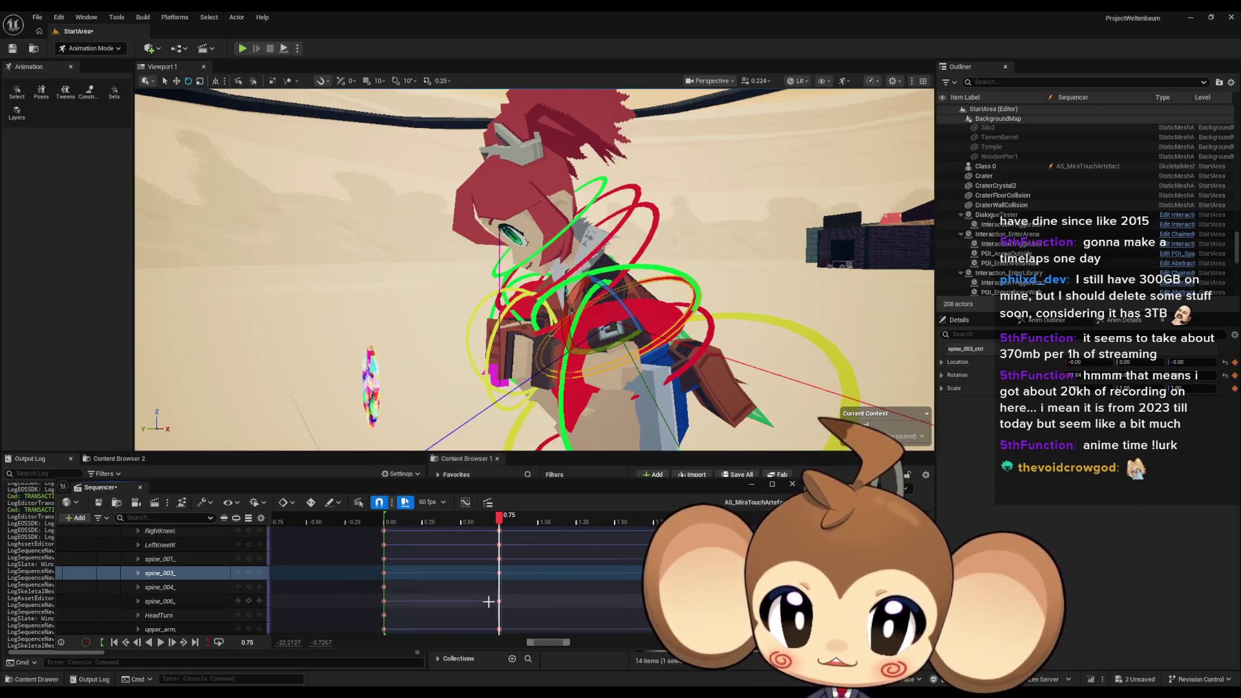
left_click(197, 601)
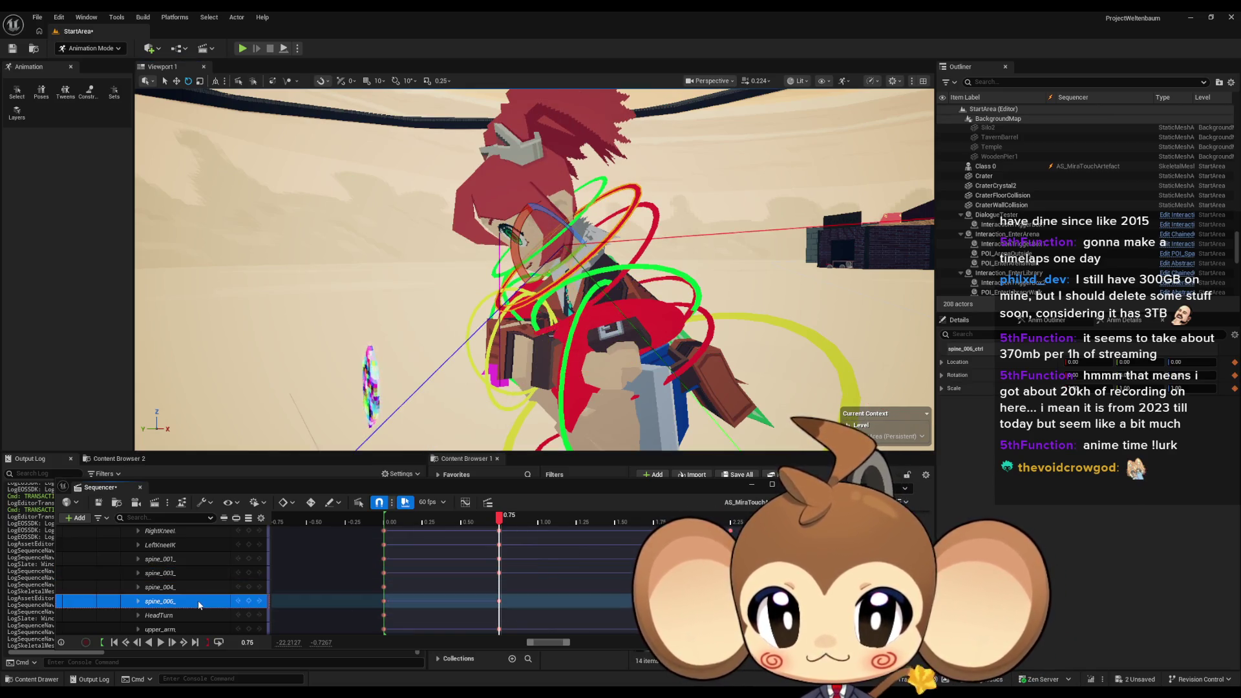
left_click(499, 601)
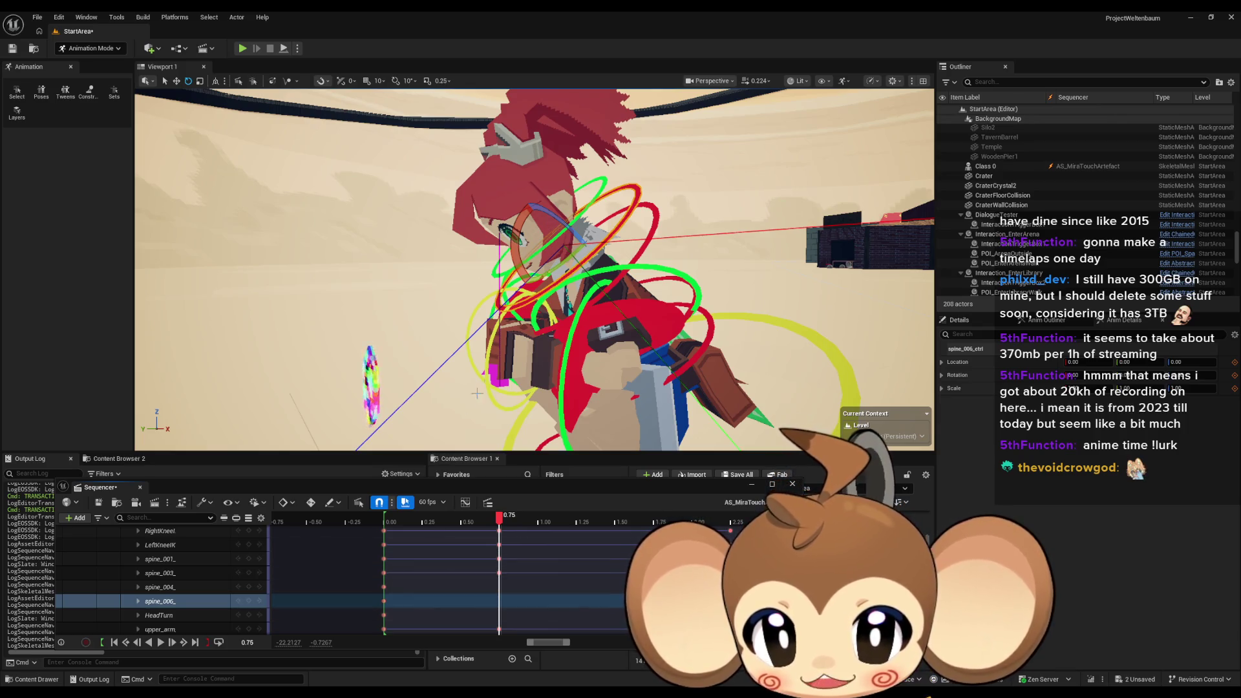
left_click(650, 240)
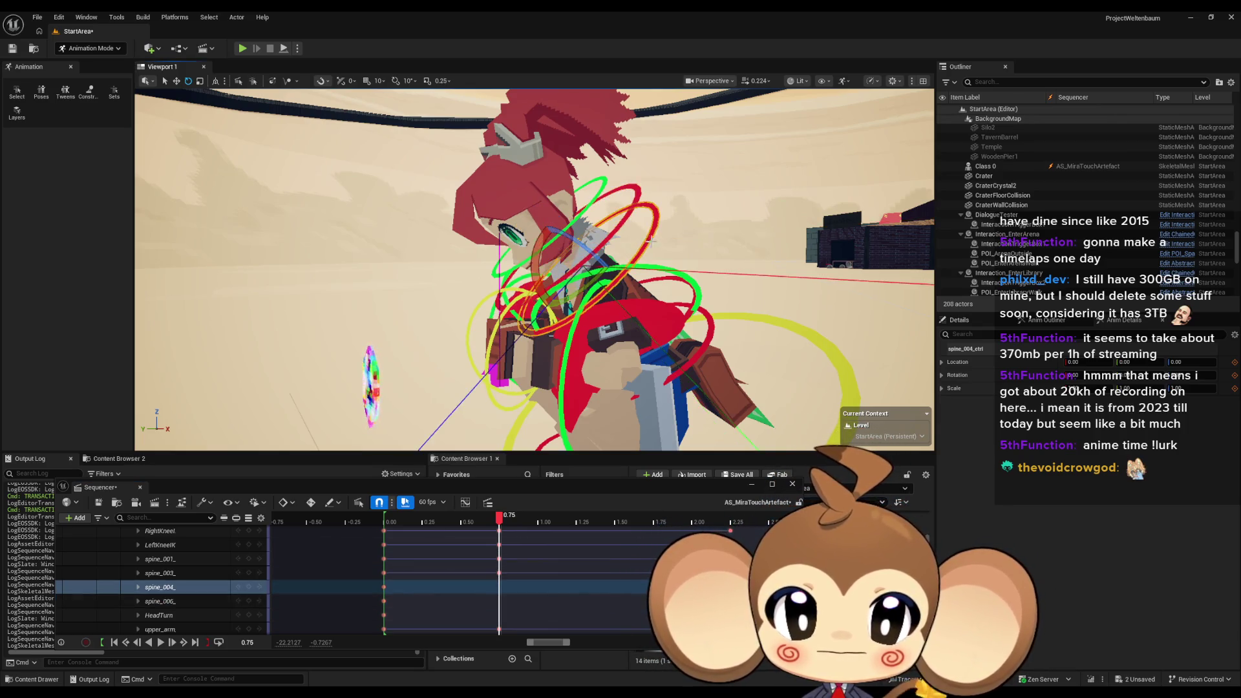
left_click(659, 278)
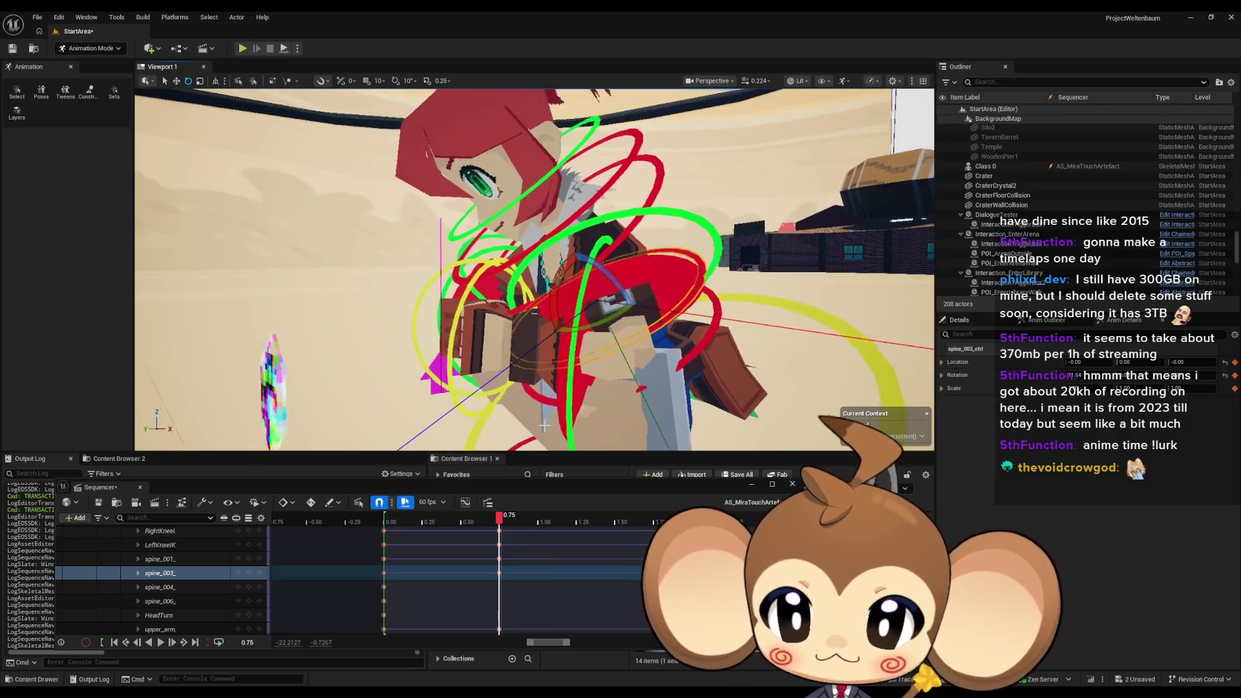
left_click(181, 560)
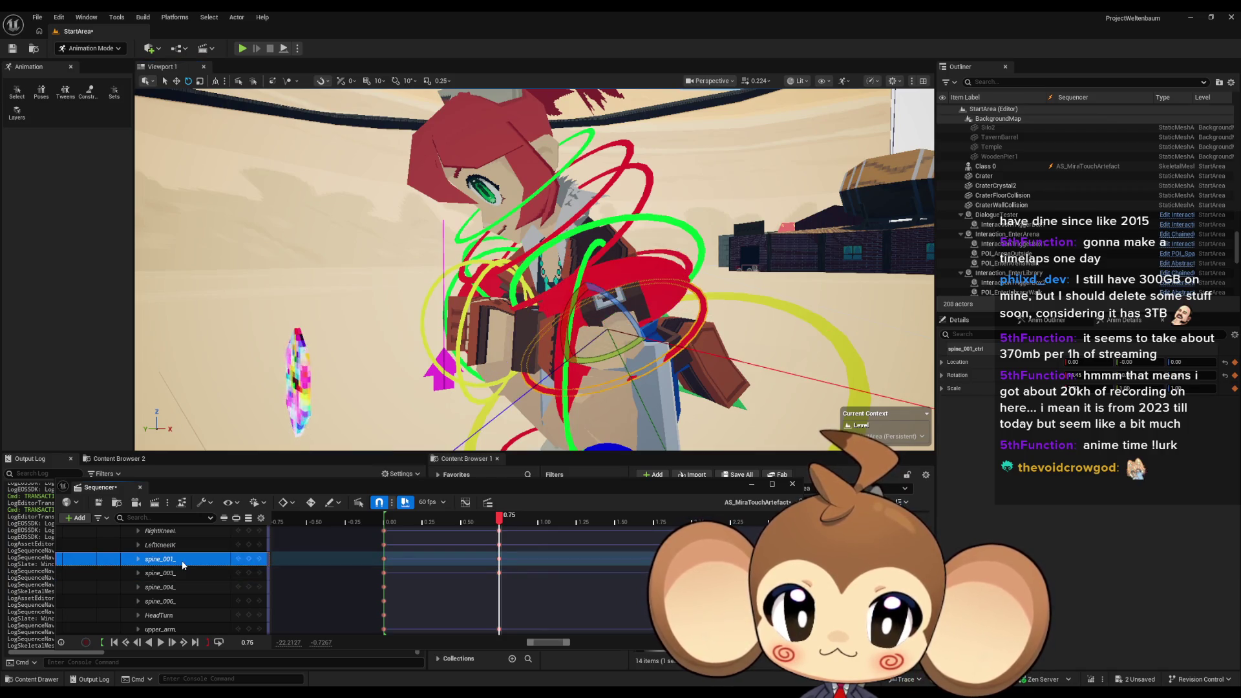
left_click(179, 573)
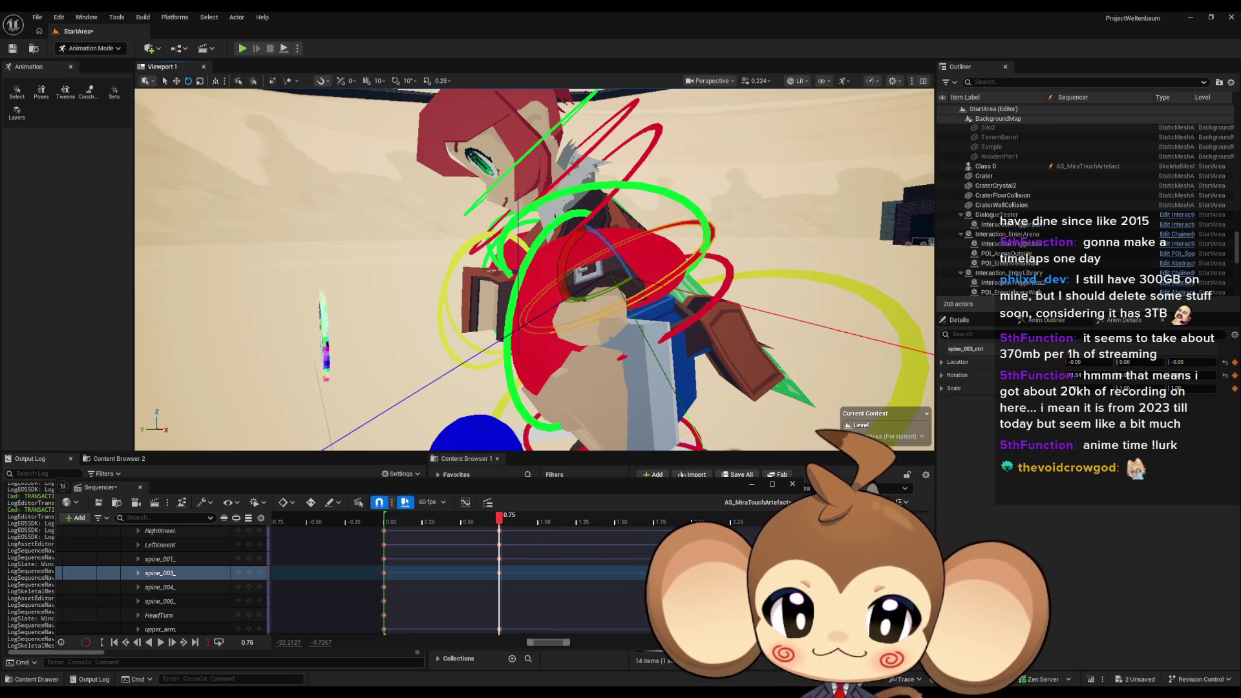
left_click(245, 572)
Bend Mira's torso with spine_003 and key the pose at 1.75
left_click_drag(527, 514, 656, 509)
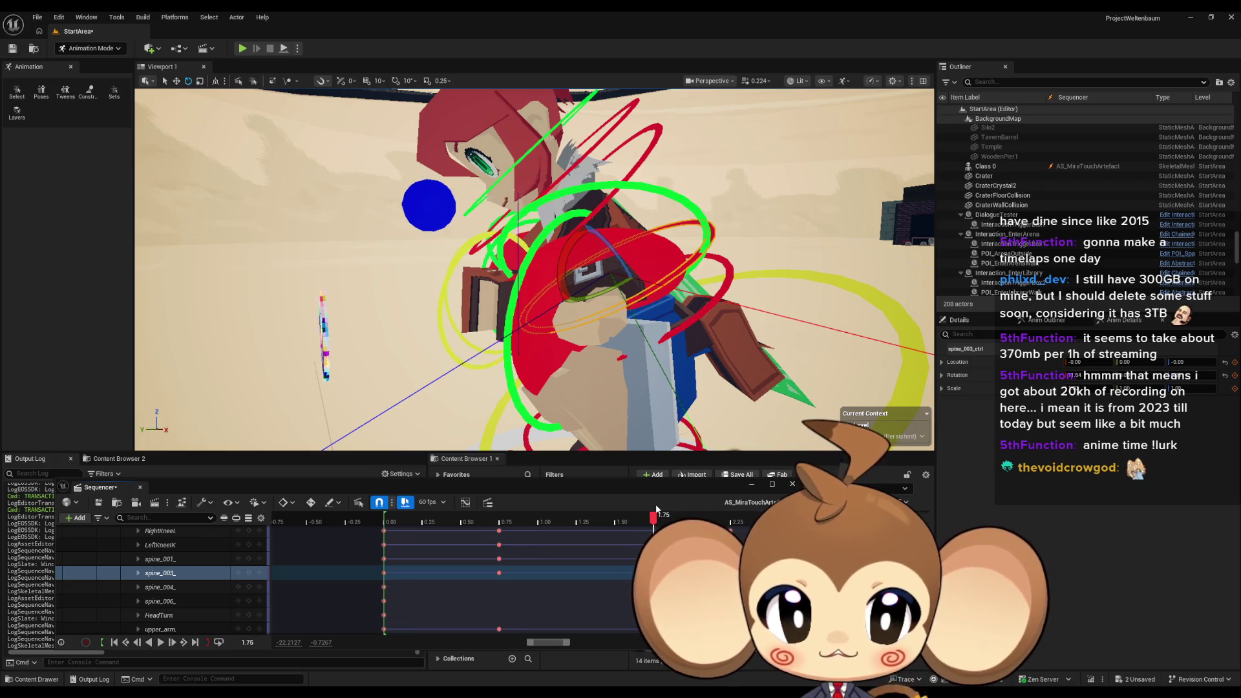
mouse_move(557, 296)
left_mouse_down()
mouse_move(547, 309)
mouse_move(559, 301)
left_mouse_up()
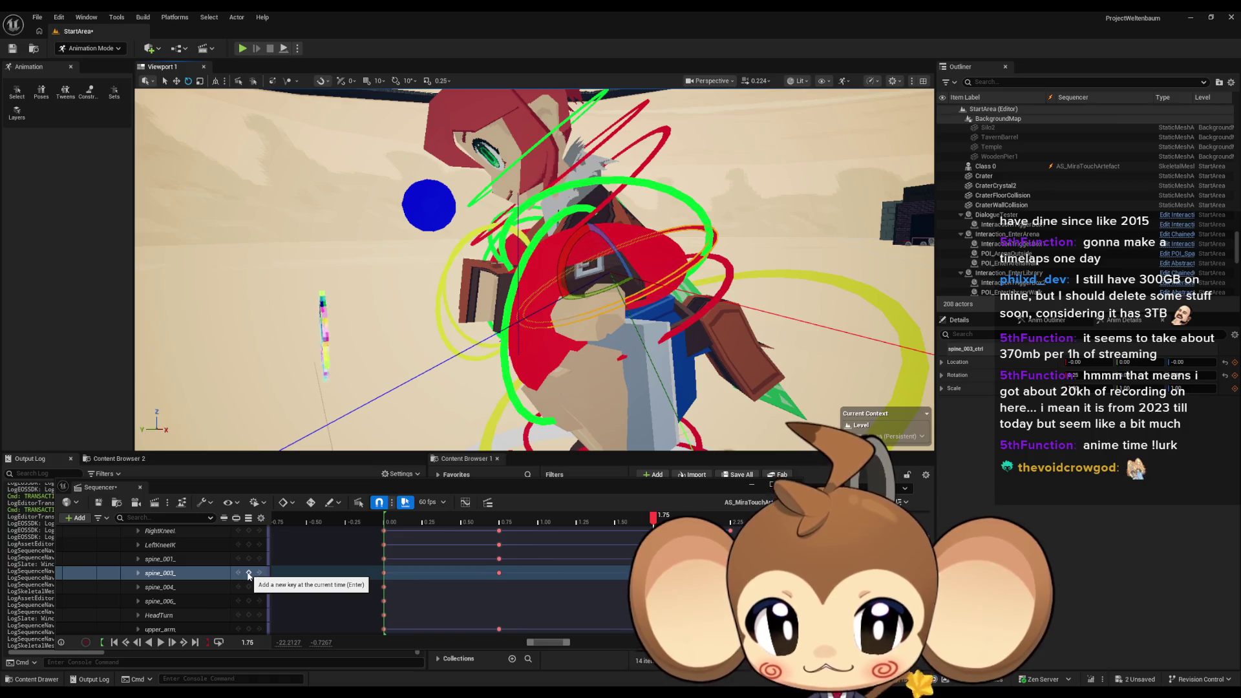
left_click(249, 576)
scroll(249, 576, "down", 1)
scroll(601, 584, "up", 1)
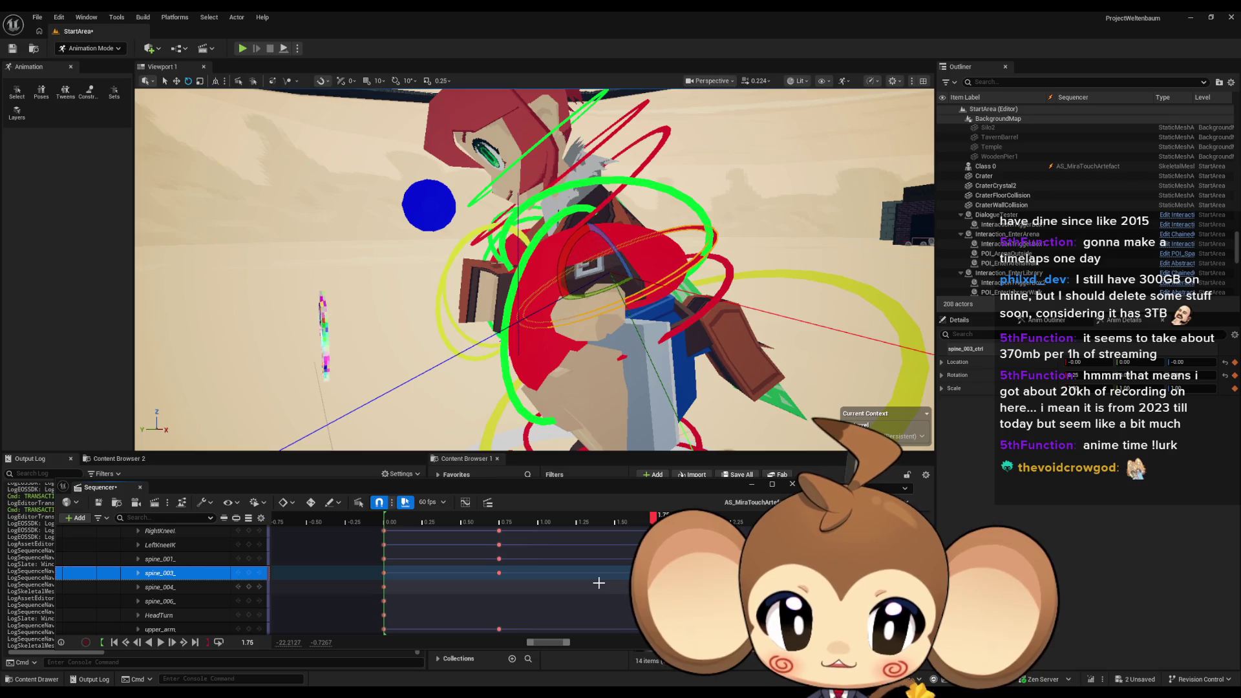
scroll(599, 583, "right", 3)
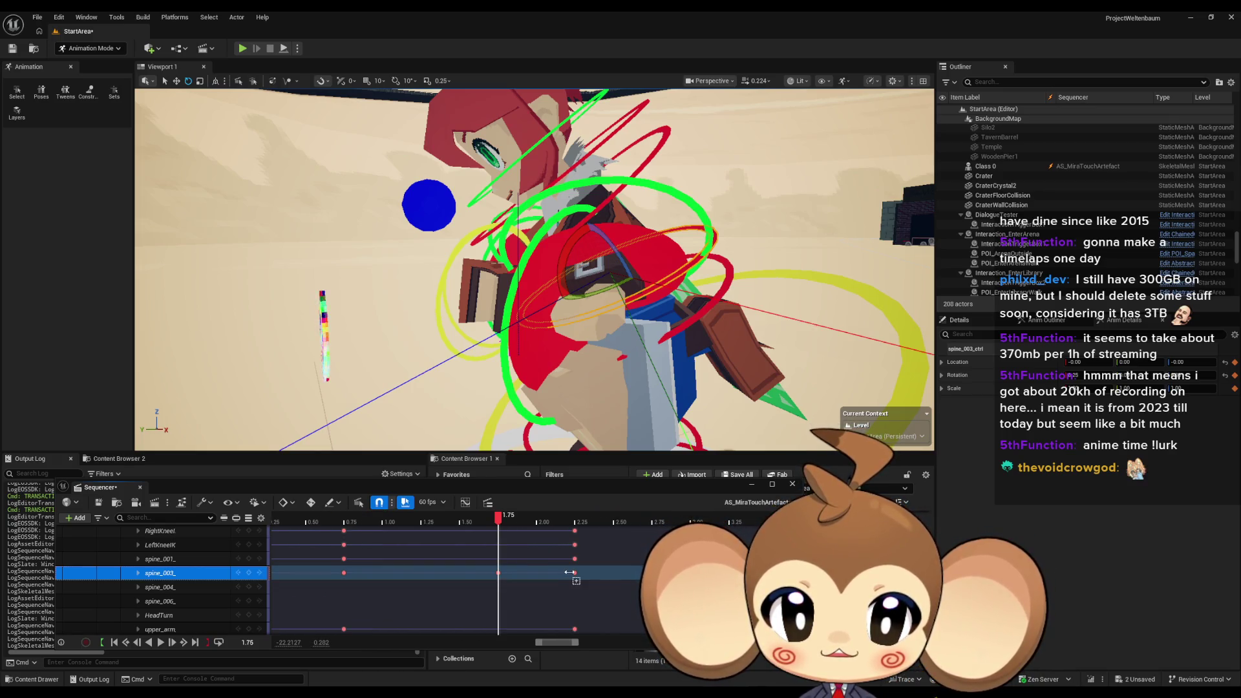
scroll(545, 580, "down", 10)
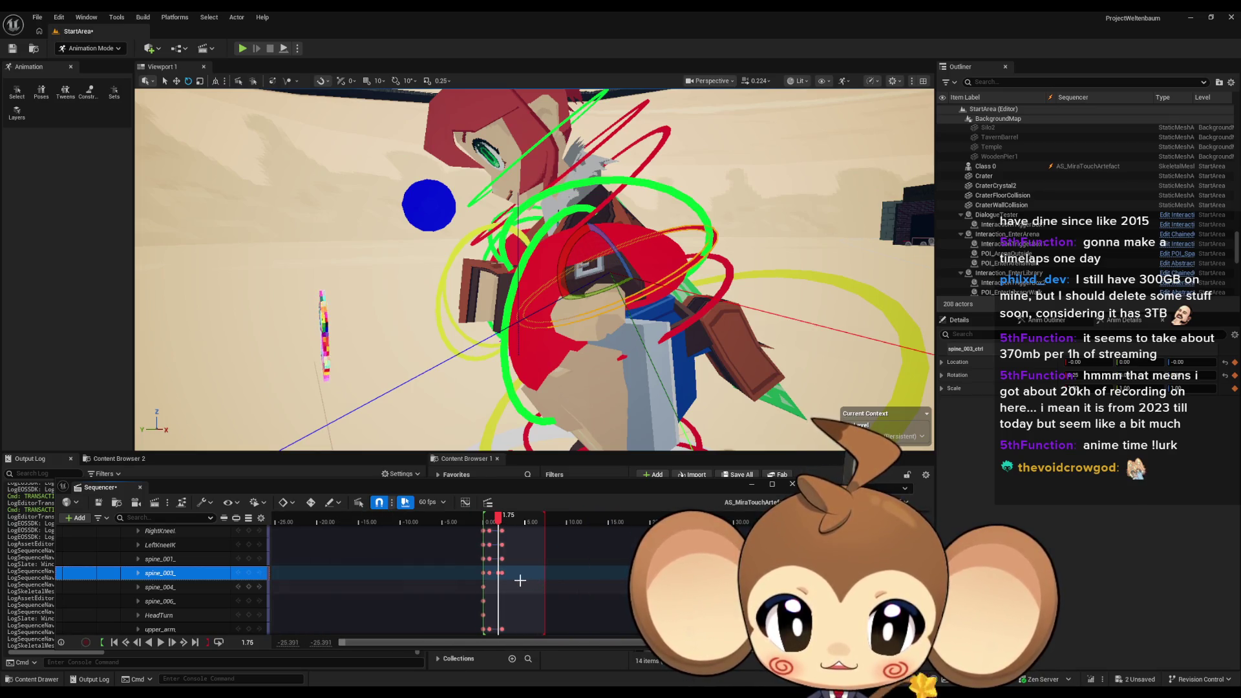
scroll(520, 580, "up", 1)
scroll(519, 582, "down", 1)
scroll(517, 581, "up", 10)
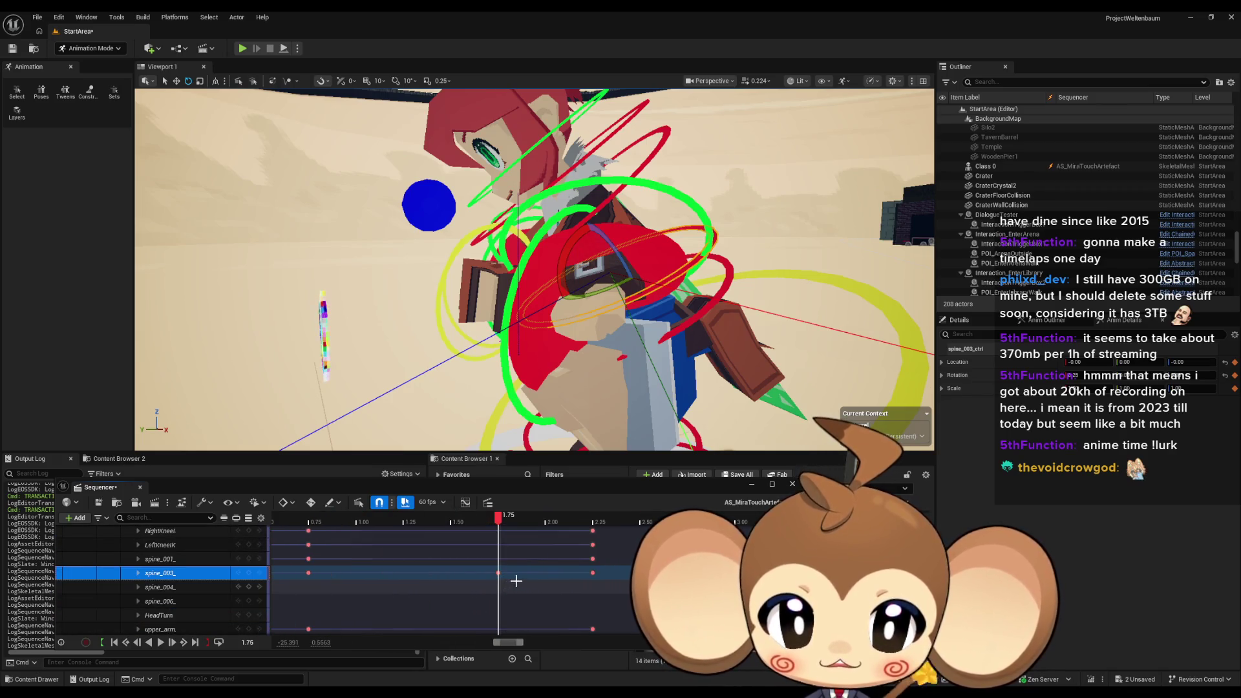
Delete the spine_003 key at 2.25 and scrub through to review the torso motion
left_click(592, 573)
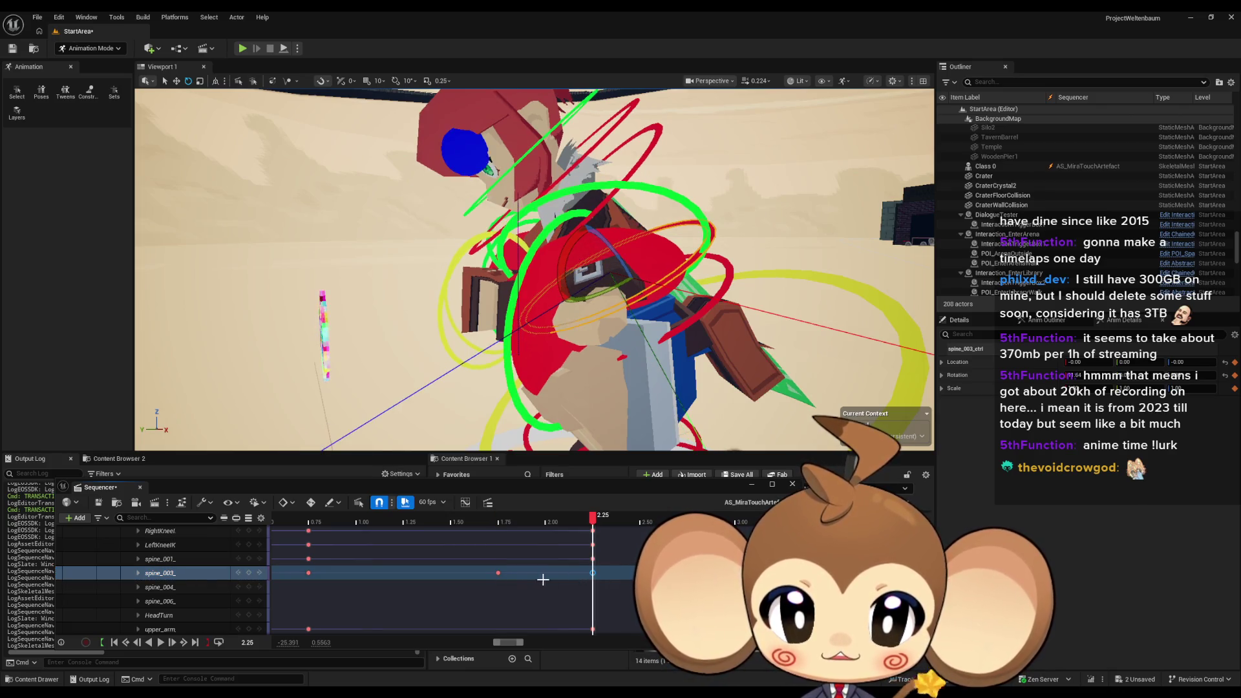
left_click(309, 573)
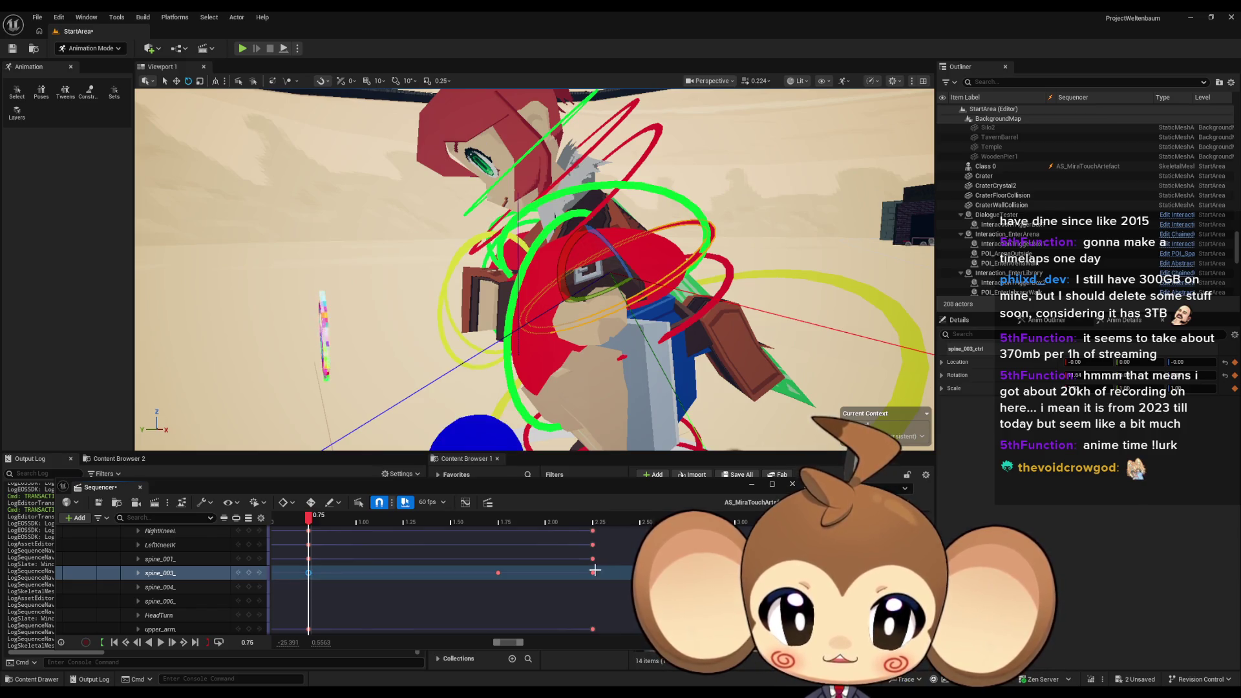
left_click(592, 573)
key("Delete")
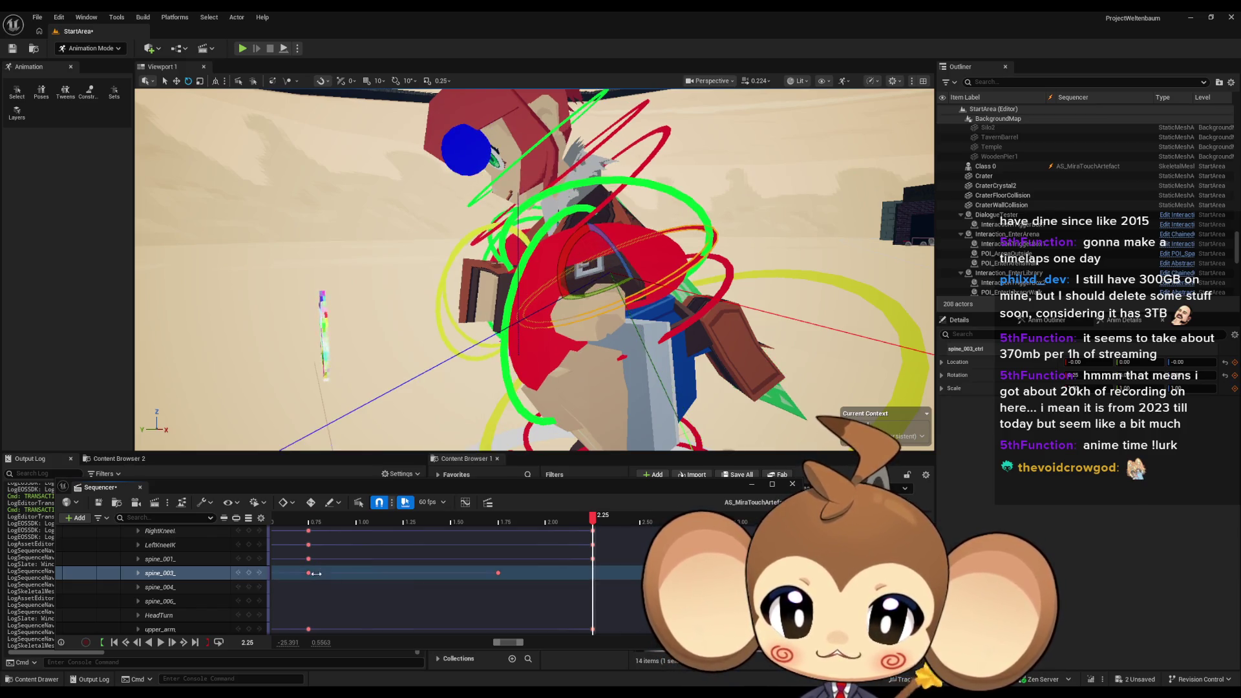
left_click(308, 572)
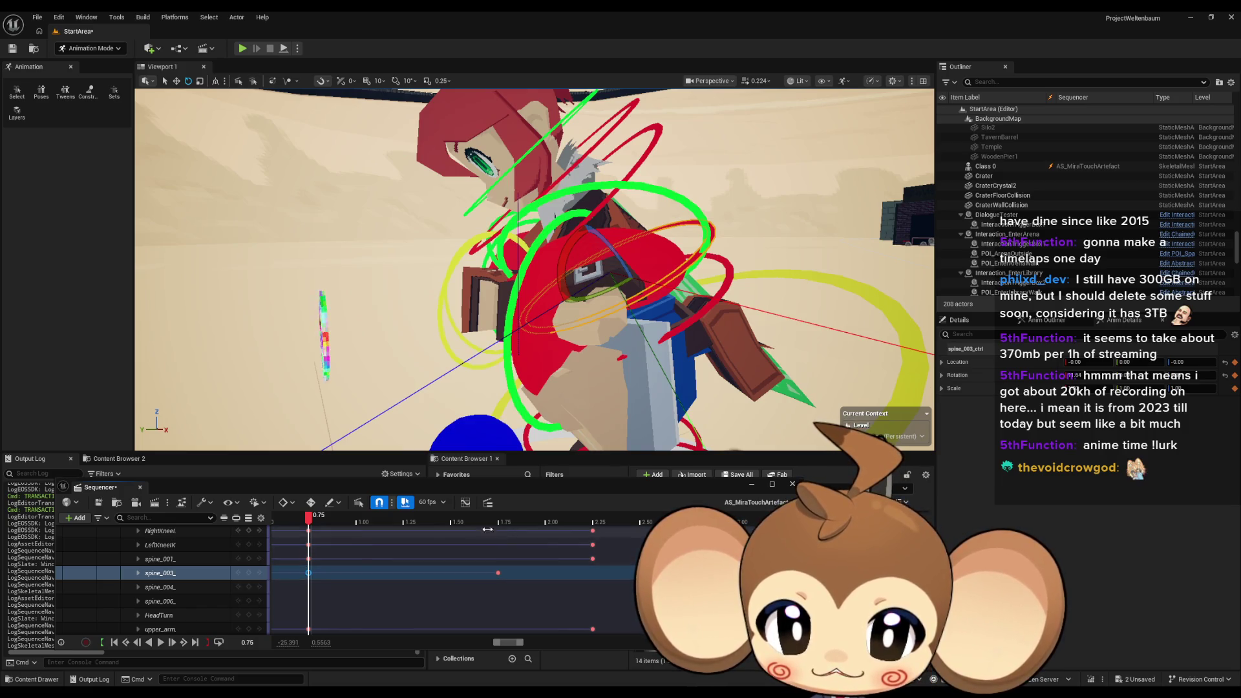
left_click(326, 522)
mouse_move(326, 522)
left_mouse_down()
mouse_move(656, 513)
mouse_move(688, 498)
left_mouse_up()
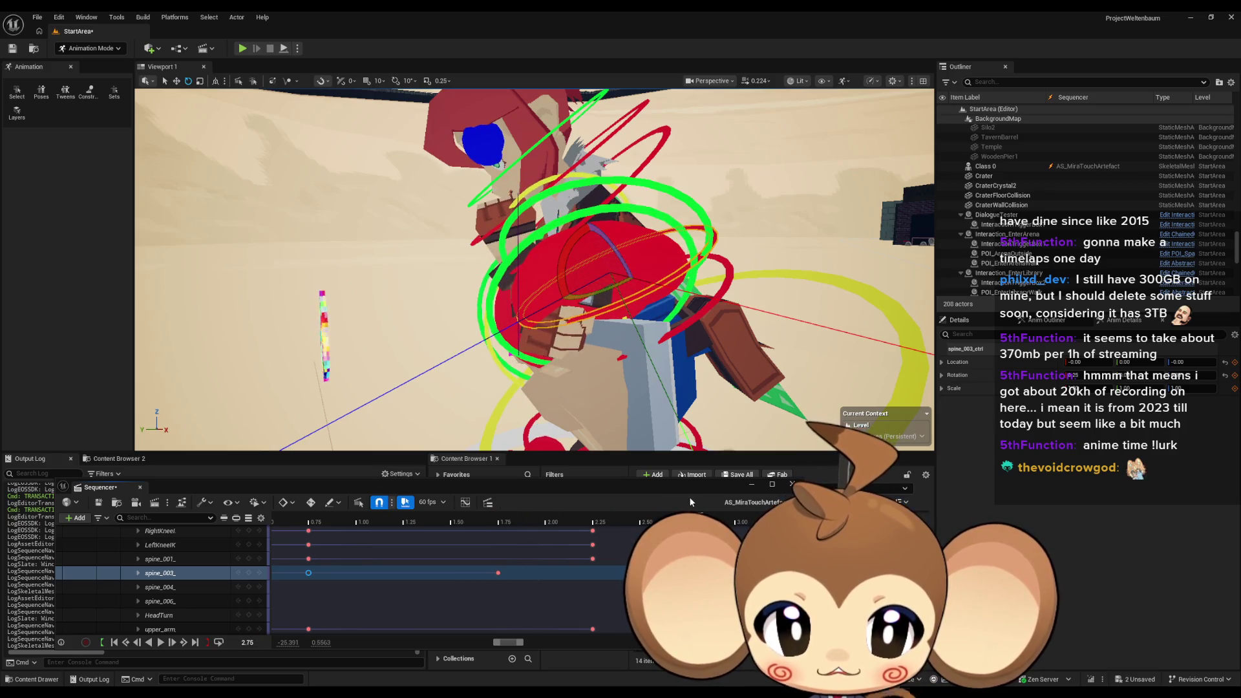
left_click(497, 573)
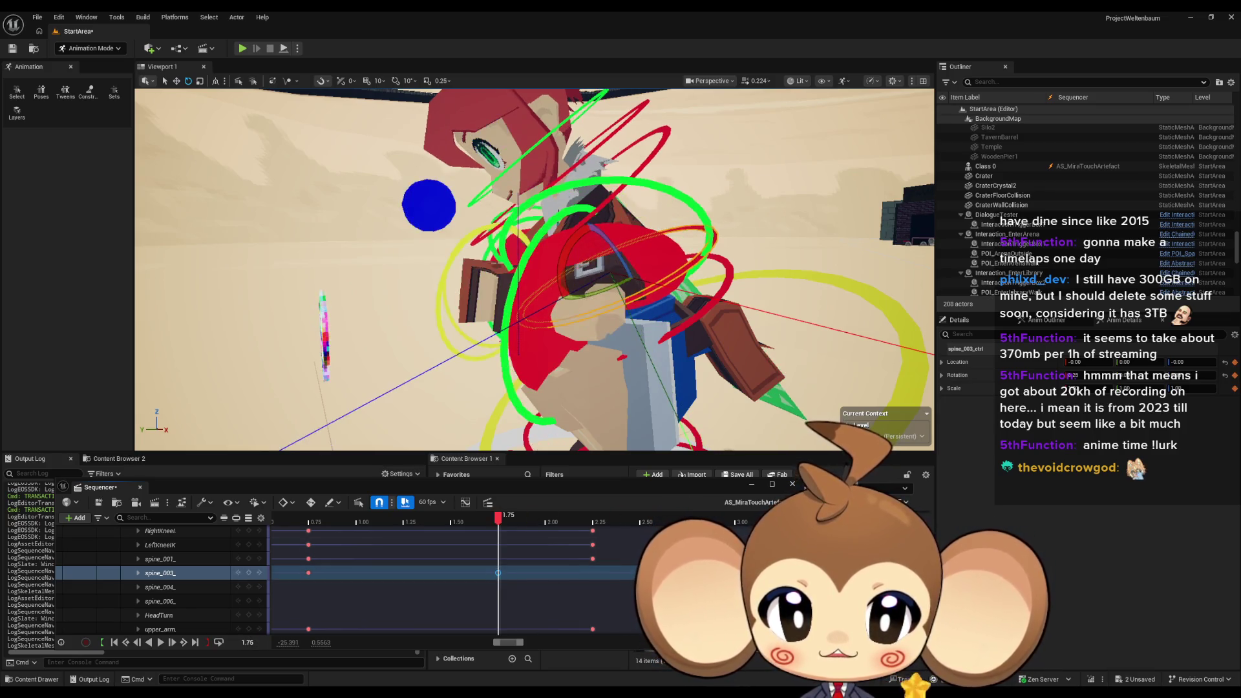
Add spine_003 keys at 3.75 and 5.75, scrub ahead to 7.75, then rewind to the start
scroll(581, 592, "right", 5)
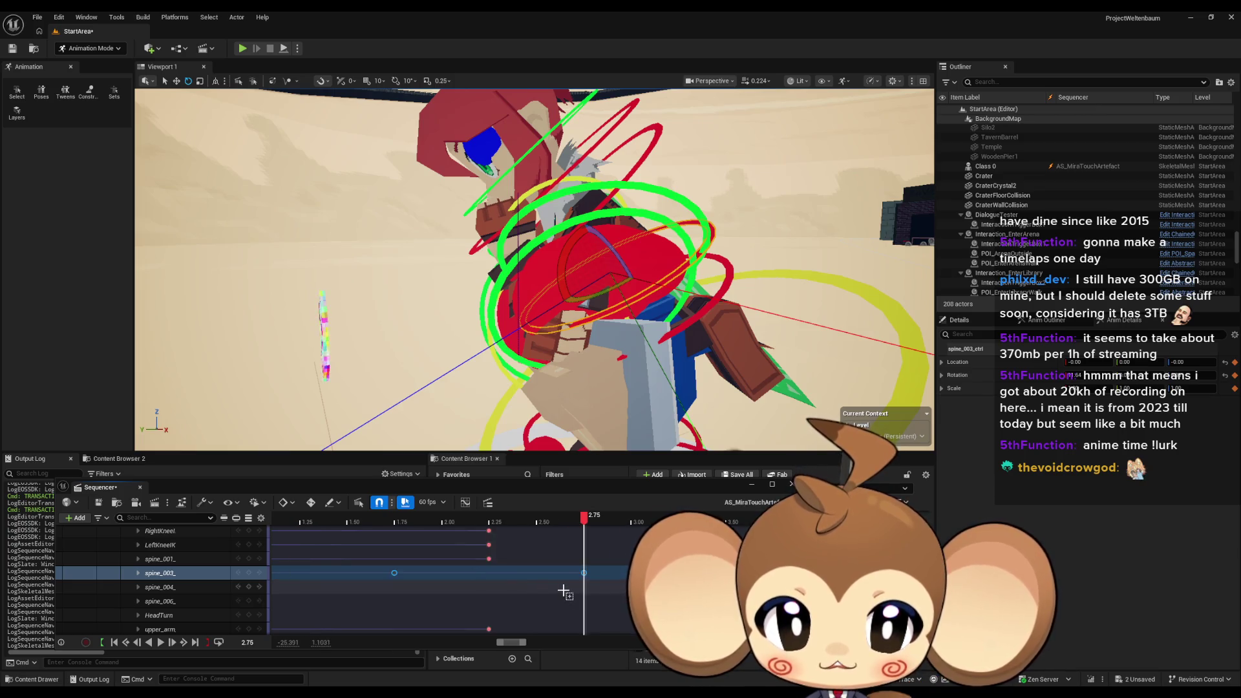
left_click_drag(540, 518, 515, 522)
key("s")
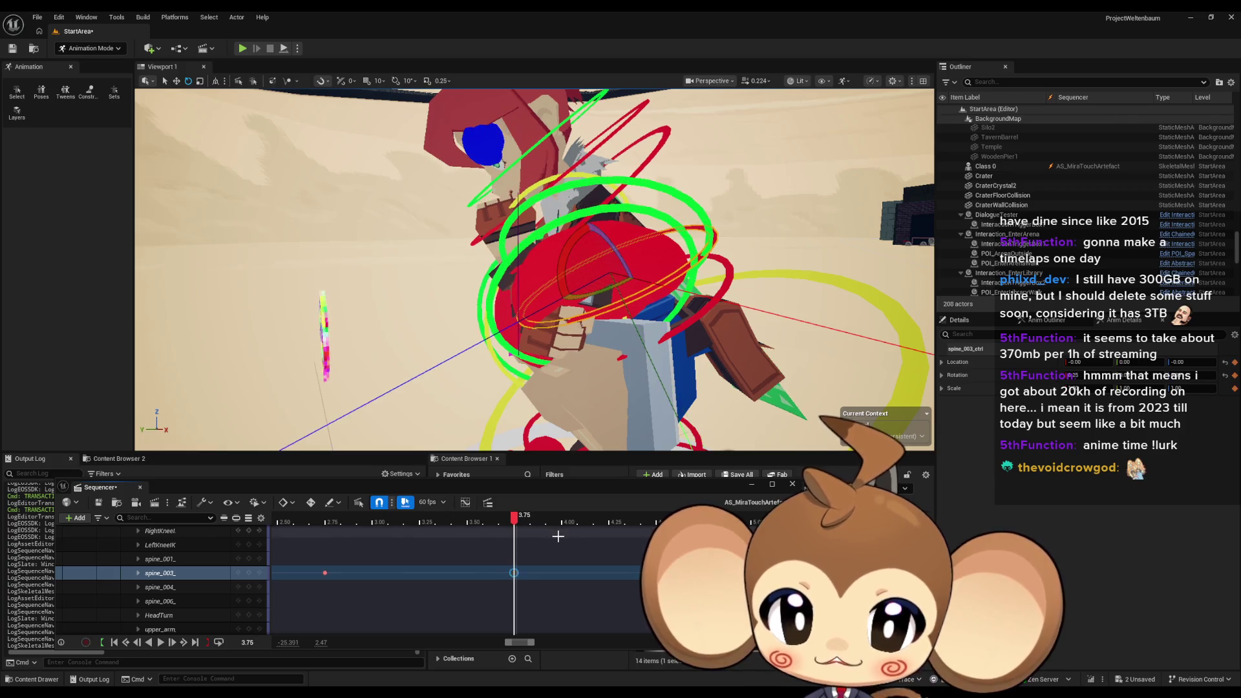
scroll(542, 580, "right", 2)
scroll(569, 556, "right", 3)
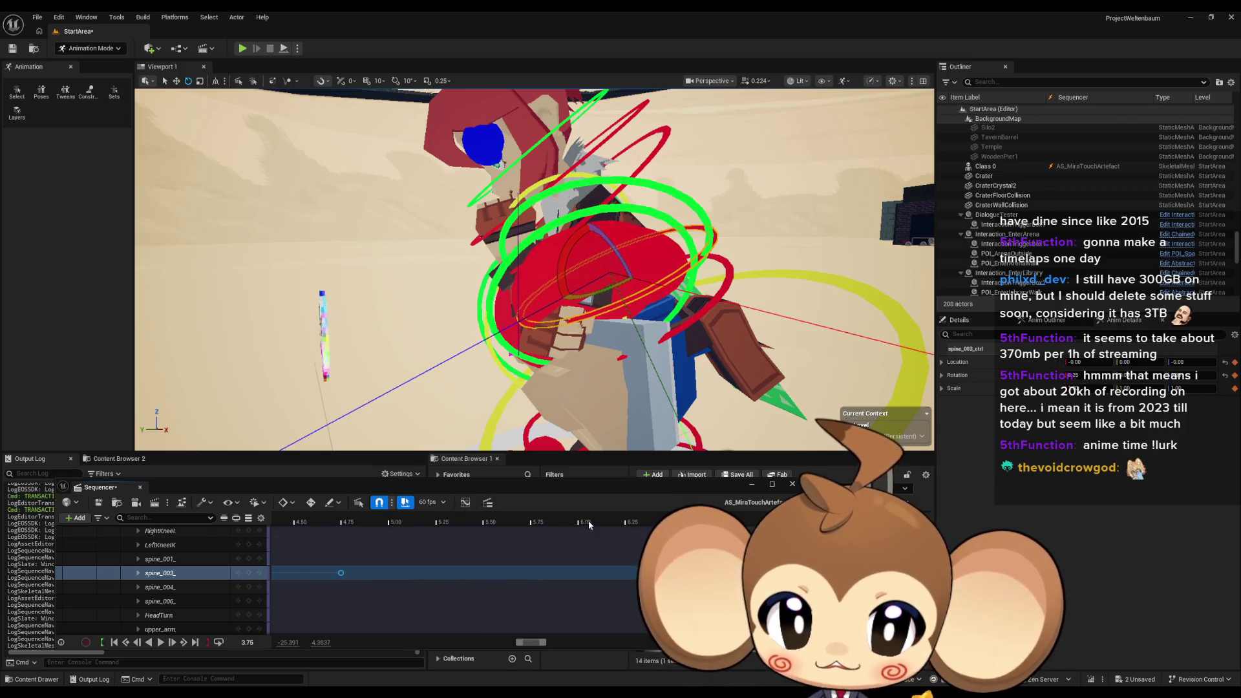
left_click(529, 517)
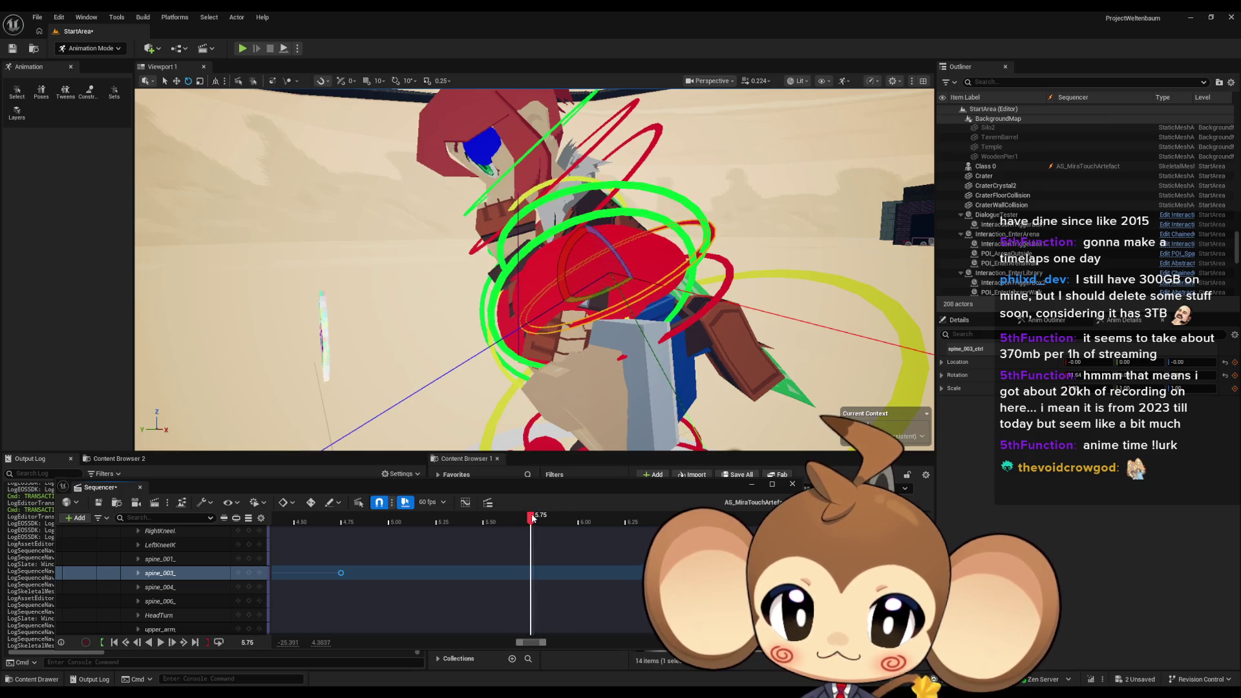
key("s")
scroll(525, 547, "right", 4)
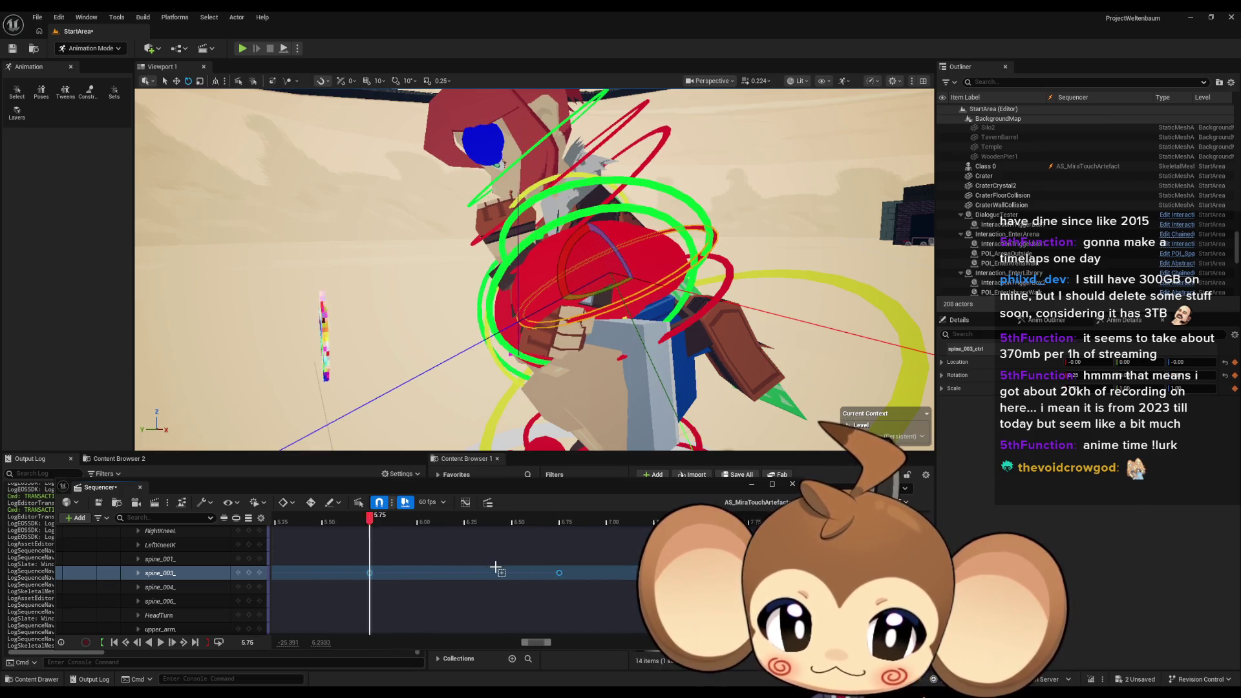
left_click_drag(464, 523, 653, 508)
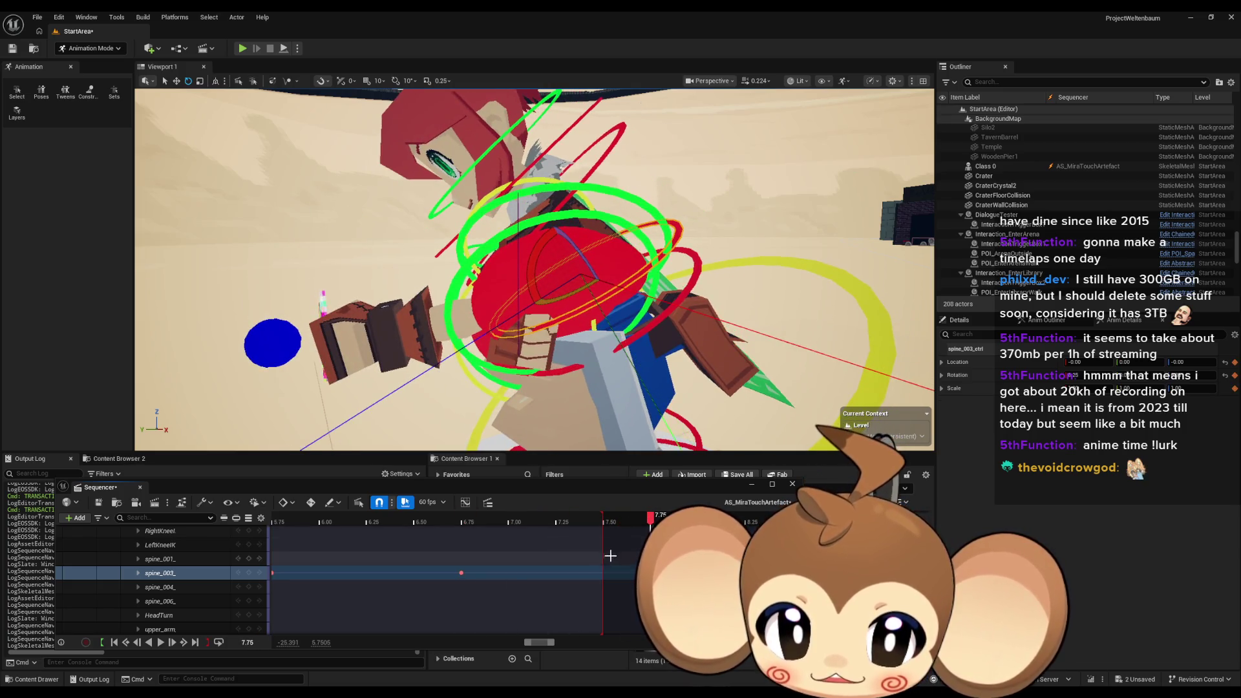
scroll(514, 557, "down", 8)
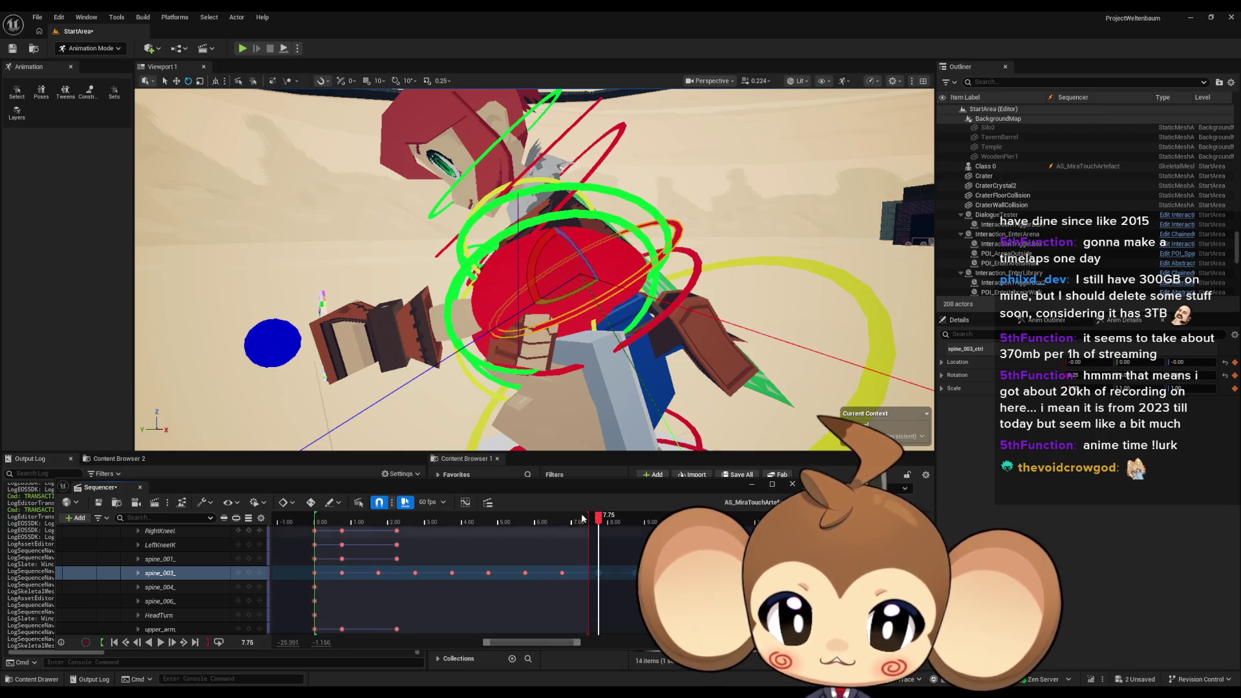
left_click(323, 522)
left_click_drag(321, 535, 307, 530)
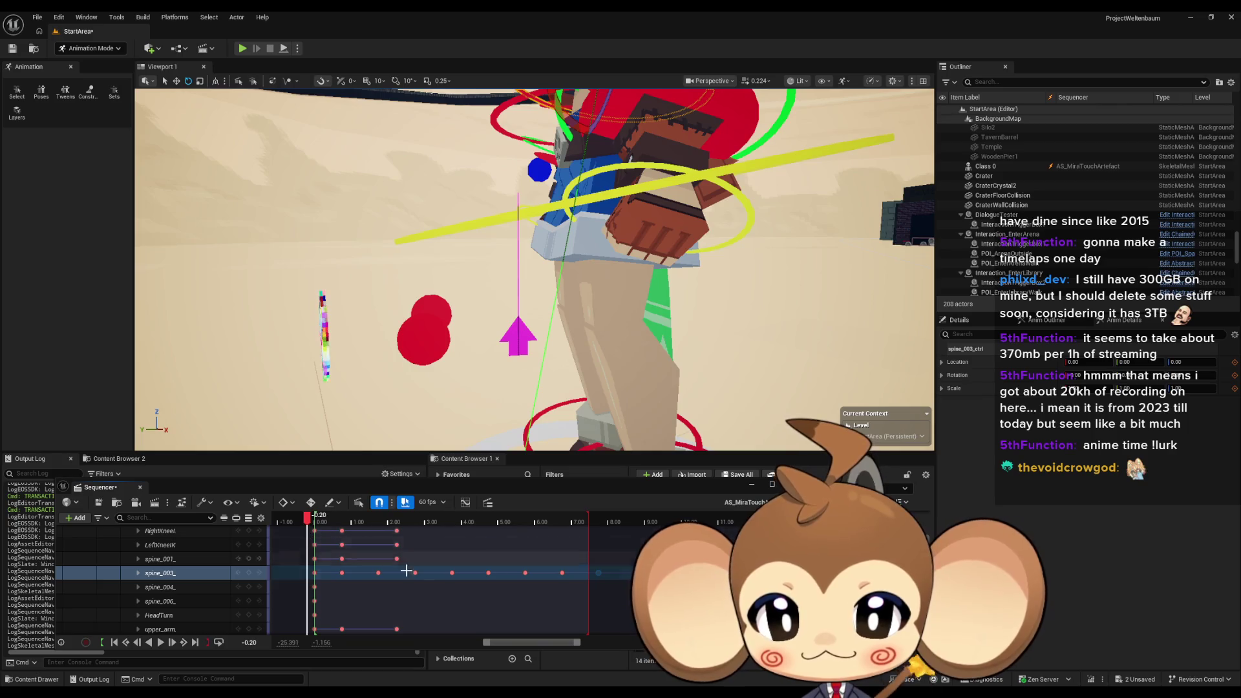
Play AS_MiraTouchArtefact through, then stop and return to the clip start
left_click(160, 642)
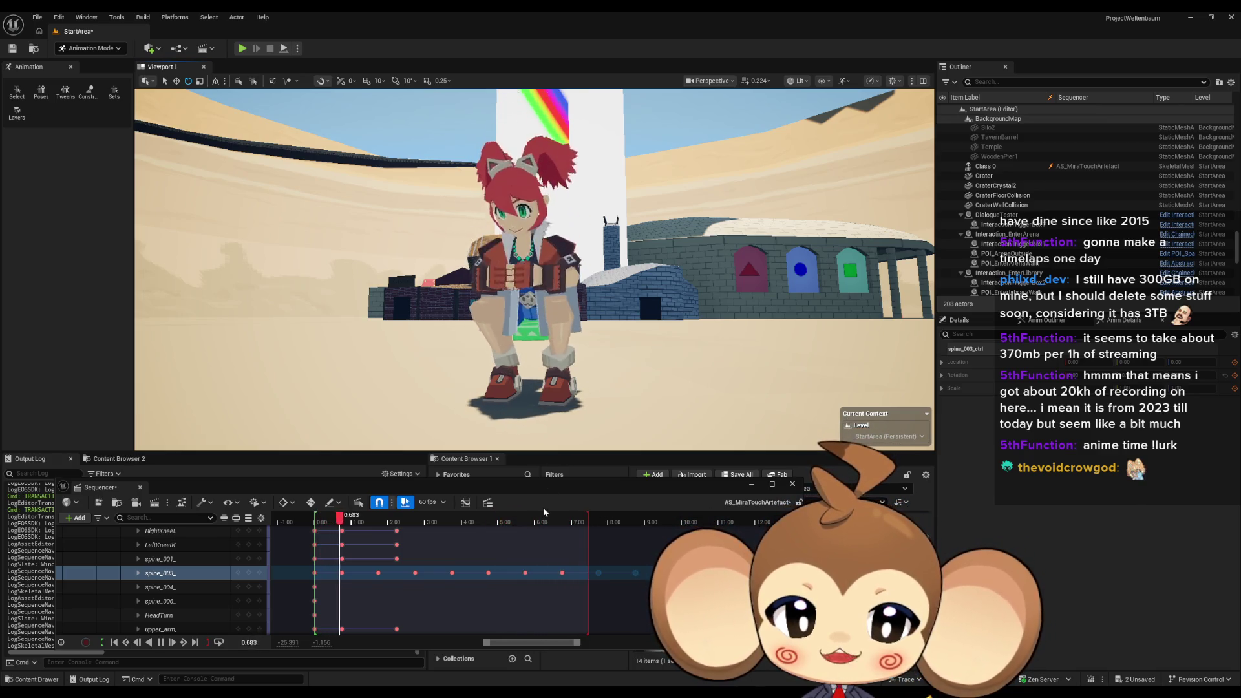
mouse_move(363, 517)
left_mouse_down()
mouse_move(315, 528)
mouse_move(345, 531)
left_mouse_up()
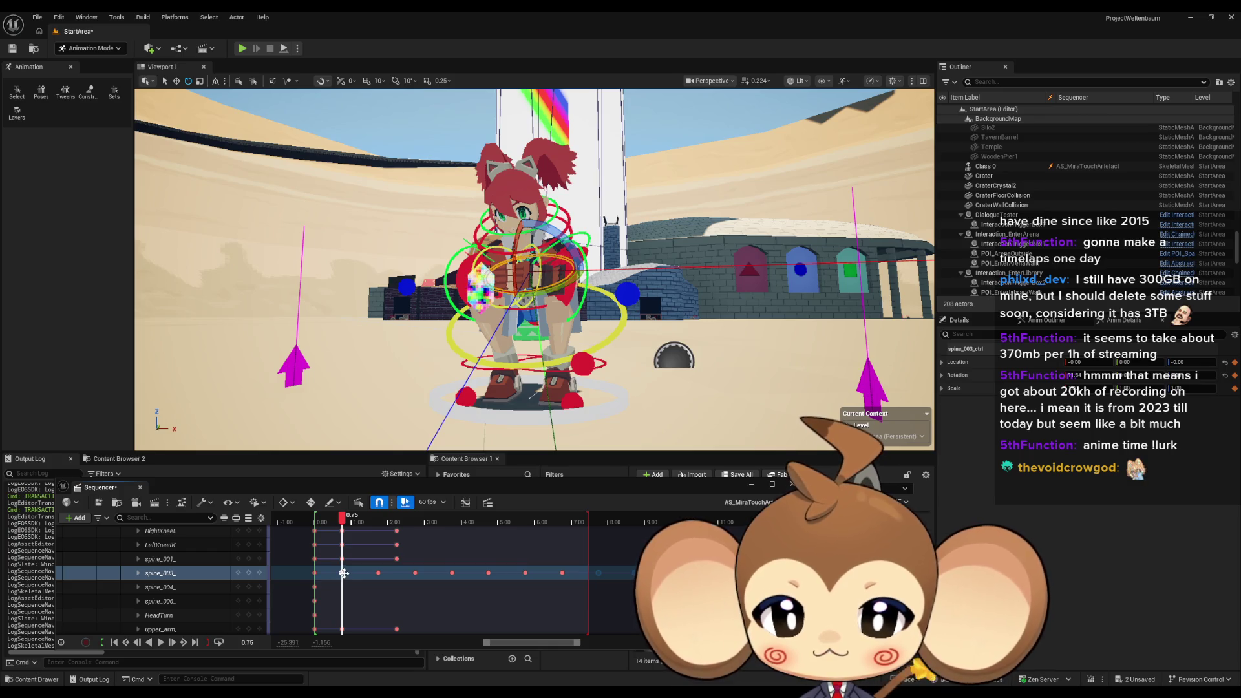
Select forearm_R_ctrl at 1.75 and rotate the right forearm toward the chest
scroll(534, 269, "up", 10)
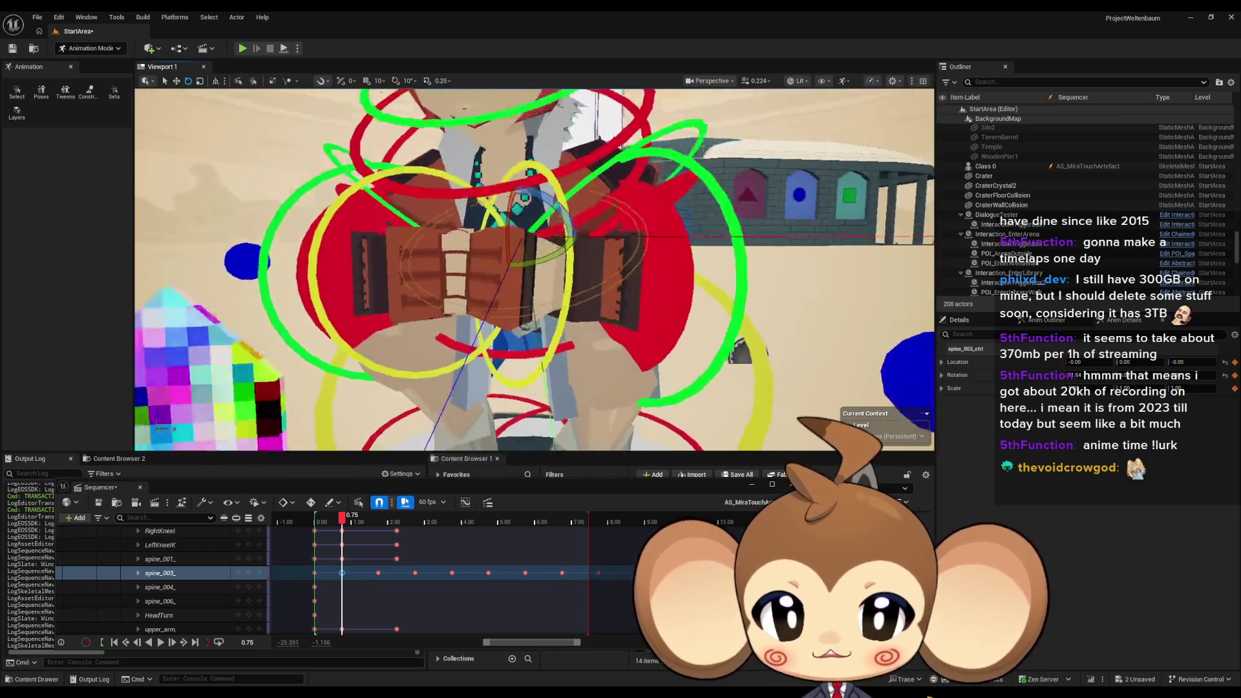
scroll(534, 269, "up", 5)
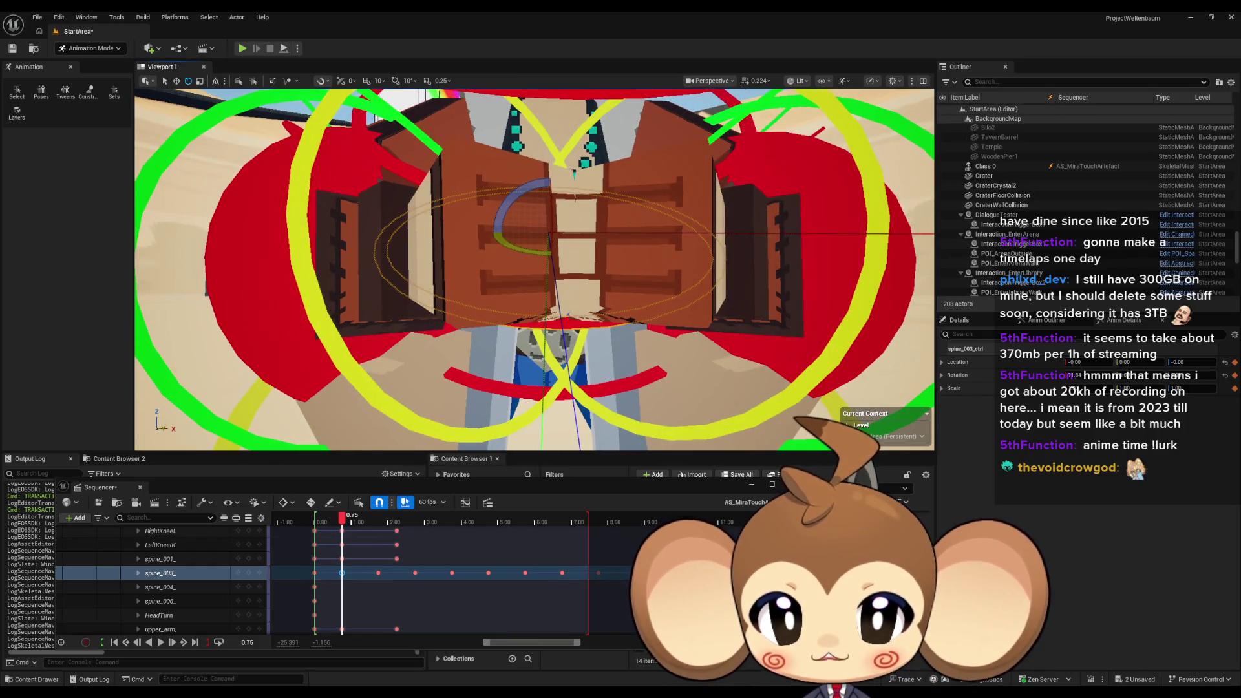
left_click(517, 280)
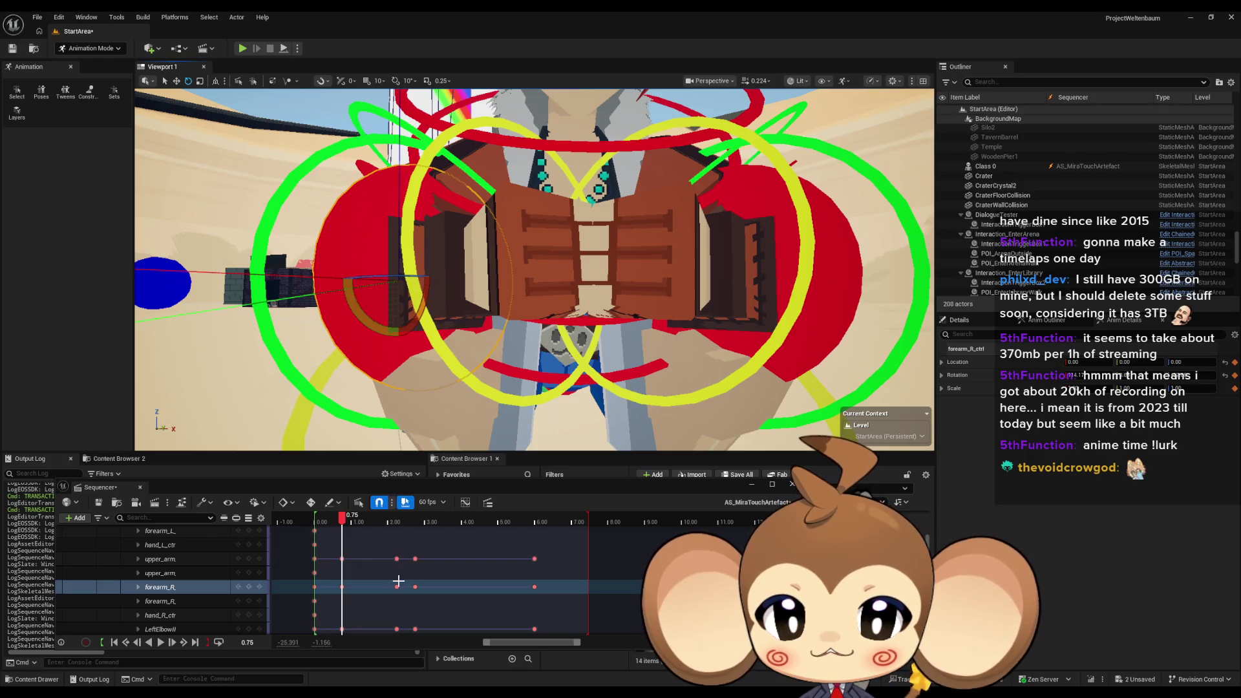
scroll(387, 577, "up", 5)
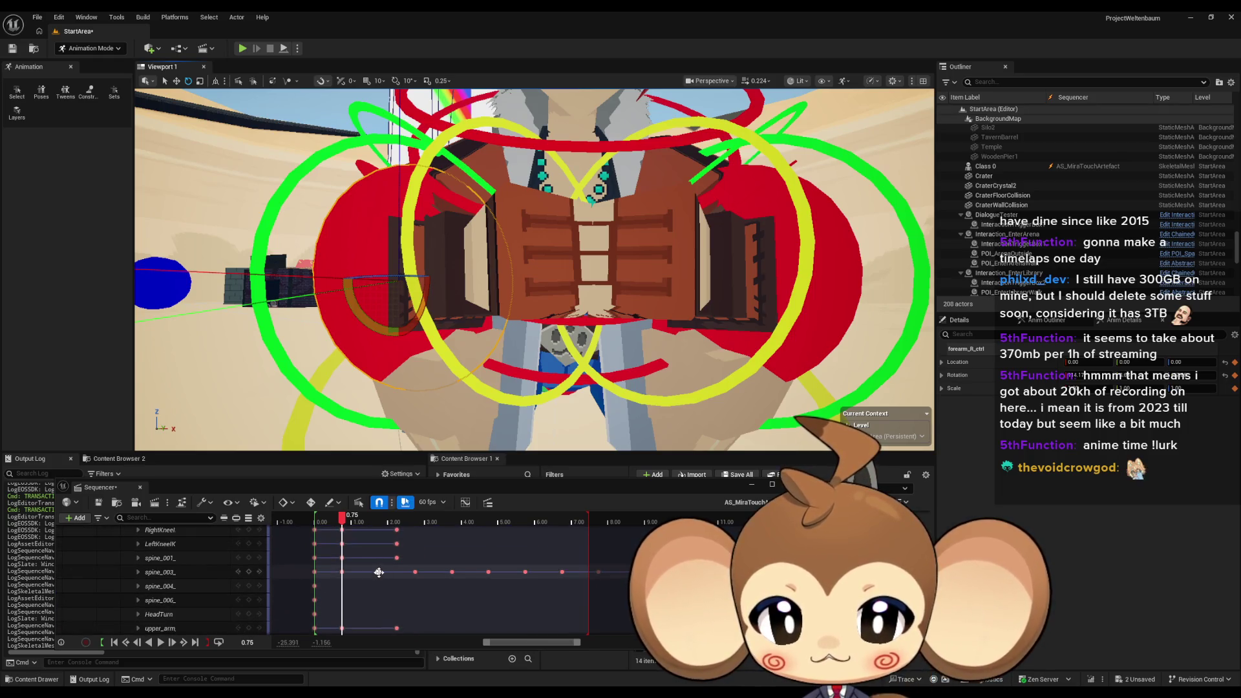
left_click(378, 572)
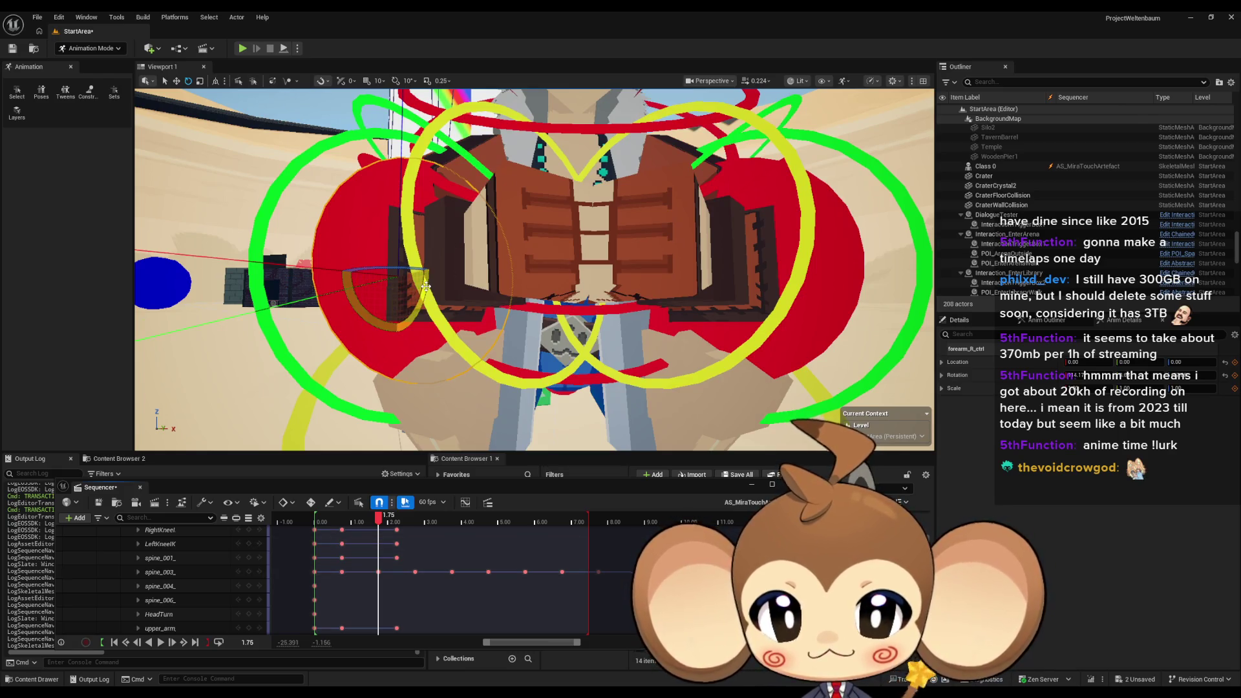
left_click_drag(426, 289, 416, 300)
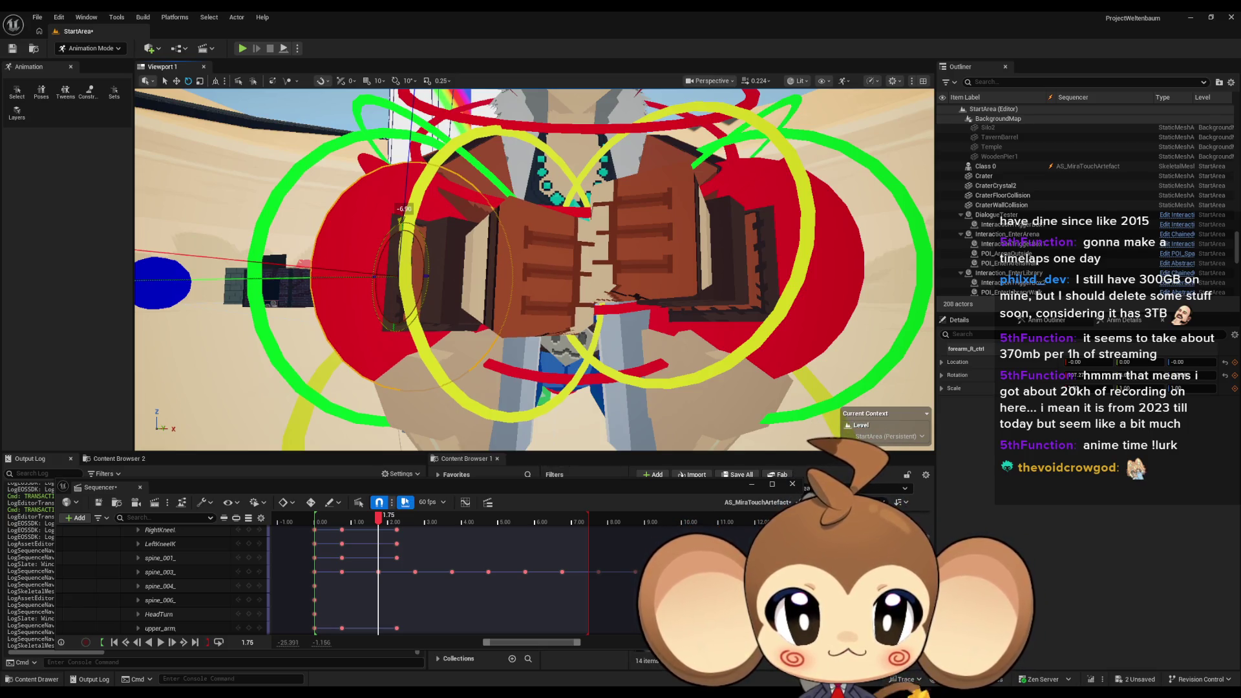
left_click_drag(416, 300, 426, 289)
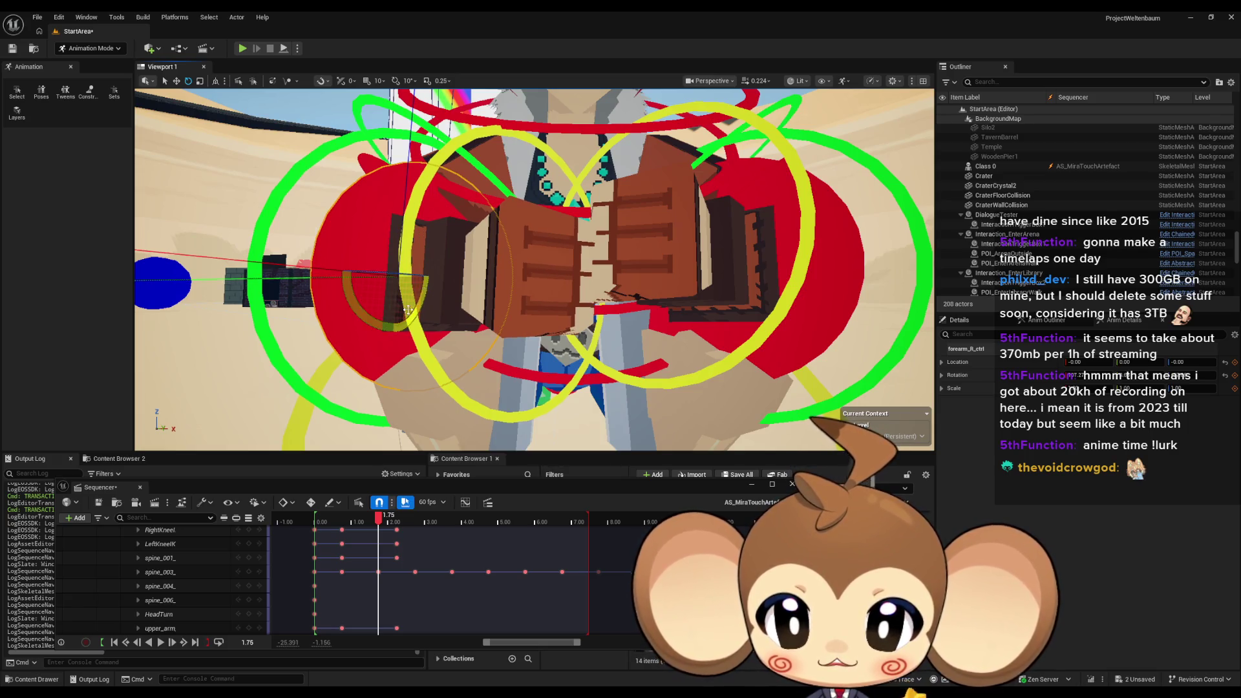
scroll(227, 546, "down", 5)
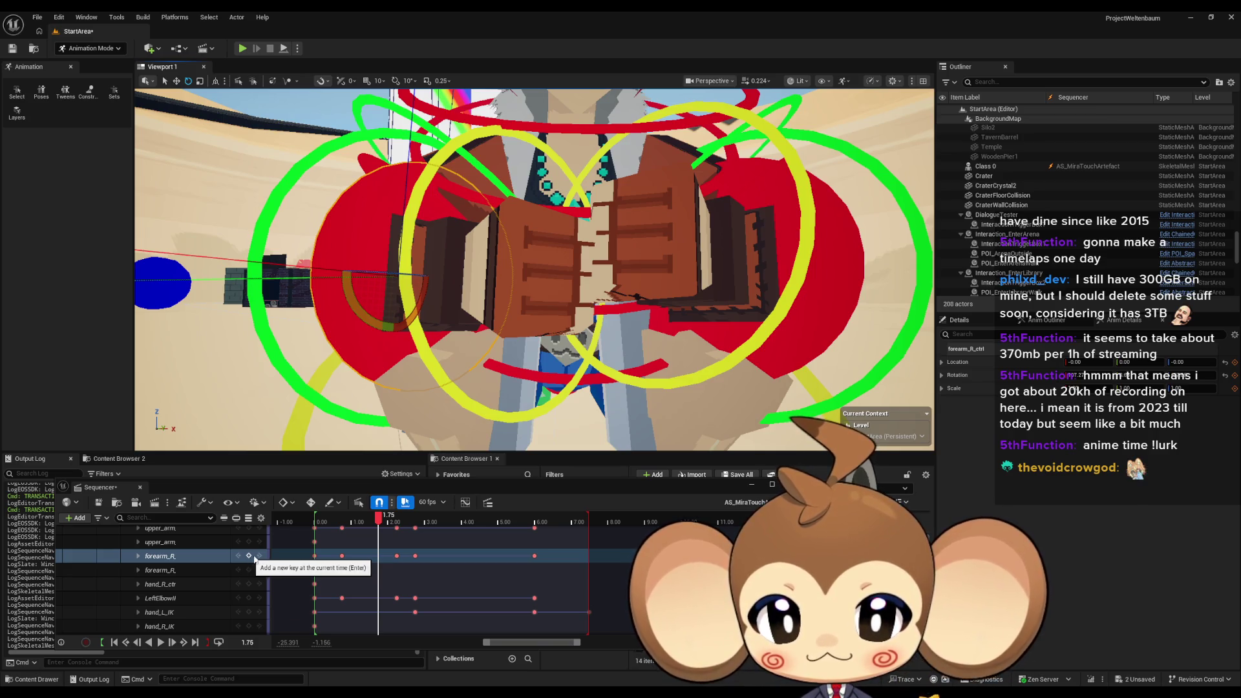
scroll(414, 562, "up", 5)
scroll(413, 562, "down", 5)
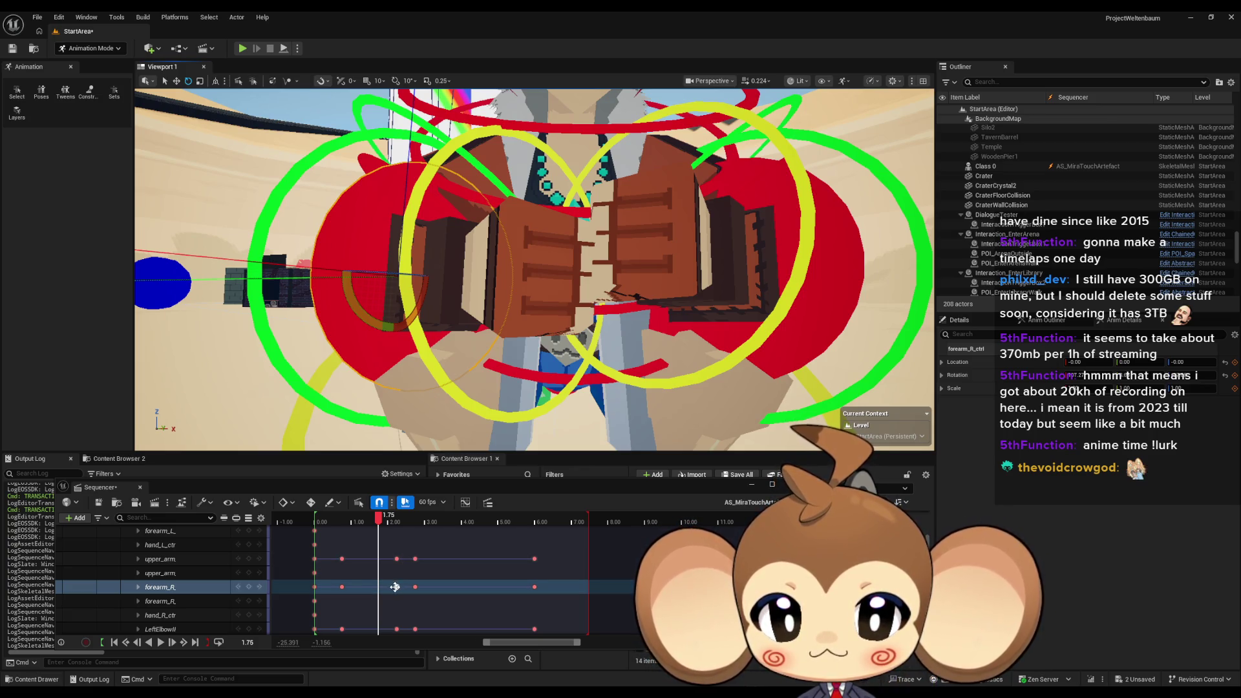
mouse_move(380, 519)
left_mouse_down()
mouse_move(414, 530)
mouse_move(378, 530)
left_mouse_up()
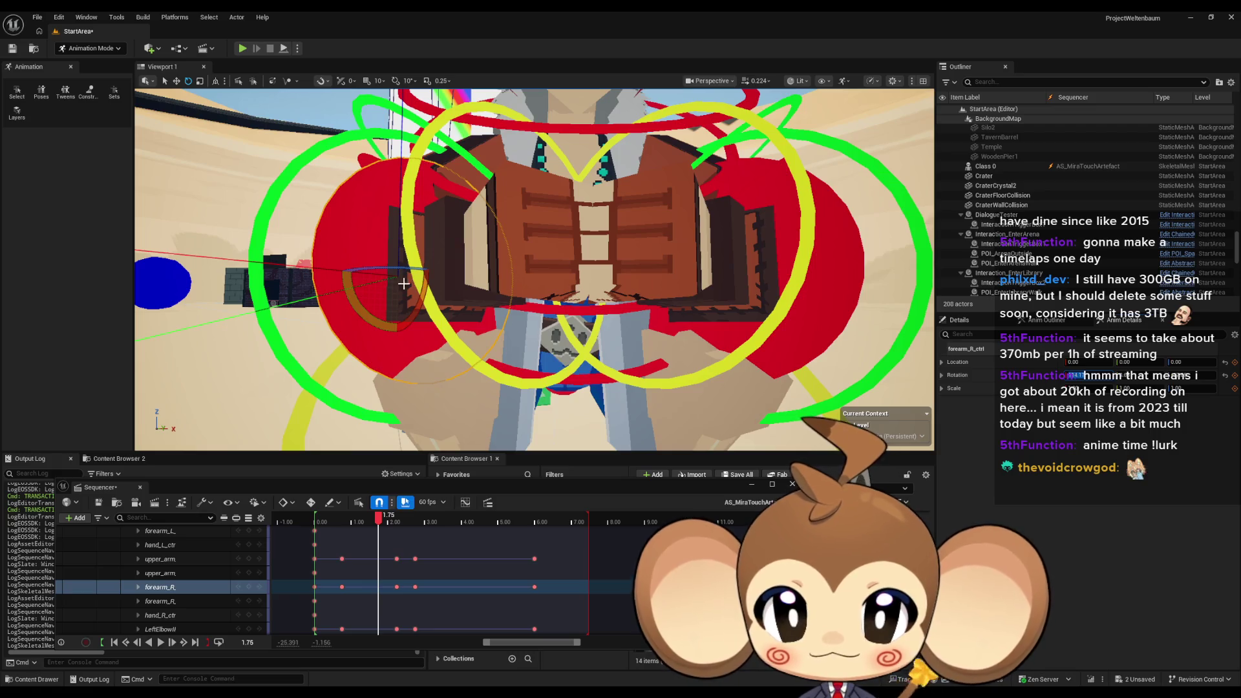
Turn the right forearm inward so the hands meet and key it at 1.75
left_click_drag(422, 288, 403, 225)
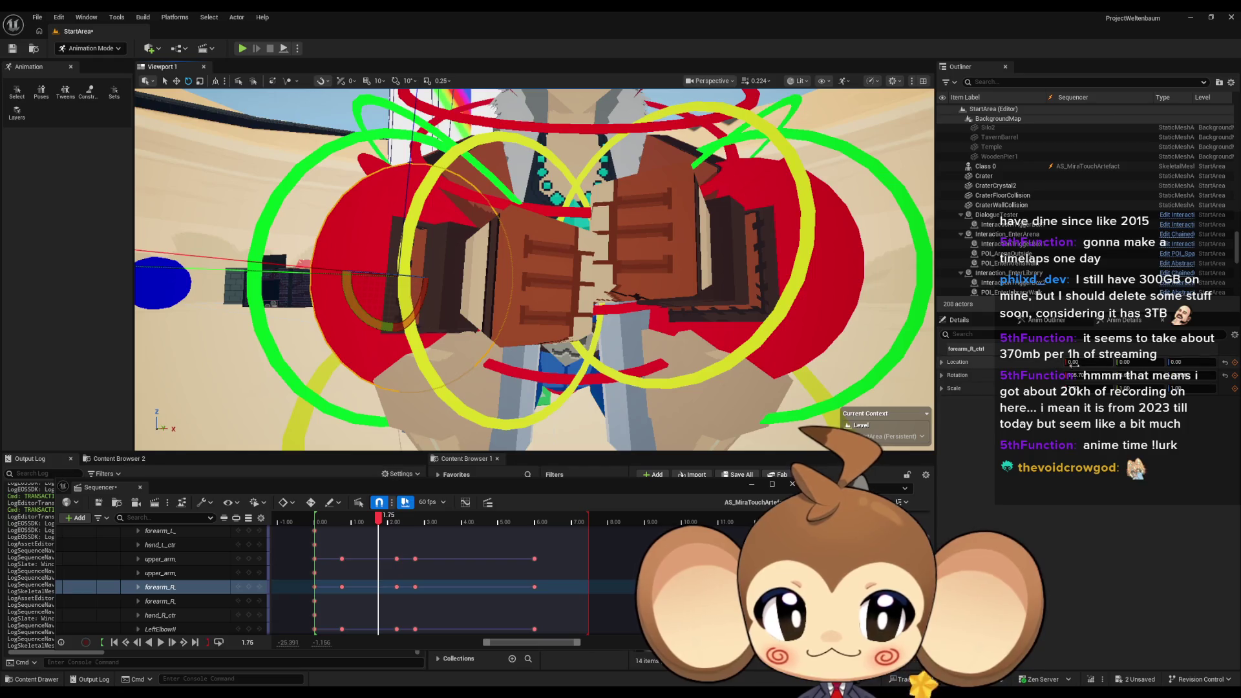
left_click(377, 521)
mouse_move(379, 522)
left_mouse_down()
mouse_move(343, 521)
mouse_move(379, 525)
left_mouse_up()
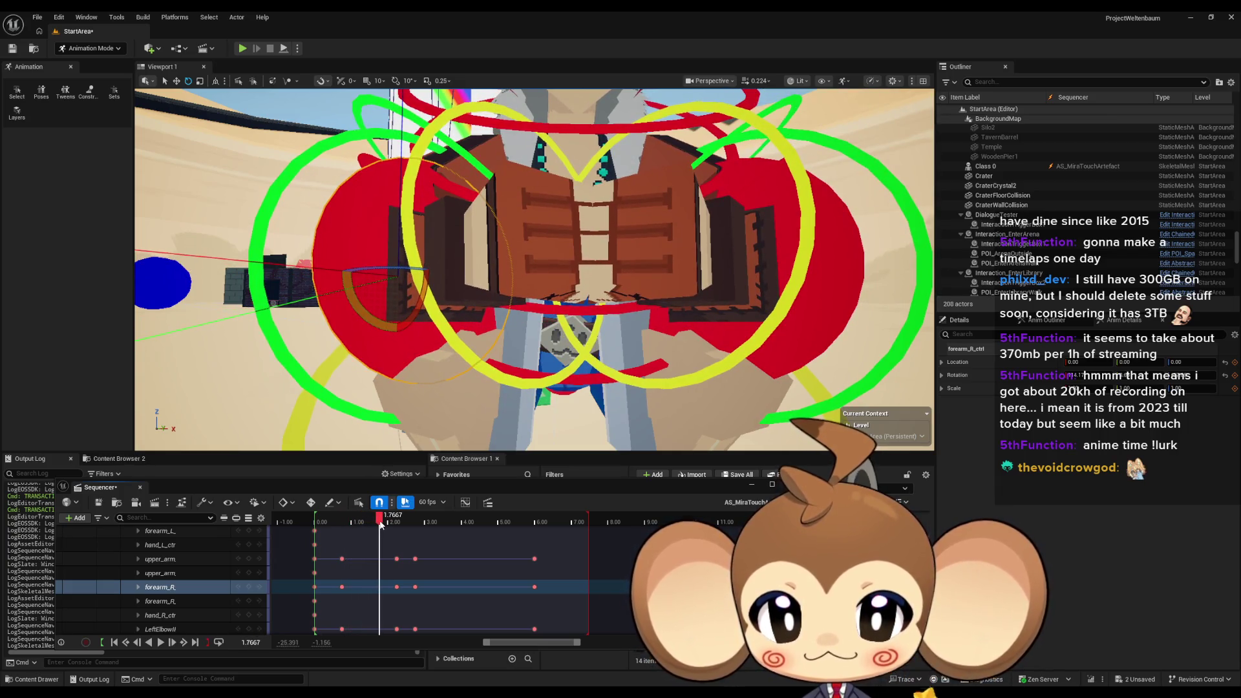
left_click_drag(379, 520, 380, 520)
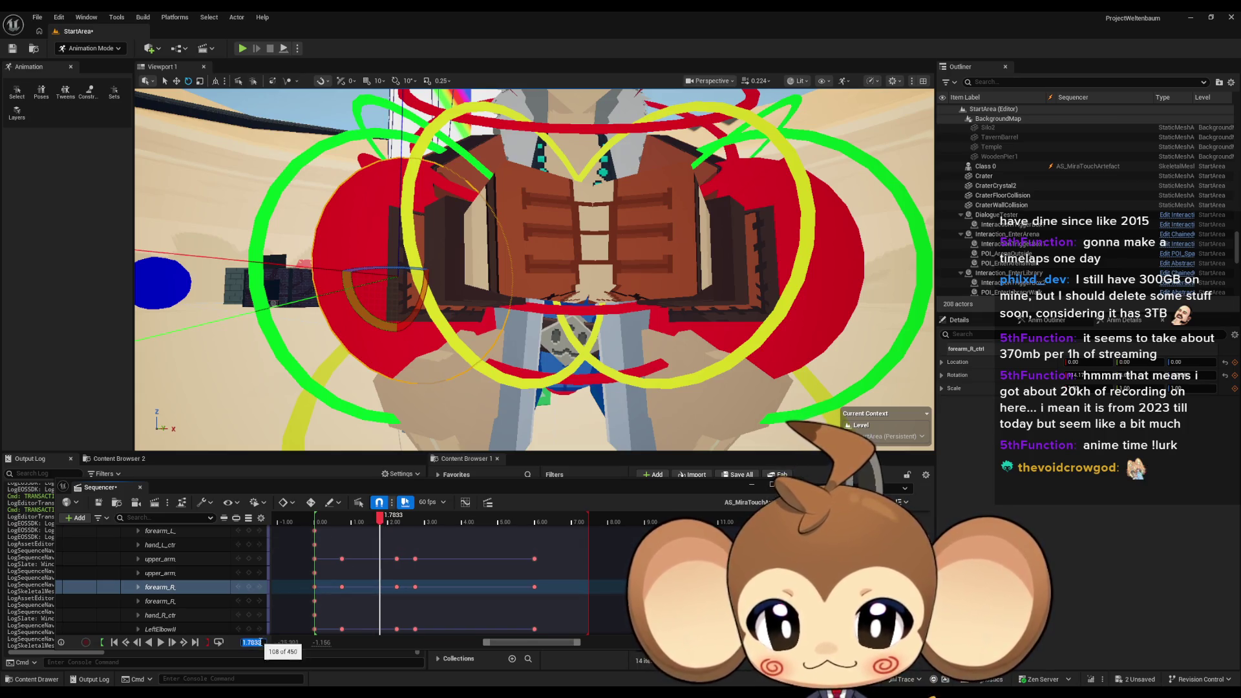
type("1.75")
key("Return")
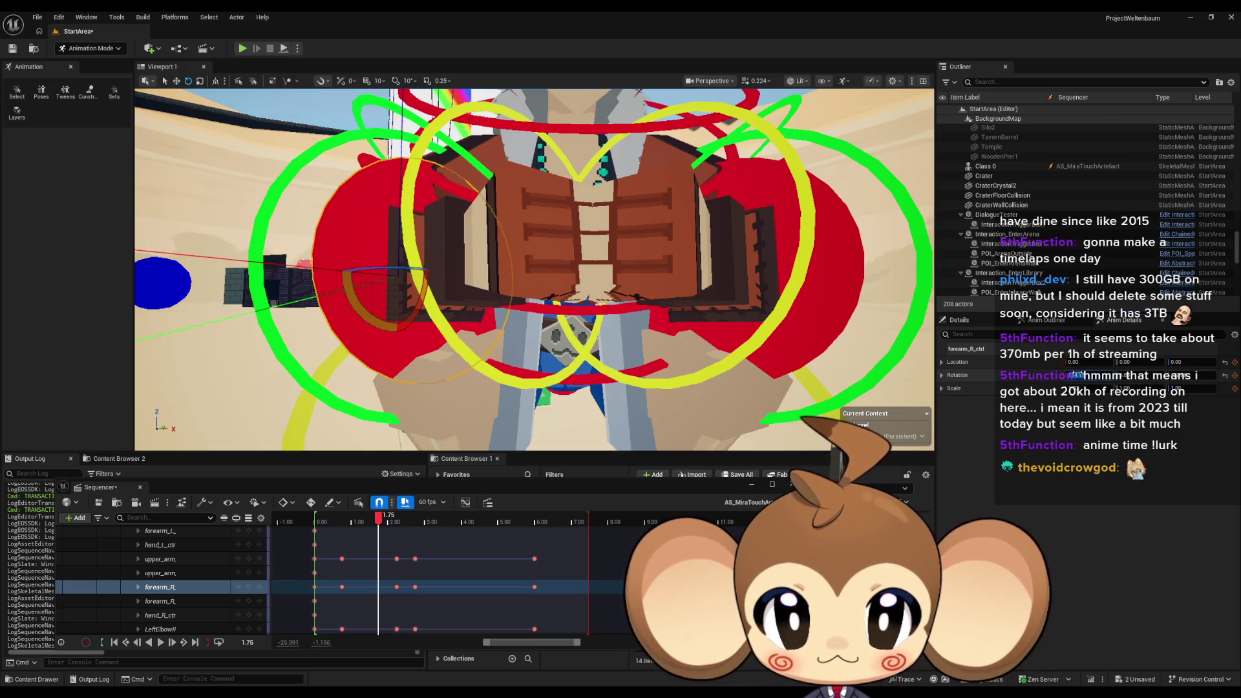
left_click_drag(1076, 375, 1098, 375)
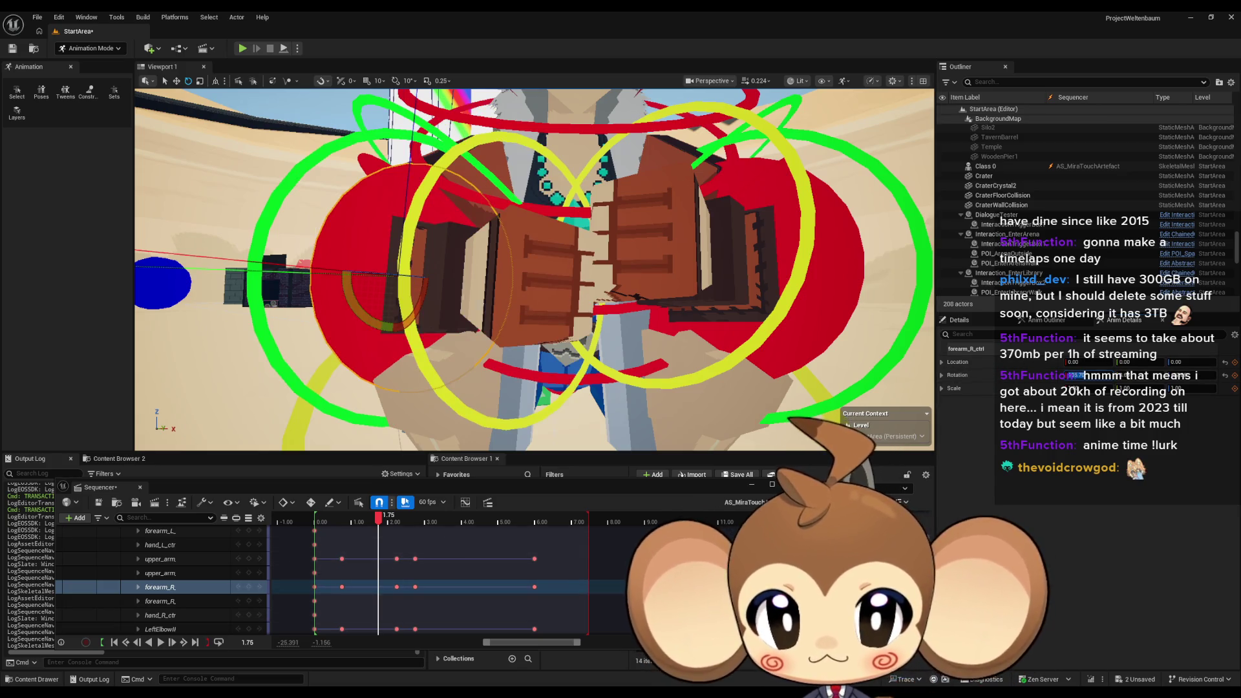
left_click_drag(419, 300, 407, 278)
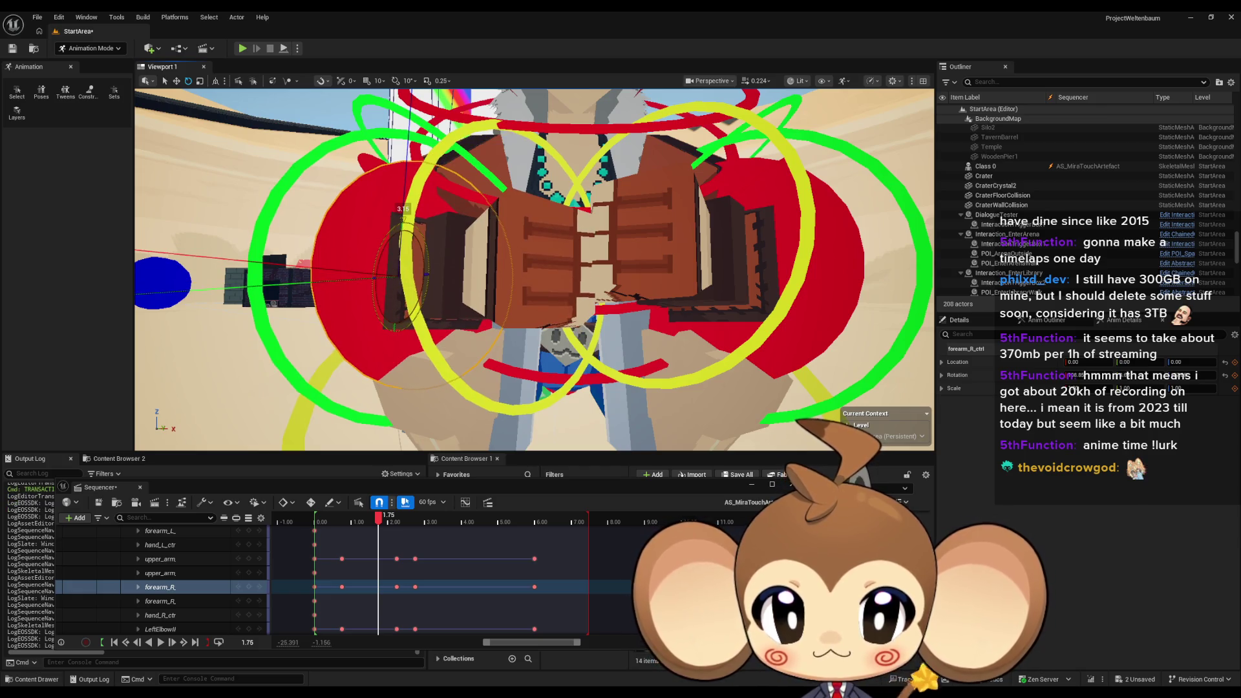
left_click(249, 587)
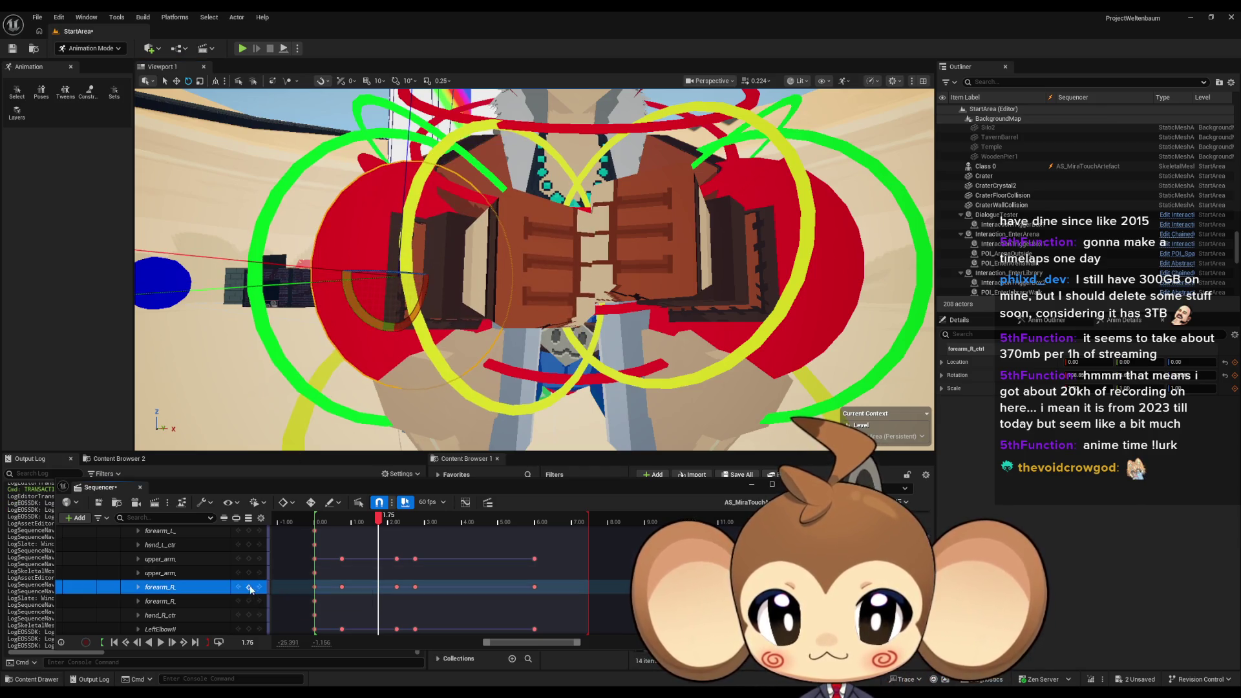
mouse_move(378, 518)
left_mouse_down()
mouse_move(336, 521)
mouse_move(380, 520)
left_mouse_up()
key("s")
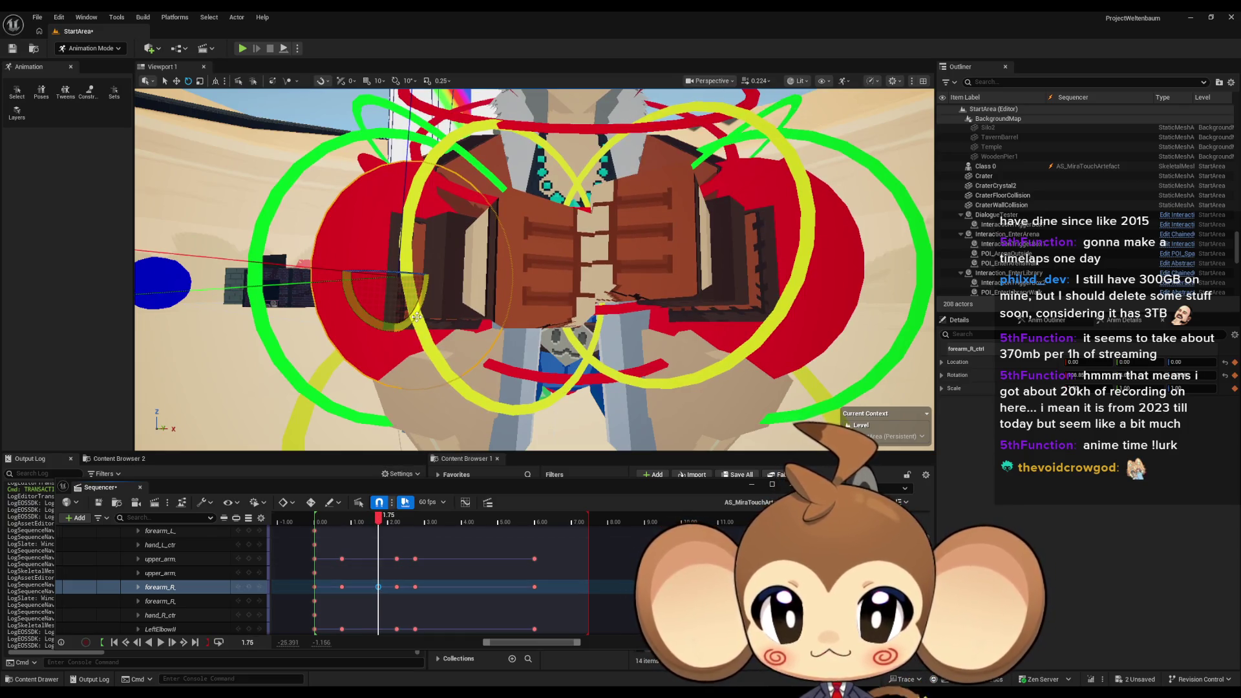
left_click_drag(416, 317, 418, 304)
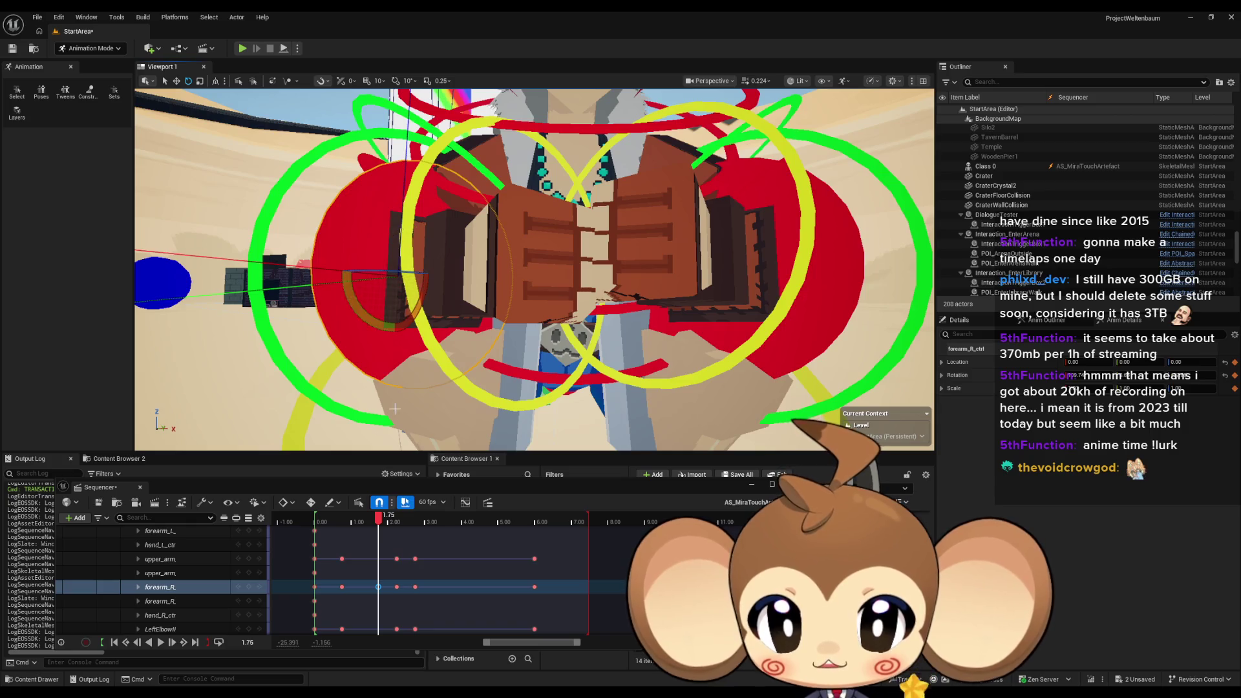
mouse_move(379, 518)
left_mouse_down()
mouse_move(330, 518)
mouse_move(380, 515)
left_mouse_up()
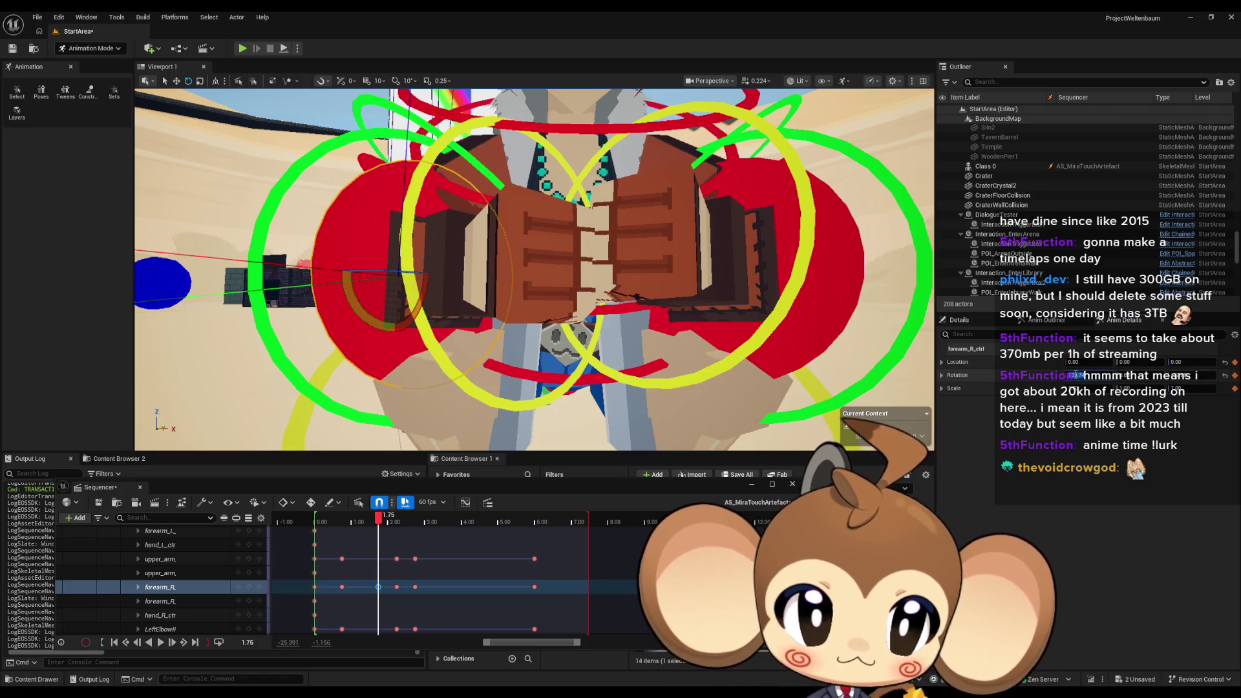
Rotate forearm_L_ctrl inward and key the left forearm at 1.75
left_click(830, 291)
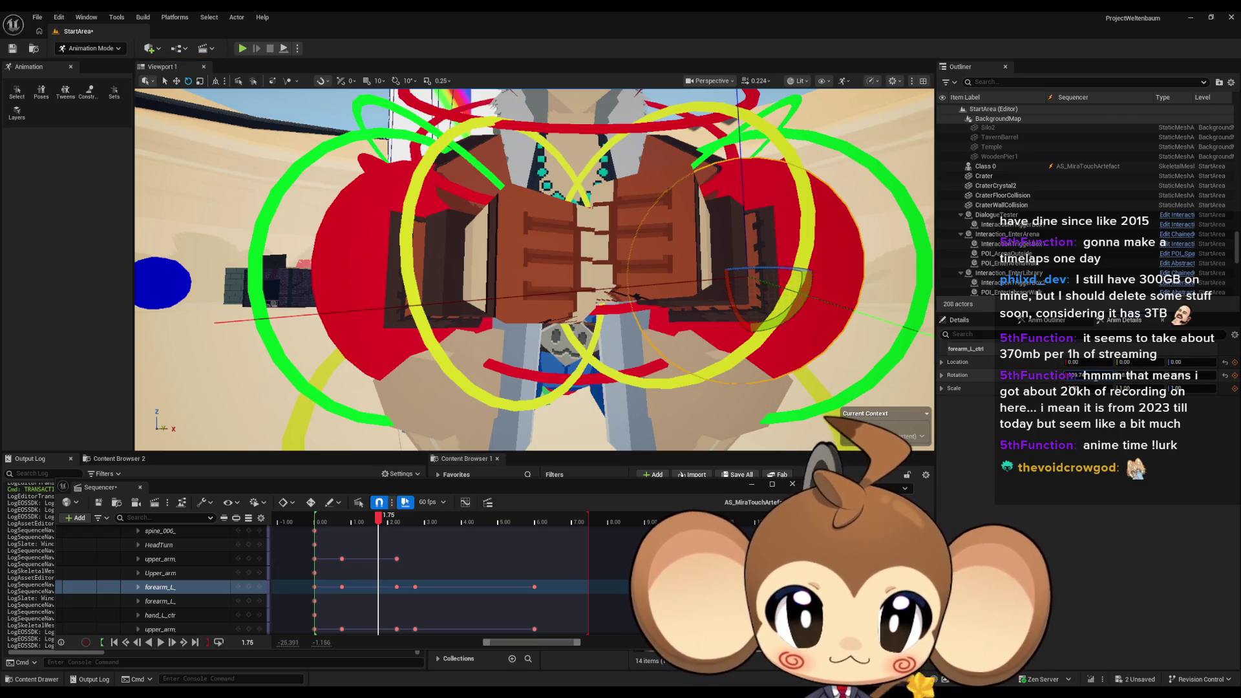
left_click_drag(637, 296, 642, 321)
key("s")
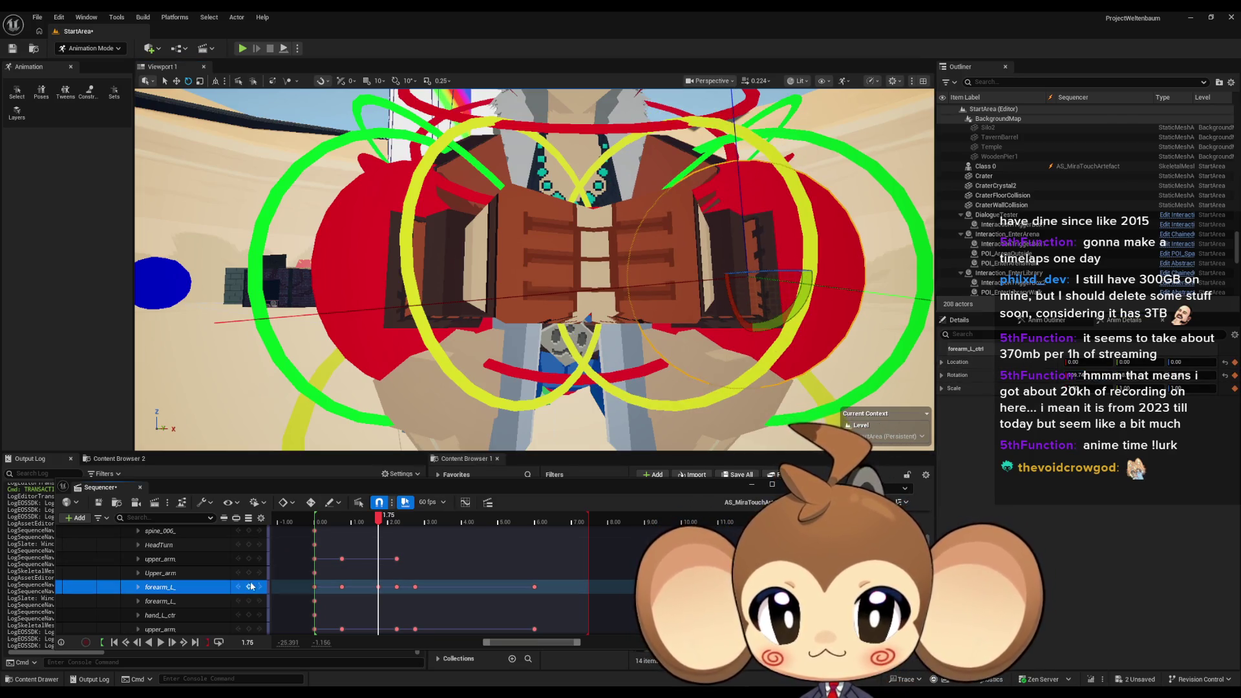
scroll(606, 389, "down", 5)
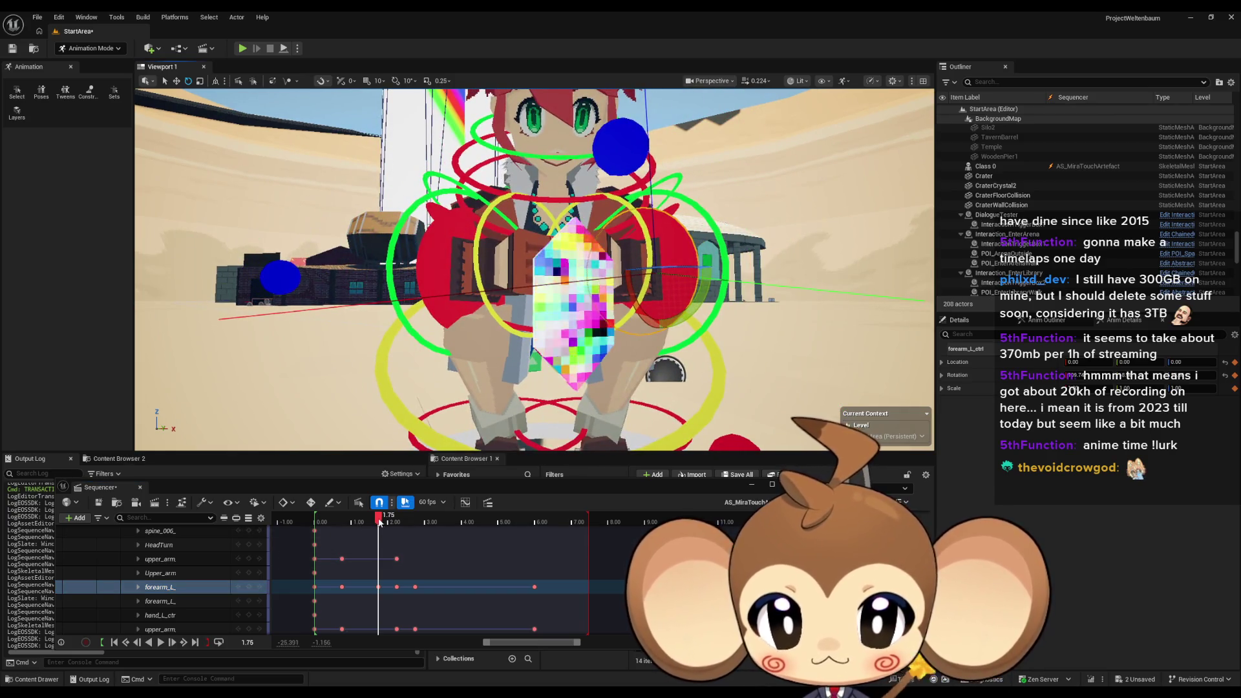
Replay the clip from the start, stop on the 2.75 key, and zoom in on the torso
left_click(316, 519)
left_click(159, 646)
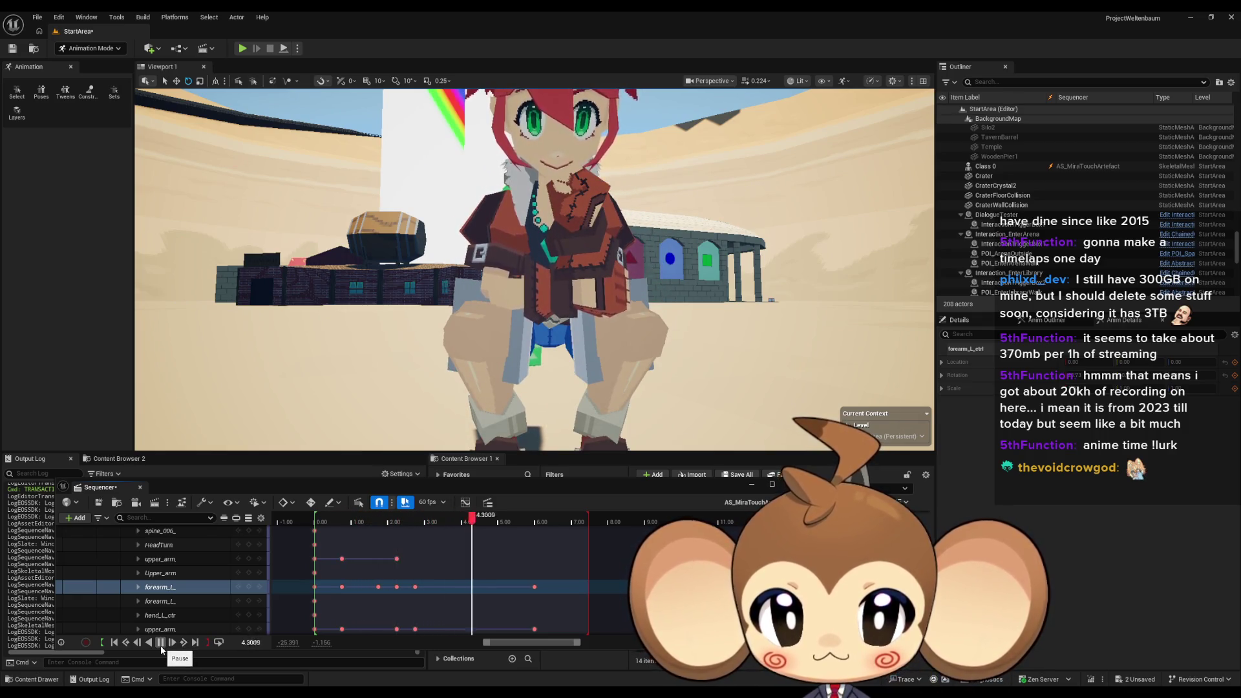
mouse_move(521, 529)
left_mouse_down()
mouse_move(346, 532)
mouse_move(419, 534)
mouse_move(405, 535)
left_mouse_up()
key("period")
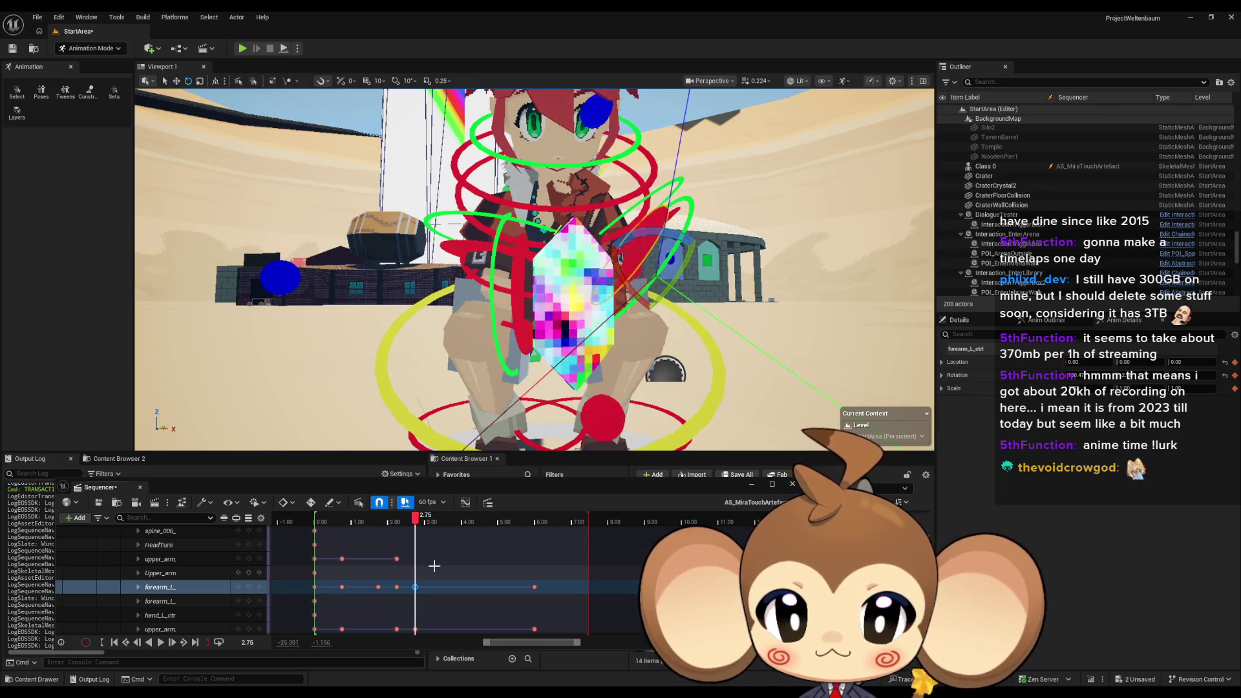
scroll(427, 581, "up", 2)
left_click_drag(452, 291, 378, 276)
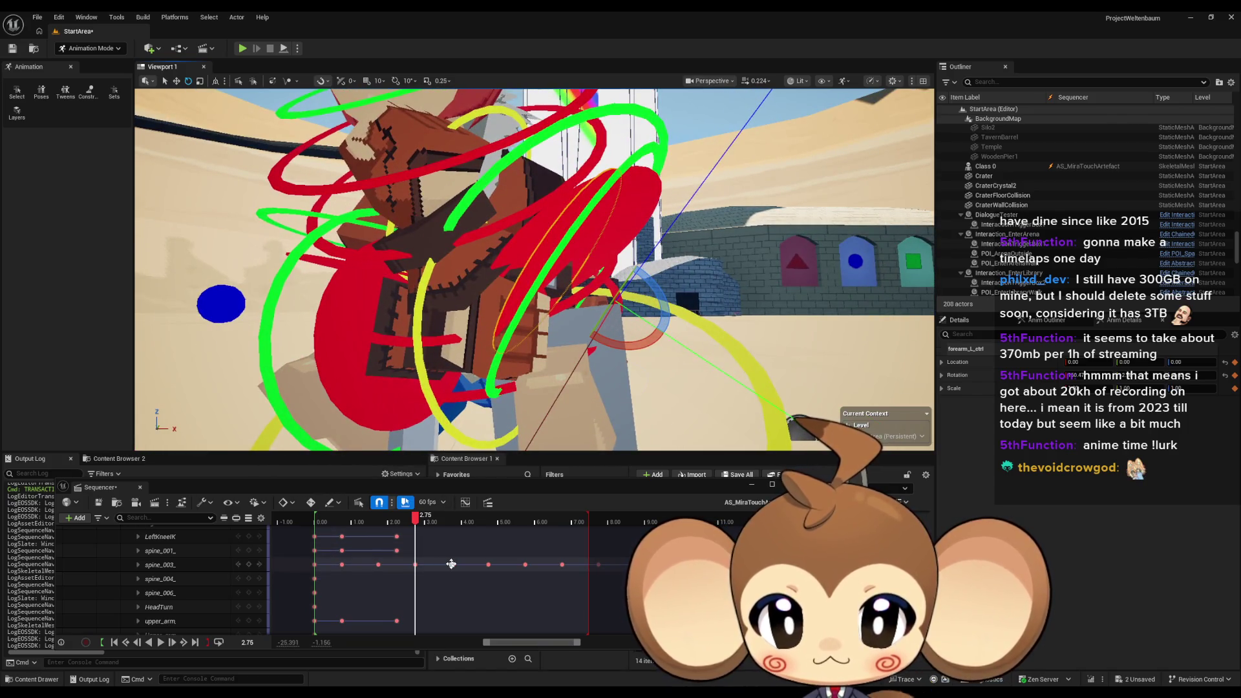
Rotate the spine_003 control at its 3.75 key to adjust Mira's pose
left_click(330, 349)
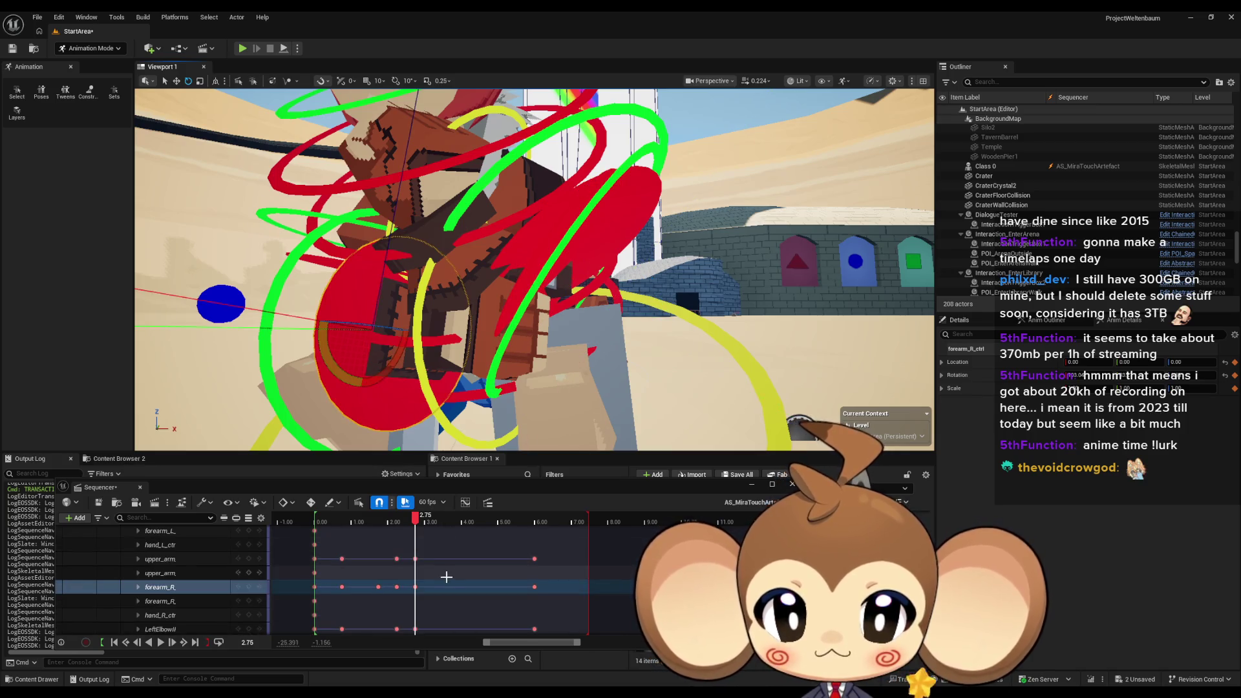
scroll(446, 581, "up", 5)
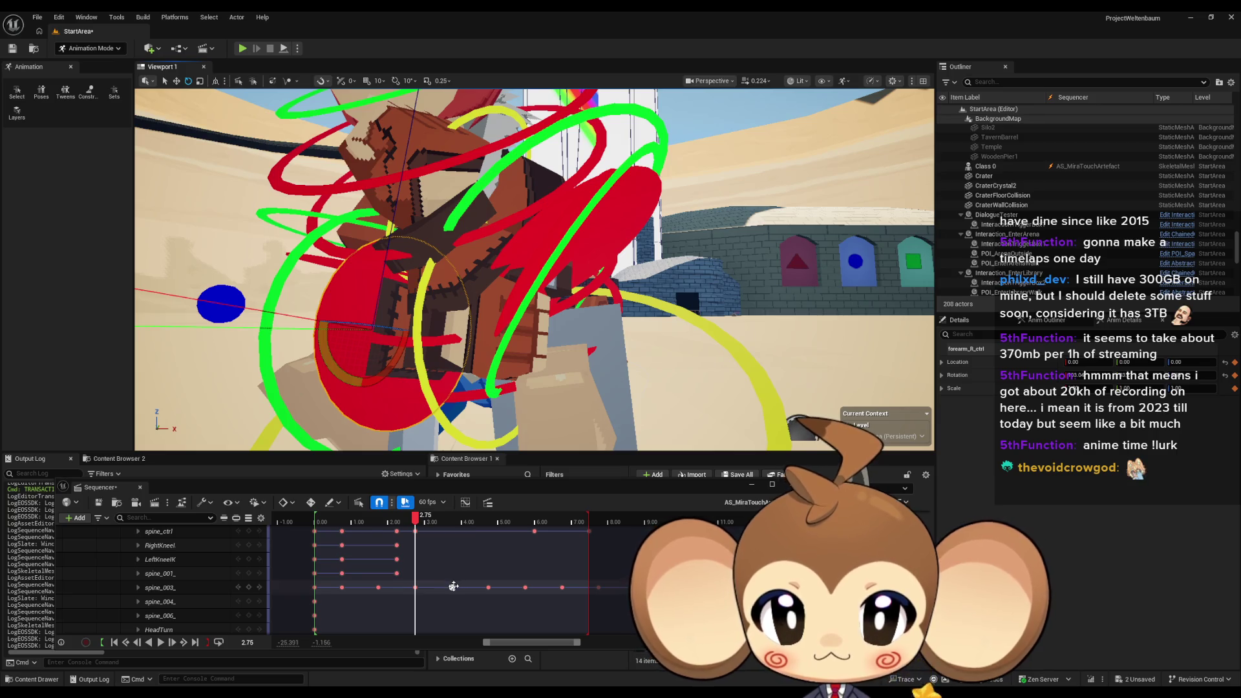
left_click(454, 586)
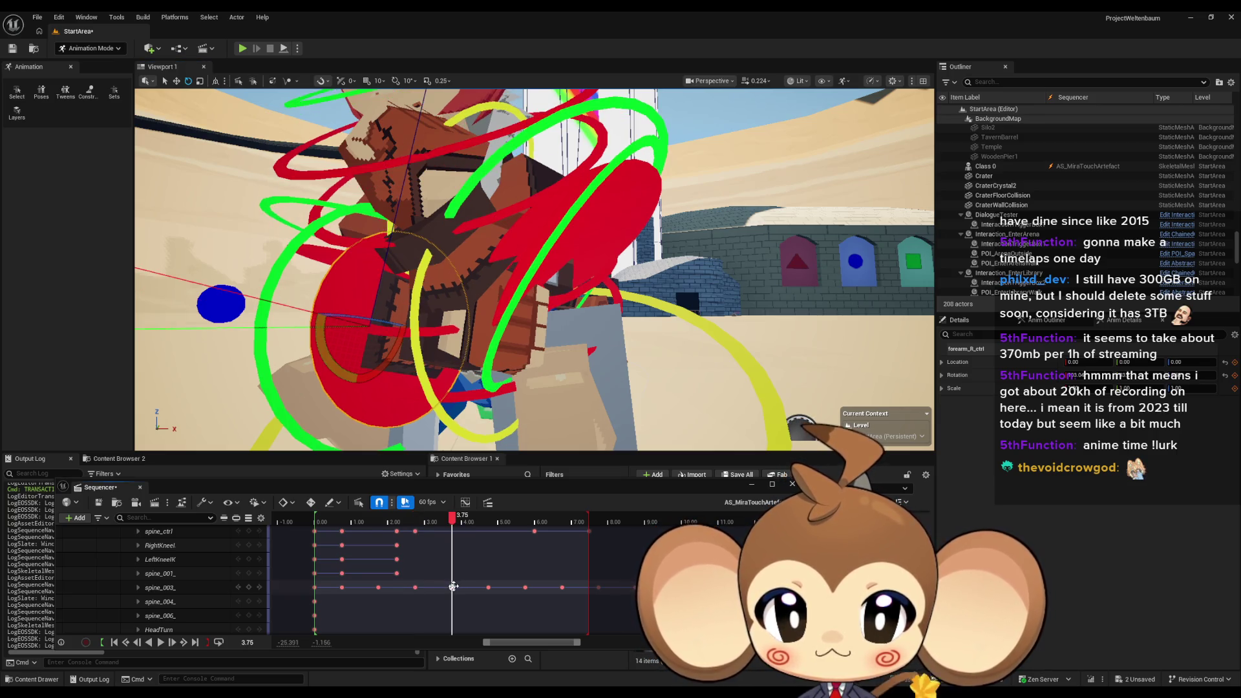
mouse_move(452, 517)
left_mouse_down()
mouse_move(409, 524)
mouse_move(443, 525)
left_mouse_up()
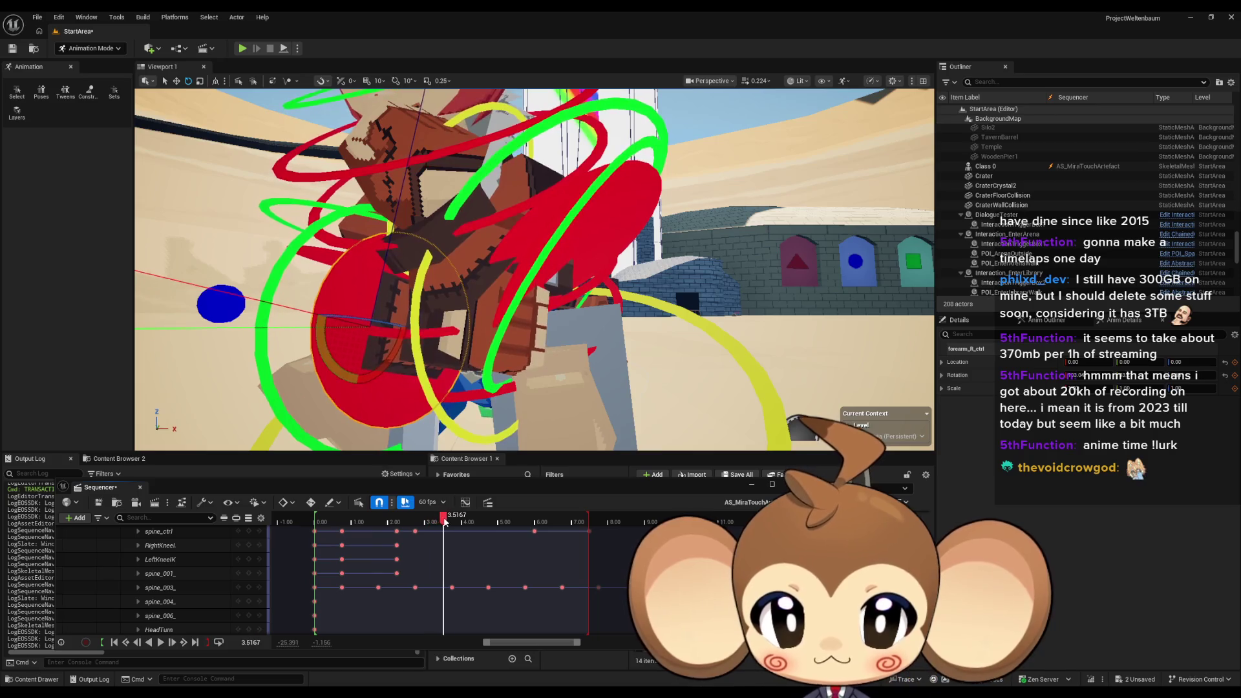
left_click(452, 588)
key("period")
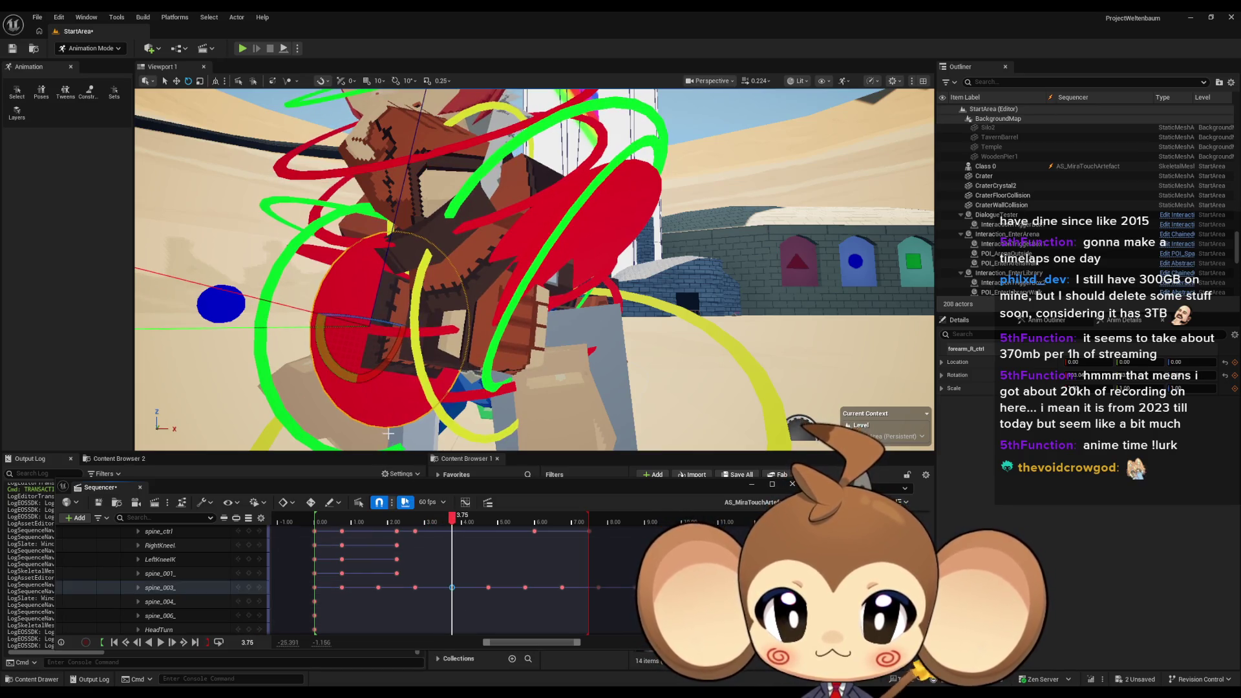
mouse_move(347, 380)
left_mouse_down()
mouse_move(383, 376)
mouse_move(384, 272)
left_mouse_up()
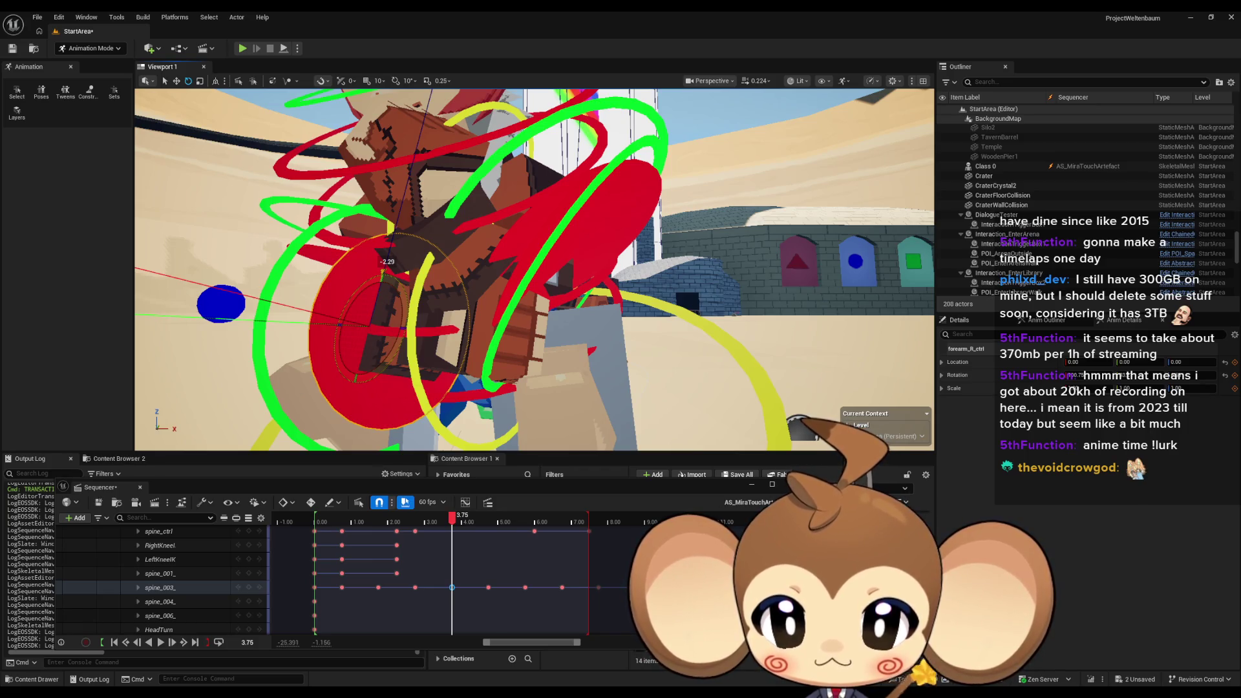
Key forearm_R at 3.75 and scrub back to about 2.8–3.0 to preview
scroll(215, 574, "down", 1)
scroll(216, 574, "down", 5)
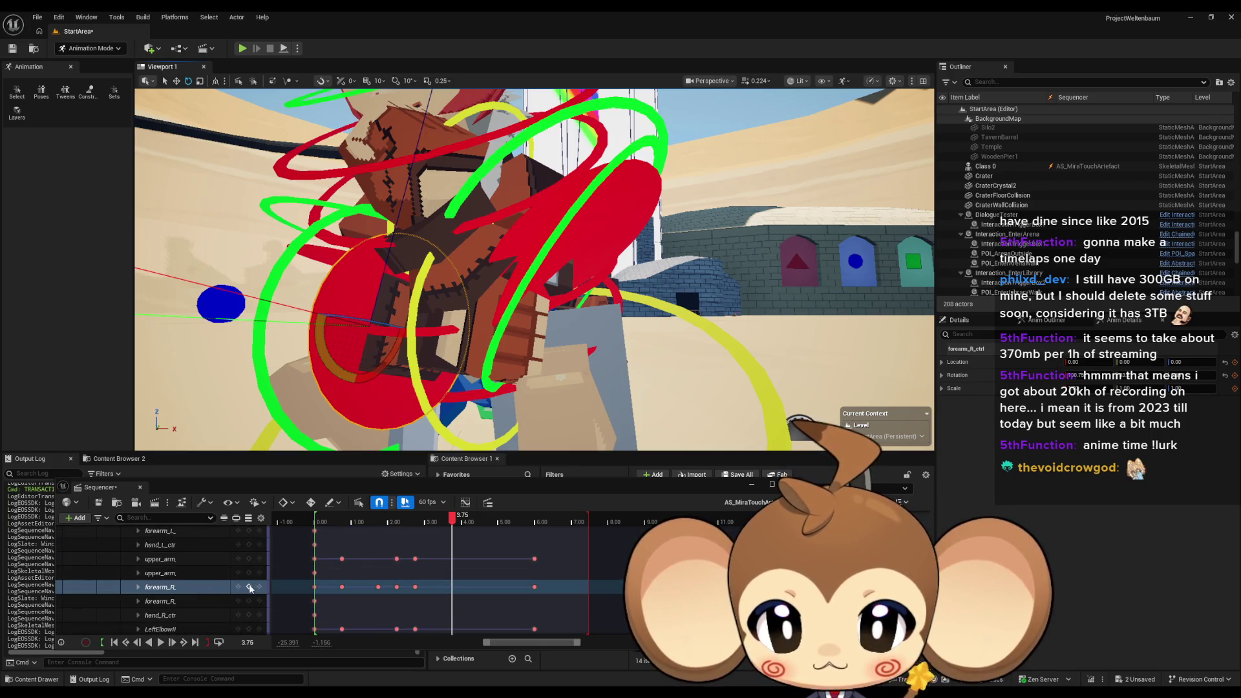
left_click(250, 589)
mouse_move(453, 526)
left_mouse_down()
mouse_move(406, 525)
mouse_move(487, 519)
mouse_move(416, 522)
left_mouse_up()
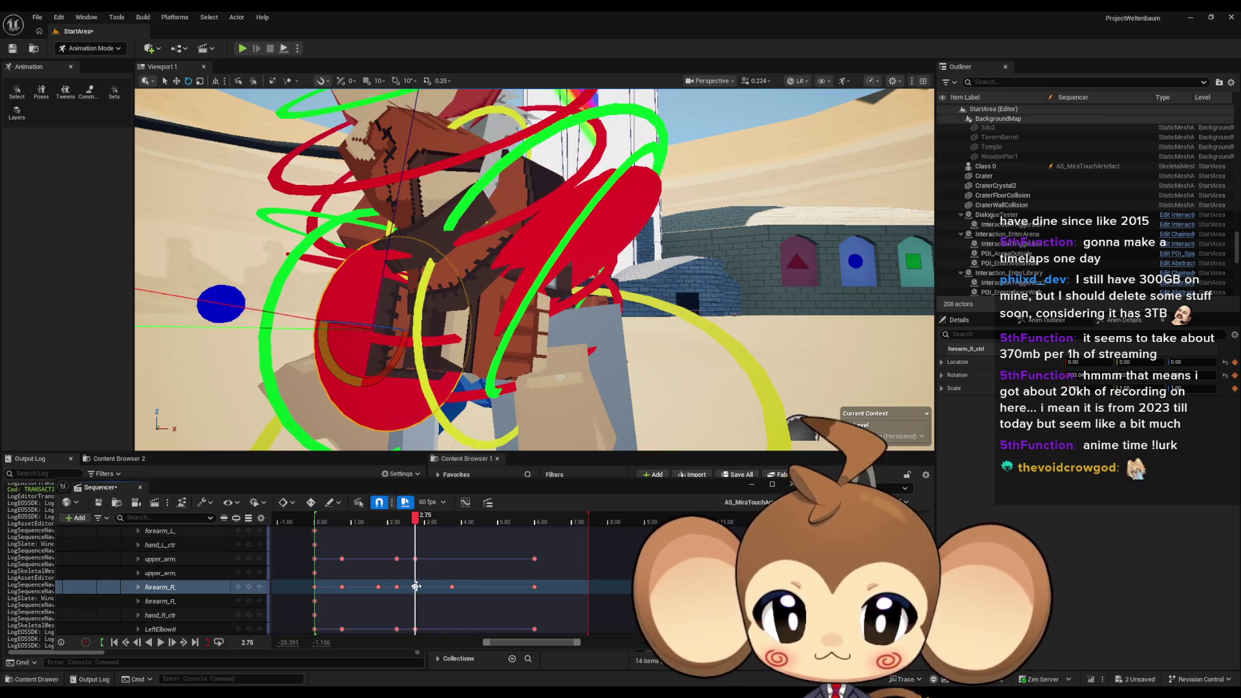
scroll(426, 580, "up", 5)
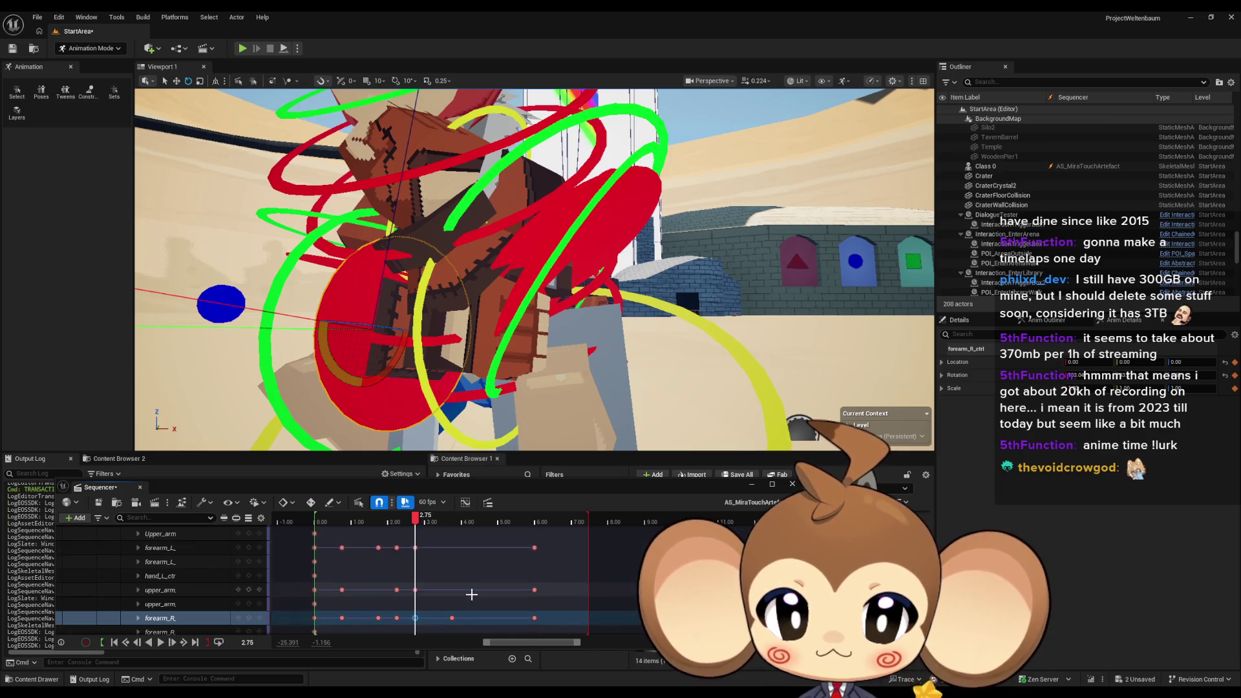
left_click(488, 572)
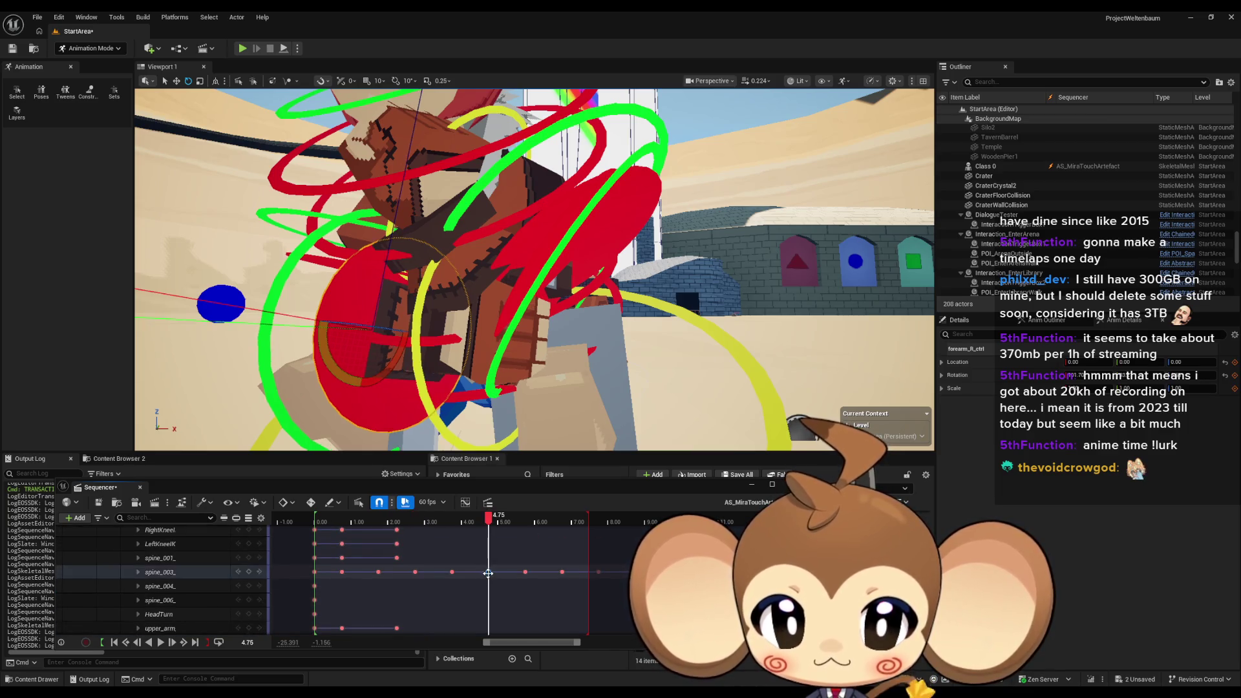
scroll(475, 588, "down", 3)
left_click(488, 602)
left_click_drag(488, 519, 421, 524)
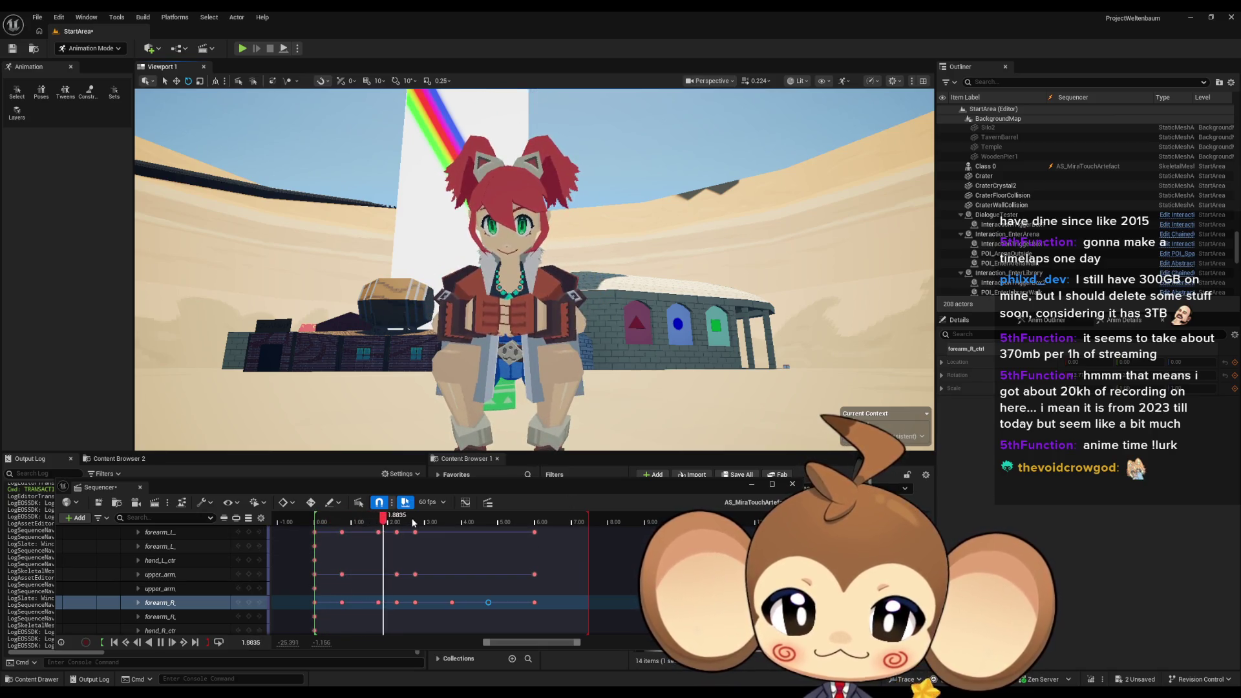
Stop at 2.75 and switch to the hand_L_IK control, framing Mira's chest and arms
left_click_drag(460, 520, 416, 521)
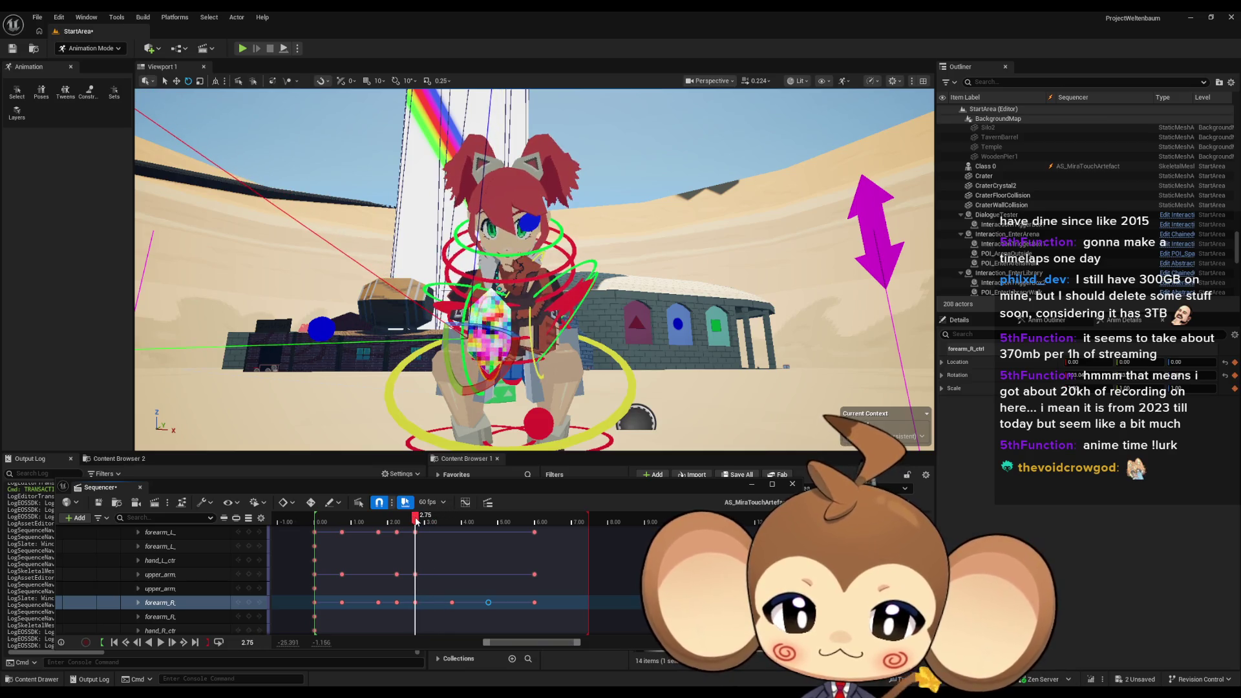
left_click(414, 602)
scroll(511, 340, "up", 5)
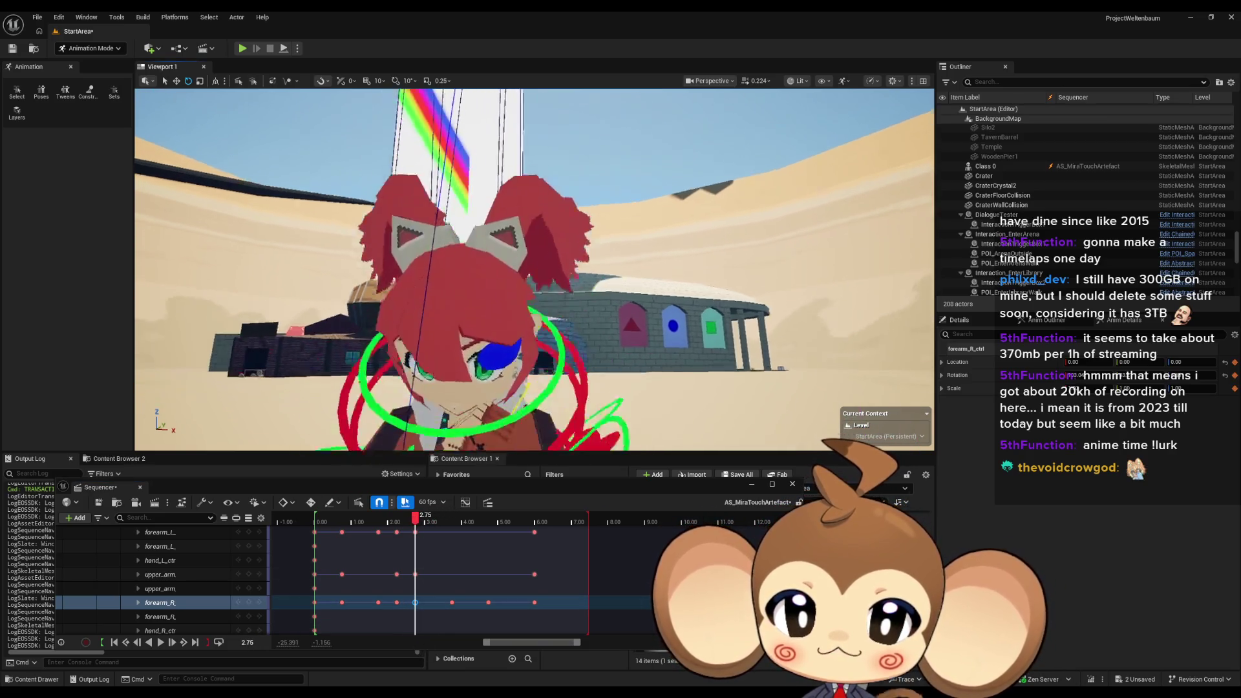
left_click(527, 363)
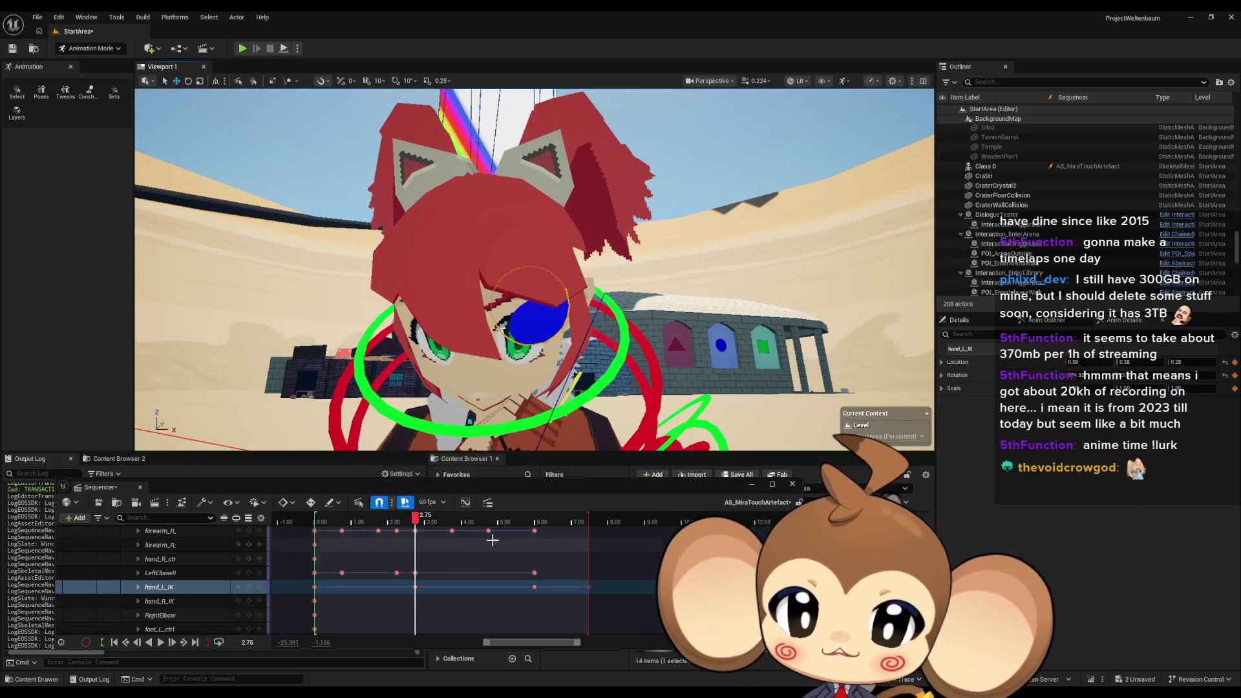
scroll(453, 562, "up", 2)
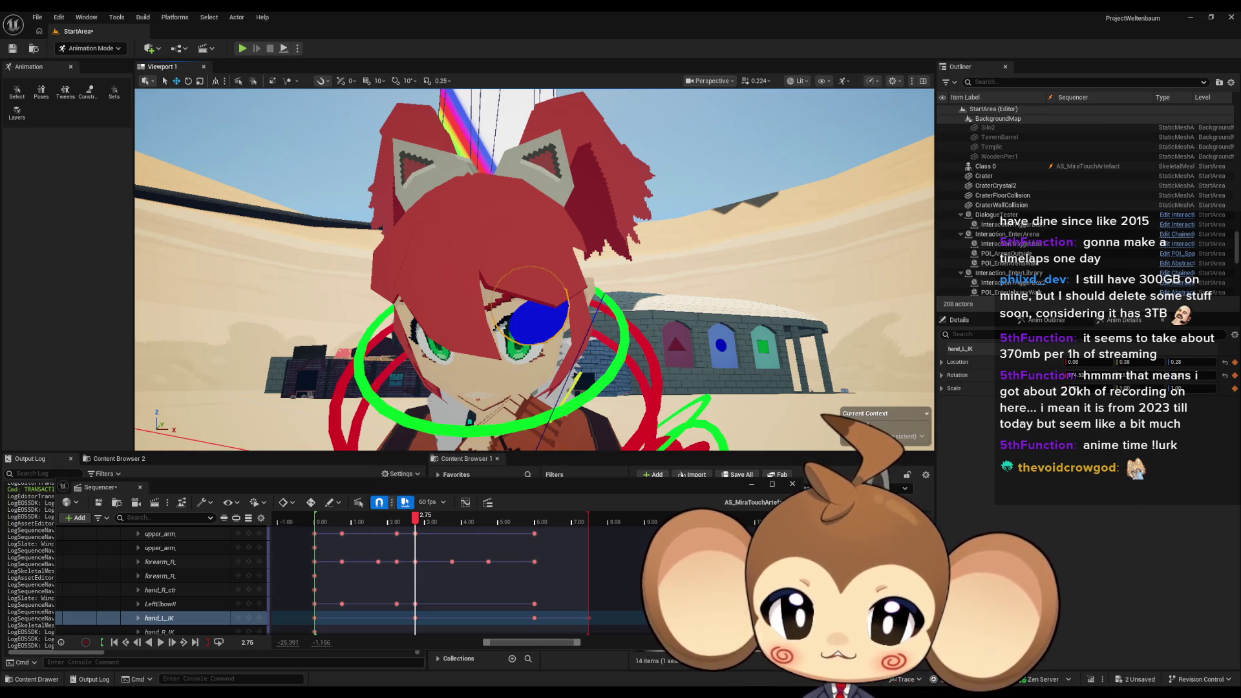
key("f")
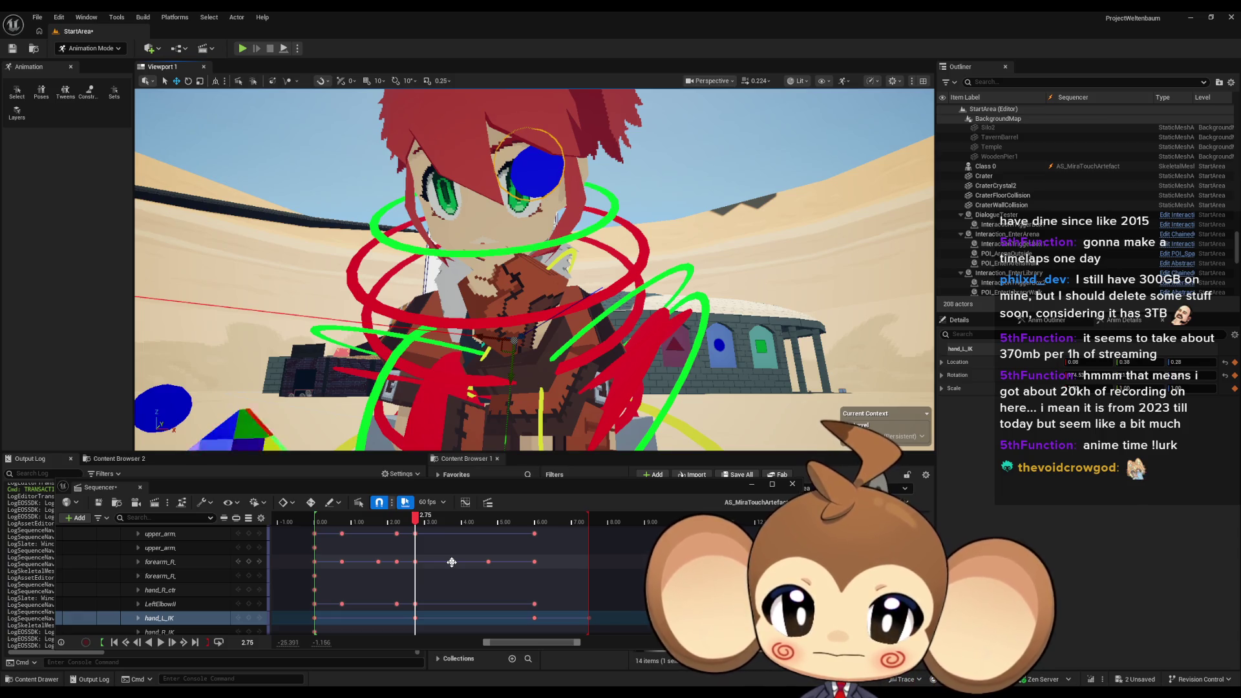
Key hand_L_IK at 3.75 and scrub back to about 2.23 to preview
left_click(452, 562)
key("f")
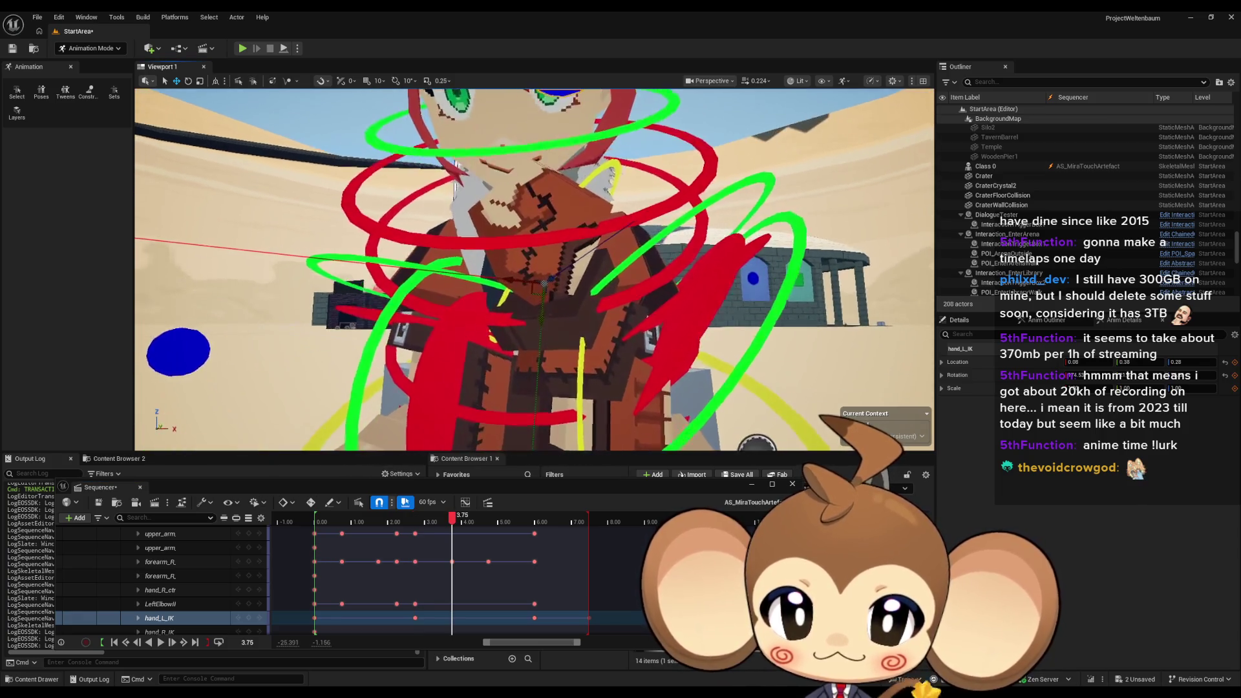
left_click(414, 533)
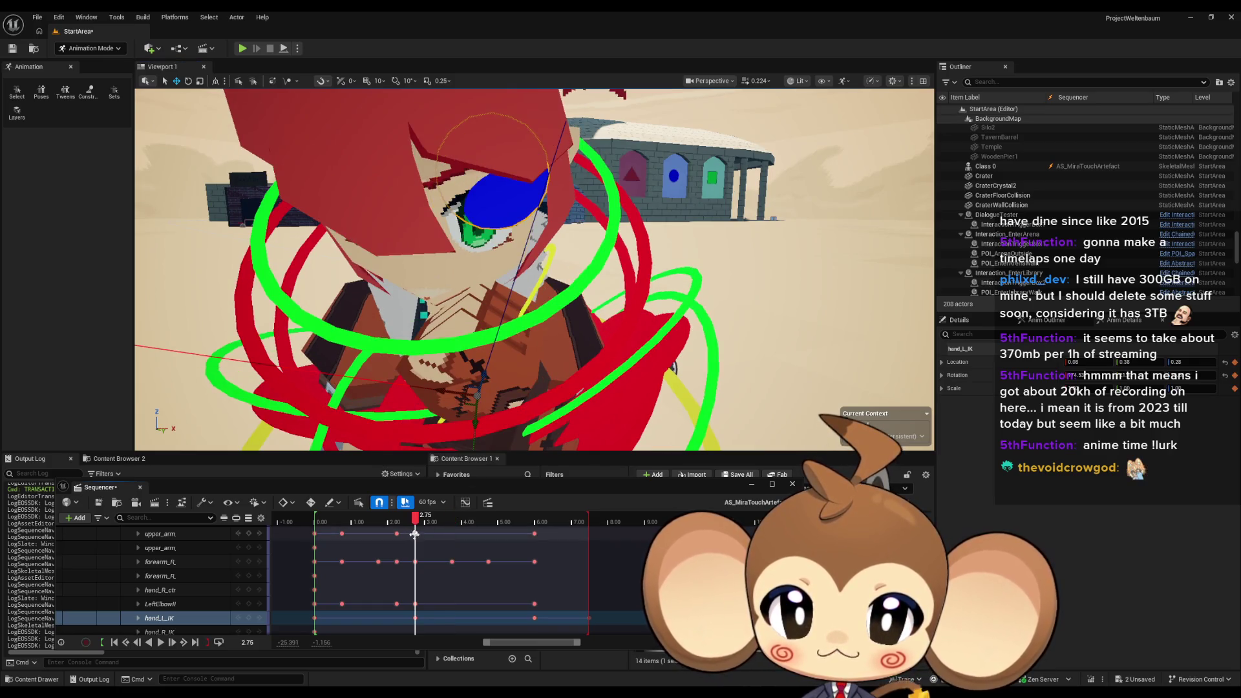
left_click(450, 561)
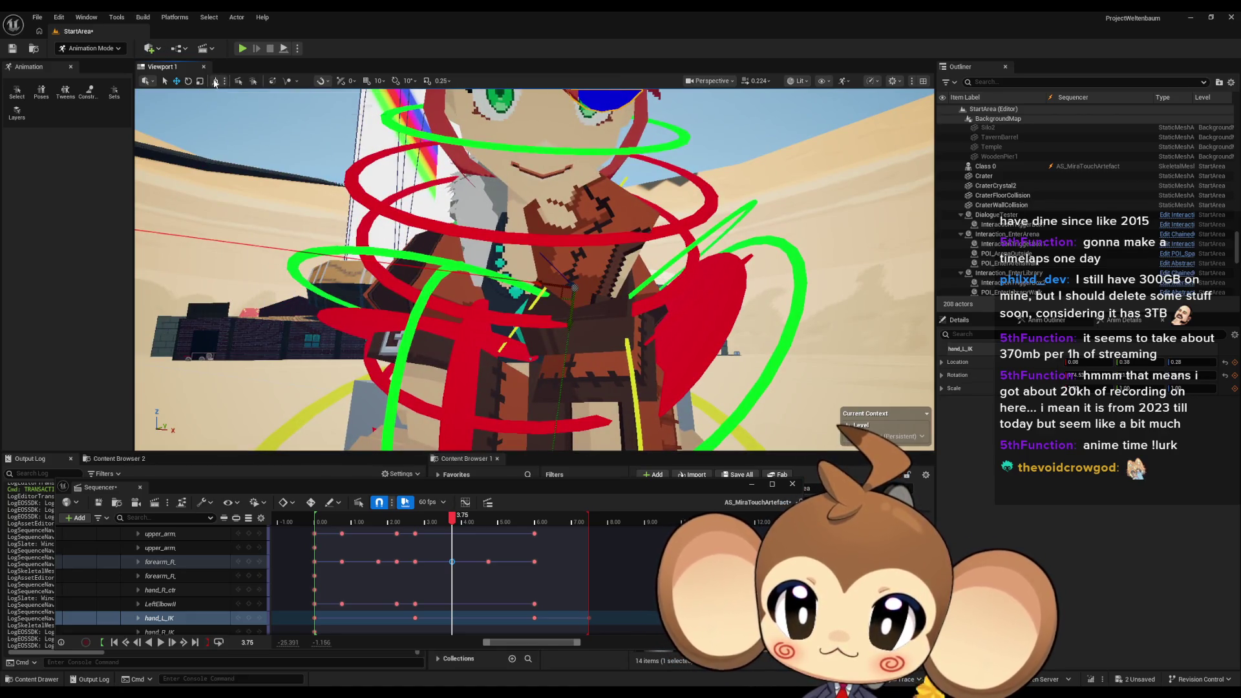
left_click_drag(583, 229, 559, 236)
mouse_move(595, 304)
left_mouse_down()
mouse_move(581, 271)
mouse_move(573, 283)
left_mouse_up()
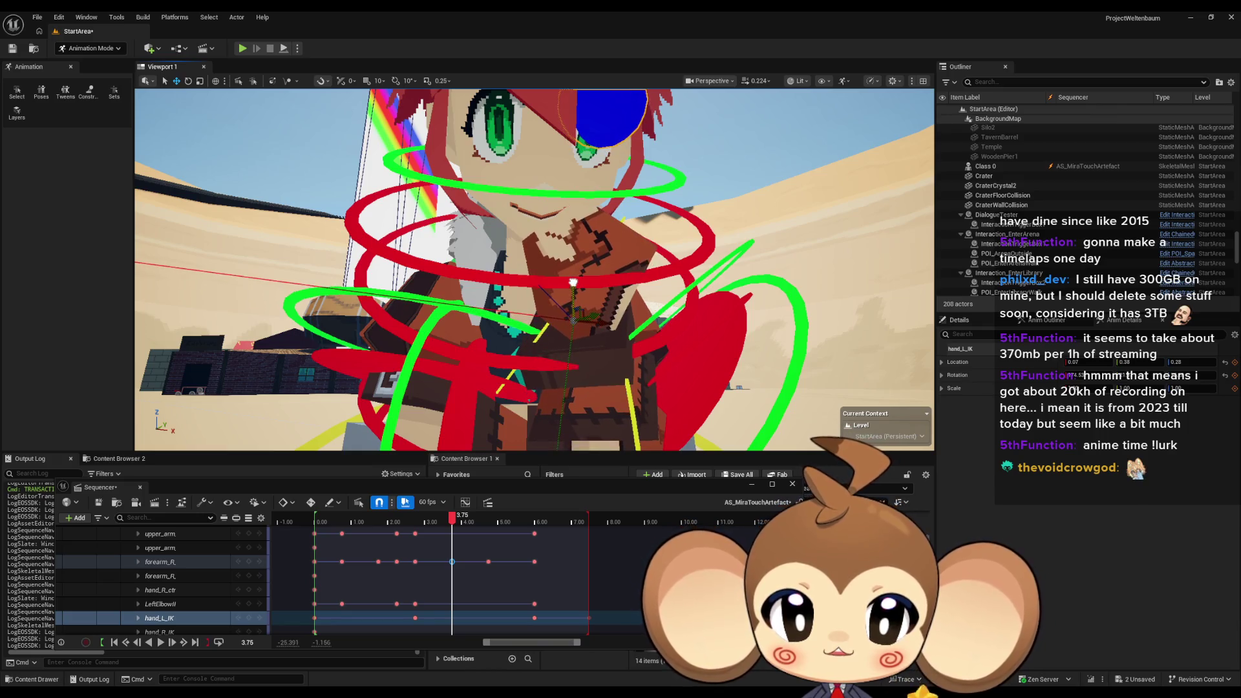
left_click(250, 619)
left_click_drag(446, 515, 396, 515)
scroll(534, 269, "down", 3)
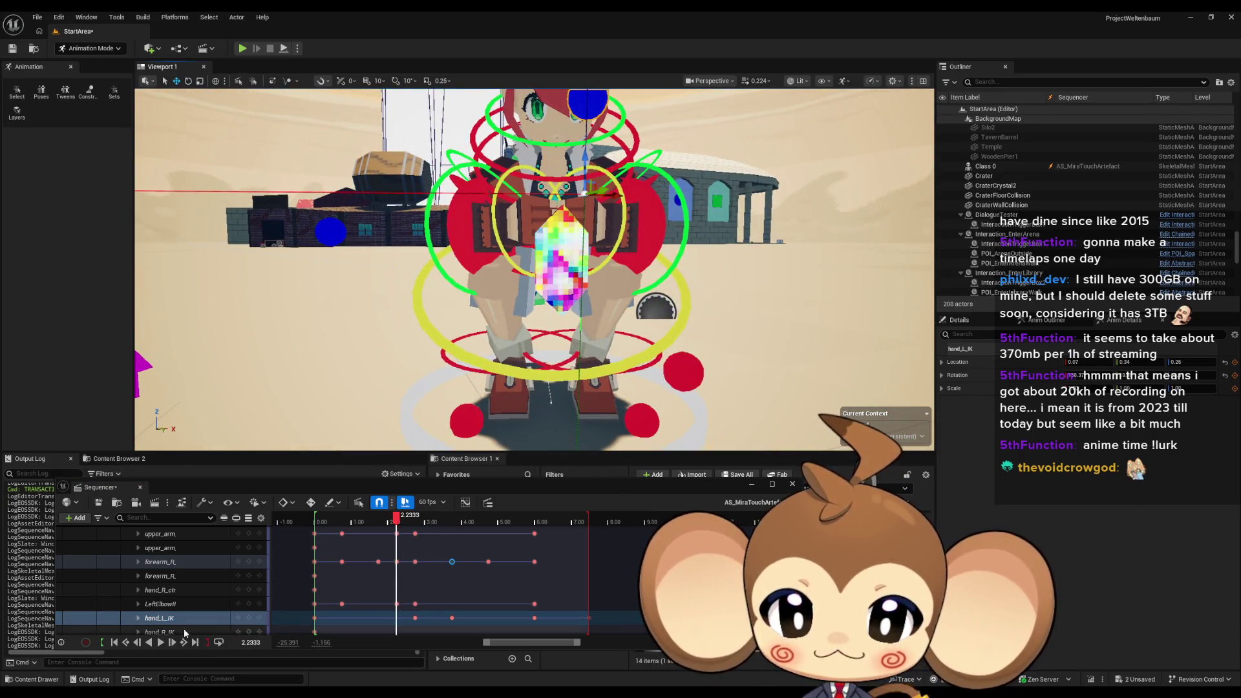
Copy the hand_L_IK key at 2.75 and paste it at 4.75
mouse_move(399, 528)
left_mouse_down()
mouse_move(463, 519)
mouse_move(451, 519)
left_mouse_up()
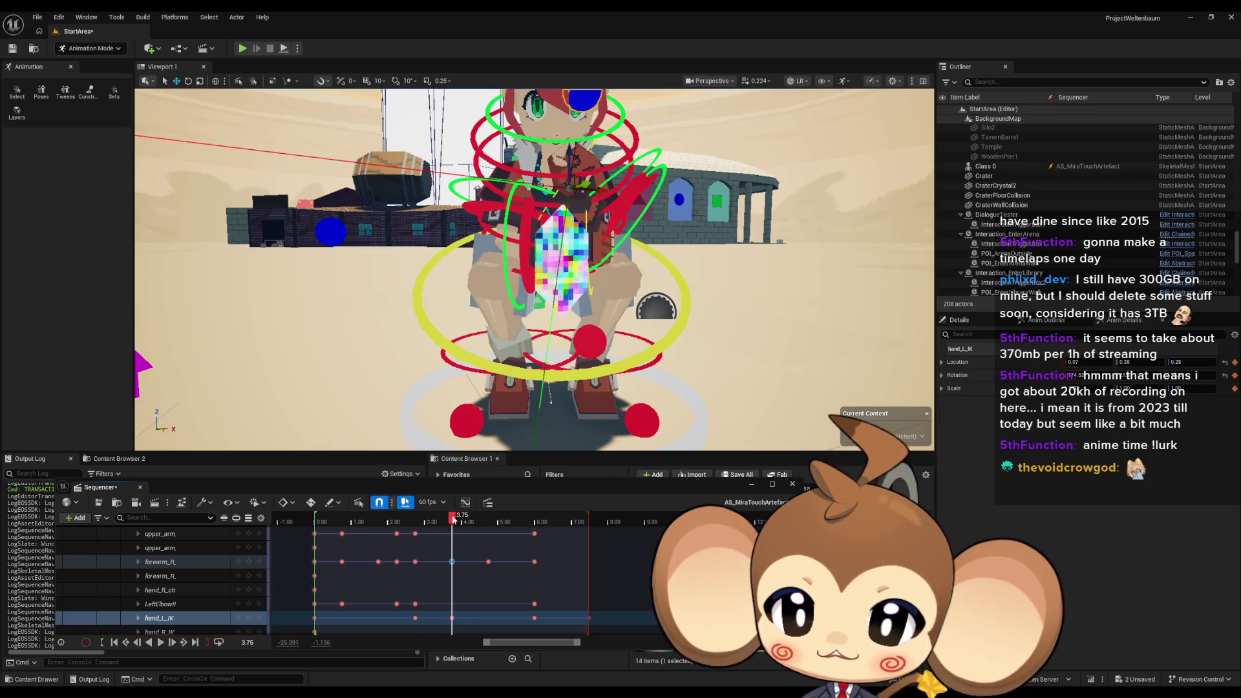
left_click(414, 618)
key("comma")
key("ctrl+c")
key("period")
key("period")
key("ctrl+v")
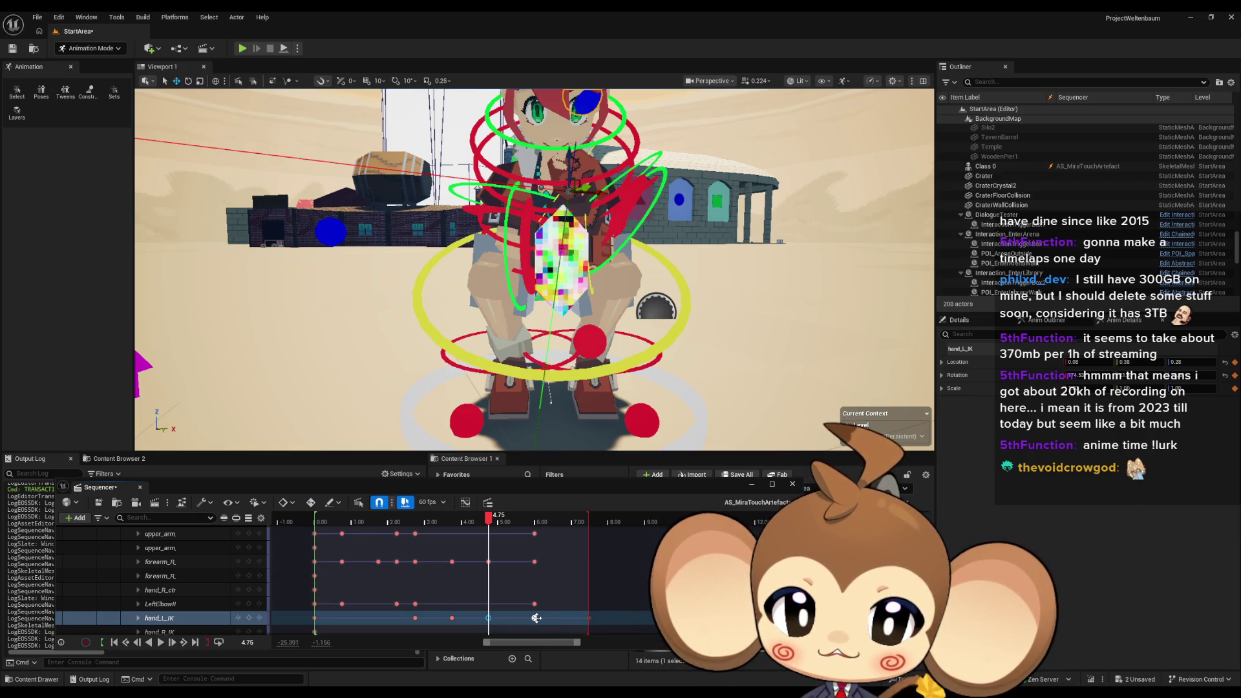
Add a hand_L_IK key at 5.75 and play the clip to test the motion
scroll(536, 618, "up", 2)
scroll(465, 606, "down", 3)
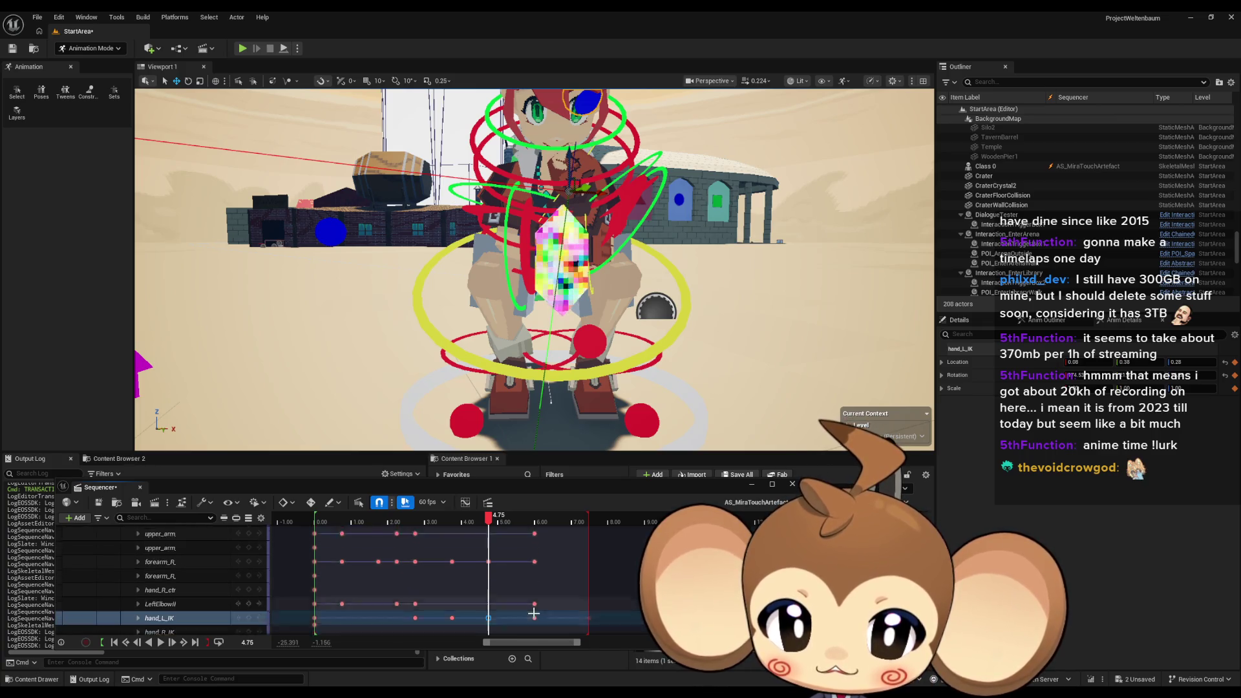
key("comma")
scroll(491, 598, "up", 3)
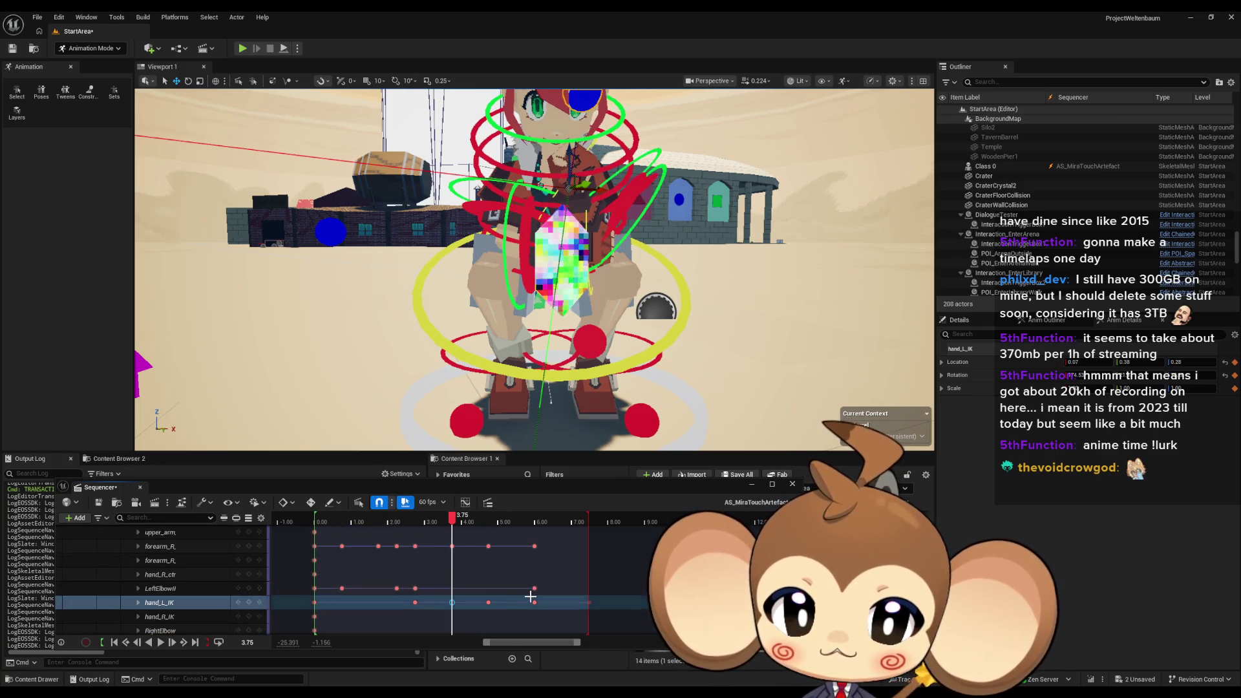
scroll(530, 596, "up", 2)
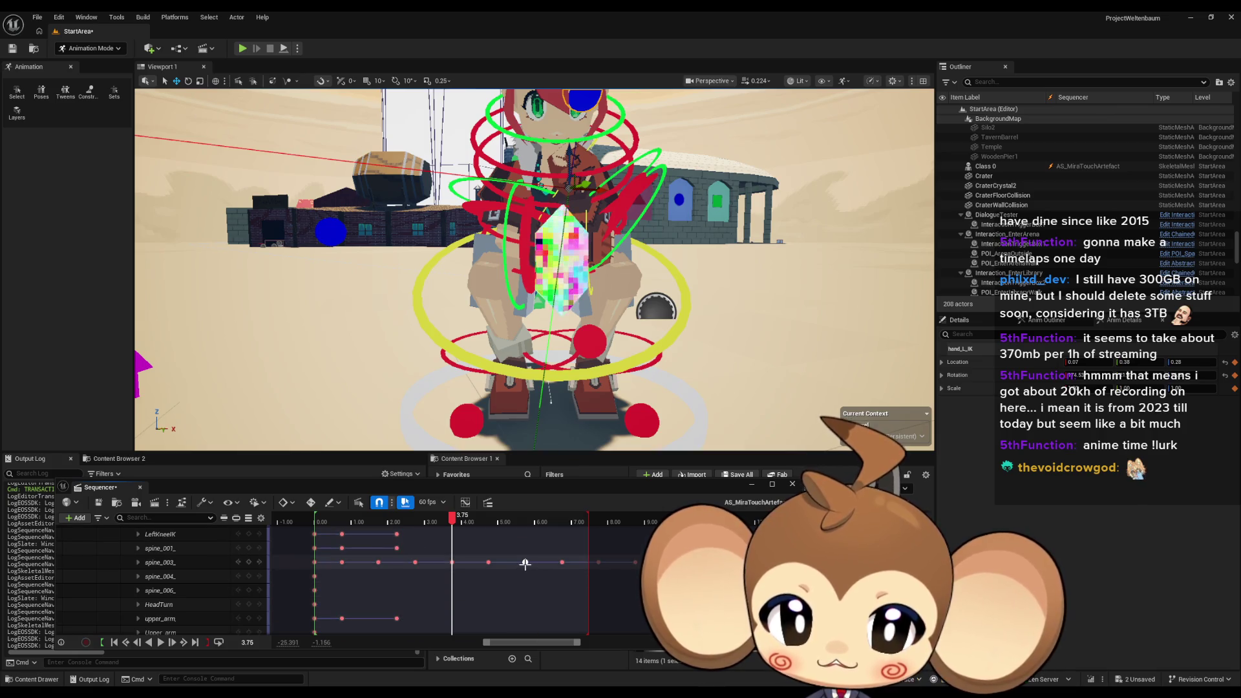
key("period")
key("period")
scroll(530, 575, "down", 10)
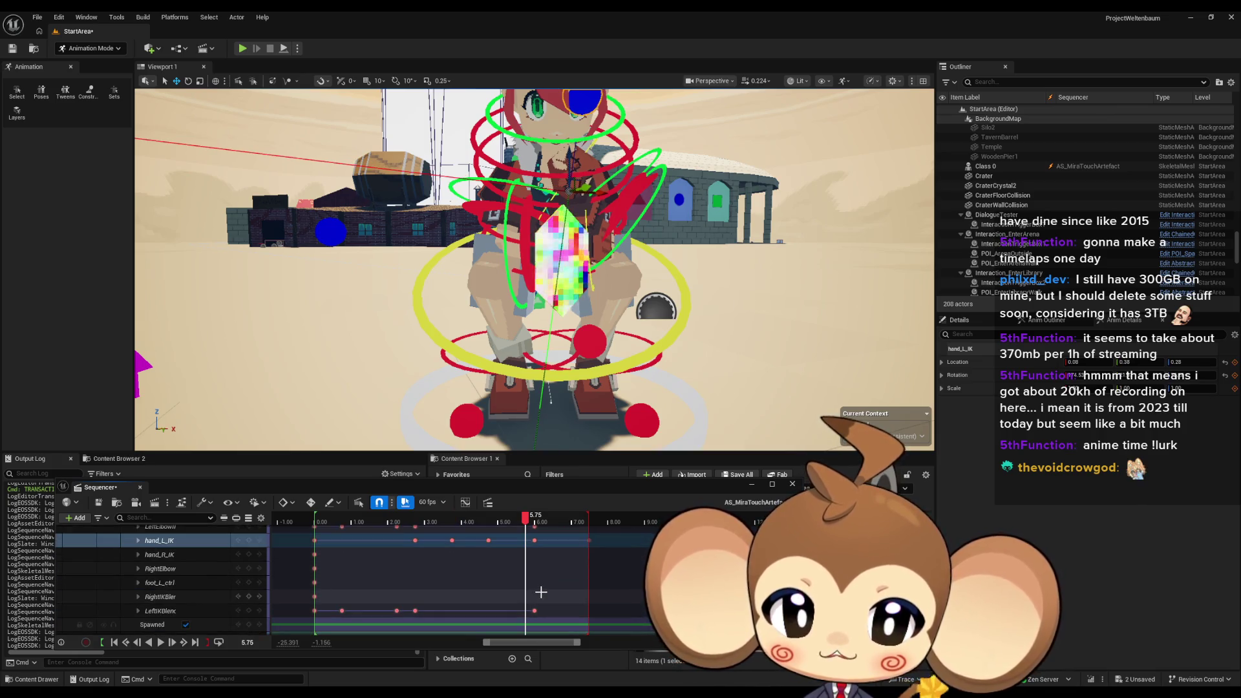
scroll(541, 591, "up", 3)
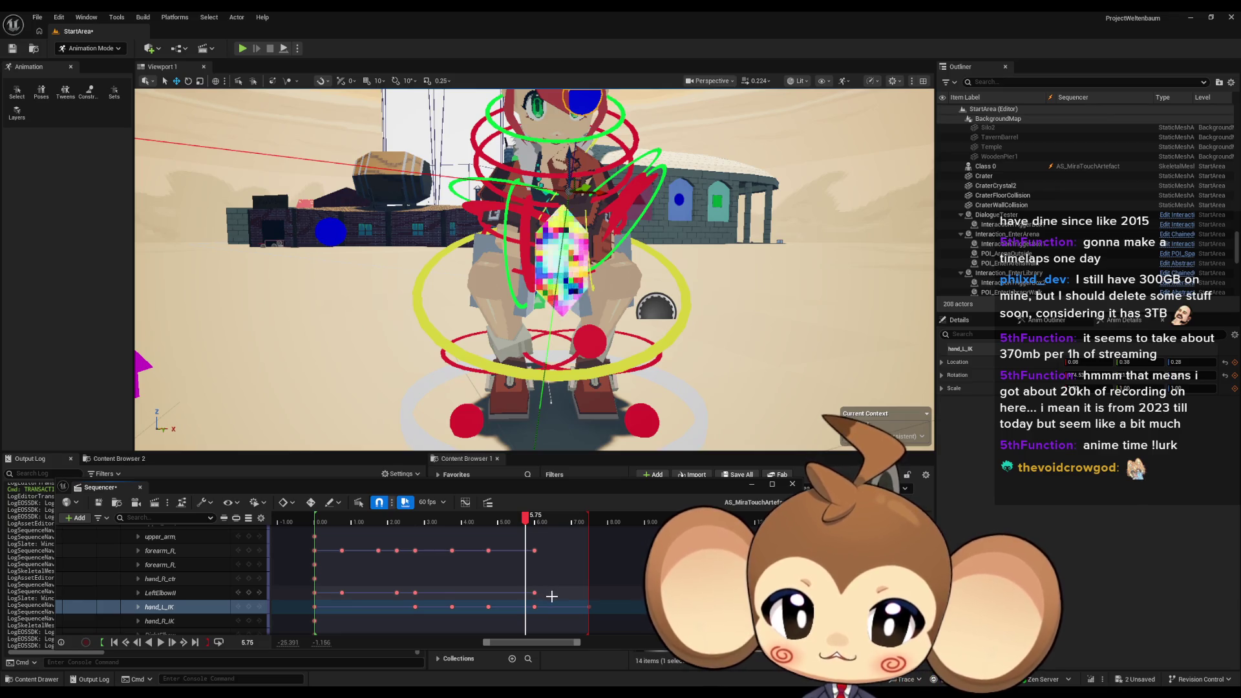
key("Return")
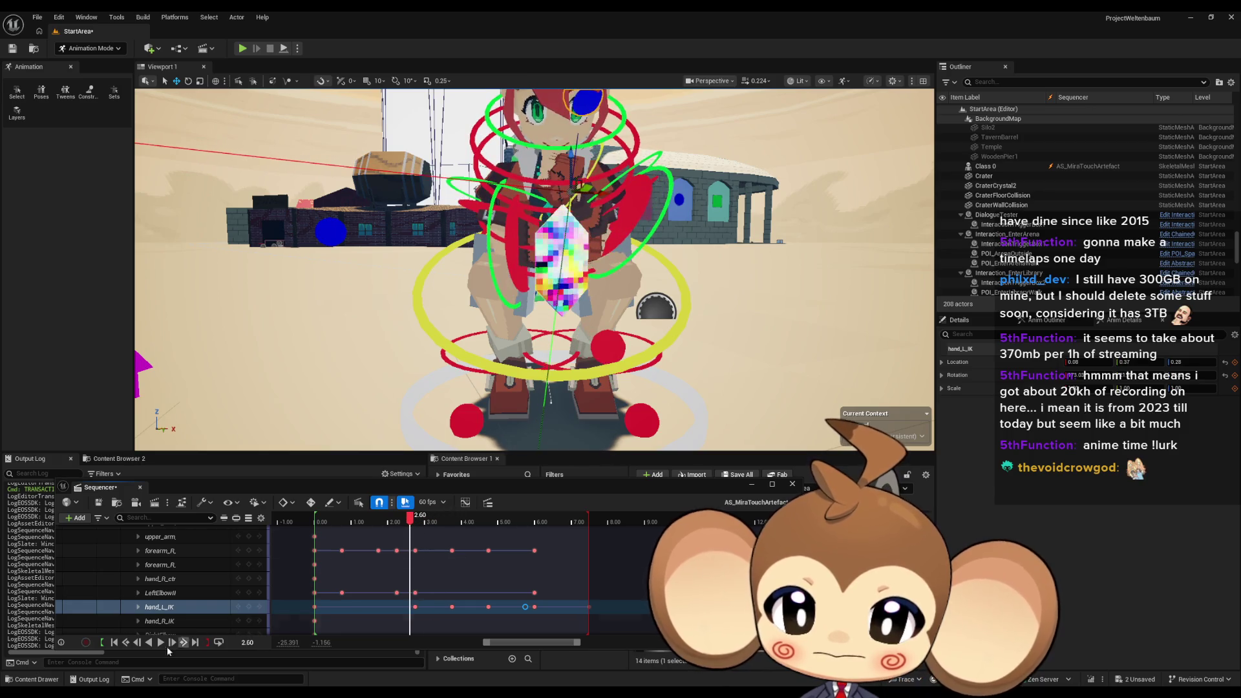
left_click(161, 643)
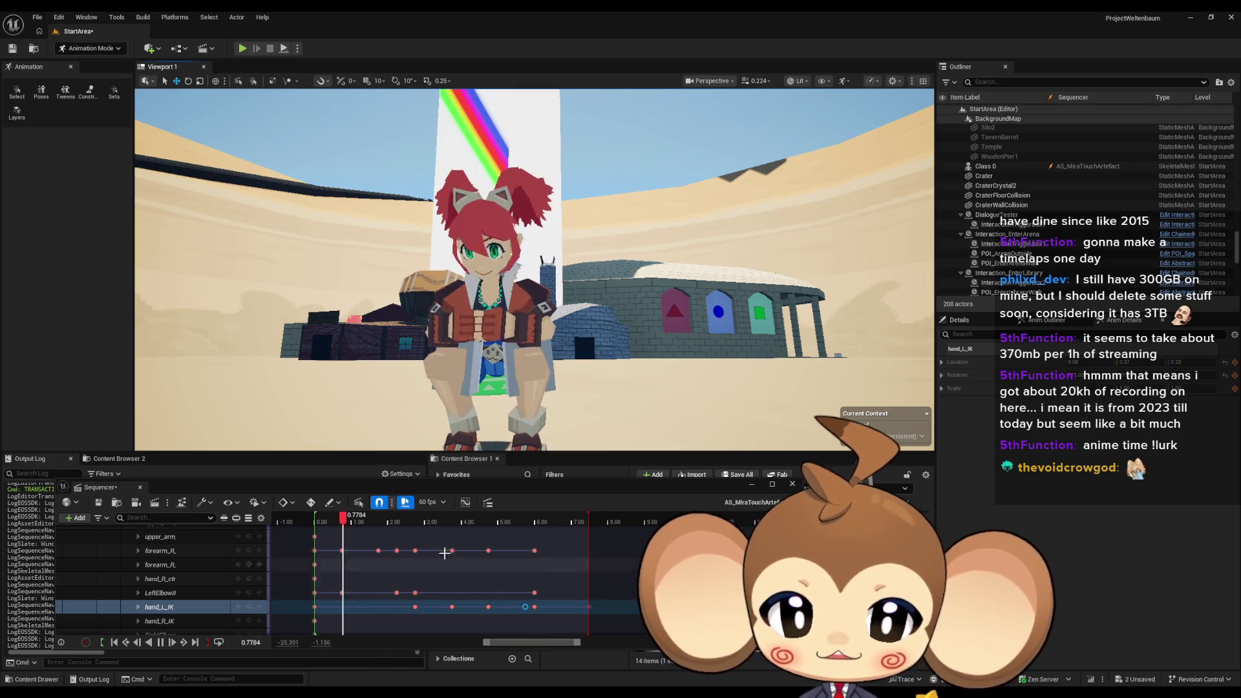
Add a hand_L_IK key at 4.00 after scrubbing through the later keys
left_click_drag(445, 521, 512, 527)
scroll(511, 529, "up", 3)
key("period")
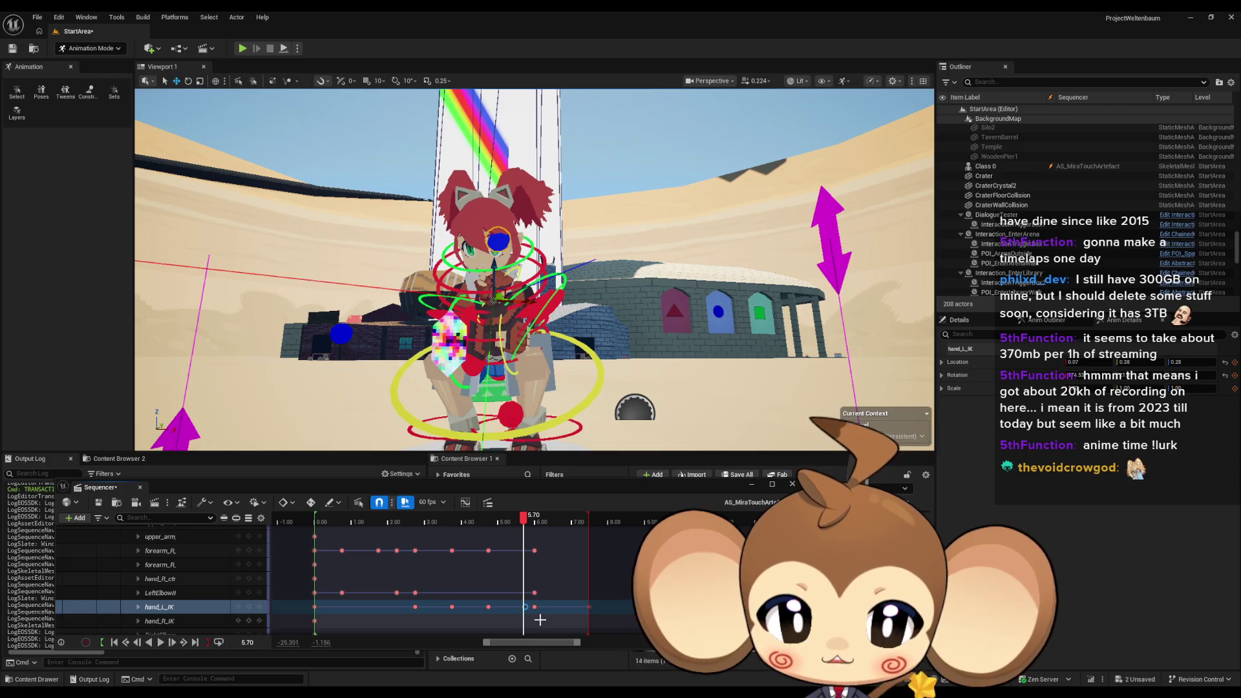
scroll(547, 616, "up", 1)
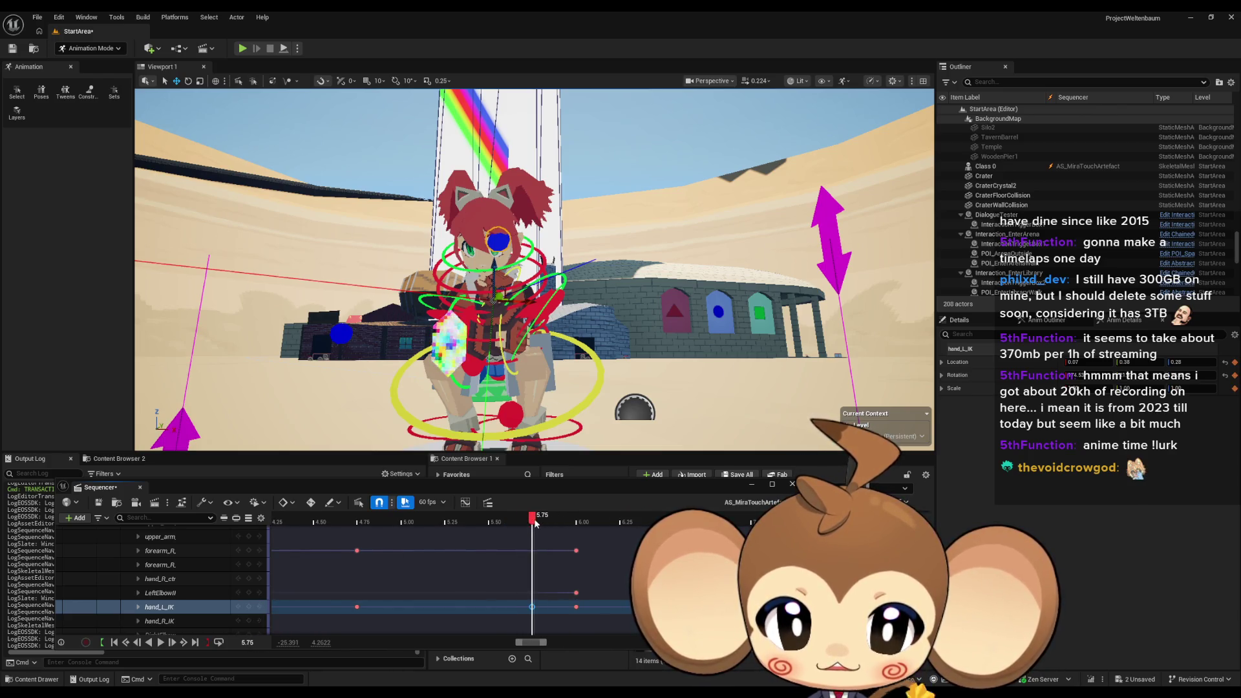
mouse_move(534, 525)
left_mouse_down()
mouse_move(574, 522)
mouse_move(545, 525)
left_mouse_up()
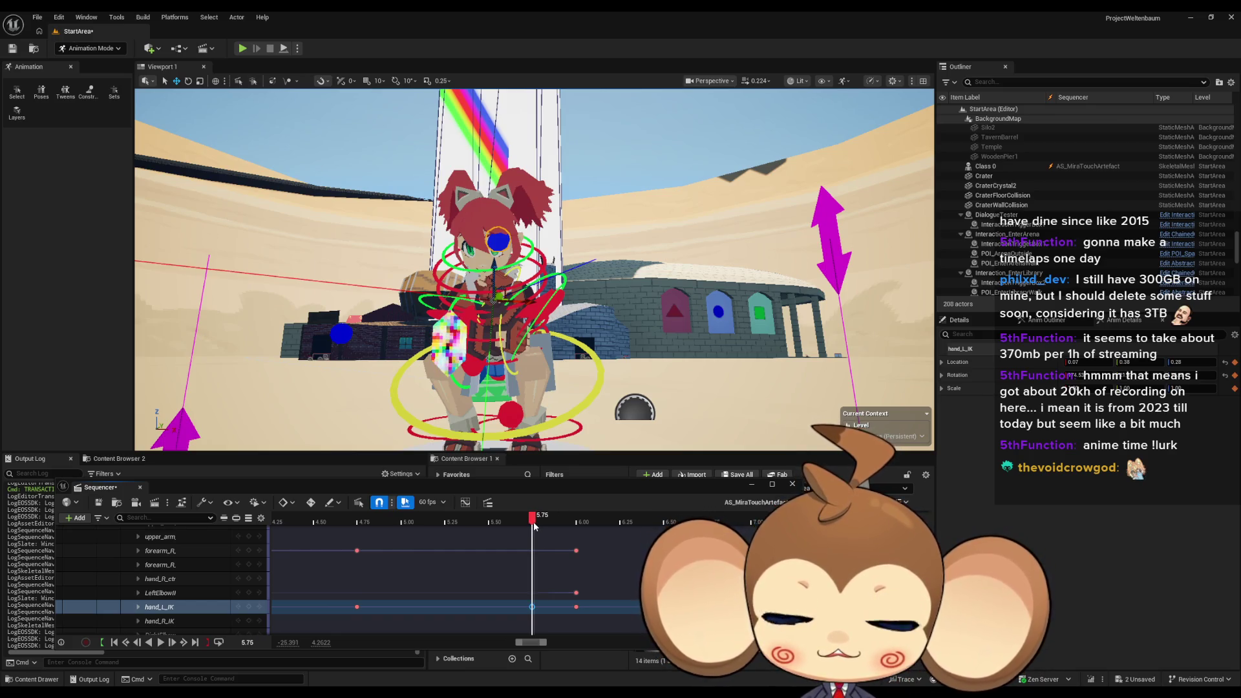
scroll(479, 583, "up", 2)
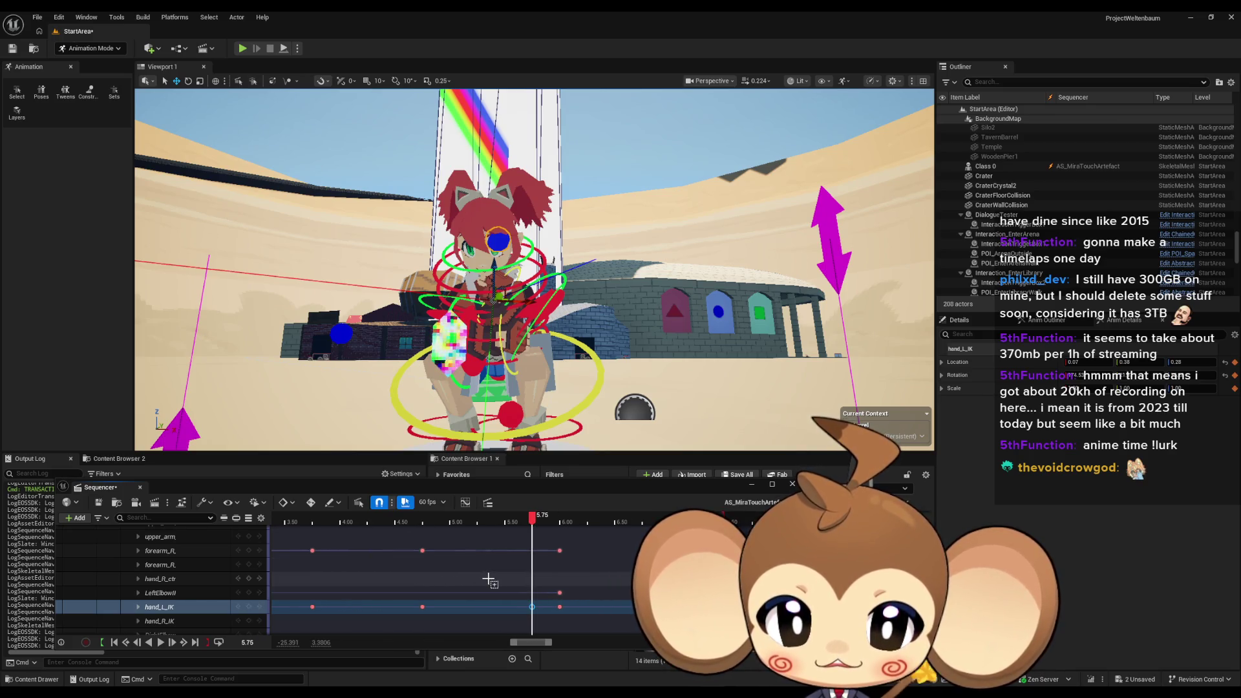
scroll(509, 528, "left", 3)
left_click_drag(507, 520, 495, 538)
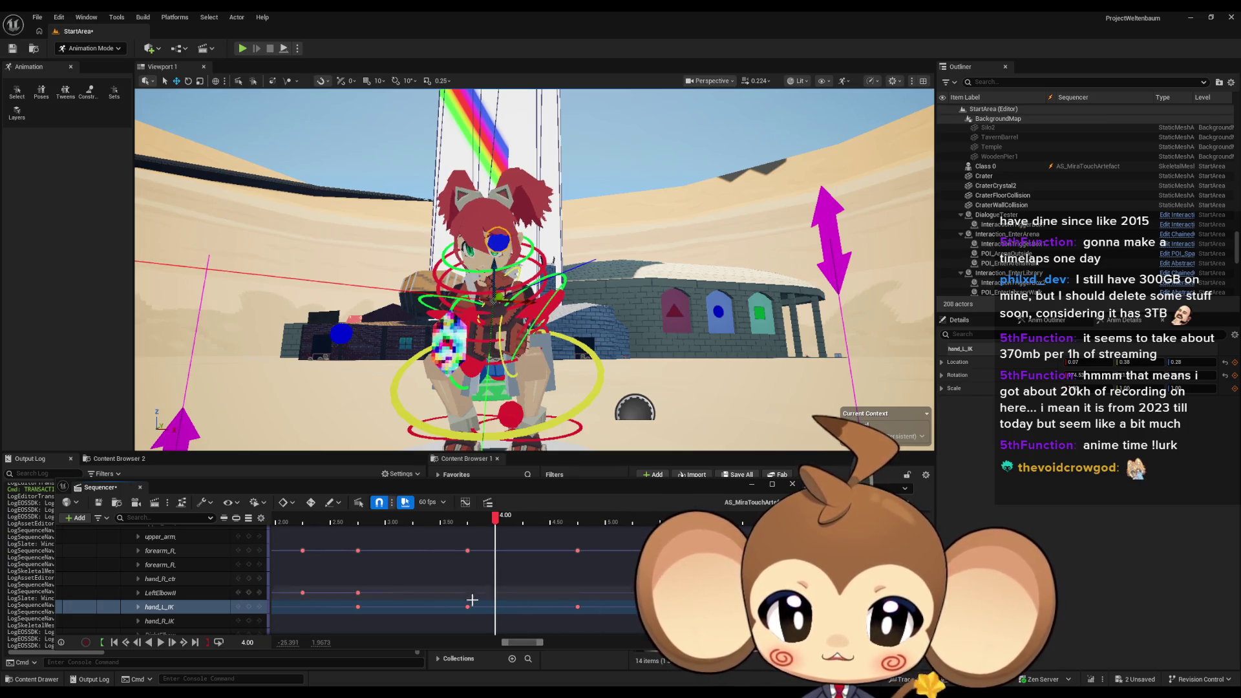
left_click(248, 607)
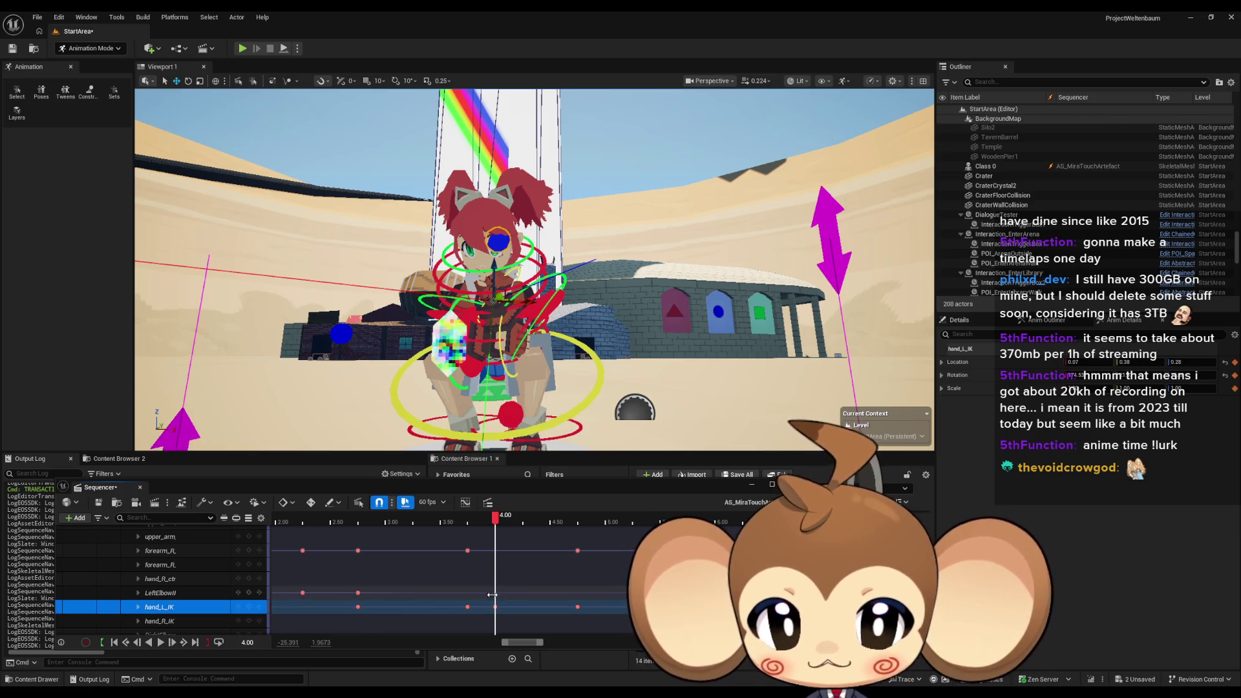
Nudge the left-hand IK control slightly at 6.00, then play from about 2.87
key("ctrl+Right")
left_click_drag(494, 297, 491, 297)
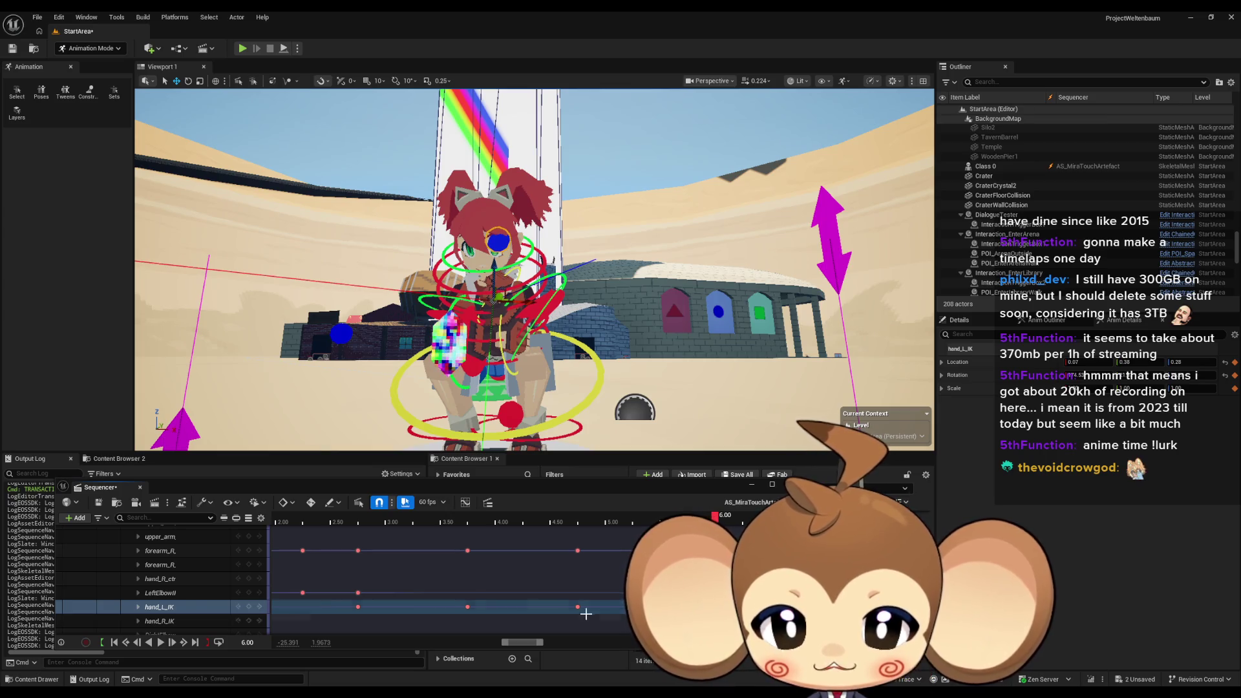
left_click_drag(679, 523, 379, 519)
scroll(443, 572, "down", 2)
scroll(444, 571, "down", 2)
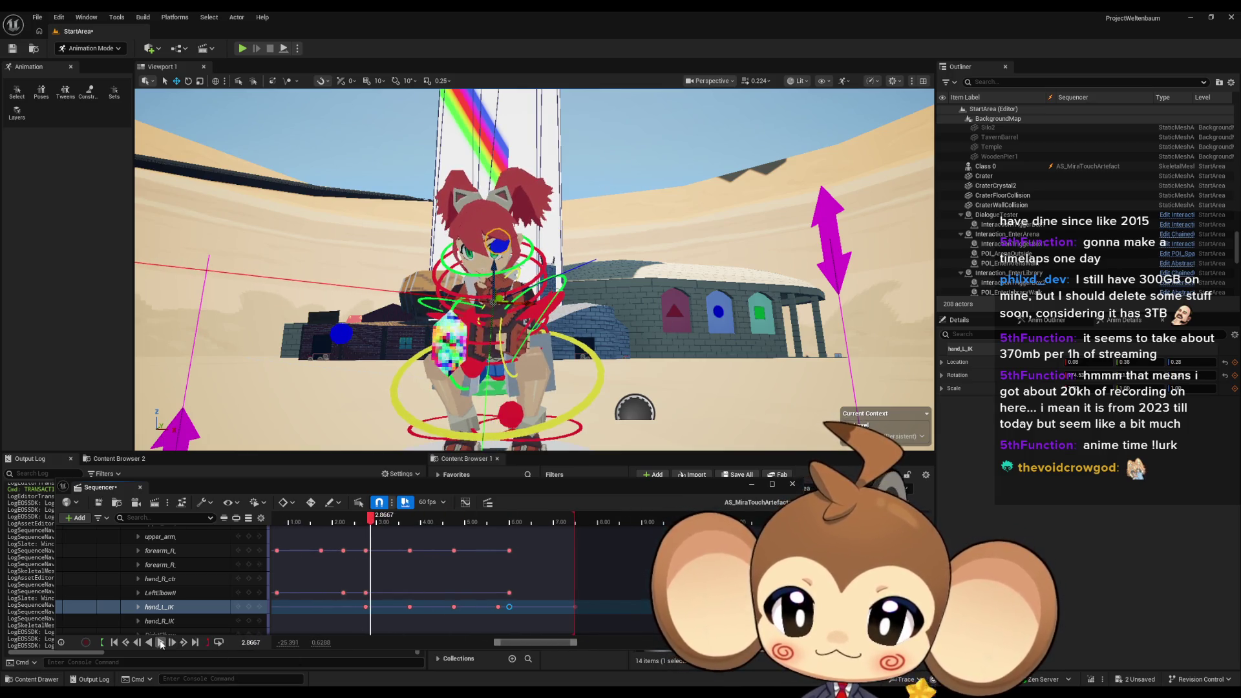
left_click(161, 642)
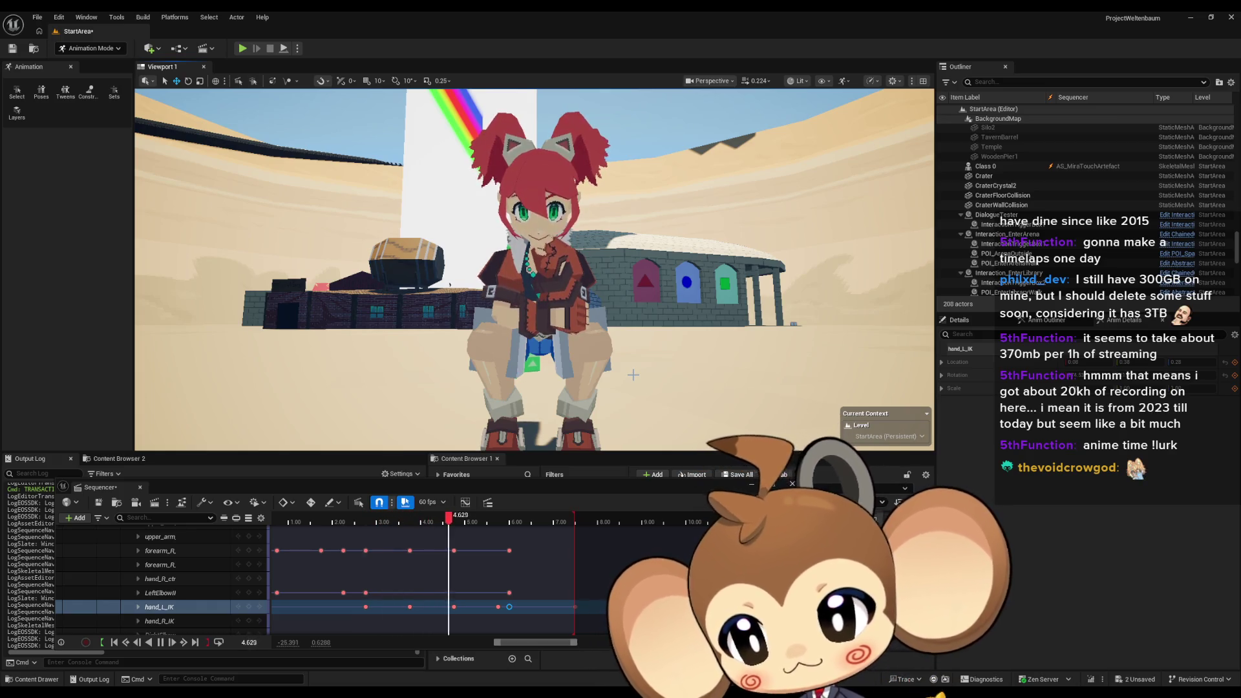
Stop playback at 6.5252 s with Mira crouched and one hand near her chin
key("space")
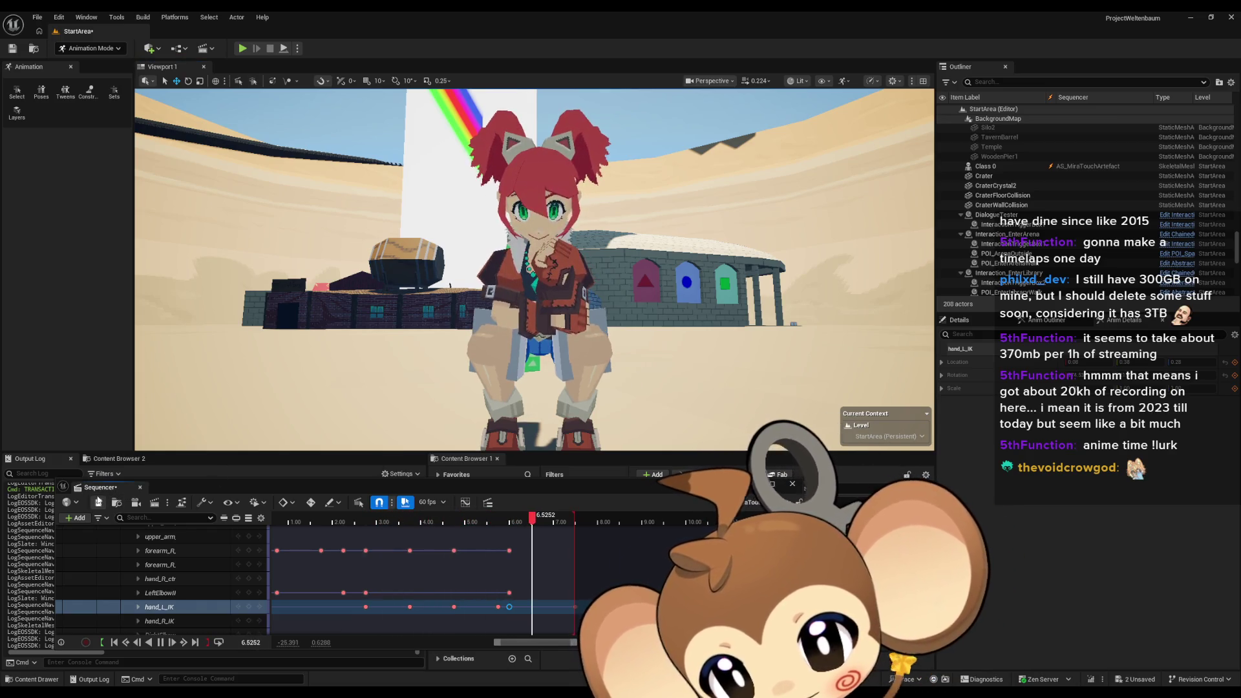
Float the Sequencer in its own window and move it up to uncover the Content Browser
left_click_drag(100, 488, 700, 305)
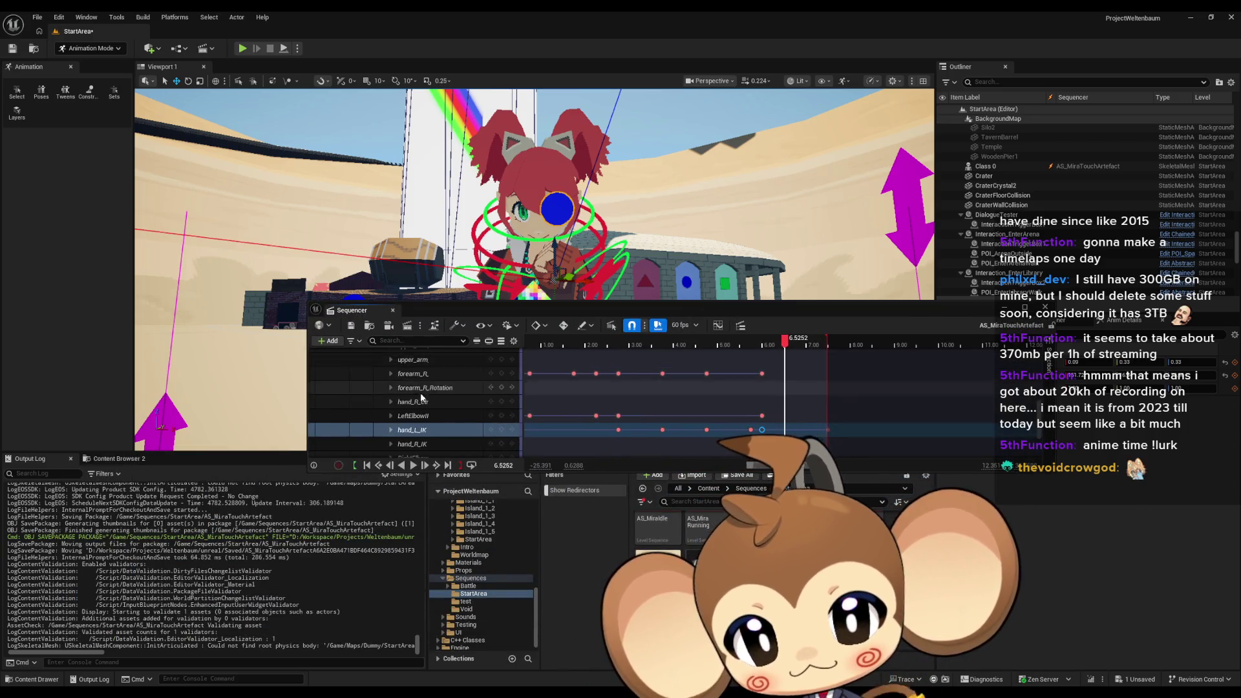
scroll(444, 393, "up", 10)
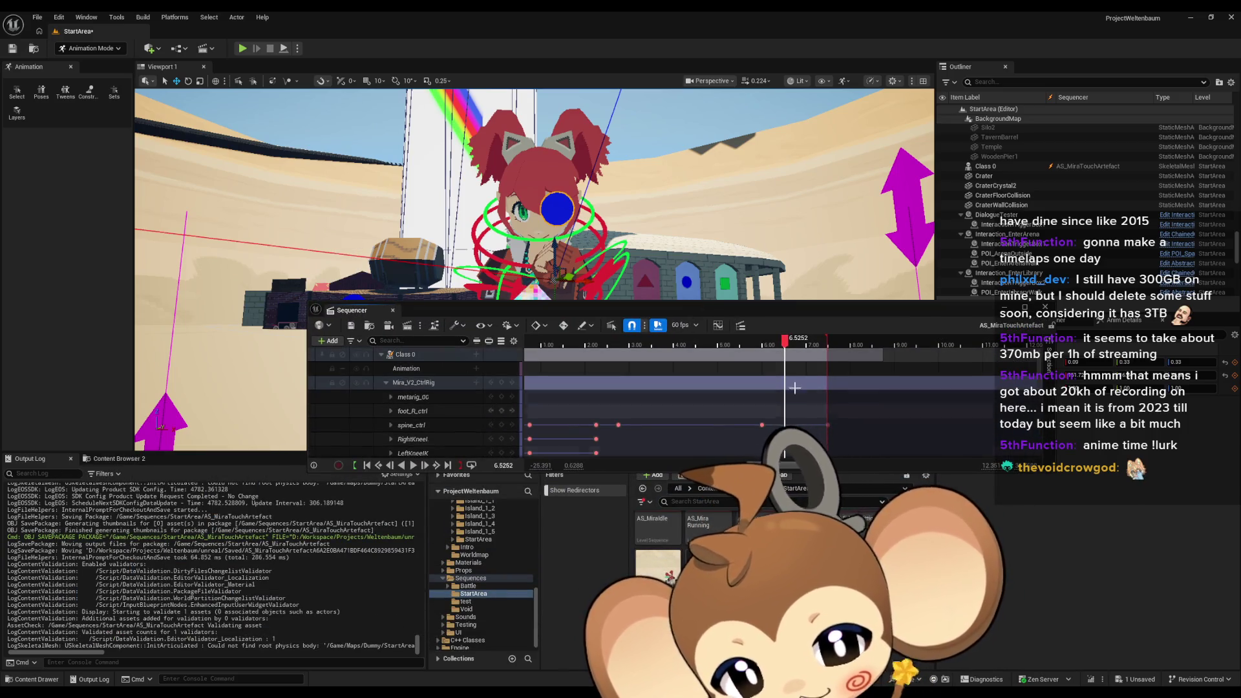
left_click_drag(777, 315, 775, 197)
Browse the Content Browser to Content/3d/Characters/Mira/Mira_Version2
left_click(715, 491)
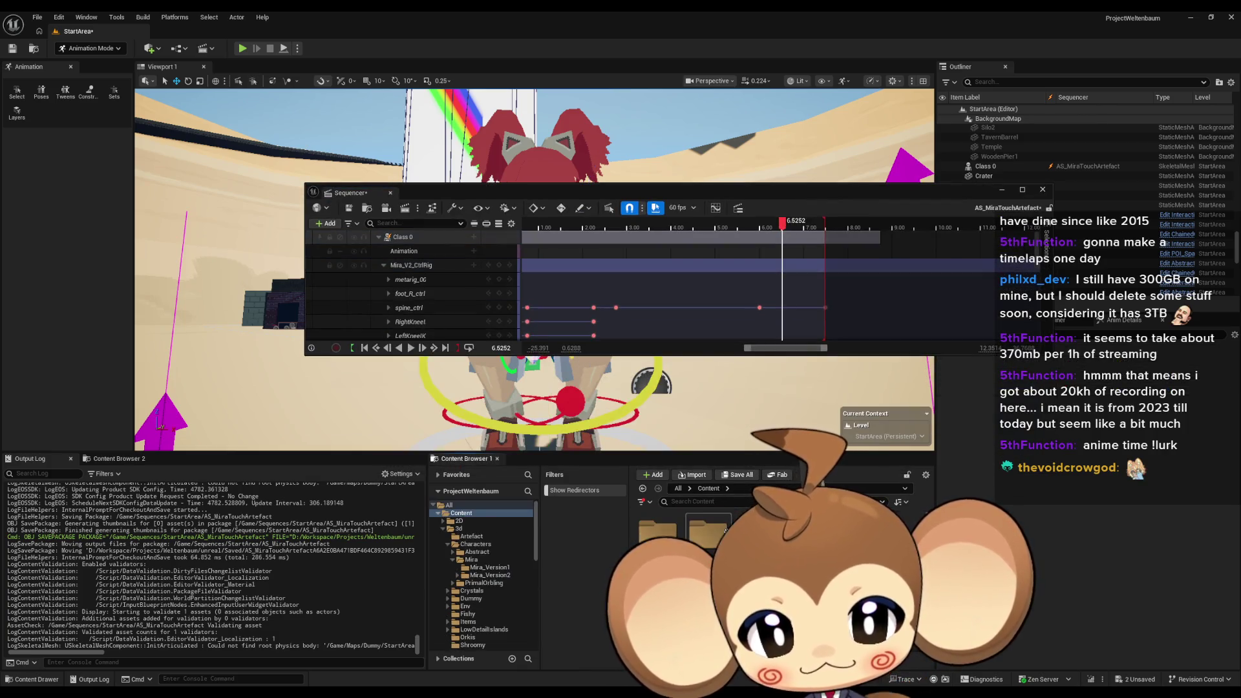
double_click(710, 538)
double_click(710, 550)
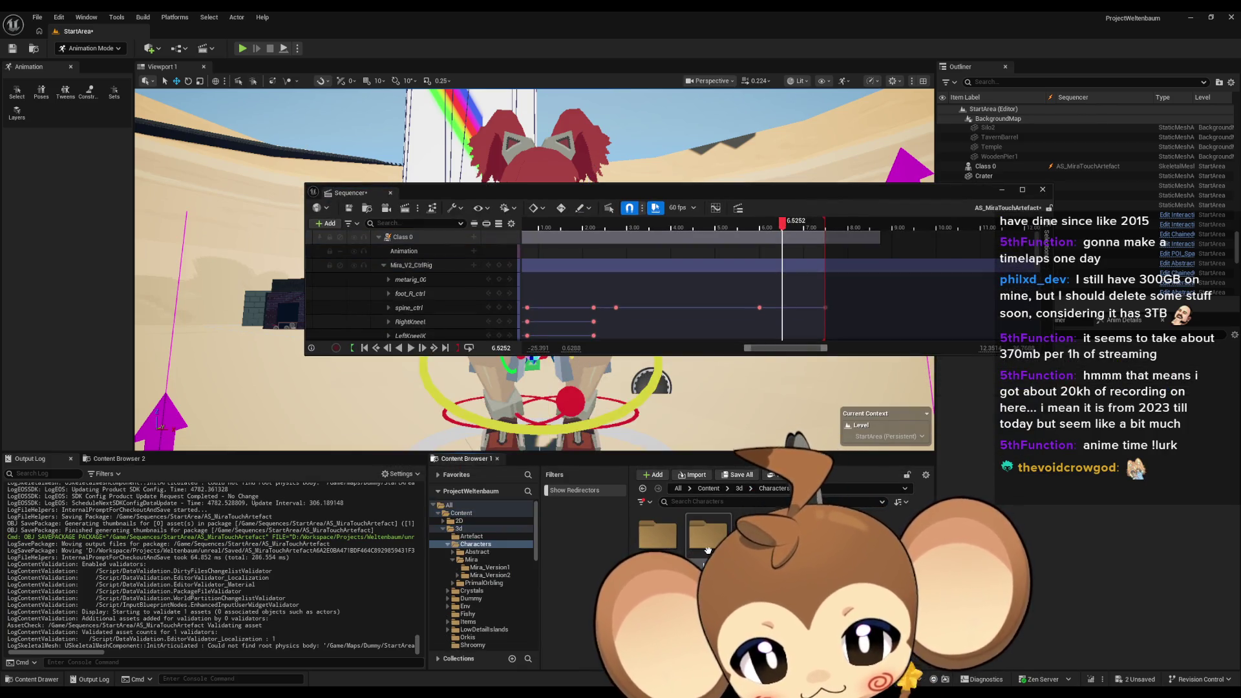
double_click(711, 549)
double_click(708, 540)
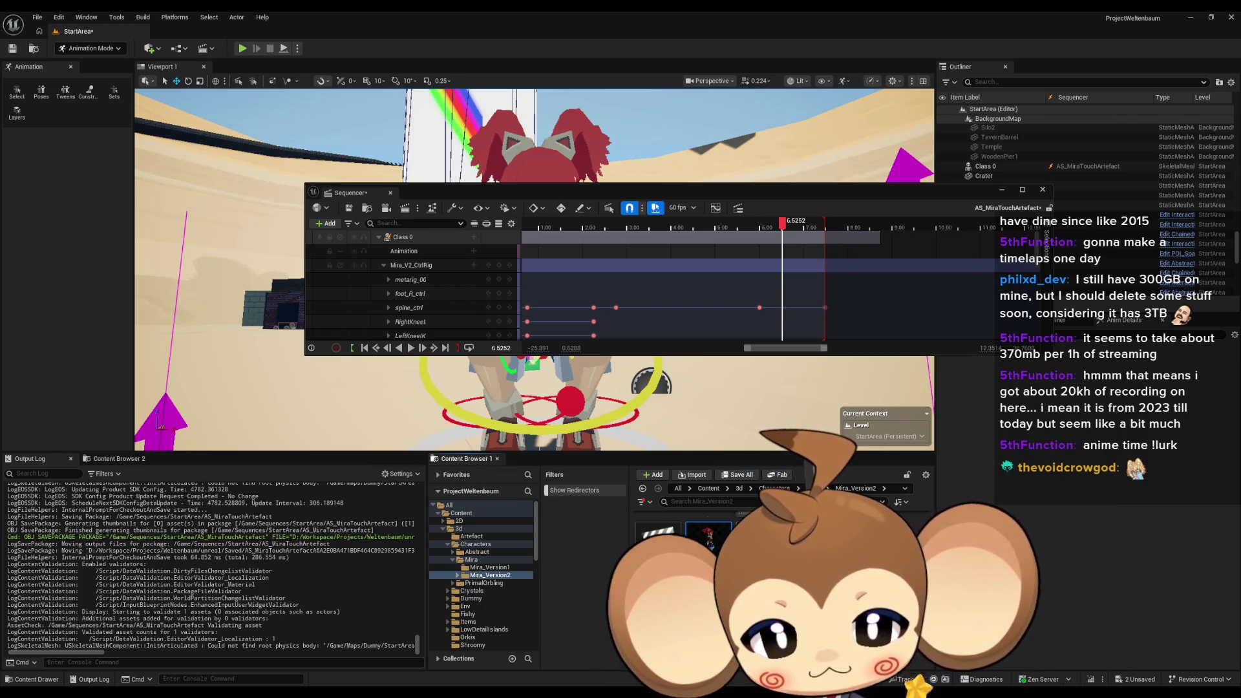
right_click(404, 237)
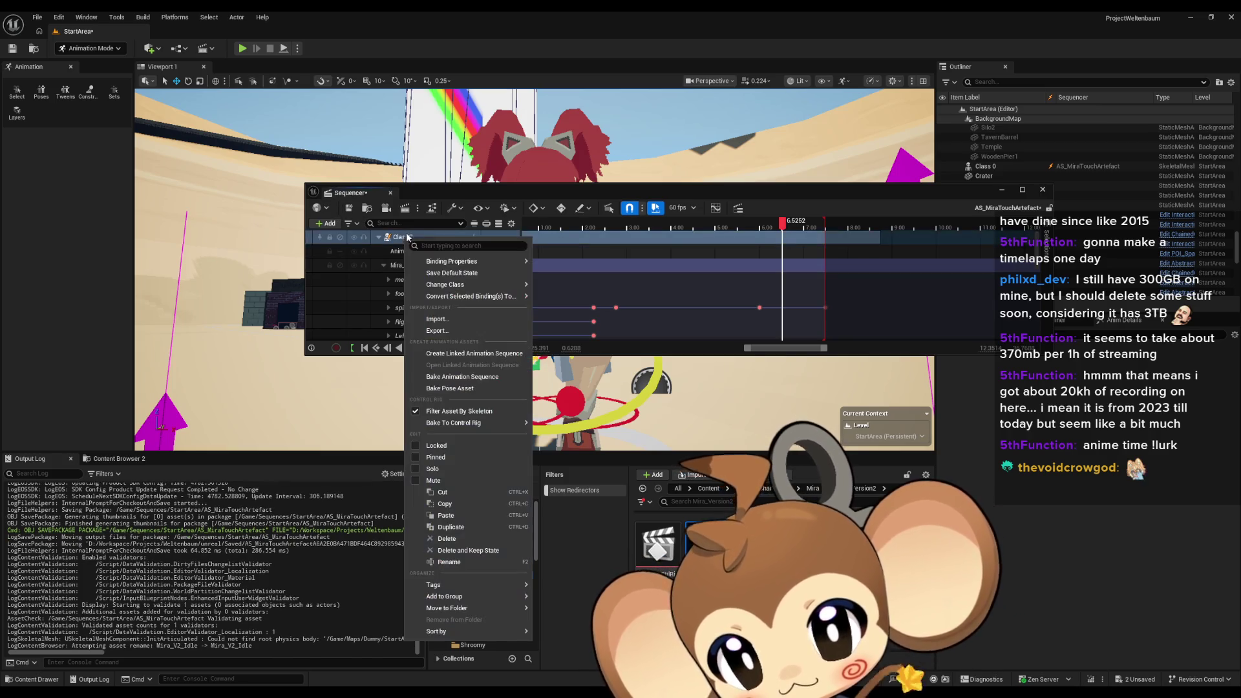
Bake the Class 0 binding to Mira_V2_TouchingArtefact in the Mira_Version2 folder
mouse_move(466, 284)
left_click(472, 378)
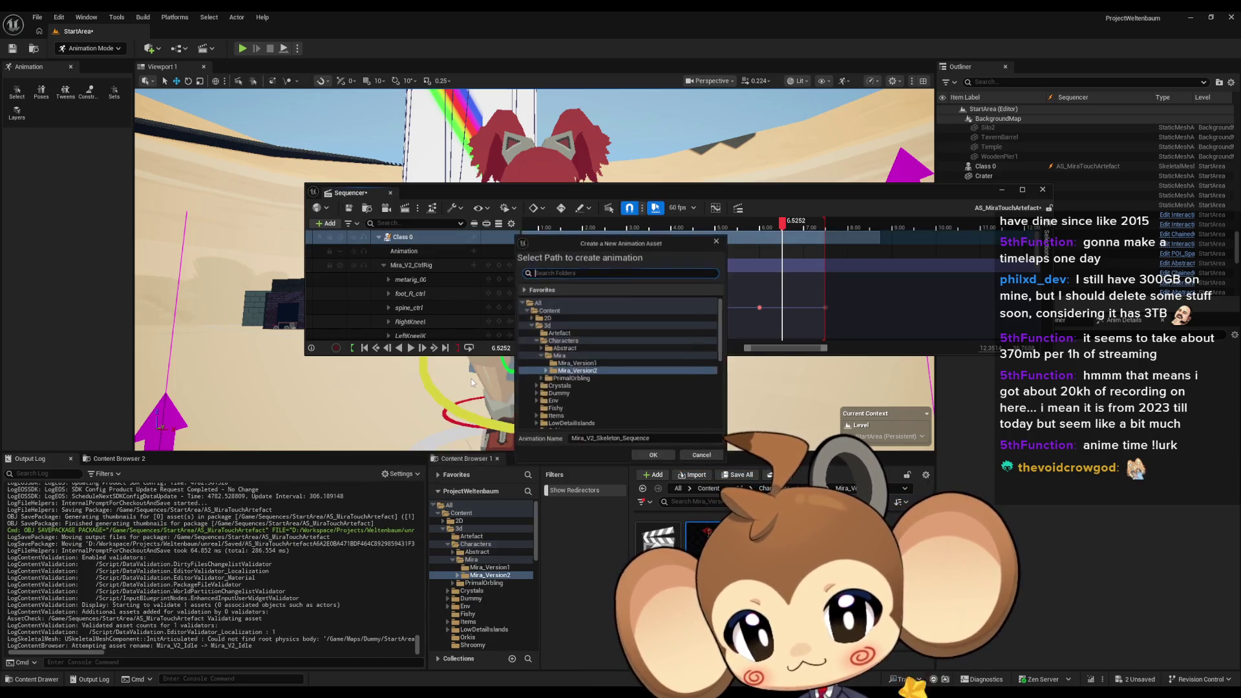
left_click(600, 443)
type("Mira_V2_Idle")
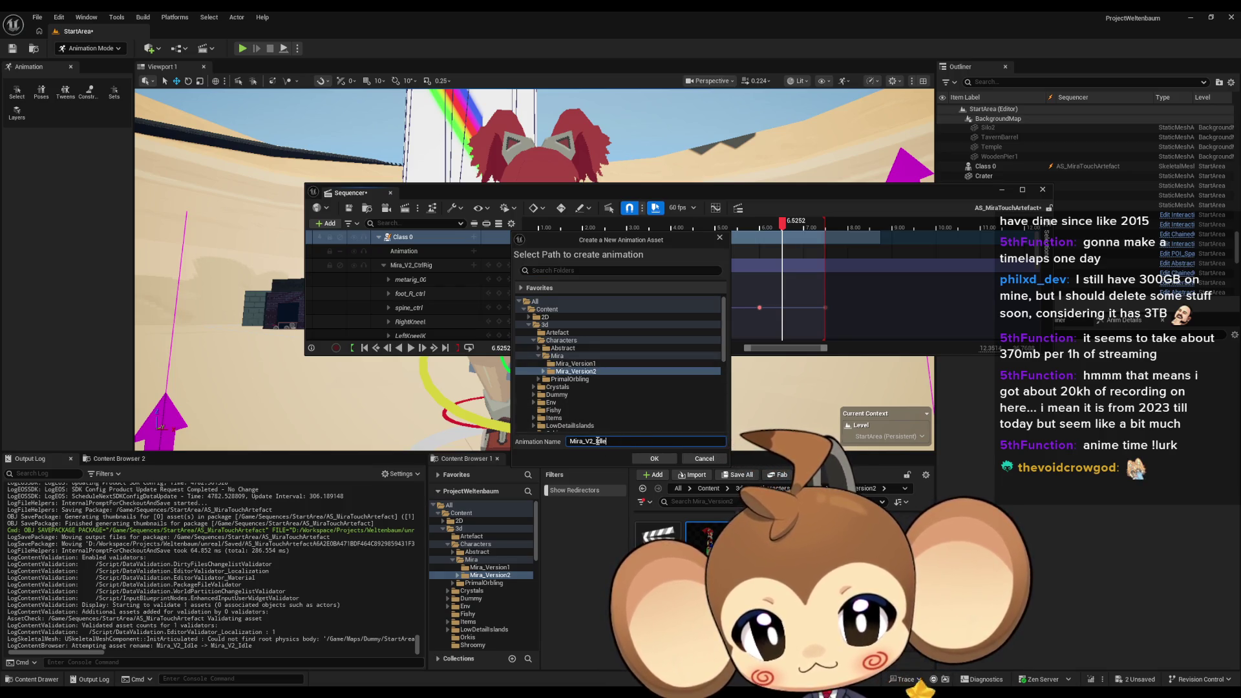
type("To")
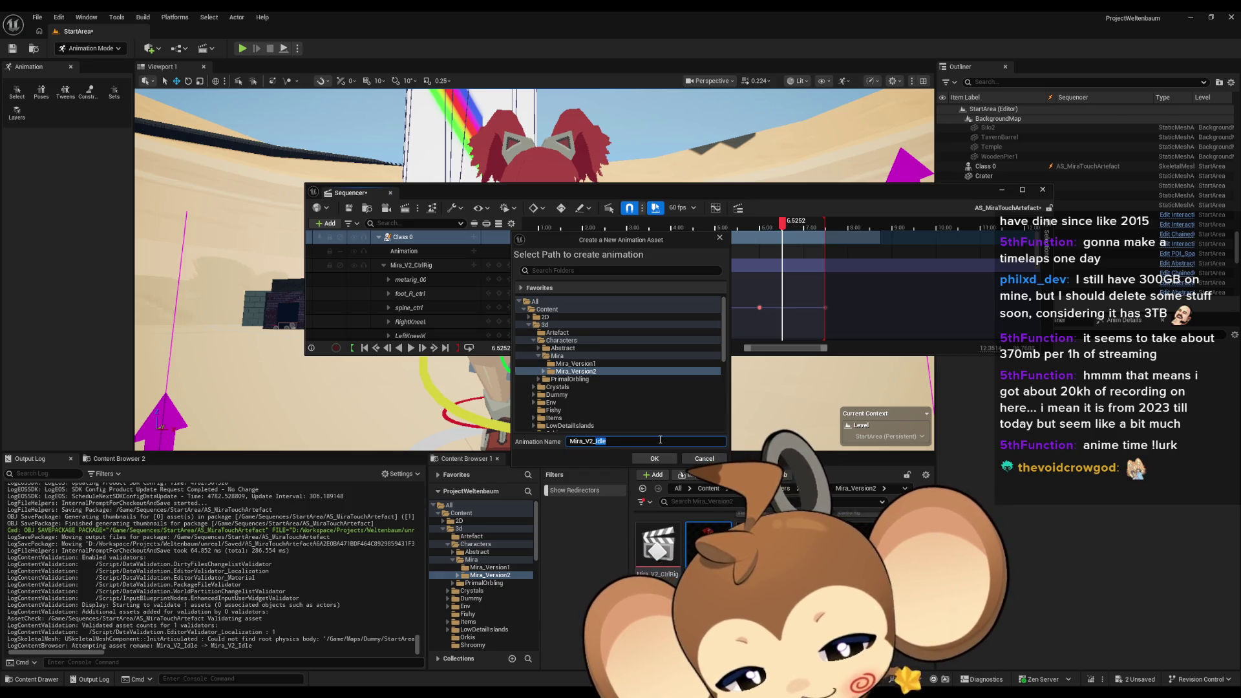
type("uchingCrys")
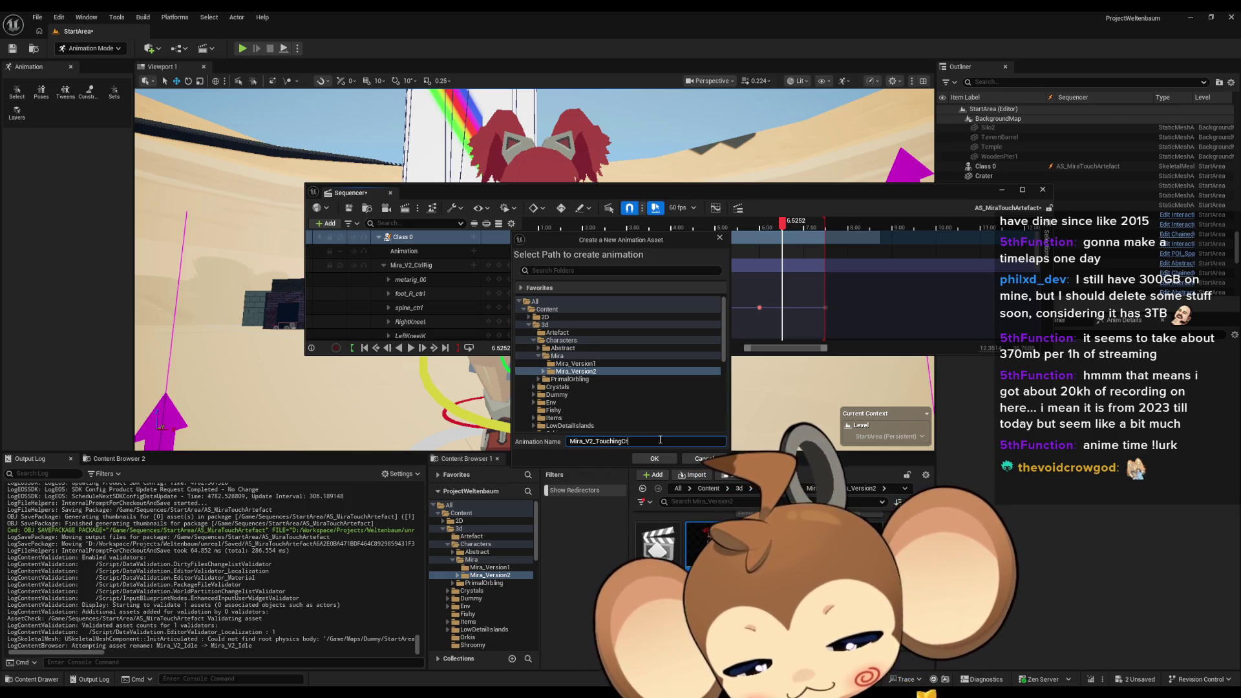
key("BackSpace")
key("BackSpace")
key("BackSpace")
type("Ar")
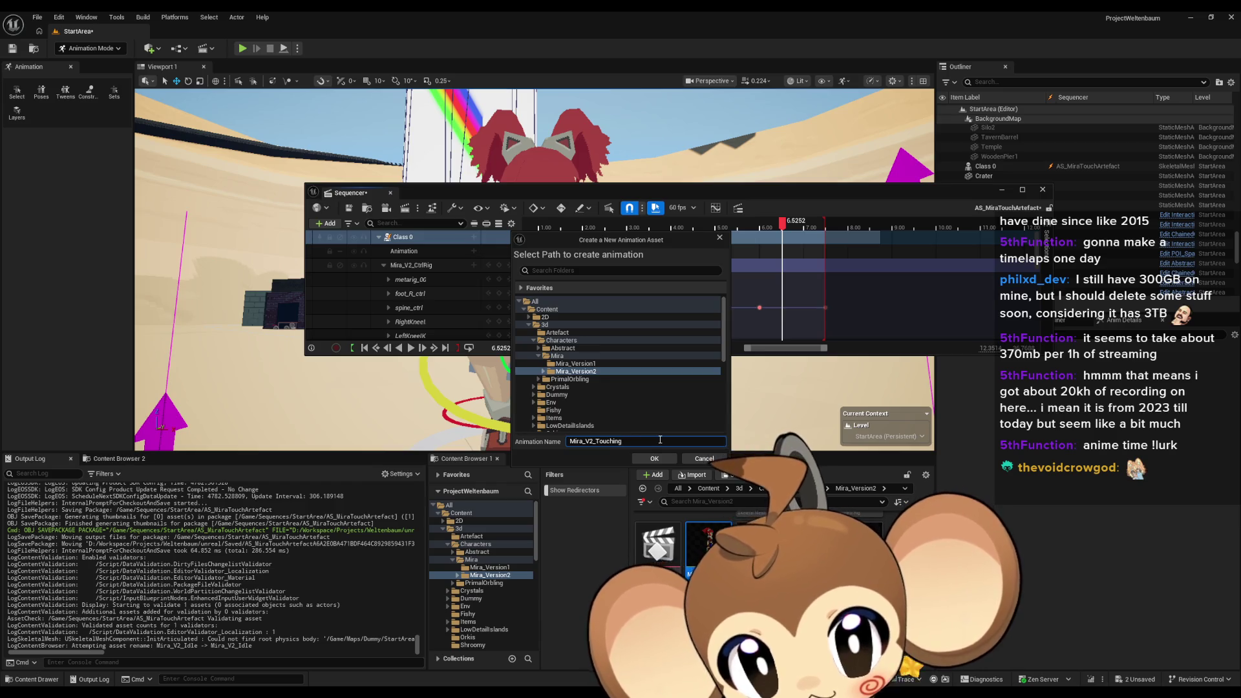
type("tefact")
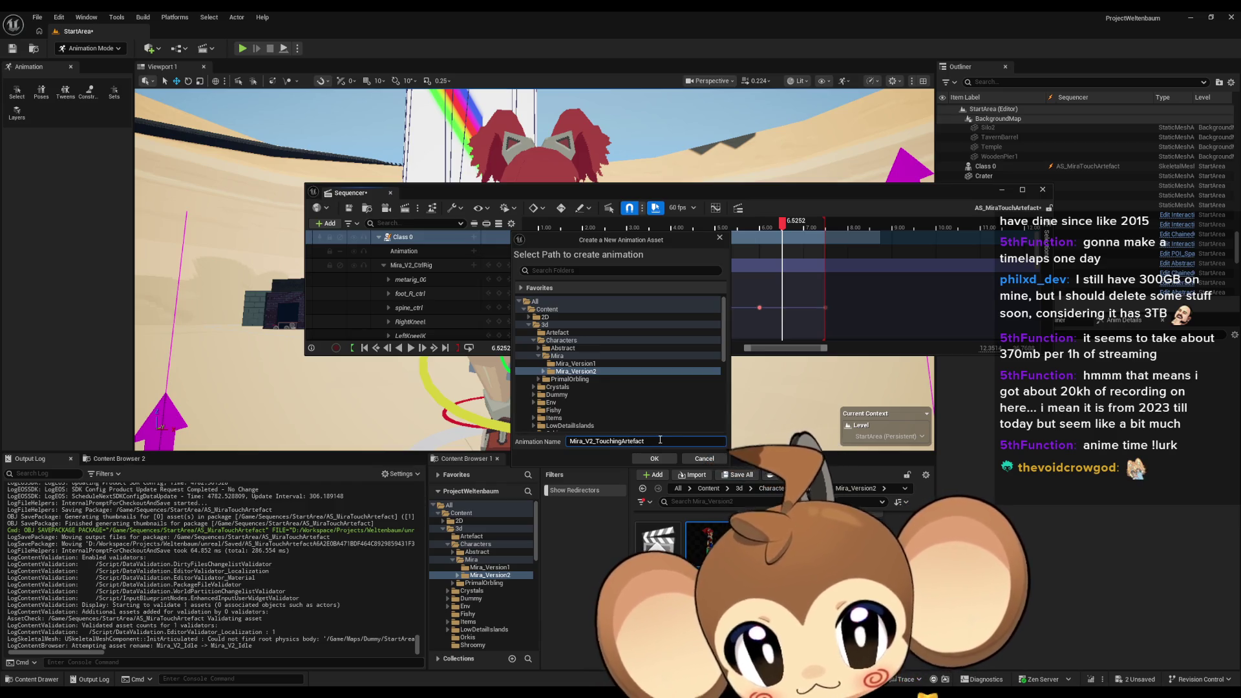
left_click(654, 458)
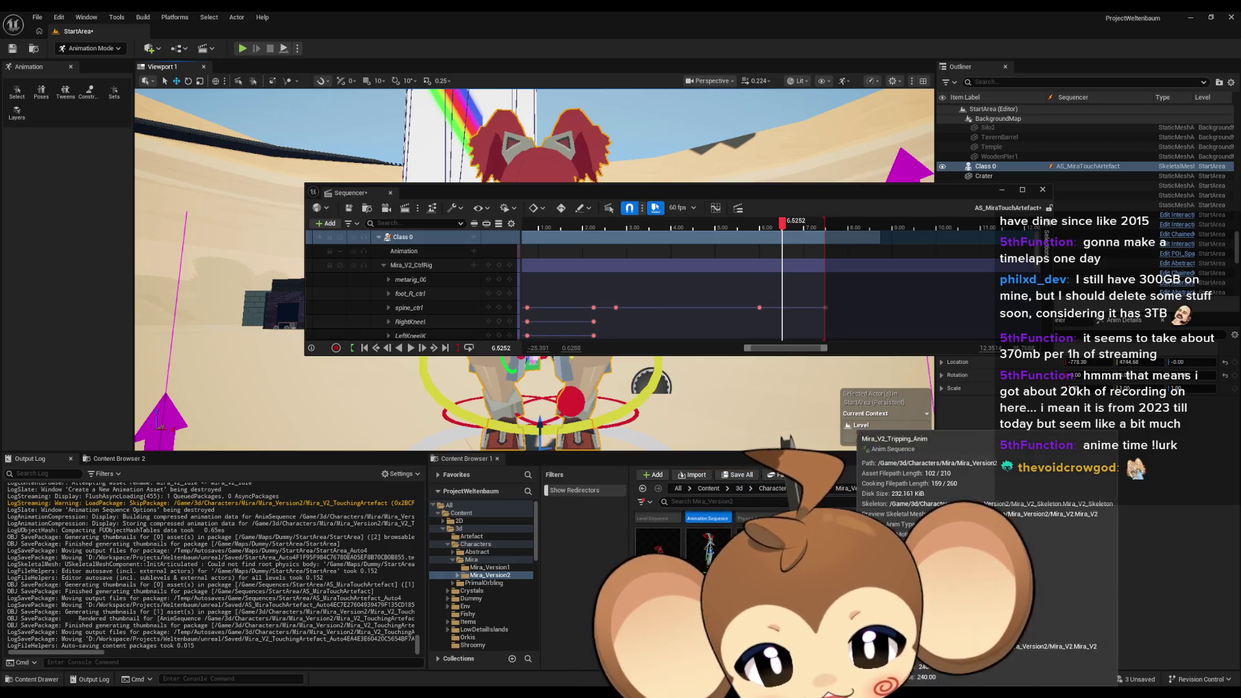
left_click(769, 490)
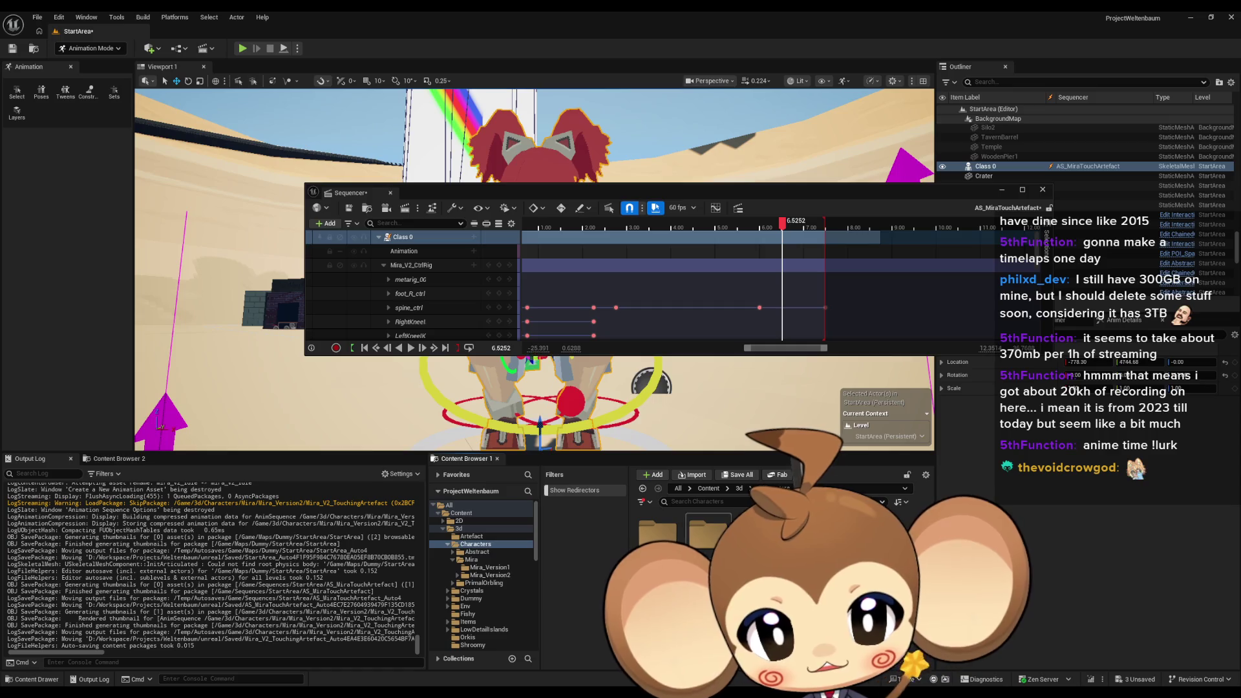
Open Abstract_Character_AnimBP, go to its AnimGraph and enter the Anim state machine
double_click(708, 533)
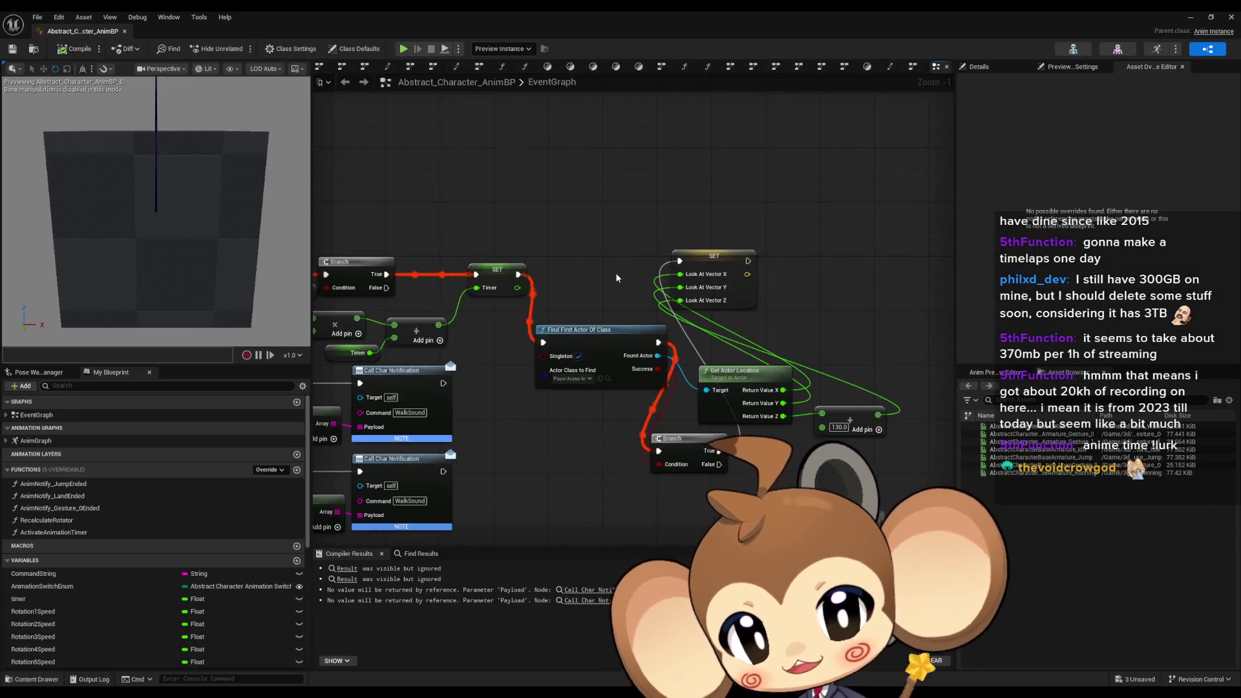
double_click(36, 440)
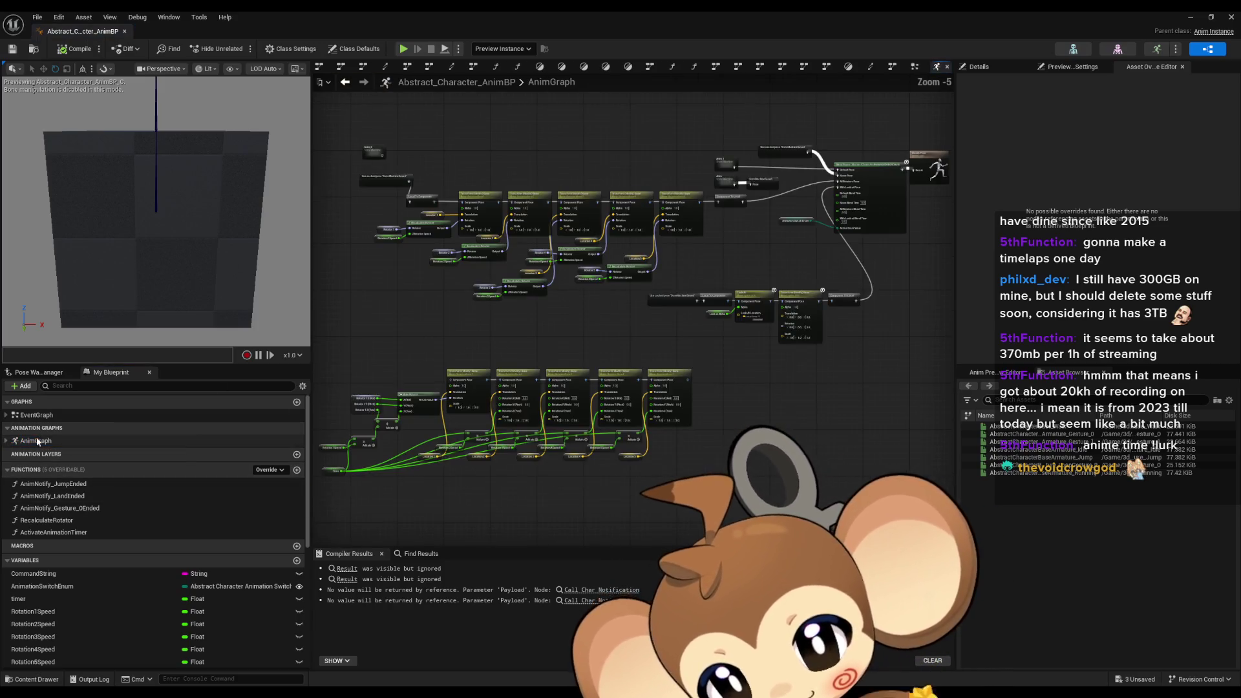
left_click(725, 183)
double_click(725, 183)
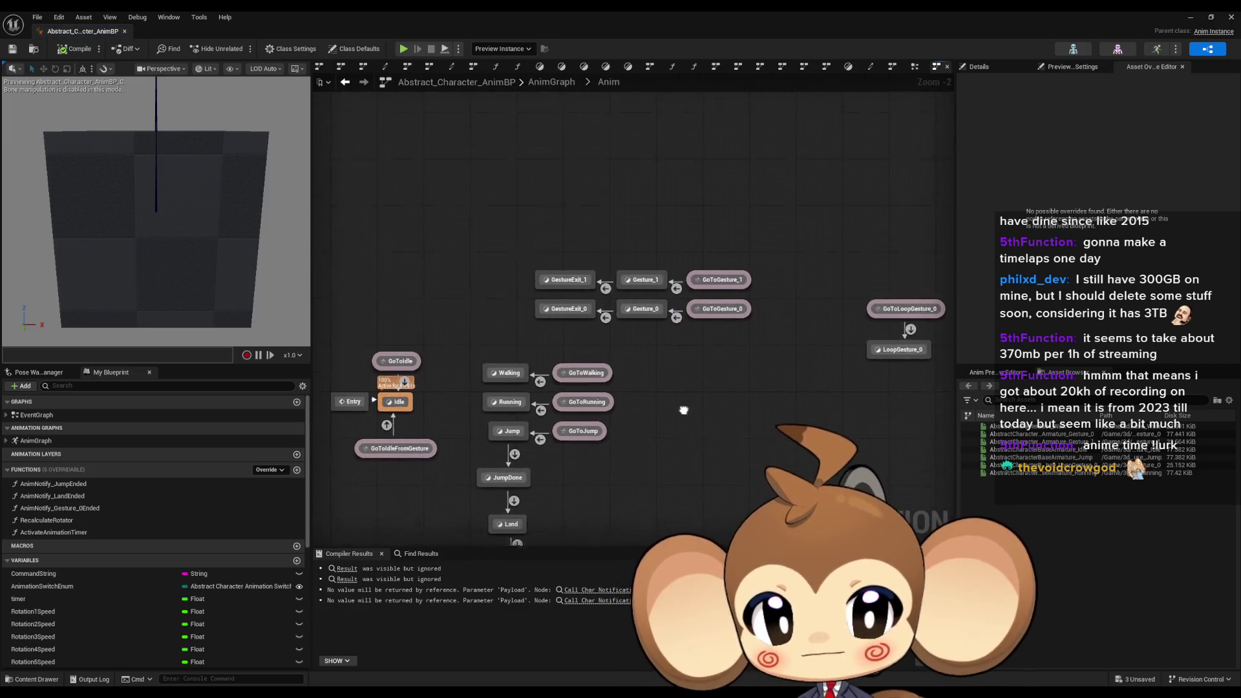
Pan around the Anim state machine to inspect the idle and gesture states
mouse_move(677, 445)
left_mouse_down()
mouse_move(712, 481)
mouse_move(796, 450)
mouse_move(466, 401)
left_mouse_up()
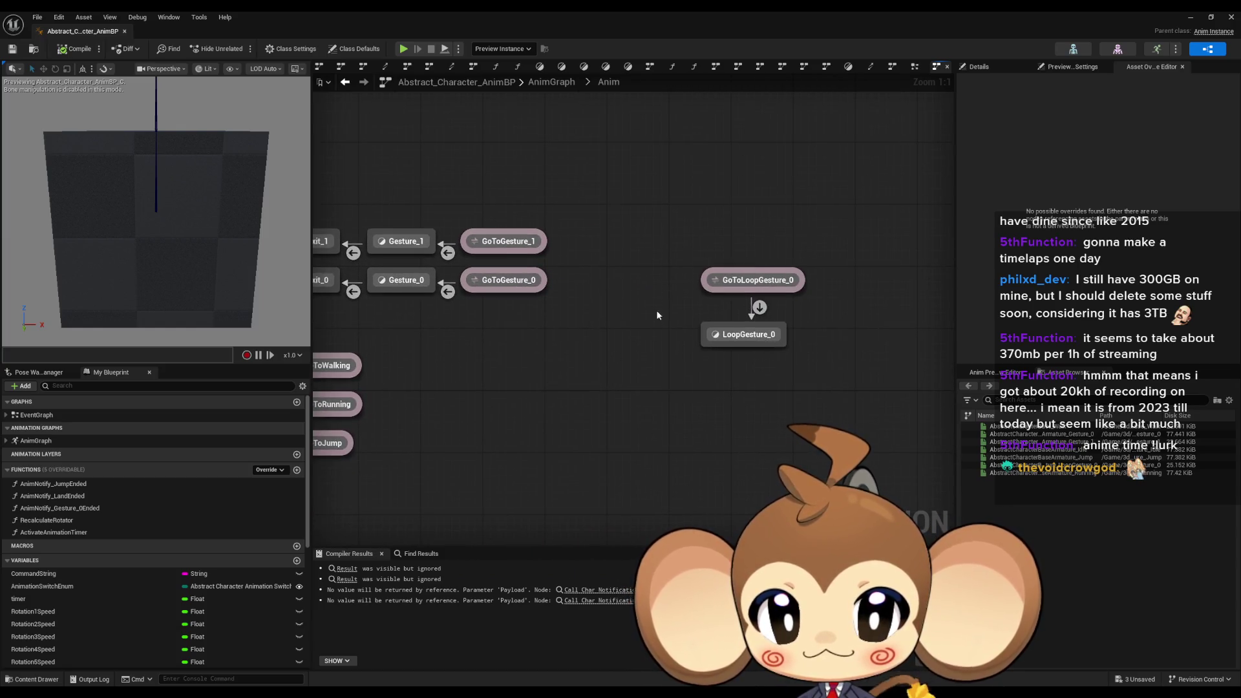
left_click(721, 330)
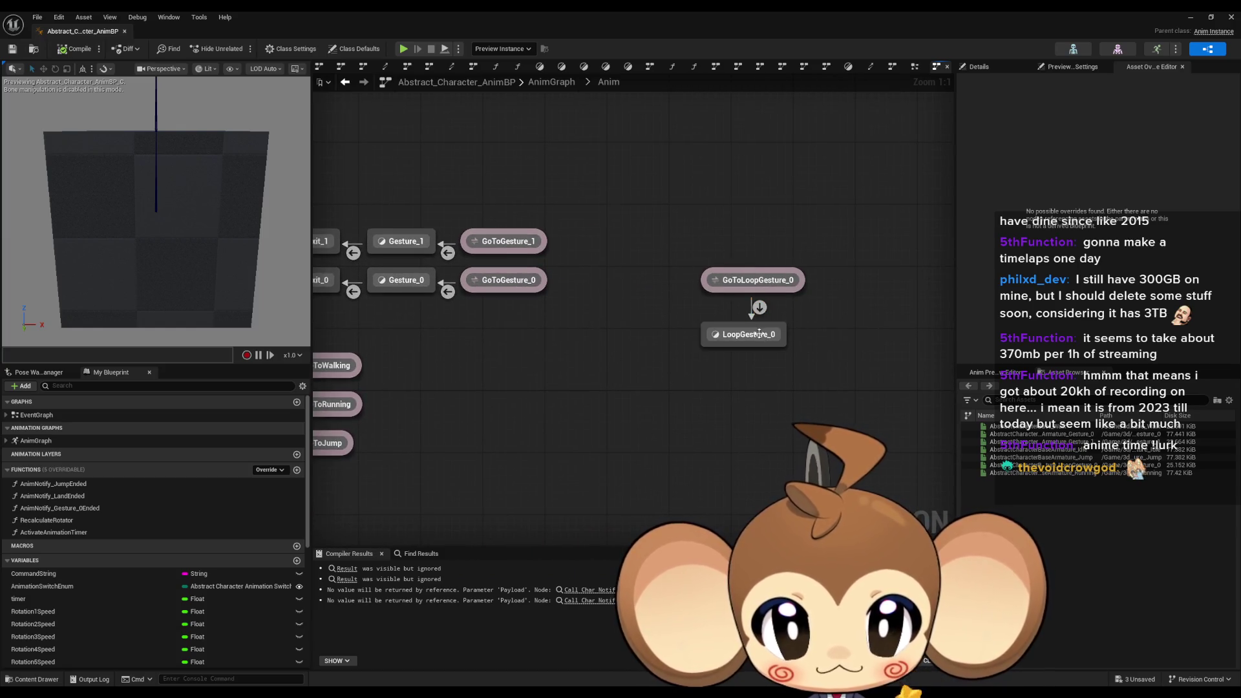
left_click_drag(325, 295, 668, 308)
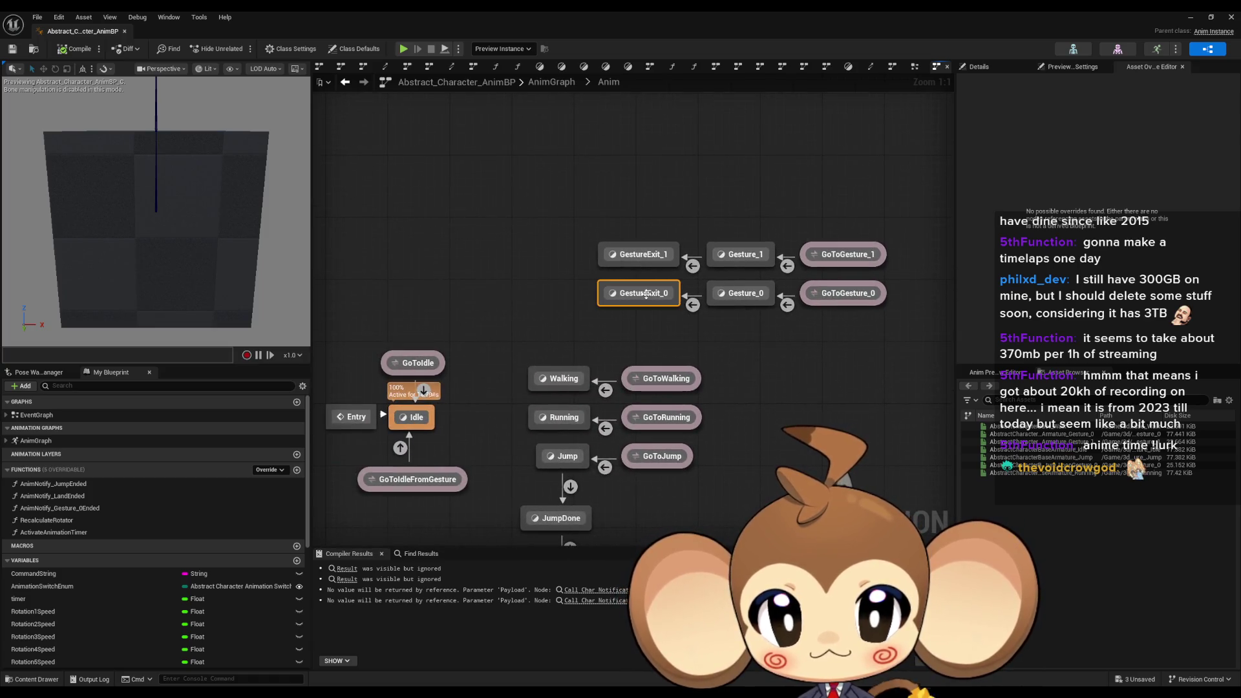
left_click(640, 254)
left_click(905, 135)
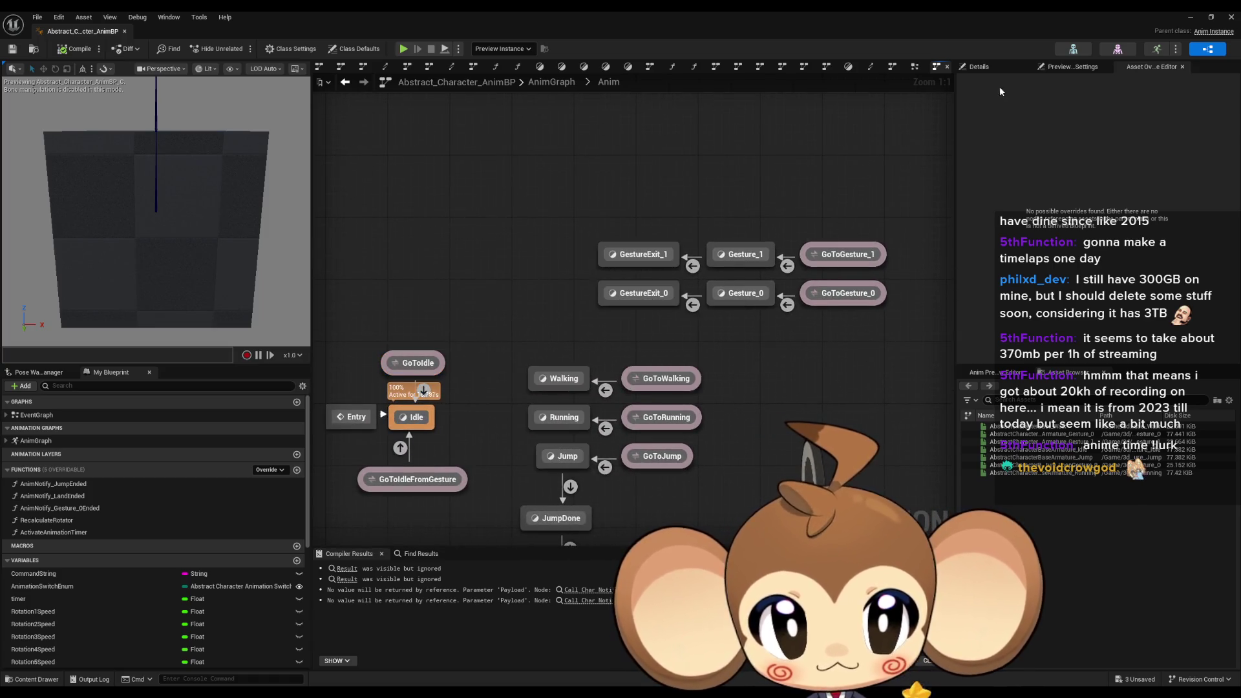
left_click_drag(854, 332, 534, 309)
left_click(728, 325)
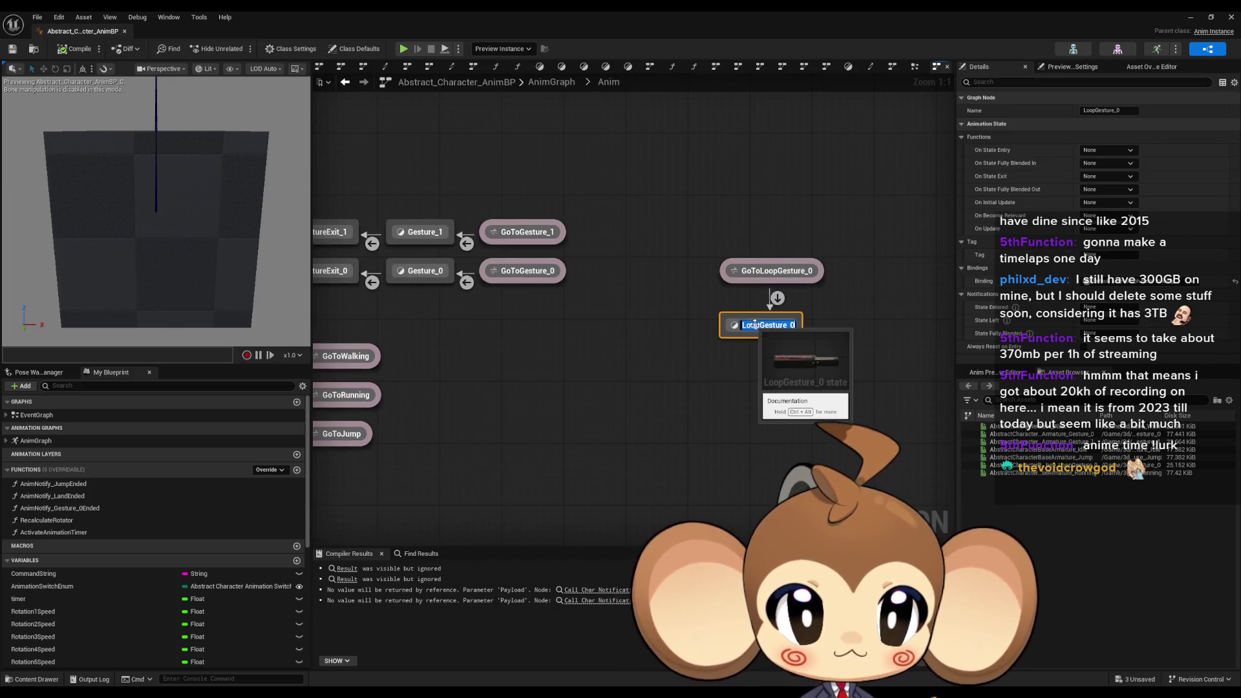
key("ctrl+z")
Duplicate the Gesture_1 row and rename the new alias to GoToGesture_2
mouse_move(753, 295)
left_mouse_down()
mouse_move(521, 208)
mouse_move(570, 239)
left_mouse_up()
key("ctrl+c")
key("ctrl+v")
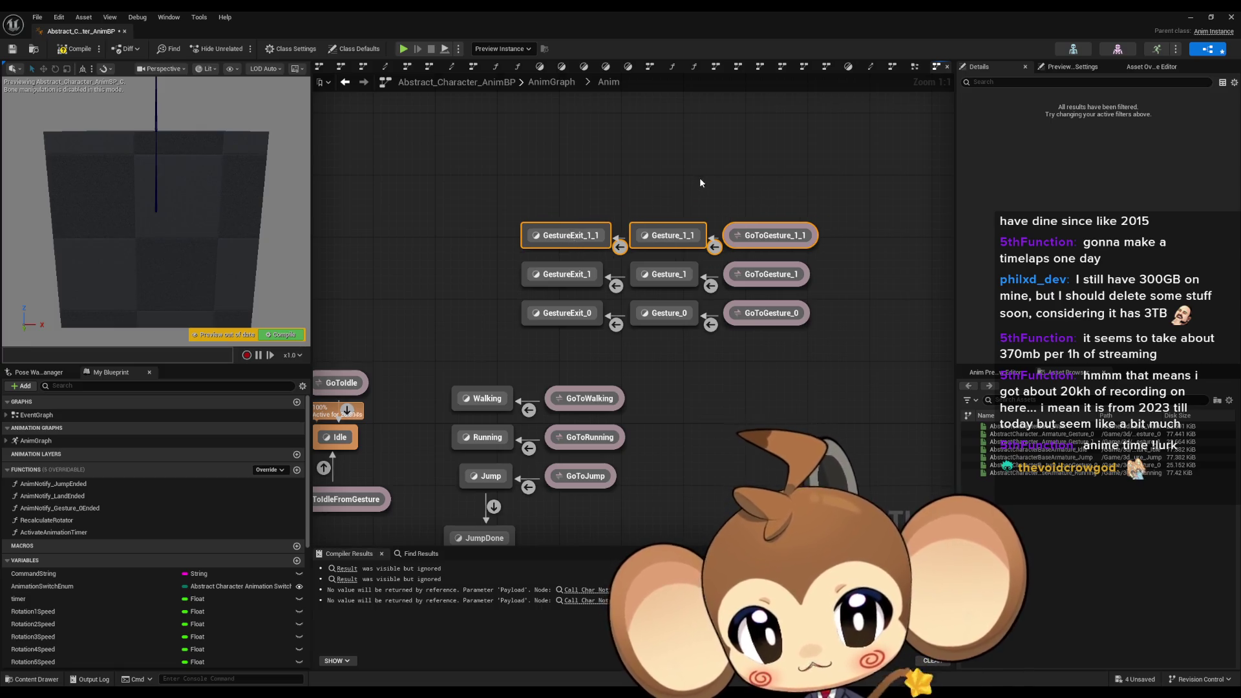
left_click(769, 235)
key("BackSpace")
key("BackSpace")
type("2")
key("Return")
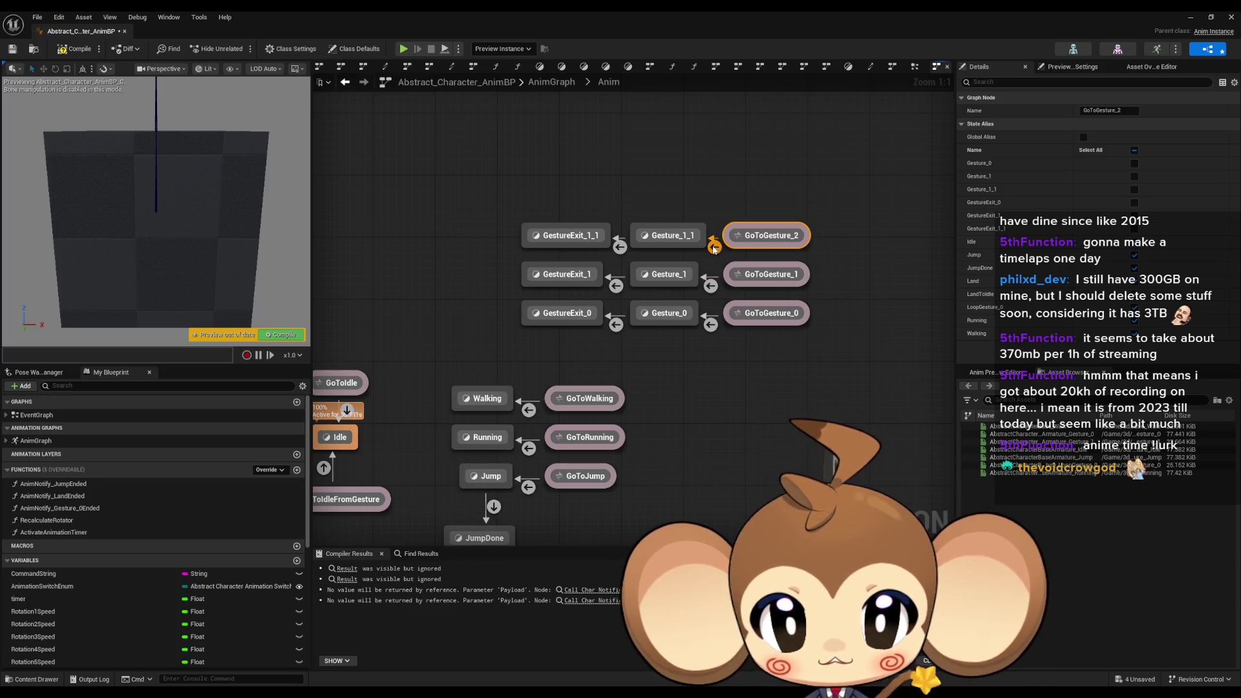
Change the GoToGesture_2 transition rule's command value to gesture_2
double_click(713, 245)
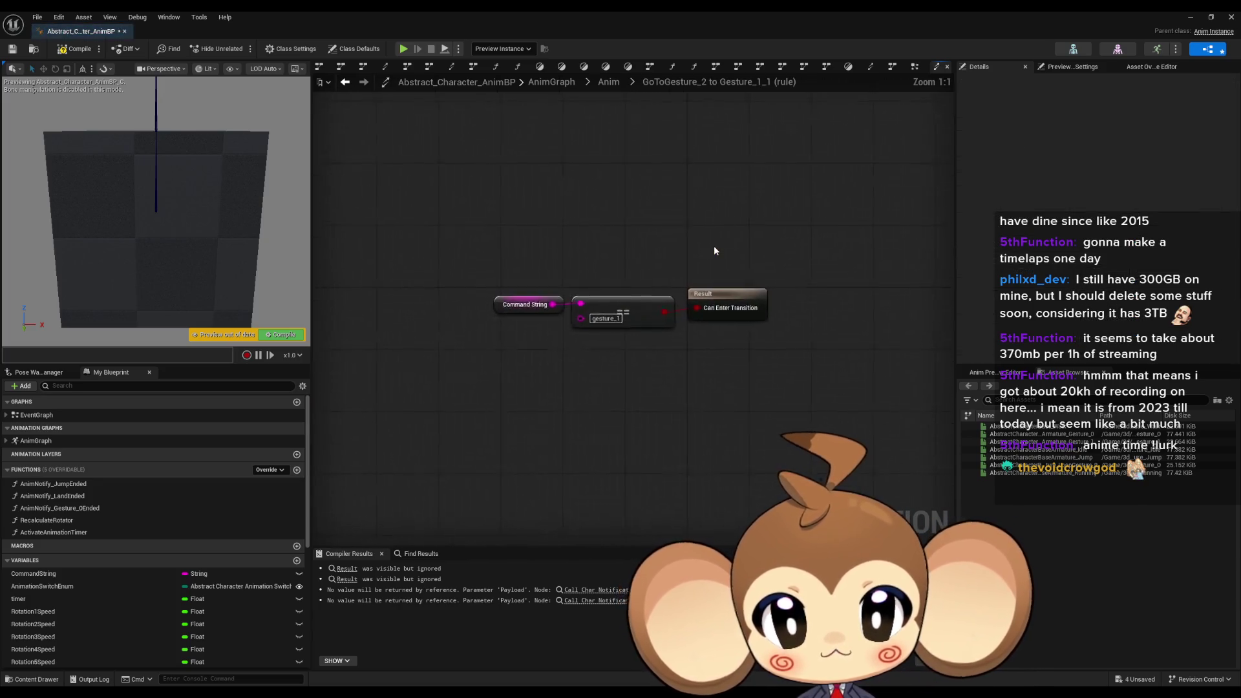
left_click(617, 318)
key("BackSpace")
type("2")
key("Return")
left_click(345, 82)
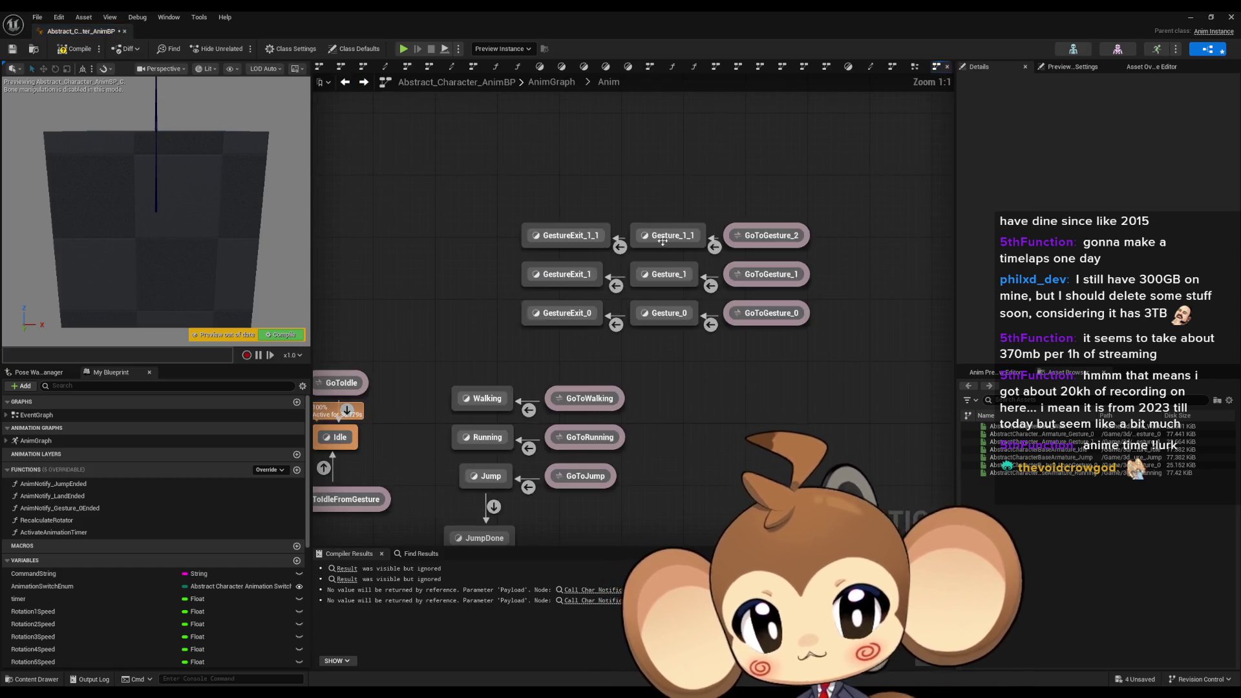
Rename the duplicated states to Gesture_2 and GestureExit_2
left_click(662, 241)
key("BackSpace")
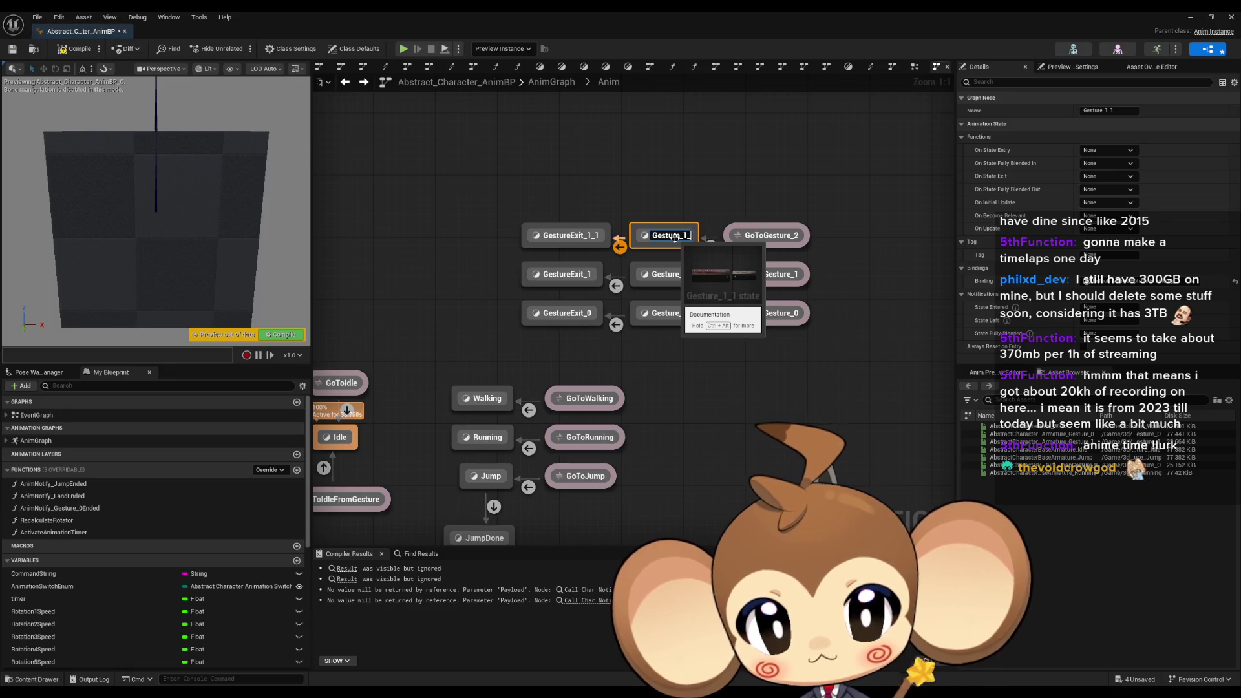
type("2")
key("Return")
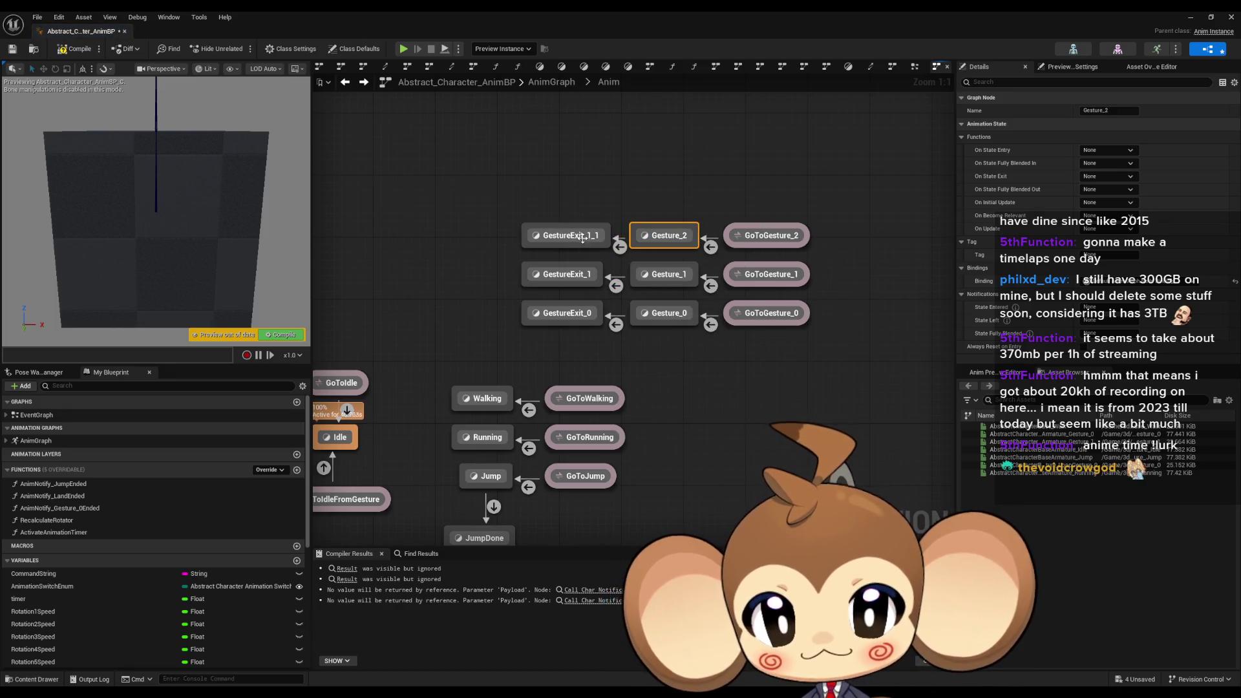
left_click(584, 239)
left_click(590, 239)
key("BackSpace")
key("BackSpace")
key("BackSpace")
type("2")
key("Return")
Check the GestureExit_2 graph and its transition rule, then compile the blueprint
double_click(565, 245)
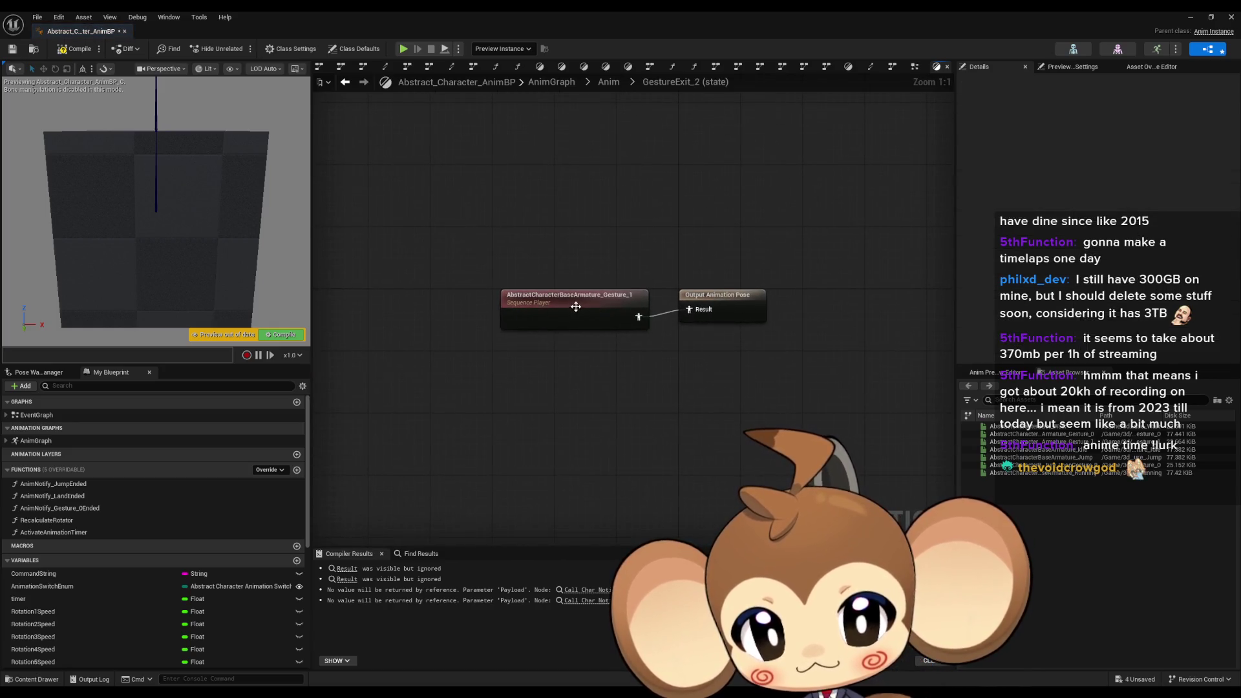
left_click(345, 82)
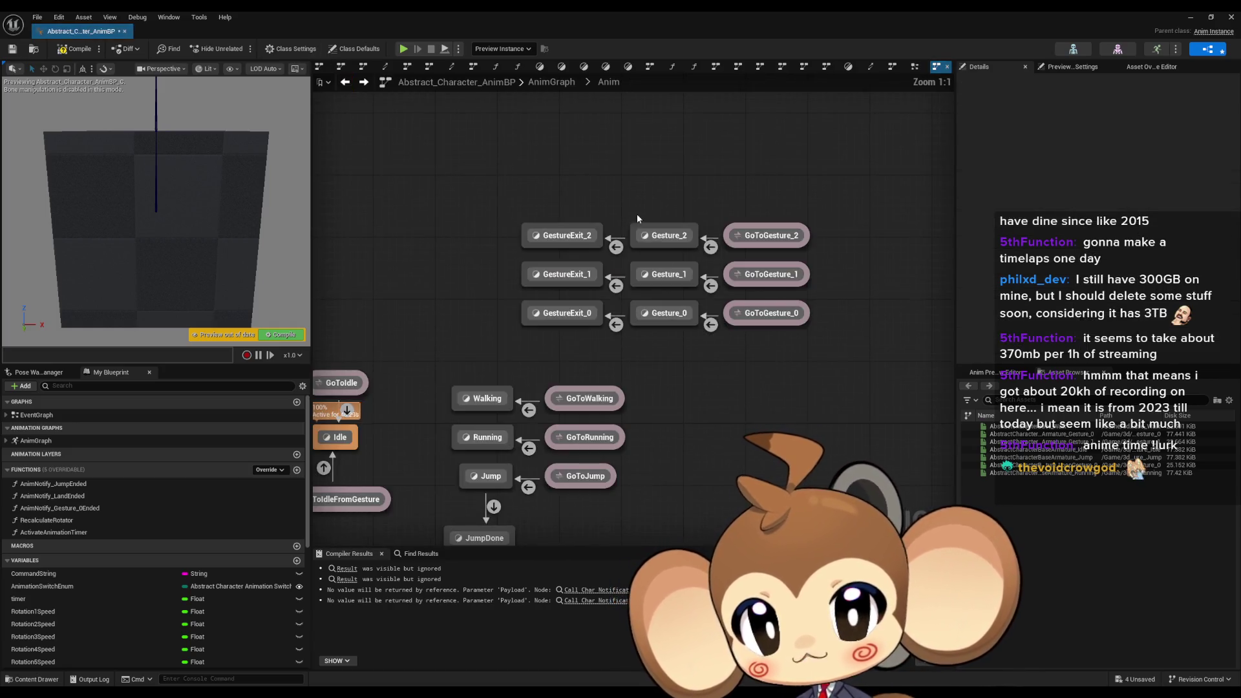
double_click(614, 244)
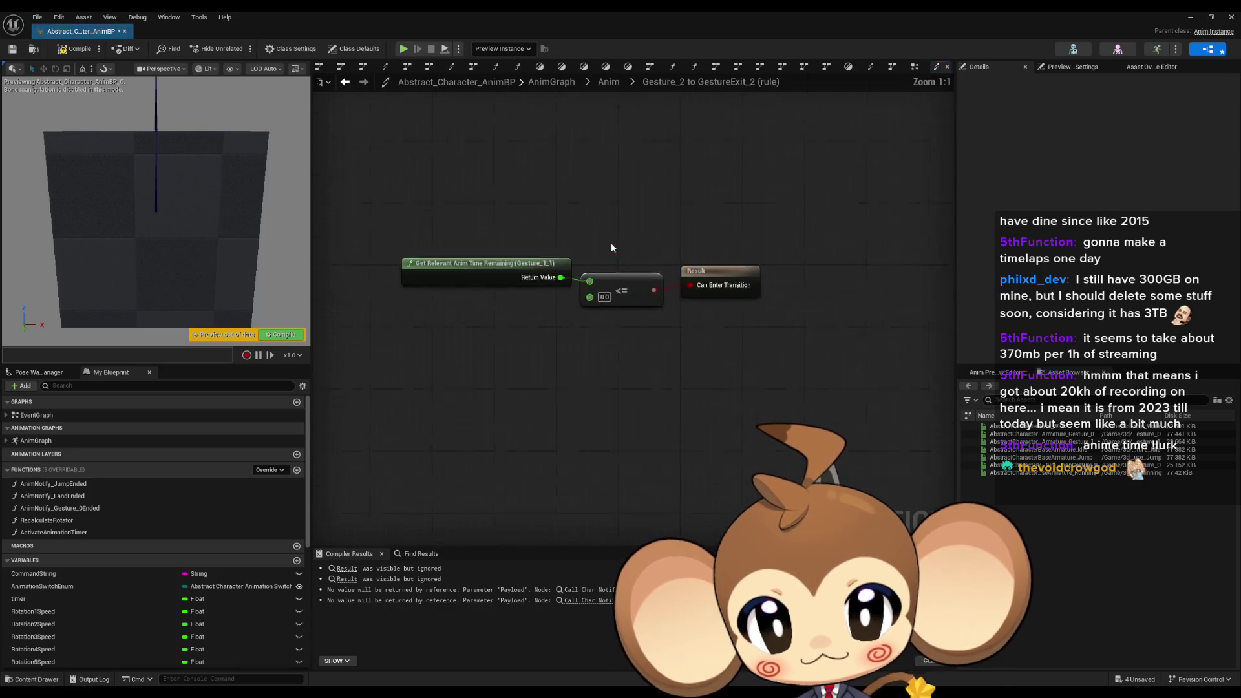
left_click(345, 82)
left_click(470, 343)
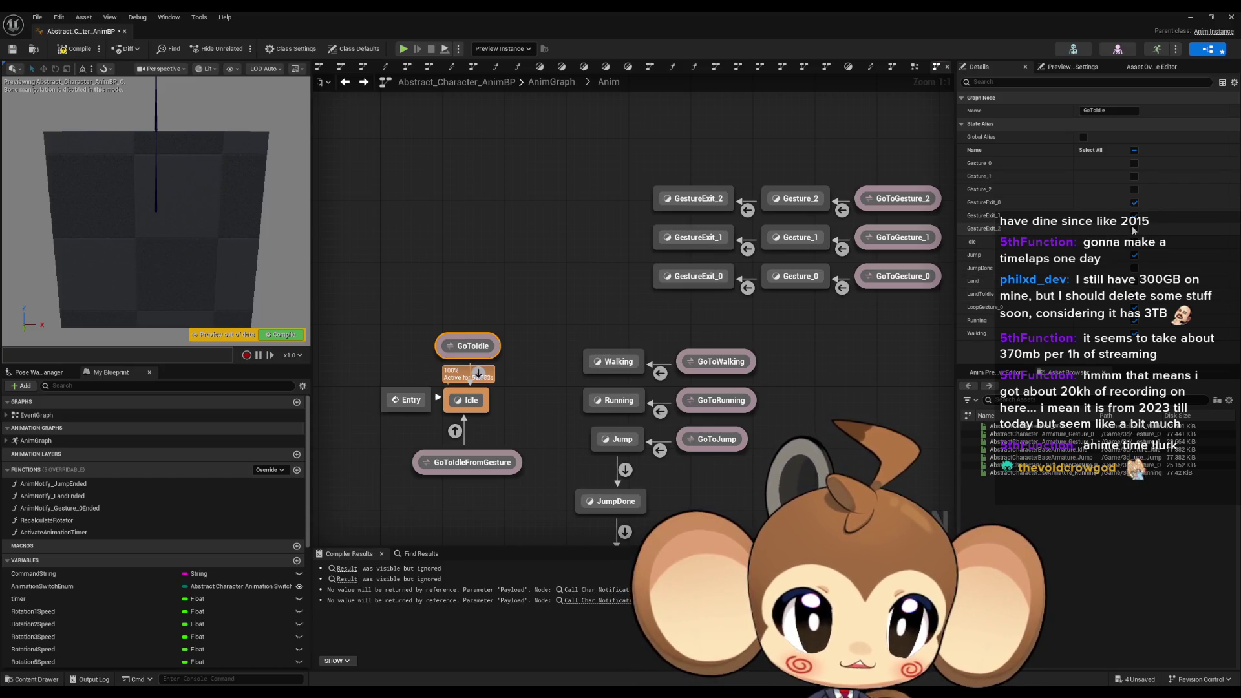
left_click(95, 51)
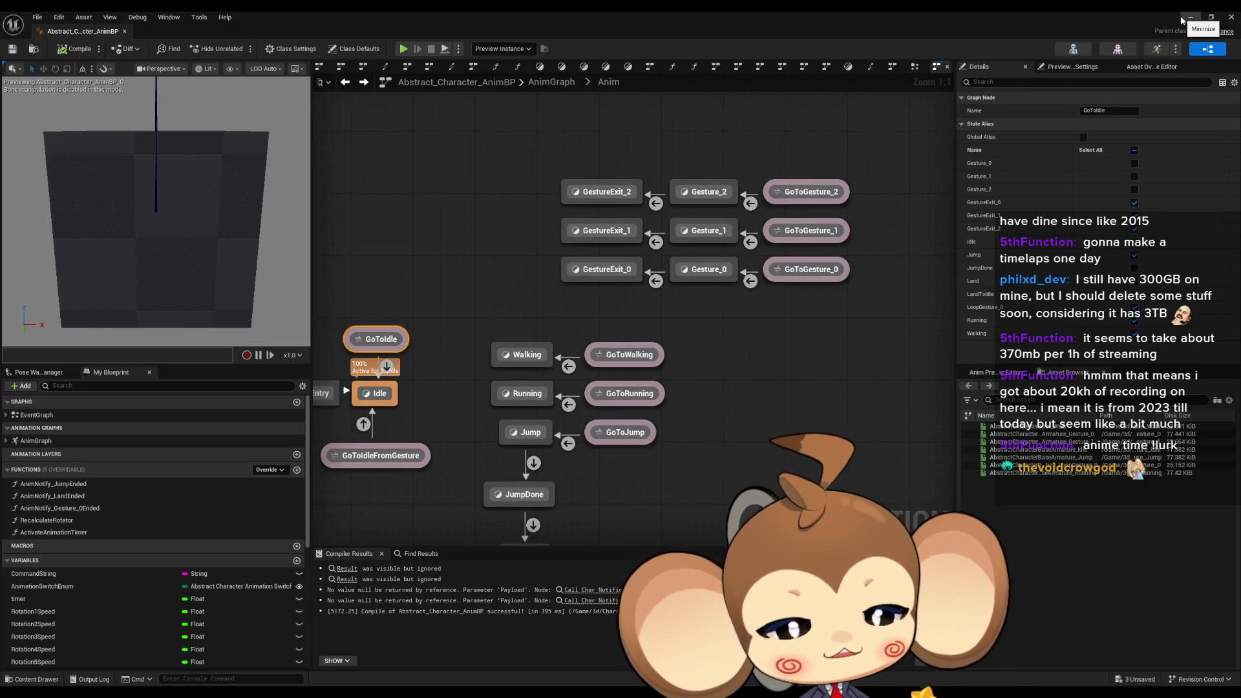
Open AS_AbstractCharacterAnimations and bake the AbstractCharacterBase track to an animation sequence
left_click(1182, 20)
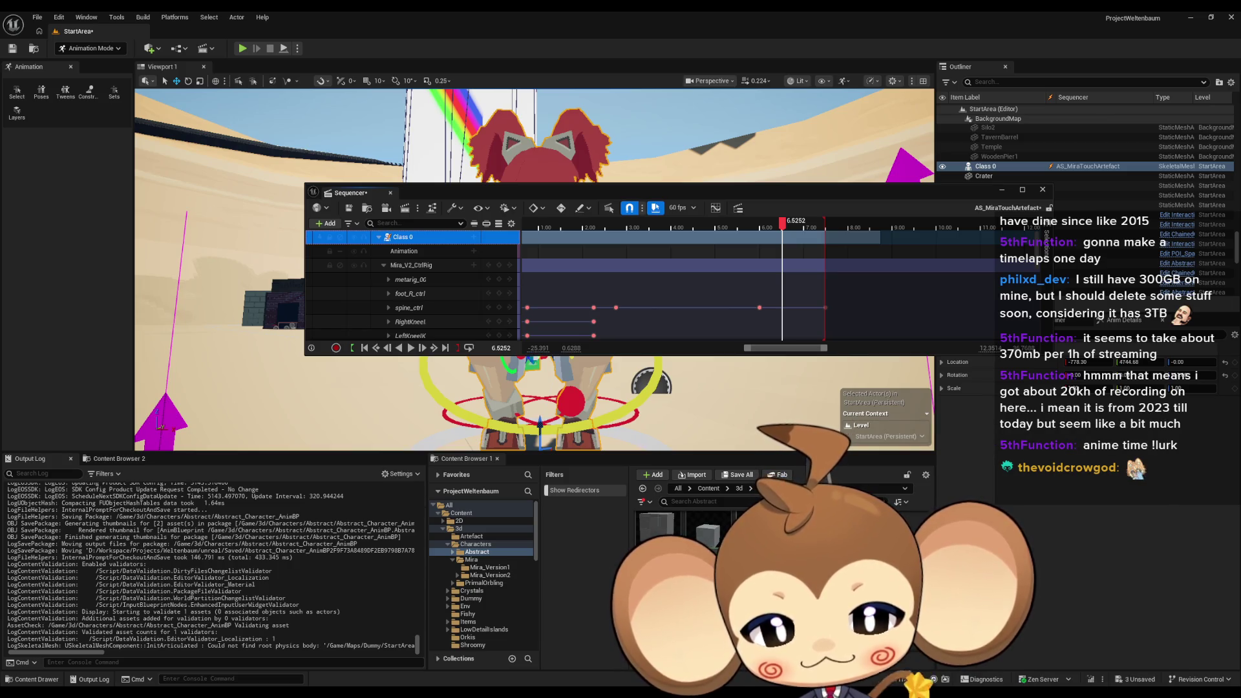
mouse_move(763, 527)
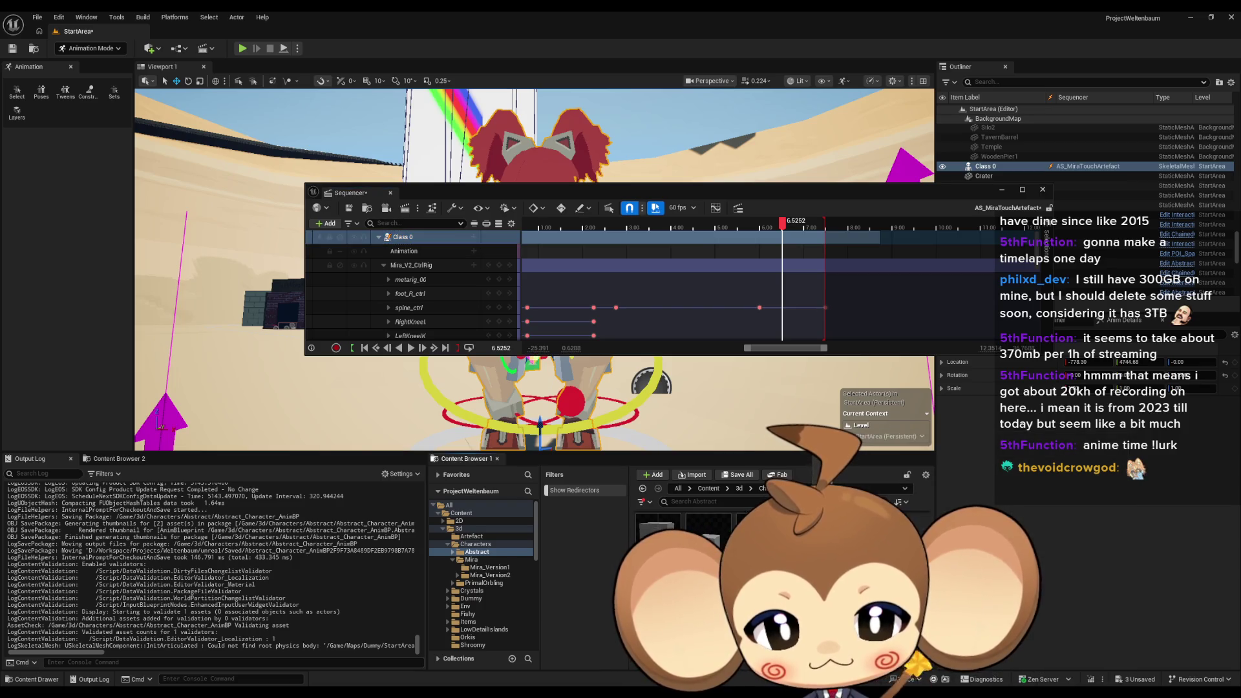
double_click(711, 536)
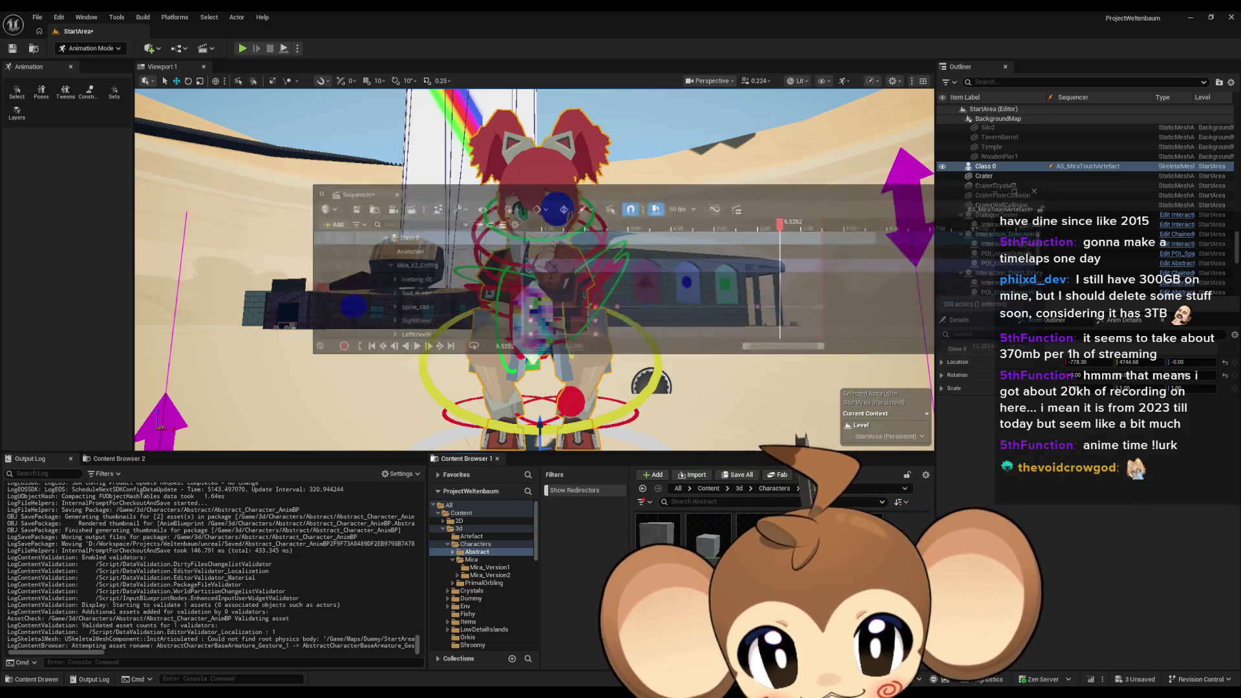
left_click(404, 237)
right_click(405, 238)
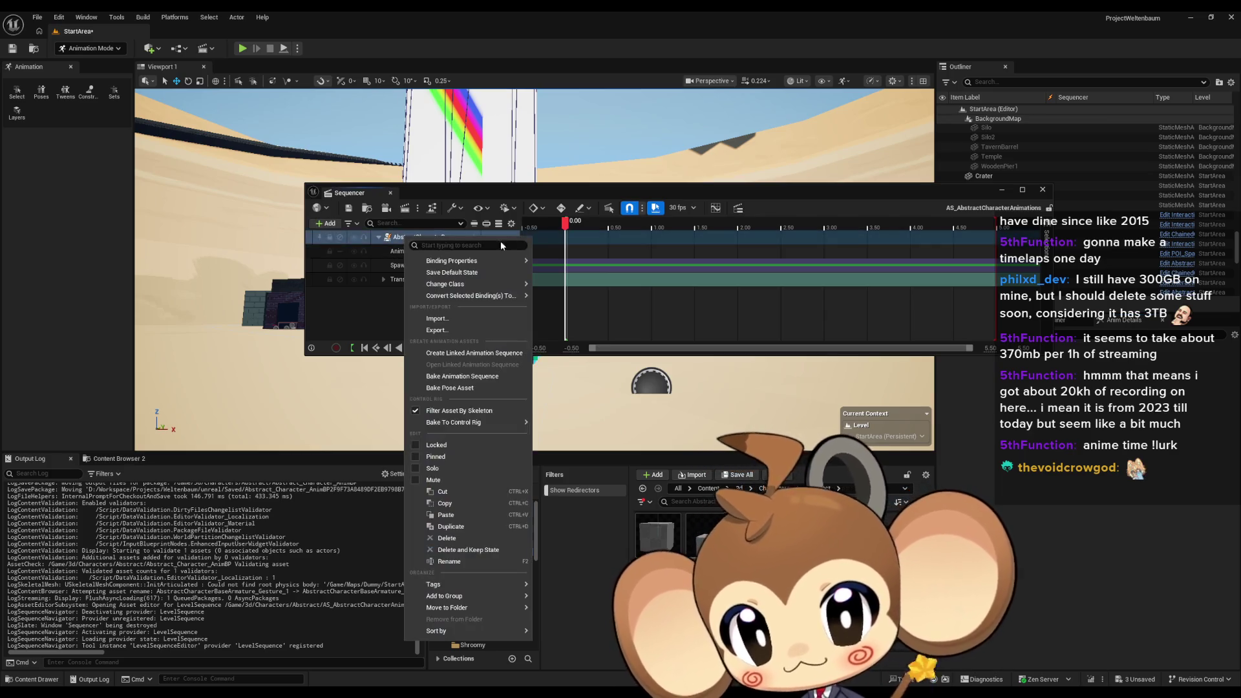
left_click(451, 377)
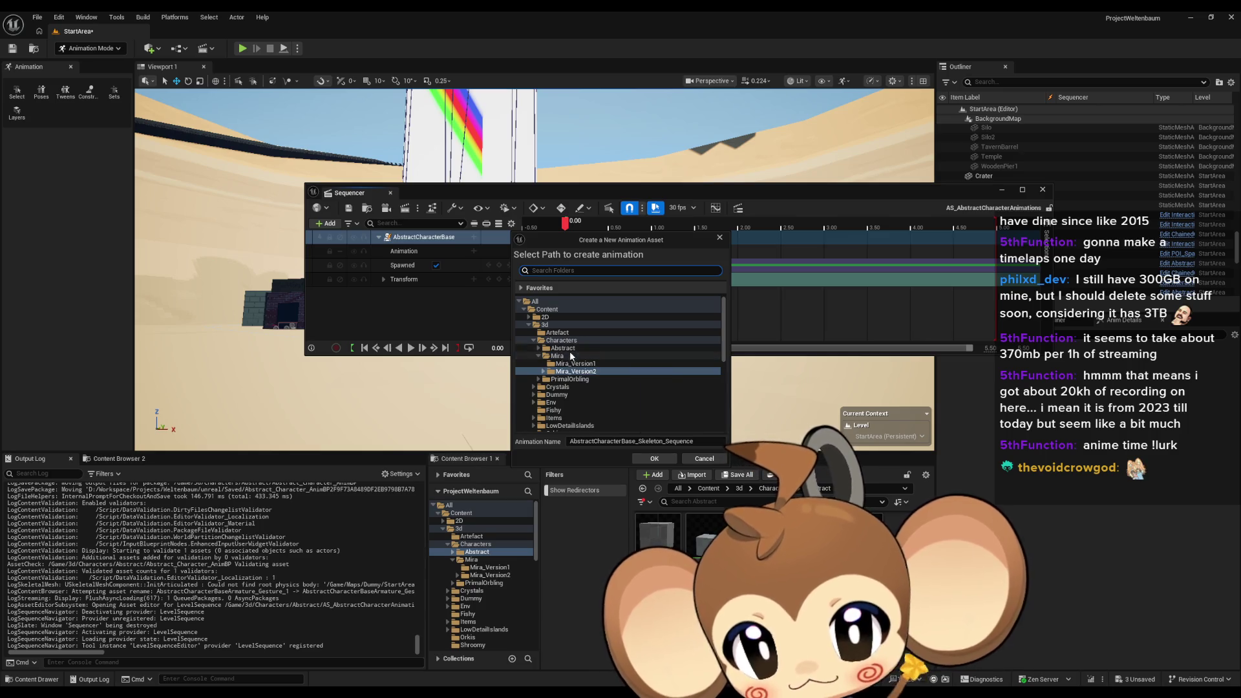
Save the bake as AbstractCharacterBaseArmature_Gesture_2 in the Abstract folder and export it
left_click(564, 349)
double_click(563, 349)
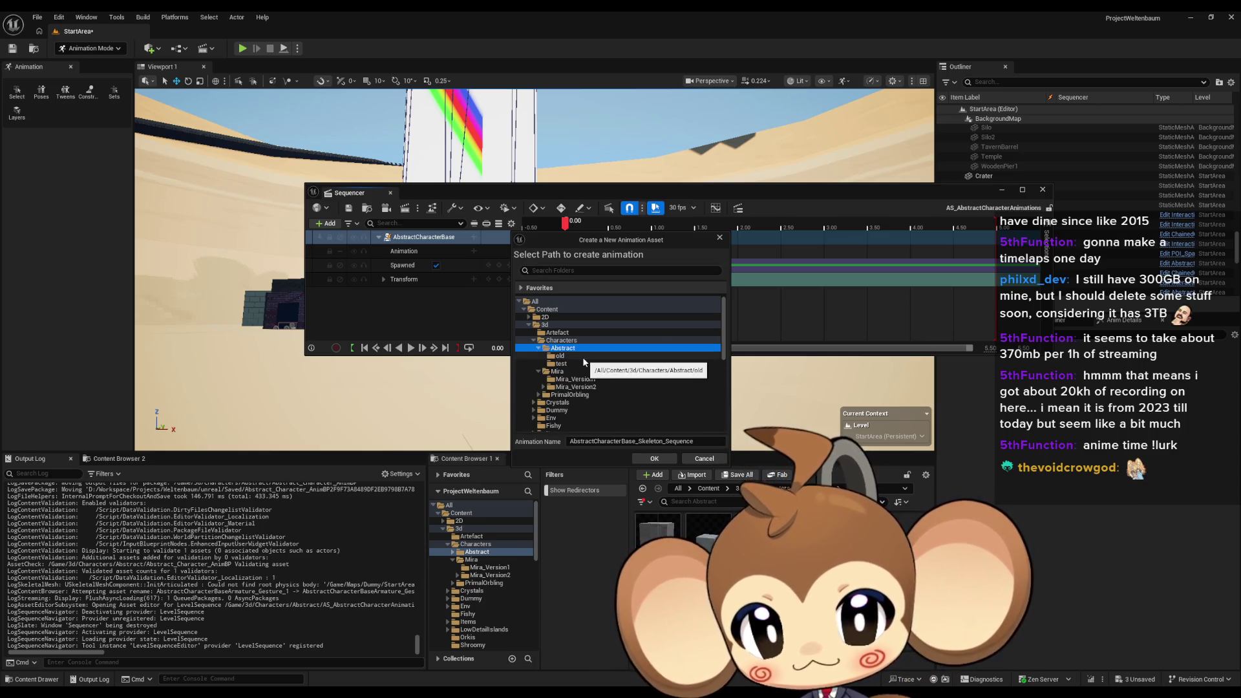
left_click(656, 440)
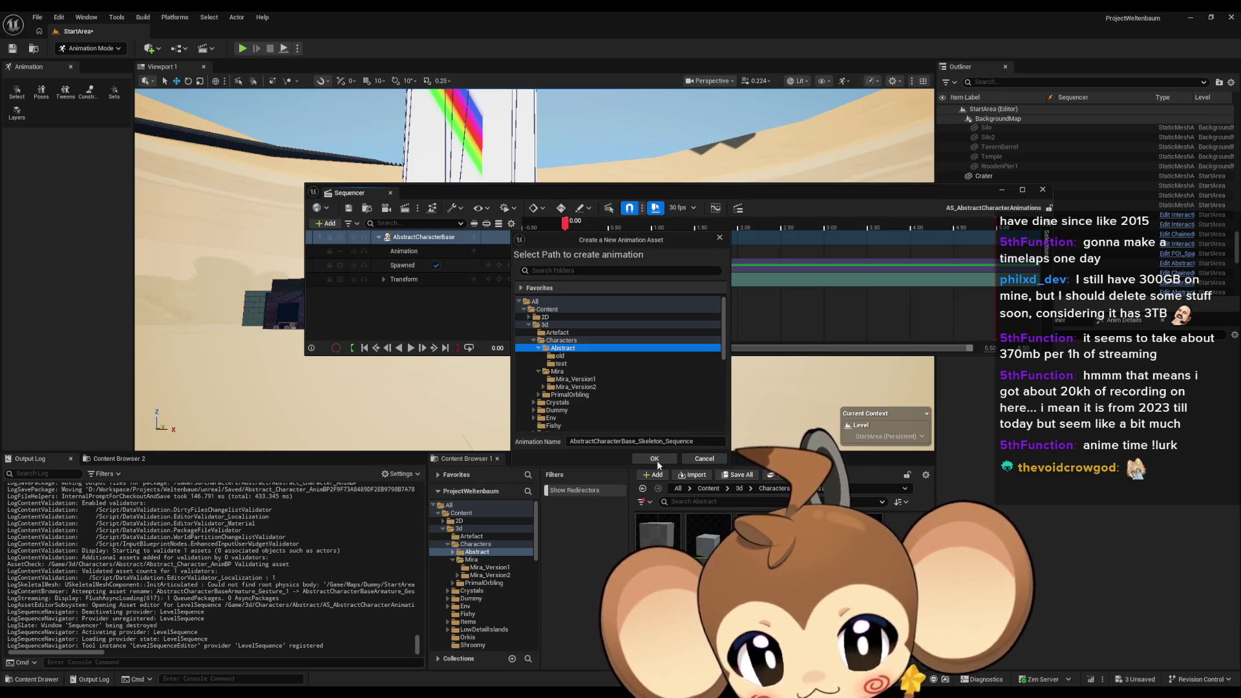
key("ctrl+a")
type("AbstractCharacterBaseArmature_Gesture_1")
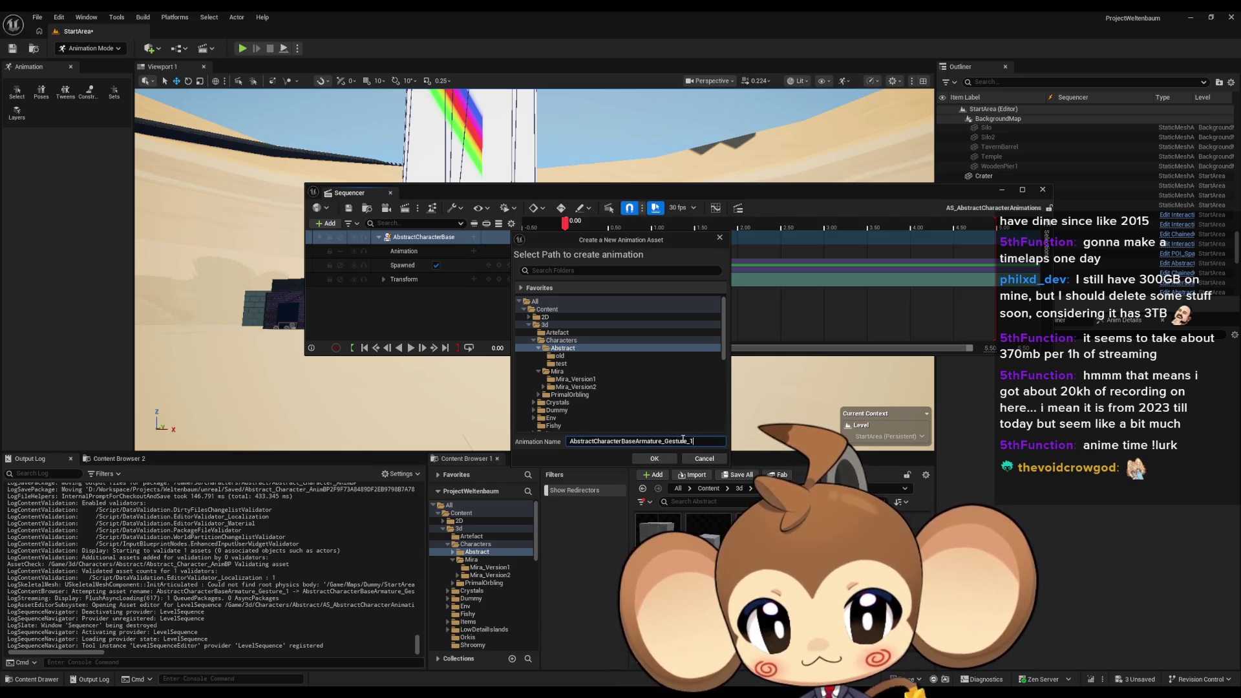
left_click(654, 458)
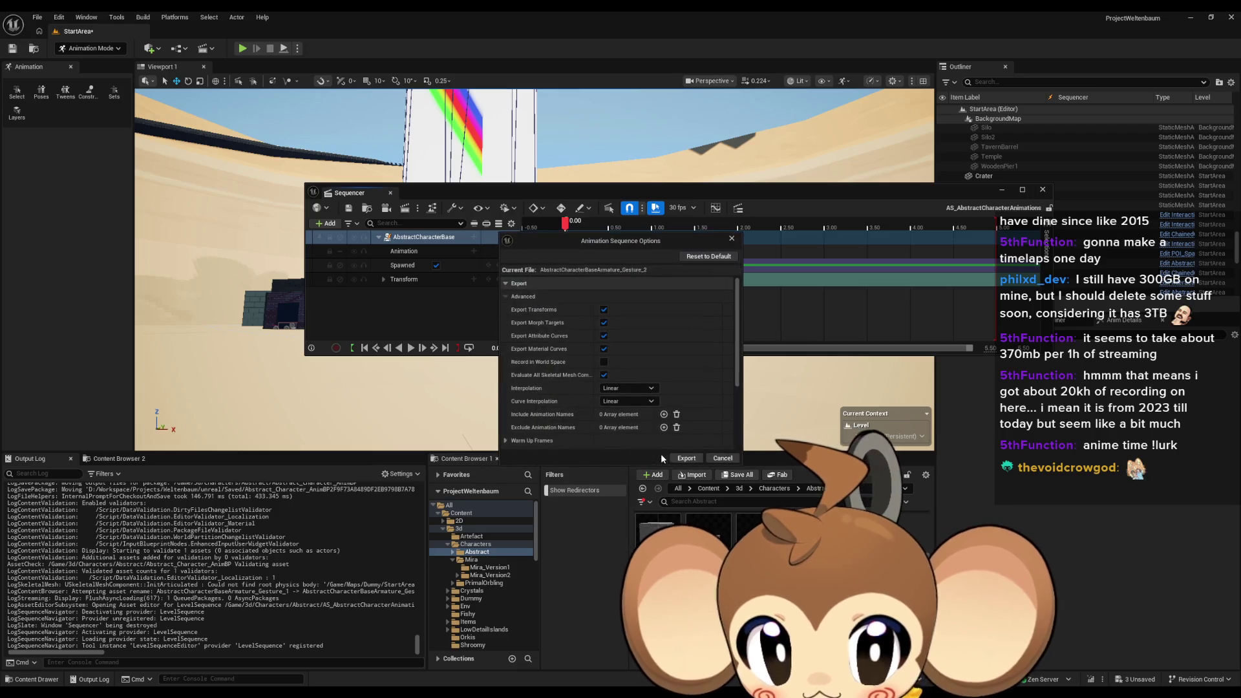
left_click(688, 460)
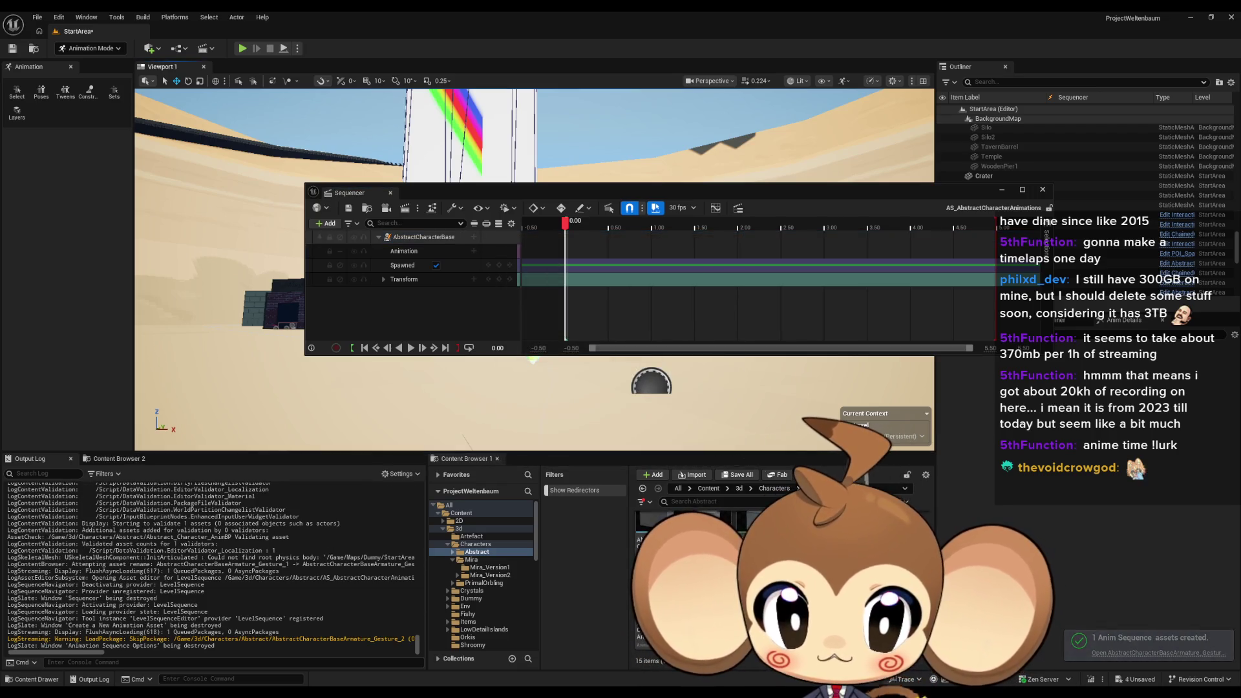
key("alt+Tab")
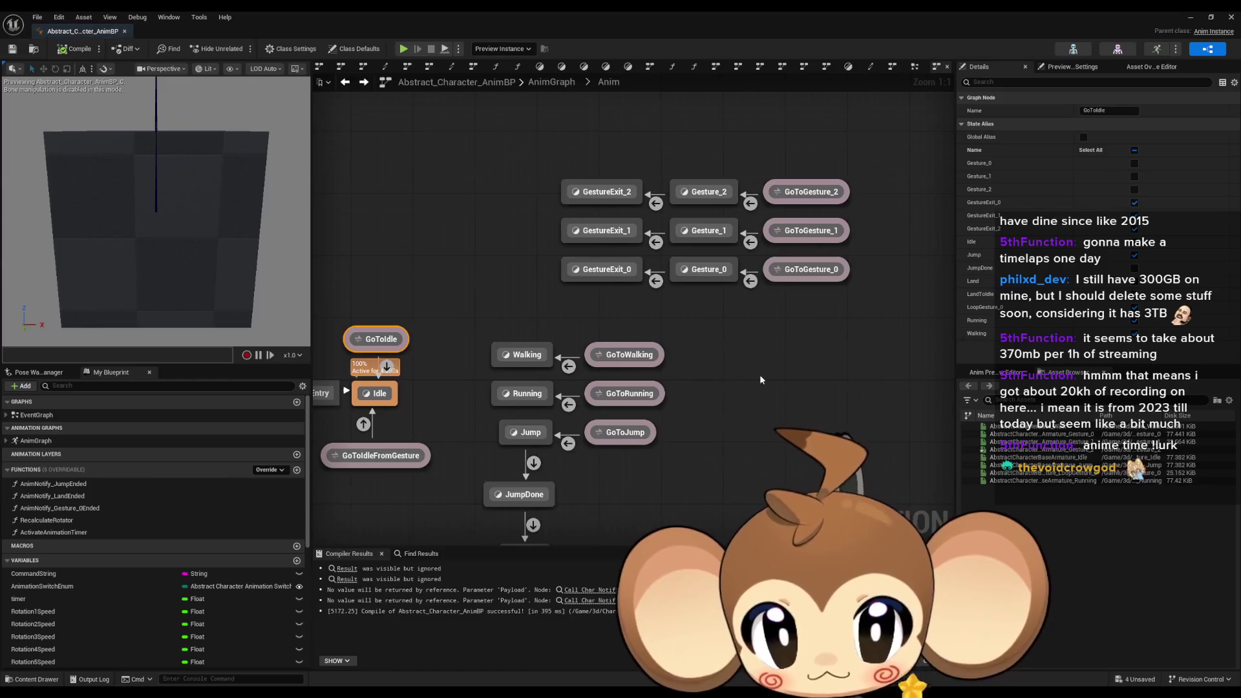
Replace the Gesture_2 state's Gesture_1 player with a Gesture_2 animation player
double_click(682, 267)
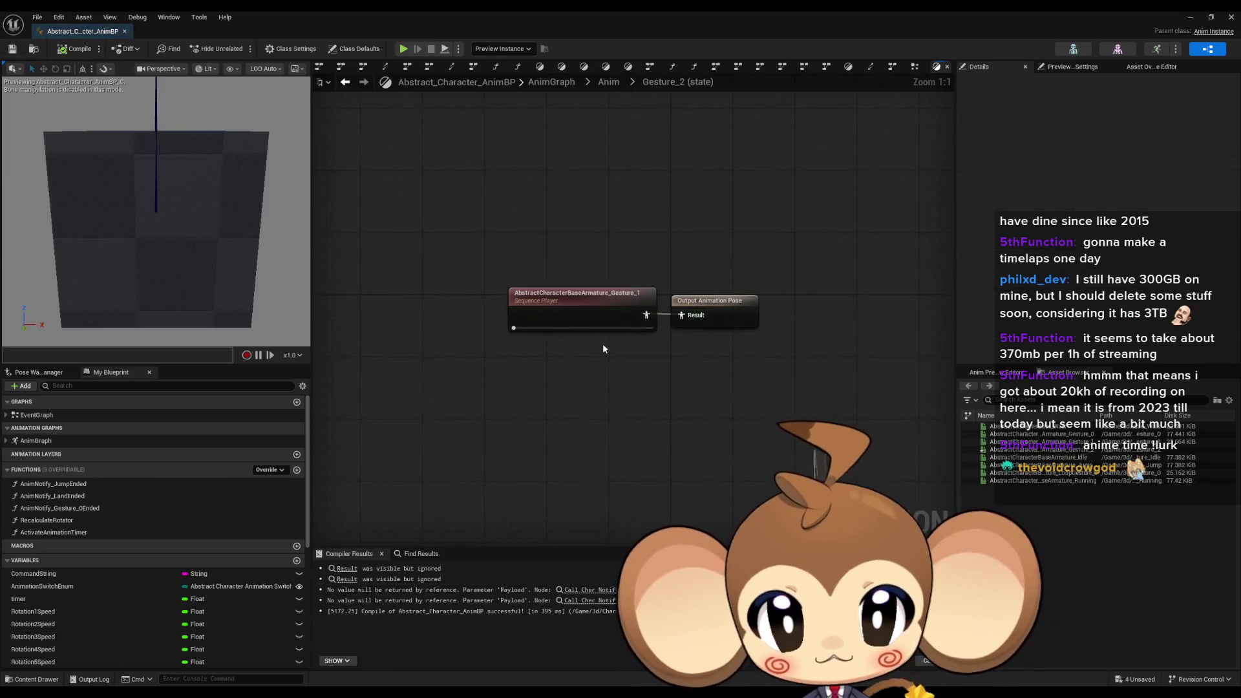
right_click(511, 371)
left_click(508, 373)
mouse_move(1064, 449)
left_mouse_down()
mouse_move(775, 427)
mouse_move(515, 367)
left_mouse_up()
left_click_drag(646, 392, 681, 314)
left_click(587, 303)
left_click(598, 376)
left_click(582, 304)
key("Delete")
left_click_drag(581, 375, 581, 297)
left_click(345, 82)
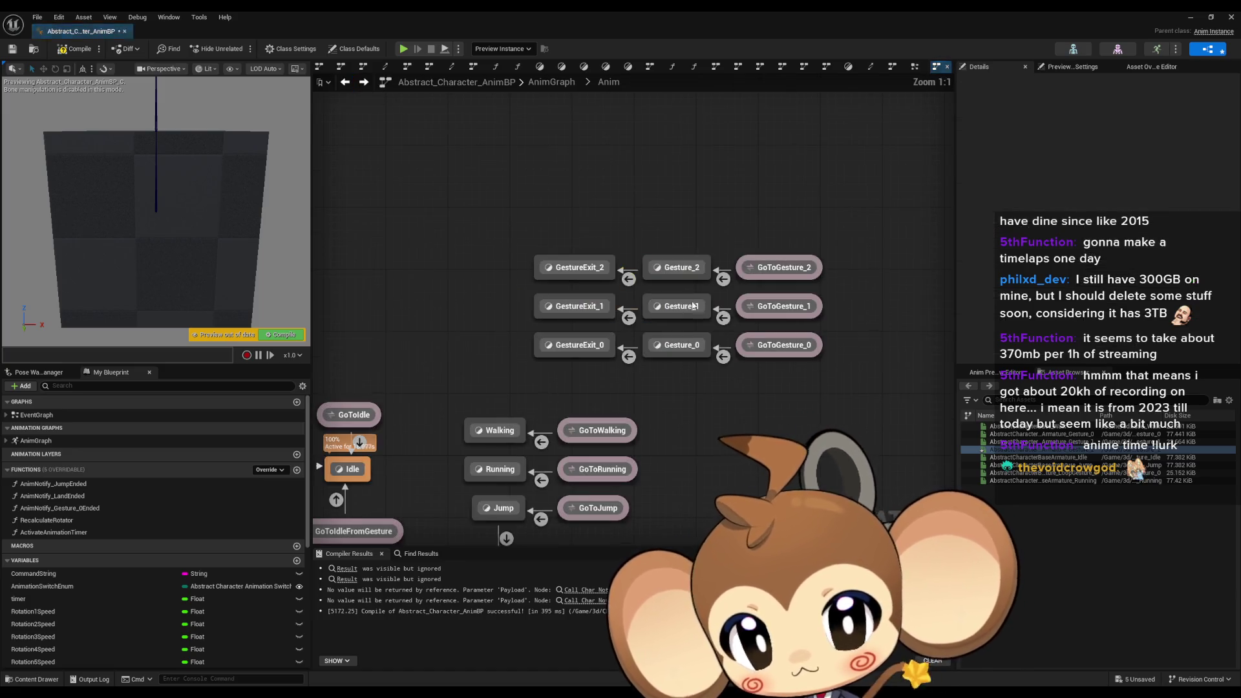
Drive the exit rule with Gesture_2's remaining animation time instead of Gesture_1_1's
double_click(628, 280)
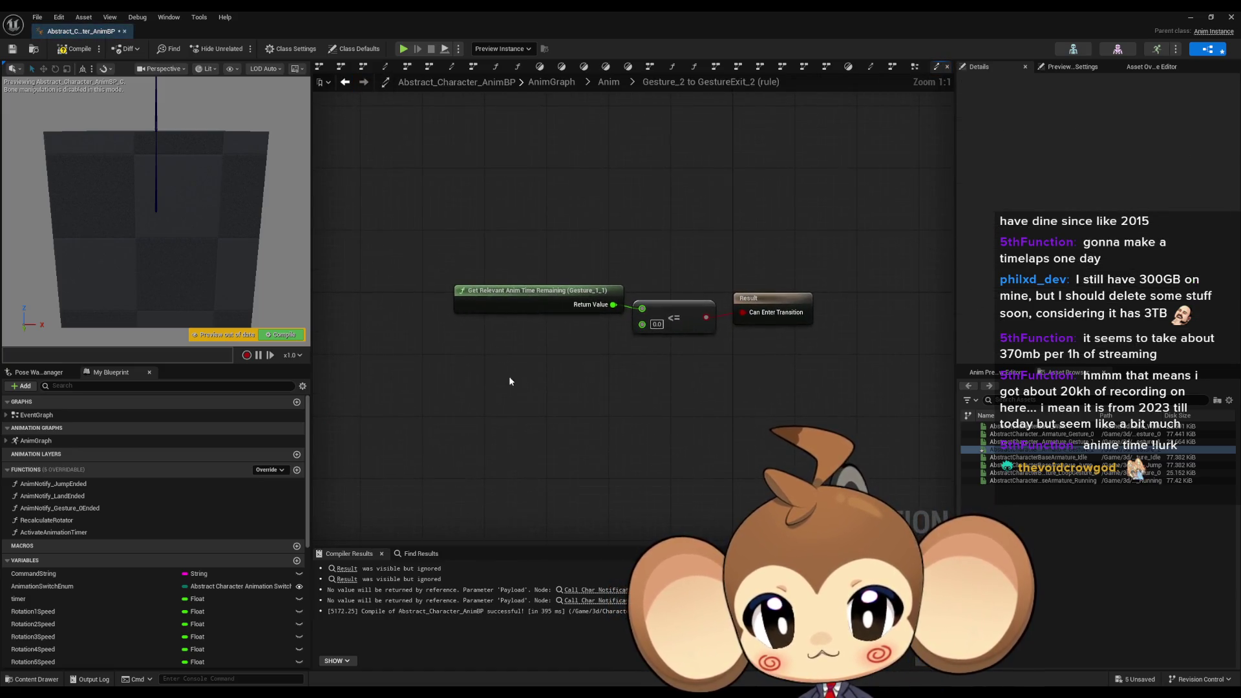
right_click(485, 380)
type("gesture")
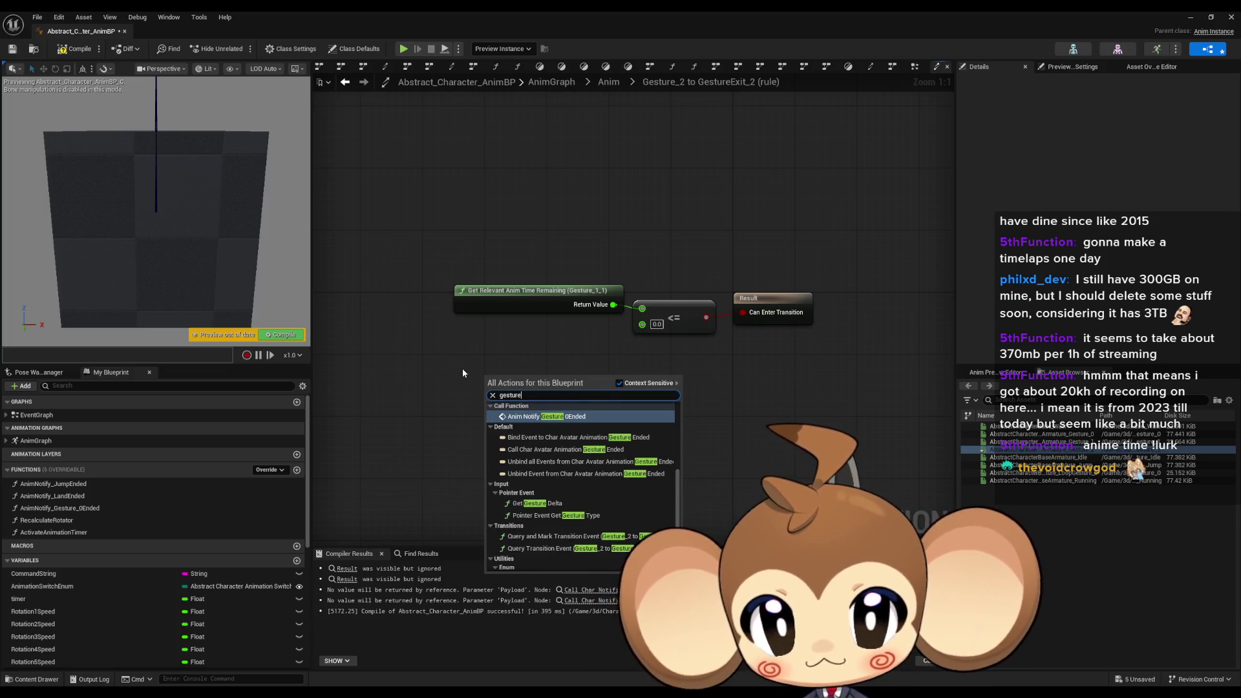
type("_2")
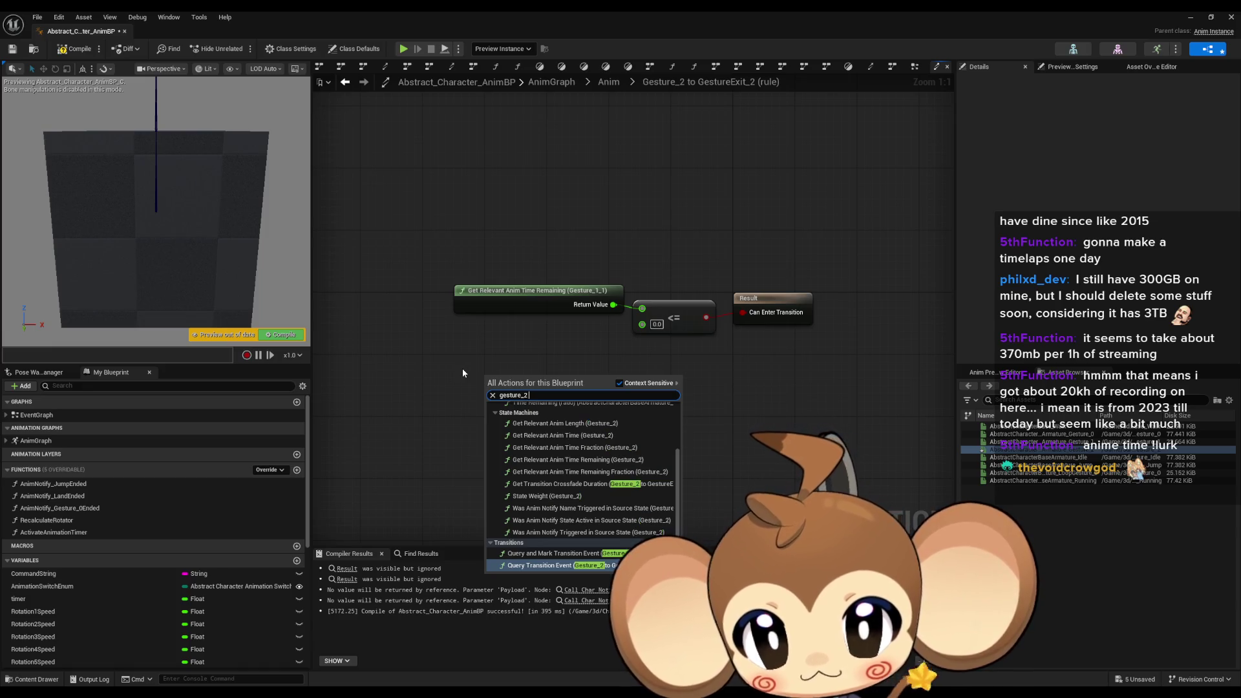
type(" rele")
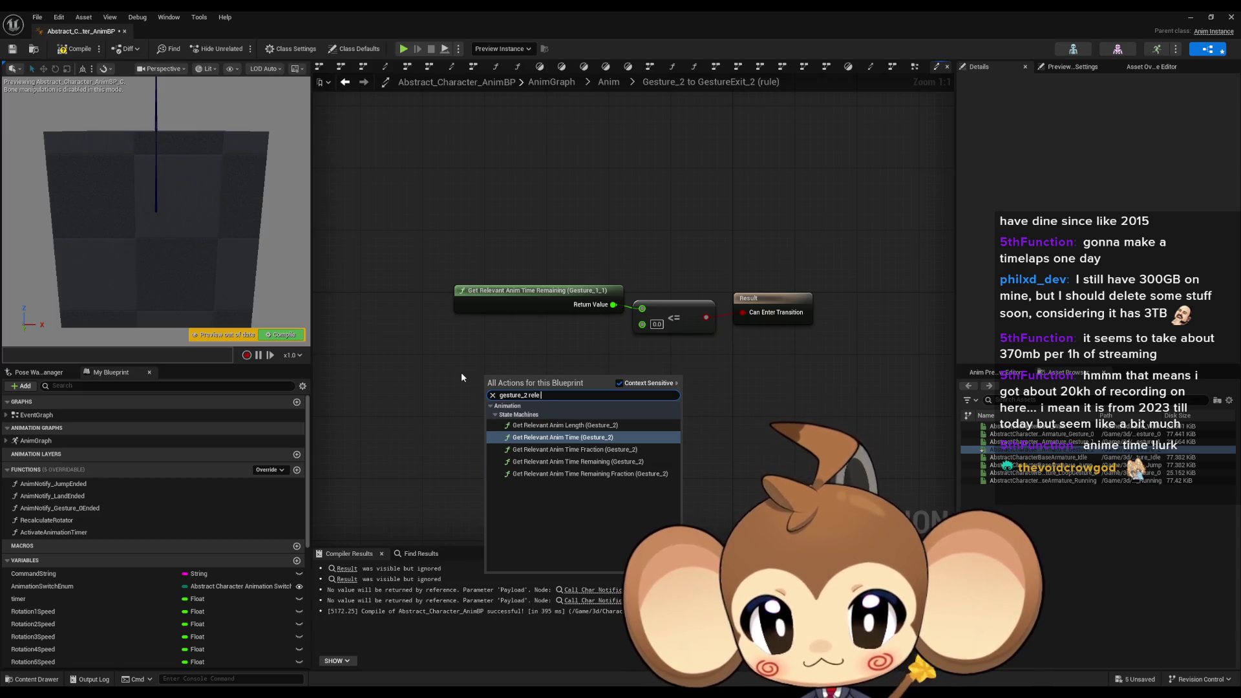
type(" remain")
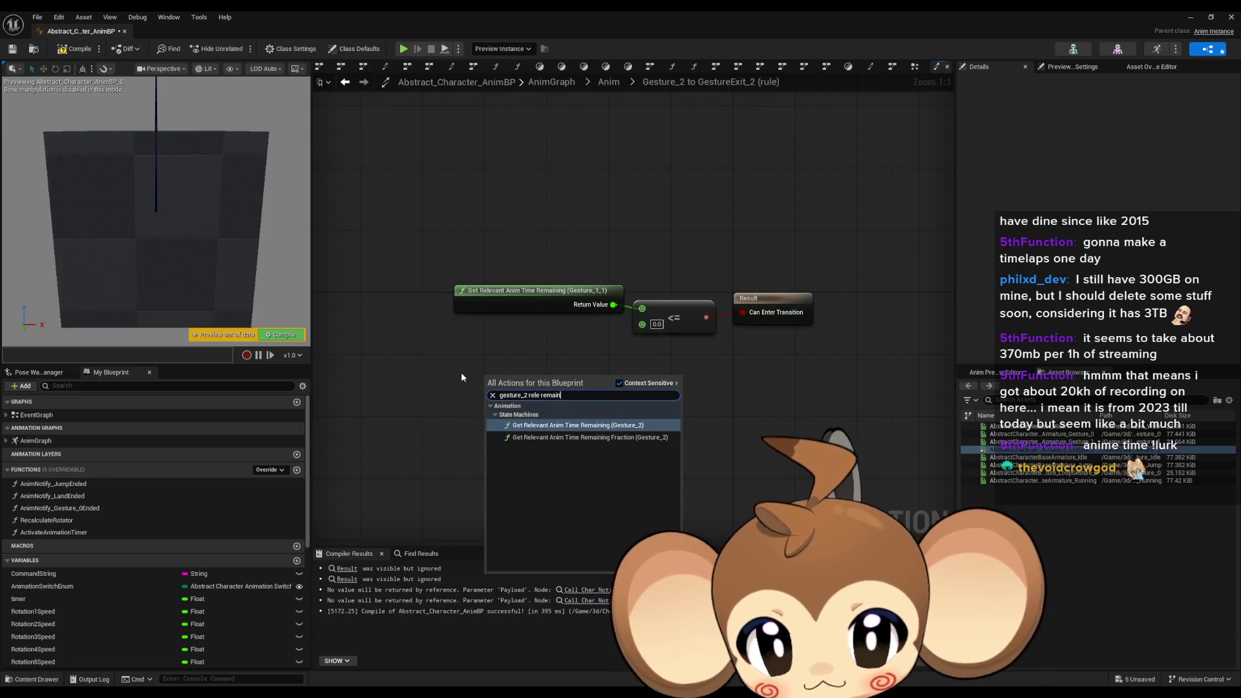
key("Return")
left_click_drag(637, 389, 642, 308)
left_click(536, 291)
key("Delete")
left_click_drag(576, 375, 545, 291)
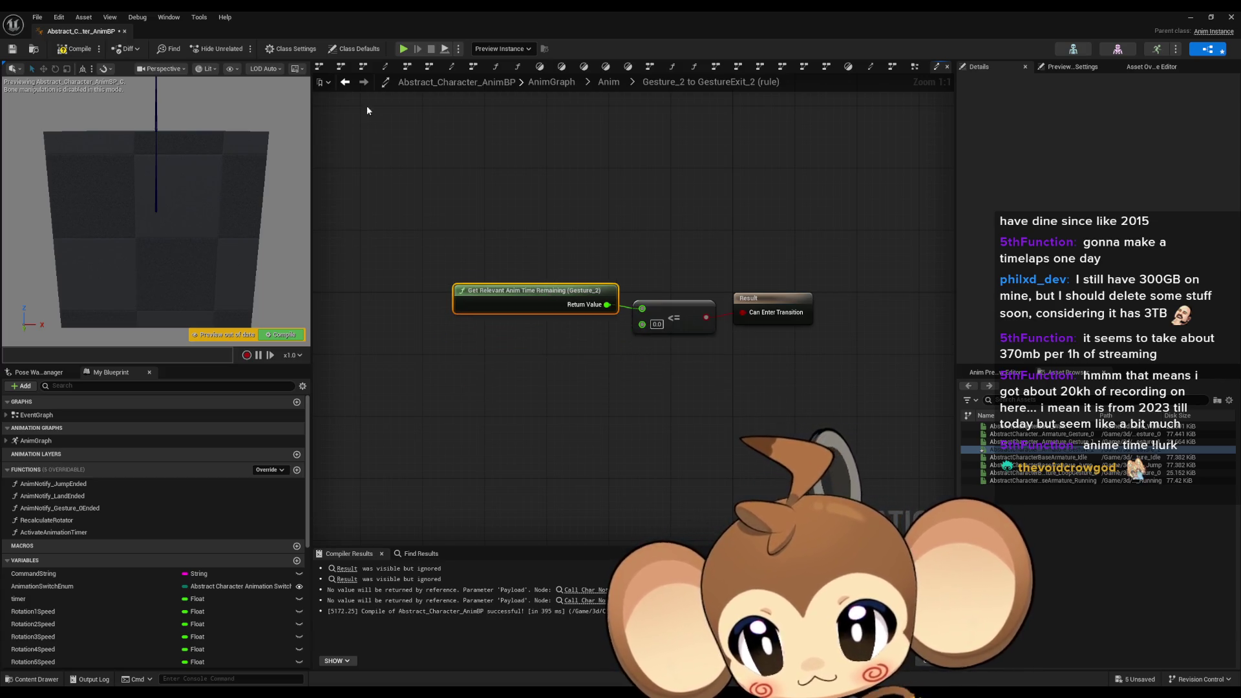
left_click(345, 82)
Swap GestureExit_2's player to Gesture_2, compile, and minimize the blueprint editor
double_click(569, 265)
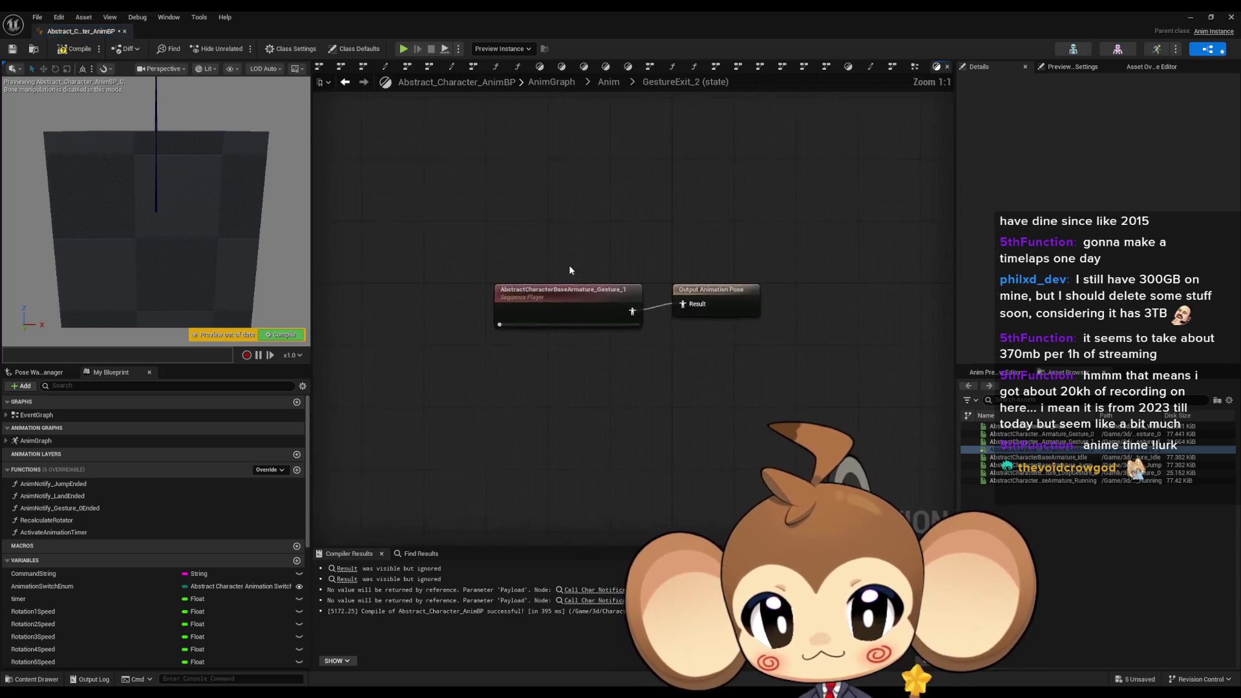
key("ctrl+v")
left_click_drag(623, 392, 689, 307)
left_click(595, 321)
key("Delete")
left_click_drag(542, 379, 564, 294)
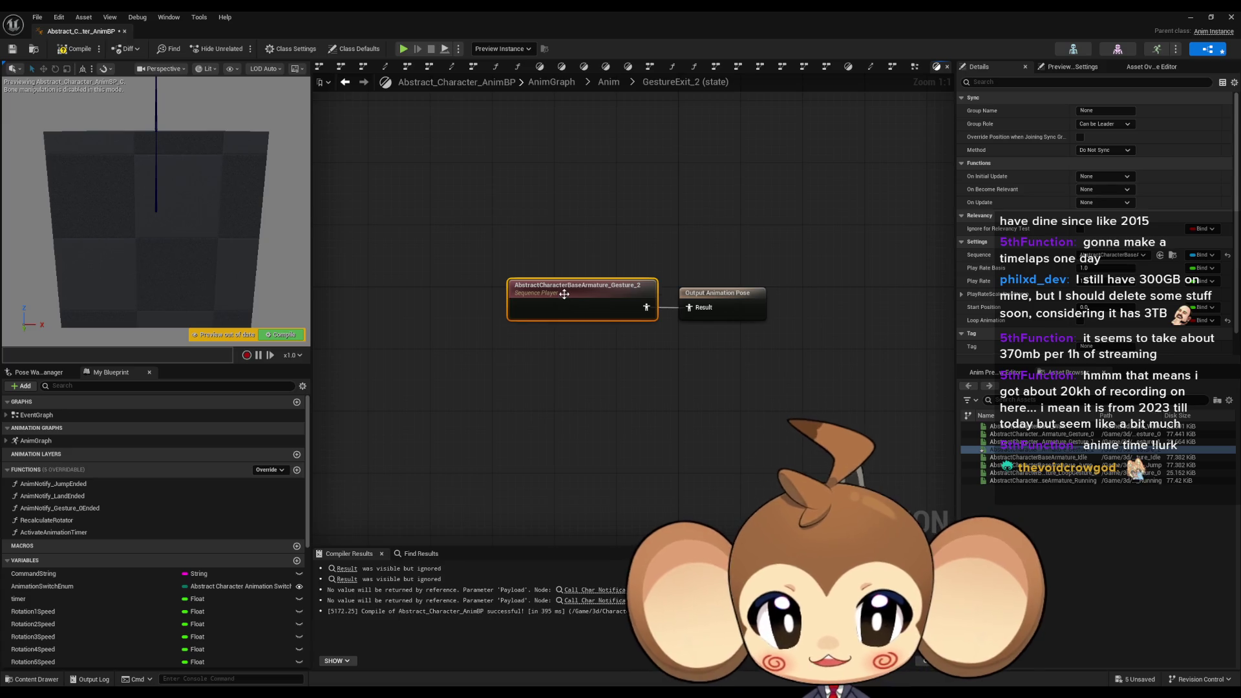
left_click(568, 367)
left_click(93, 52)
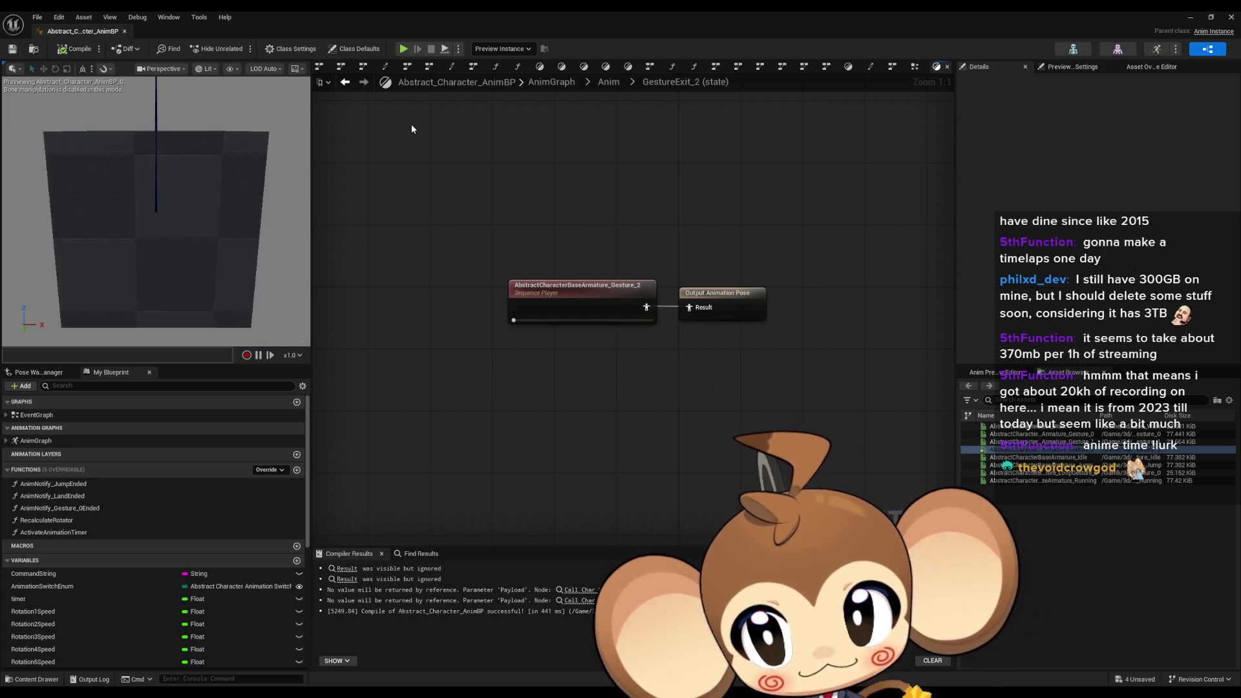
left_click(1192, 18)
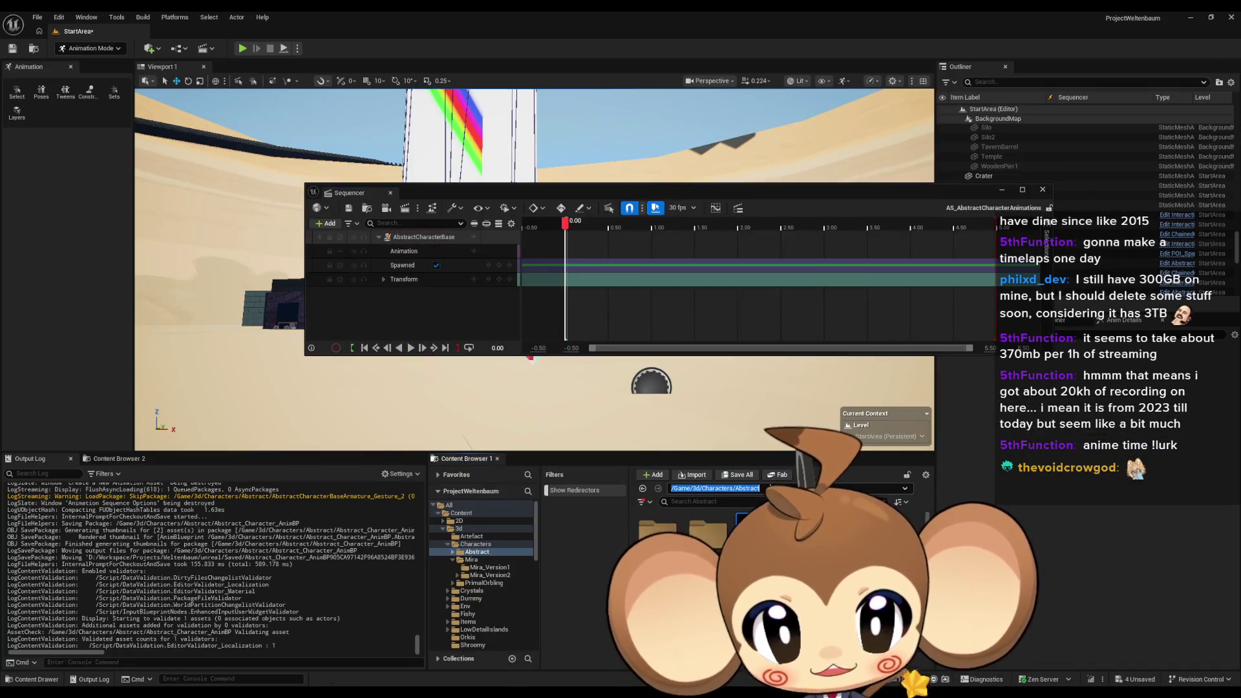
Open Mira_V2_AnimBP from the Characters/Mira/Mira_Version2 folder
left_click(770, 489)
double_click(721, 533)
double_click(708, 531)
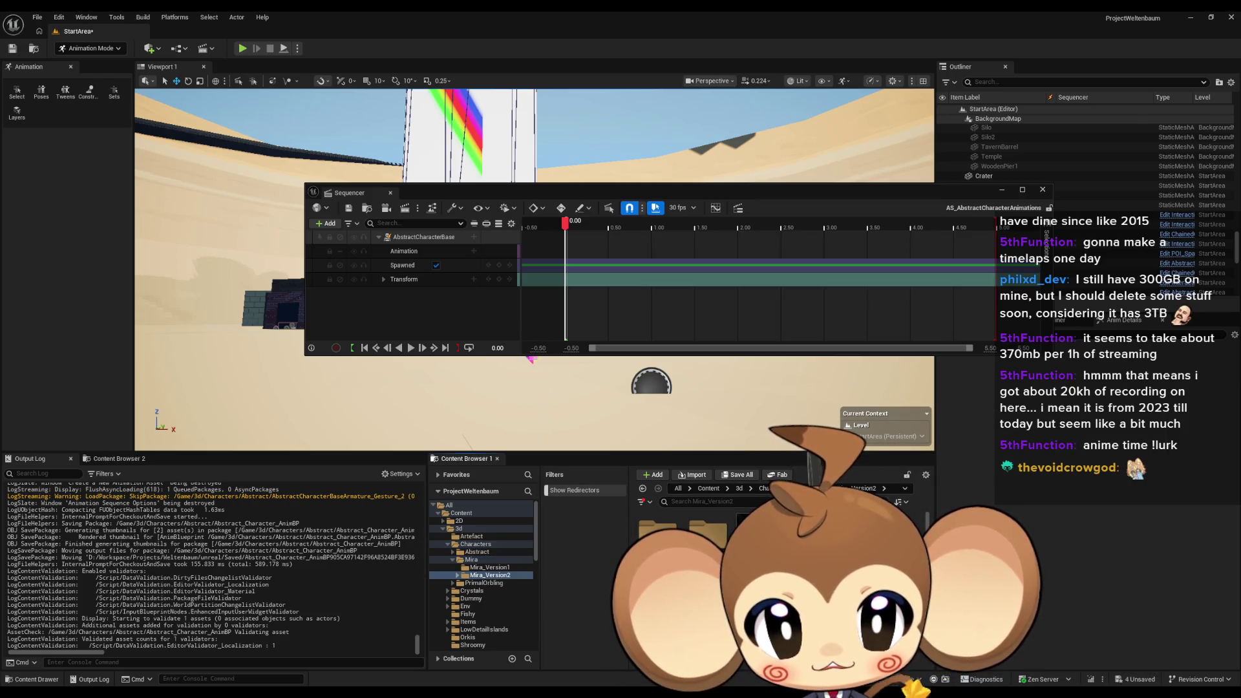
double_click(763, 533)
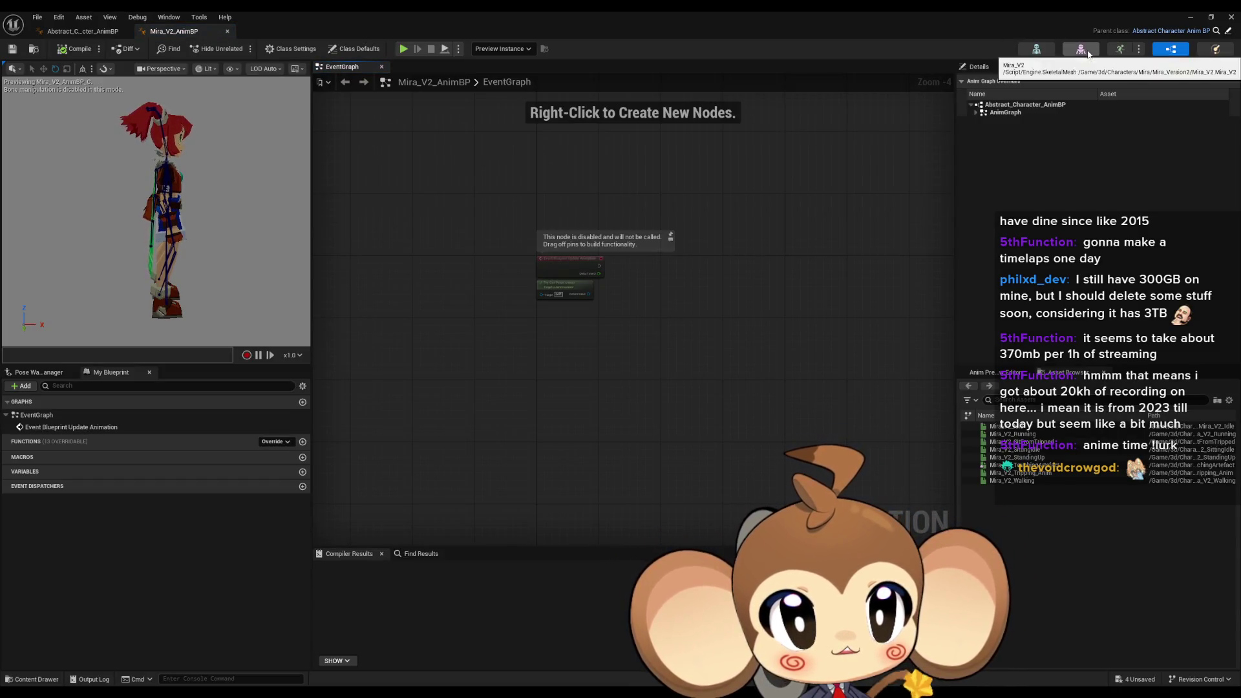
Override the Gesture_2 and GestureExit_2 sequence players with Mira's touching animation
left_click(975, 112)
left_click(981, 121)
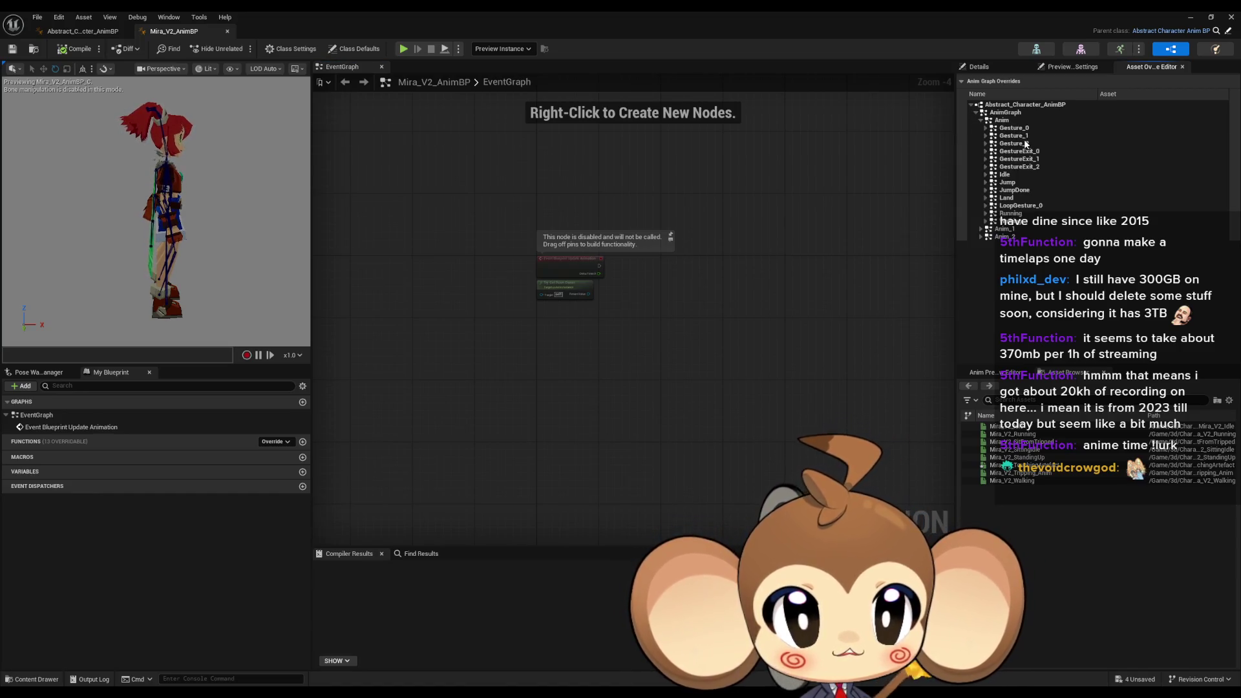
left_click(987, 144)
left_click(1152, 155)
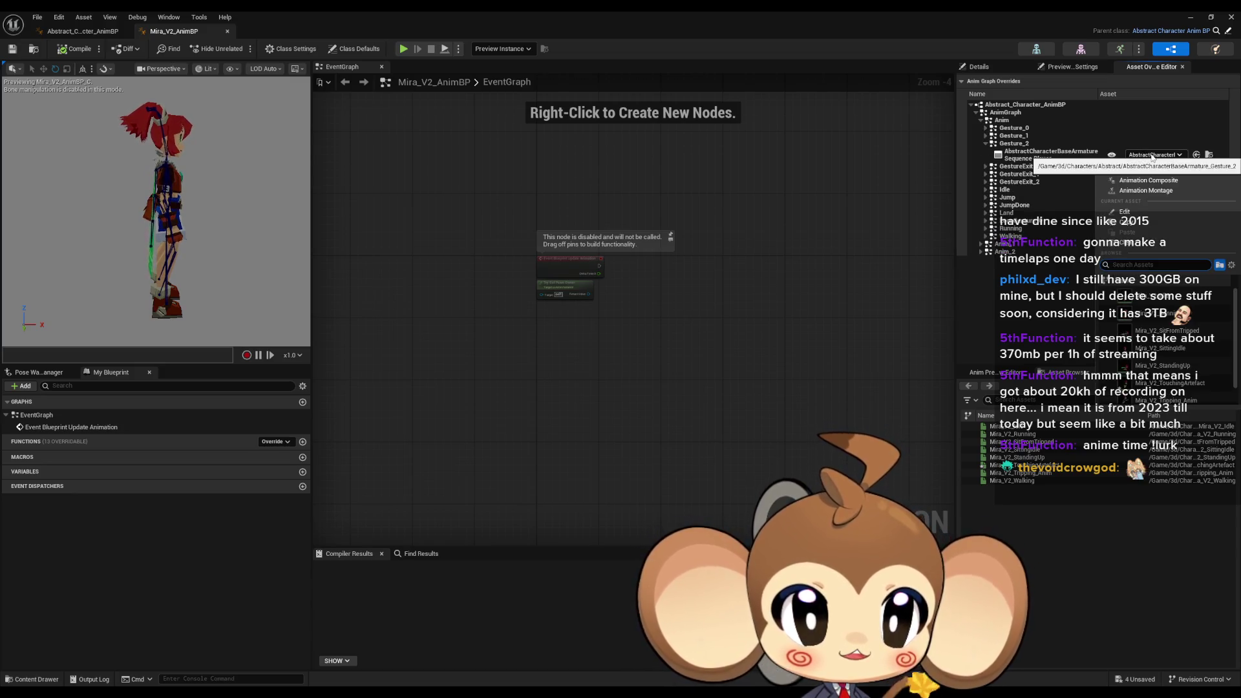
type("touch")
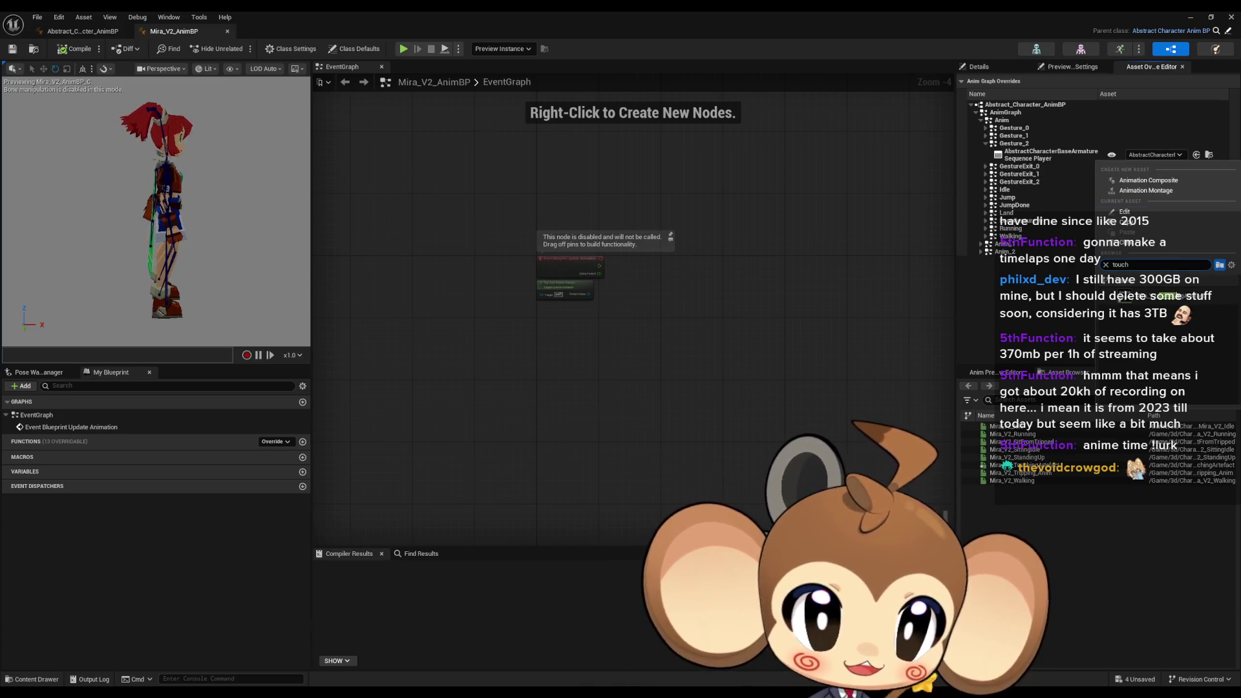
left_click(1151, 295)
left_click(986, 181)
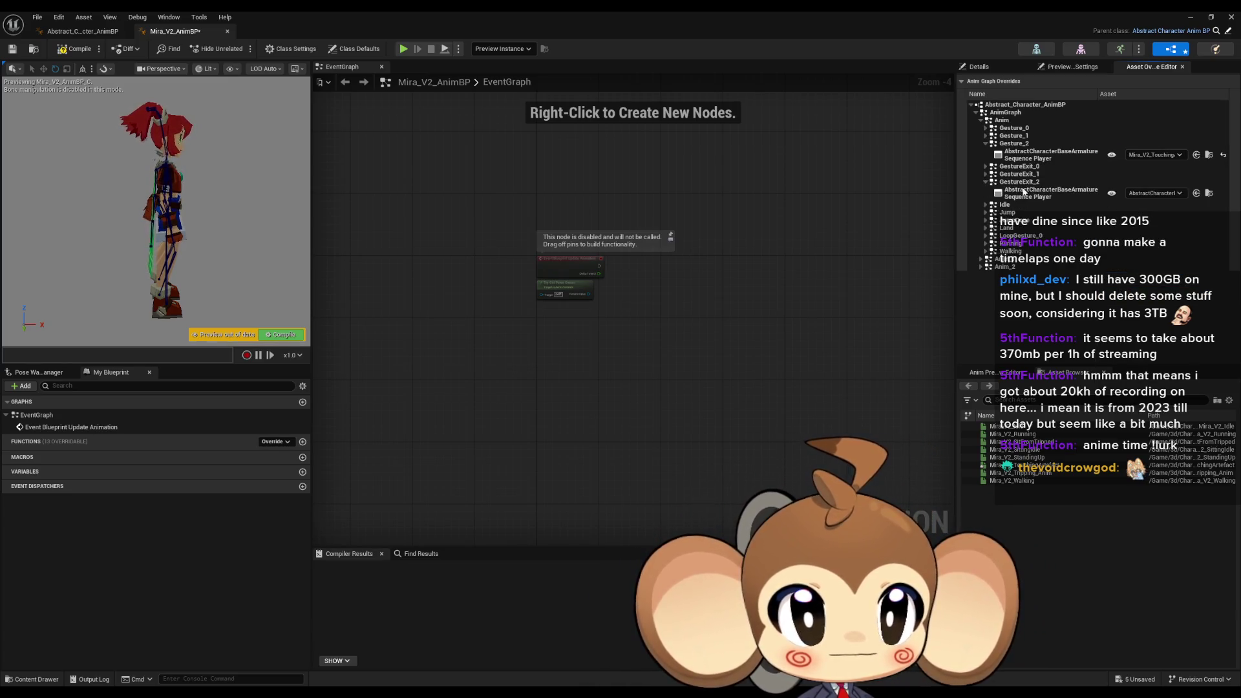
left_click(1162, 192)
type("touch")
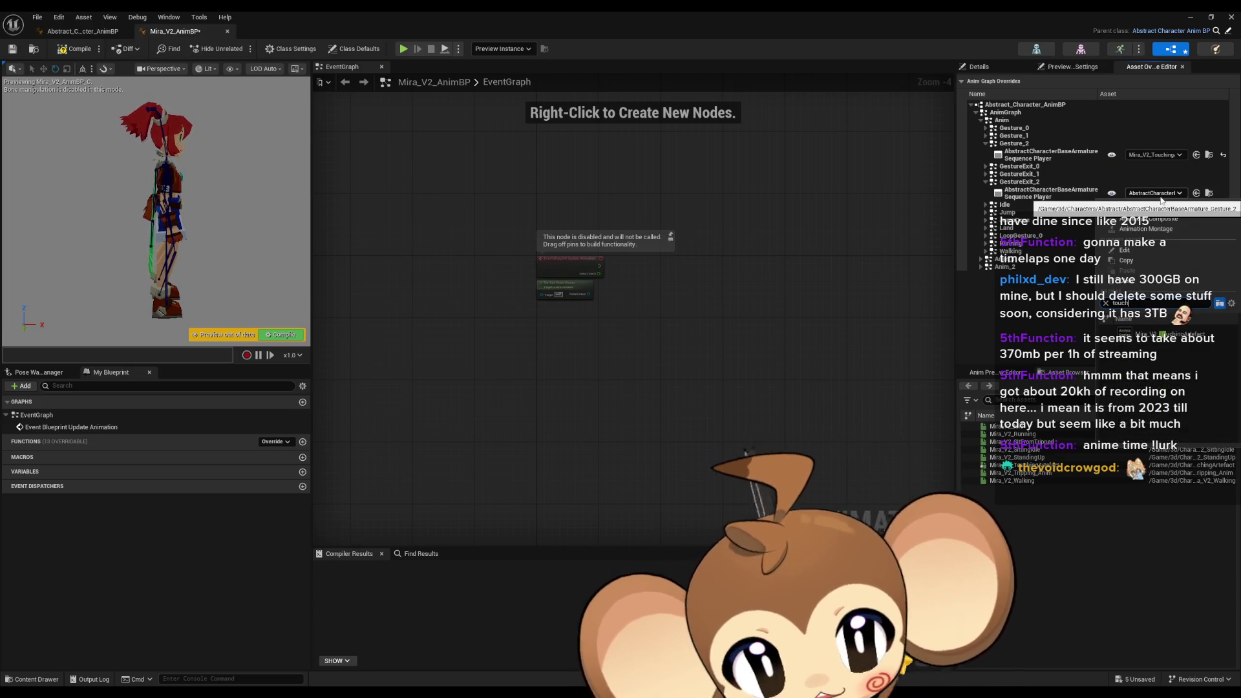
key("Return")
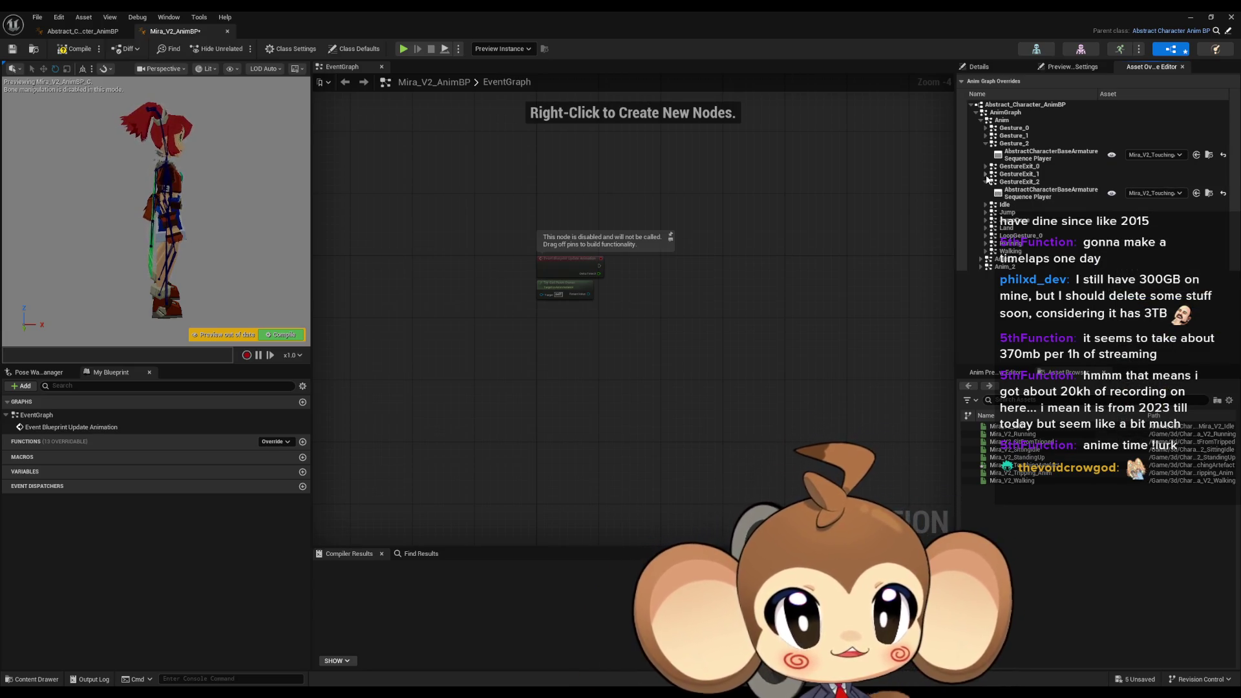
Set Gesture_1's sequence player override to Mira_V2_TouchingArtefact and compile with F7
left_click(986, 174)
left_click(986, 166)
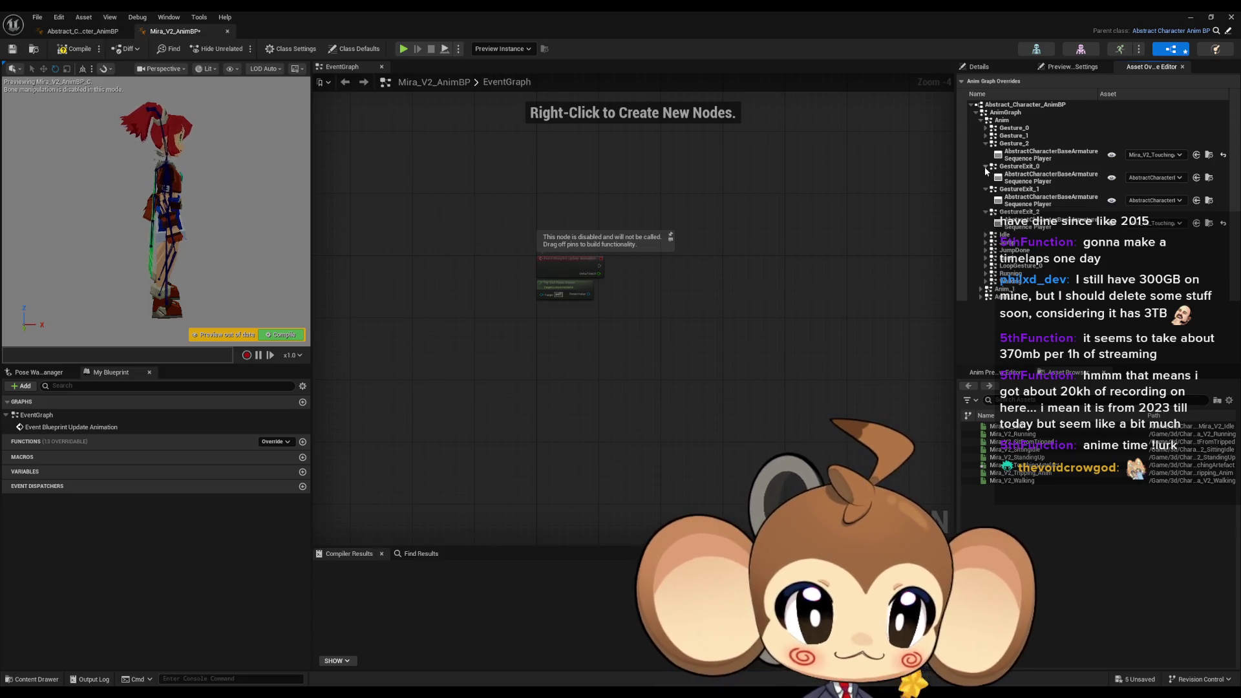
left_click(985, 135)
left_click(986, 128)
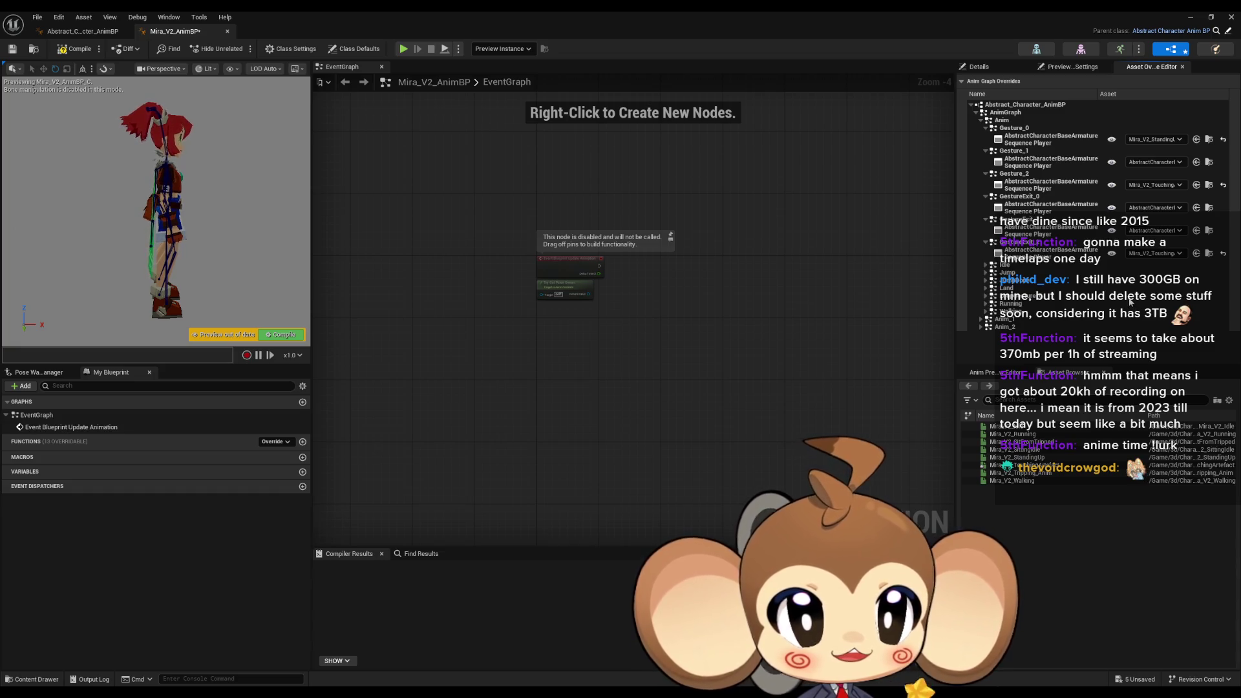
left_click(1156, 162)
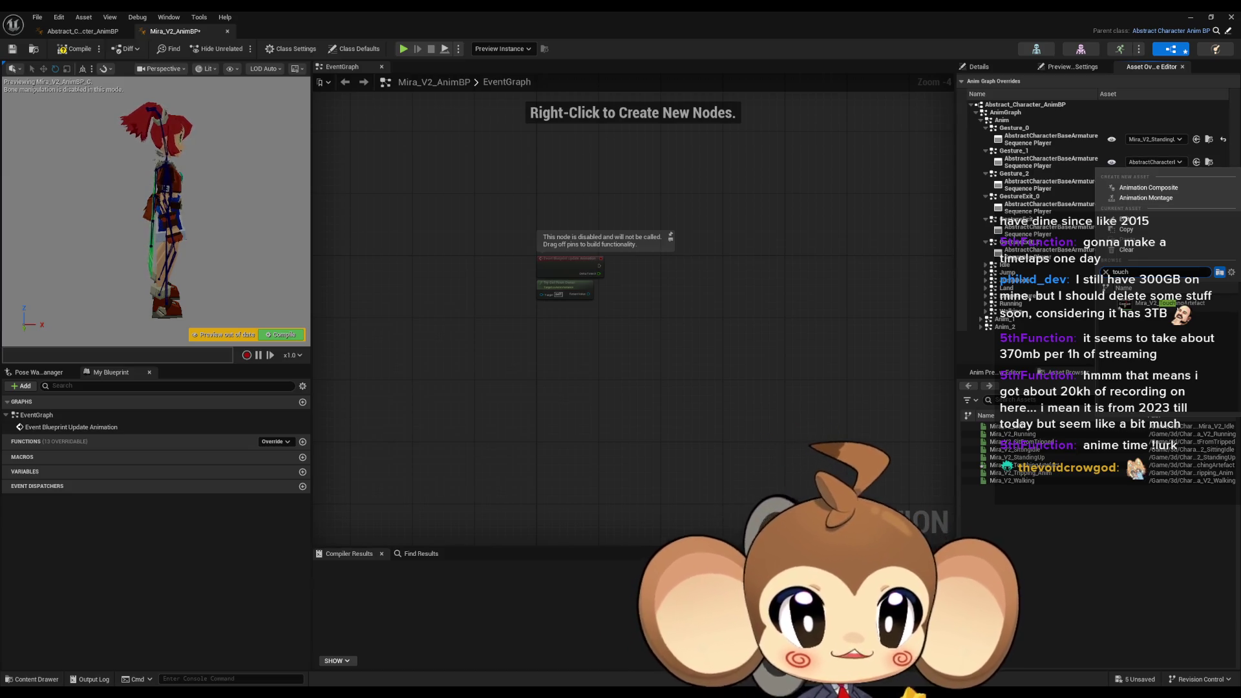
left_click(1162, 300)
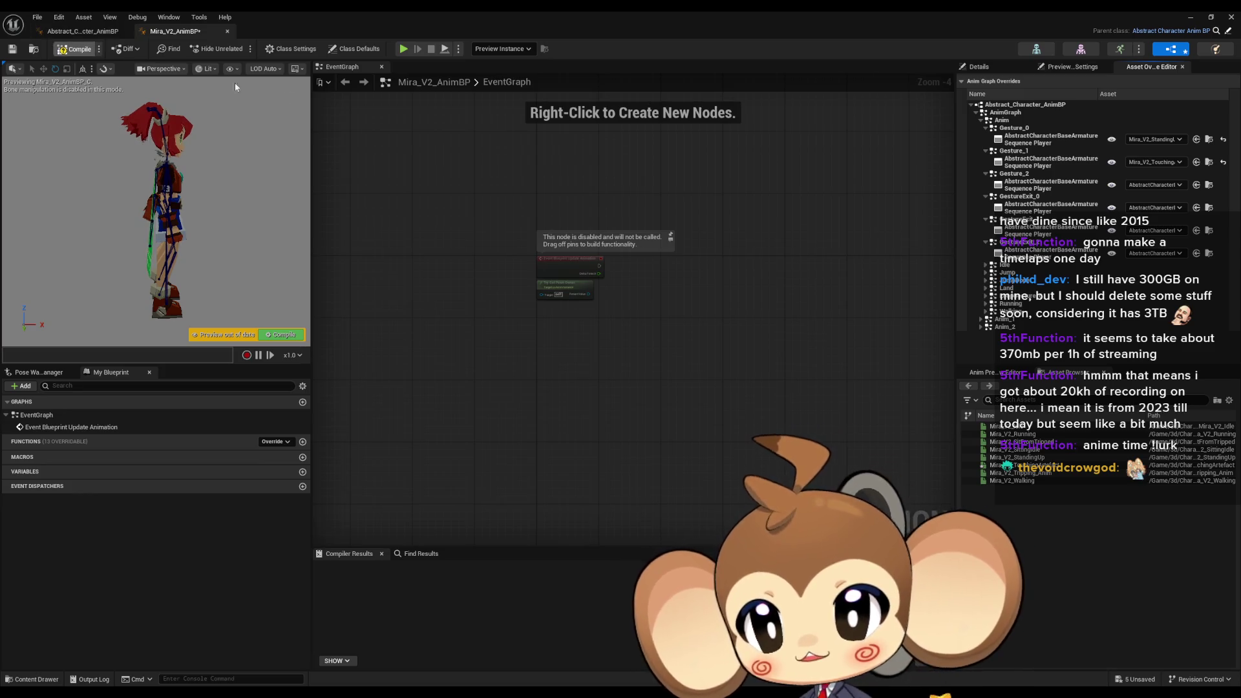
key("F7")
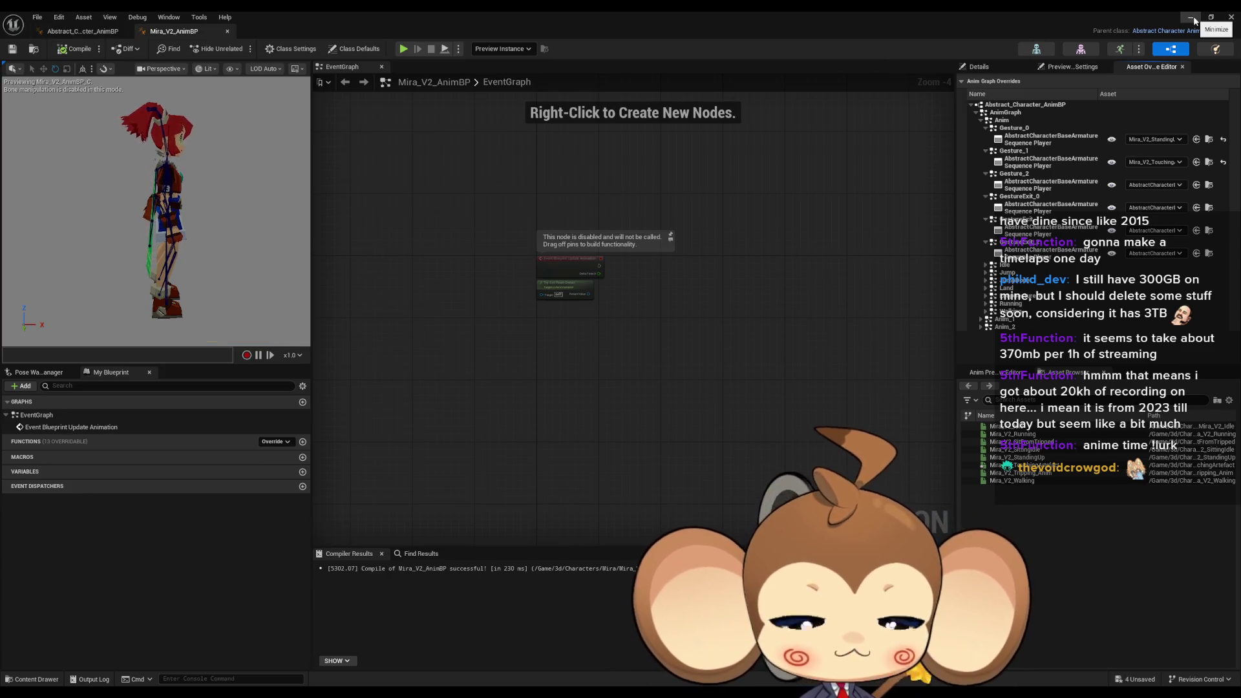
Minimize the AnimBP and open LS_MiraNoticeArtefact from Content/Sequences/StartArea
left_click(1195, 20)
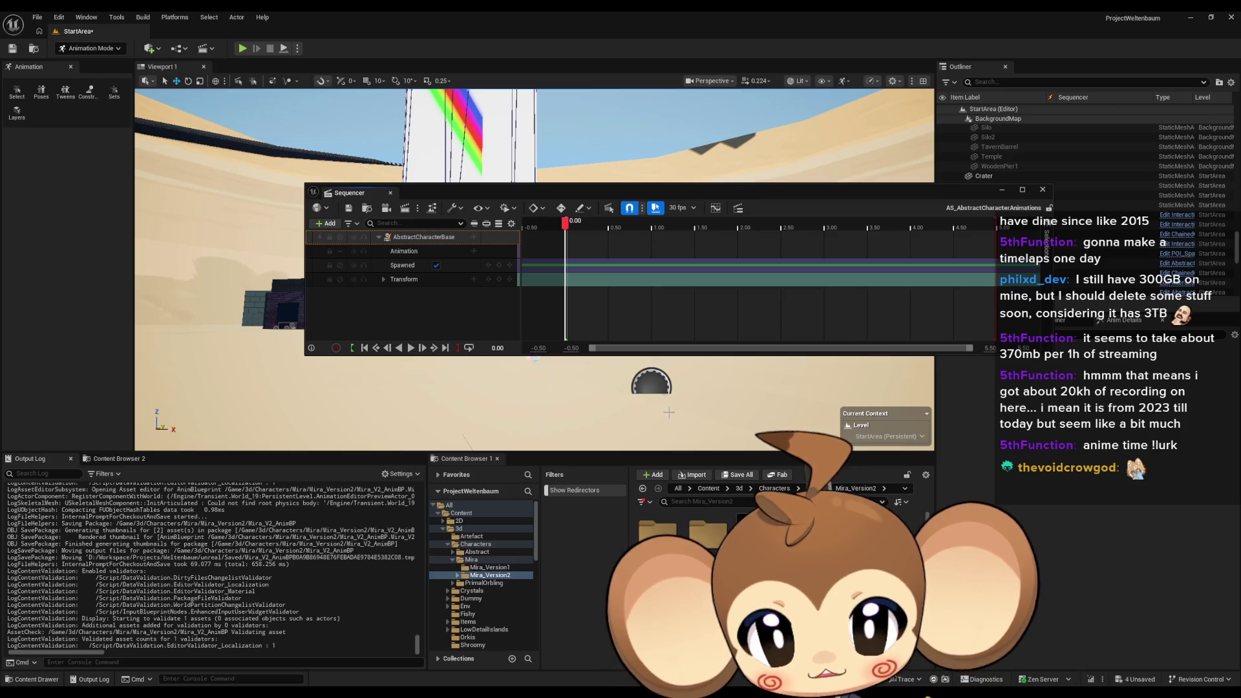
left_click(708, 489)
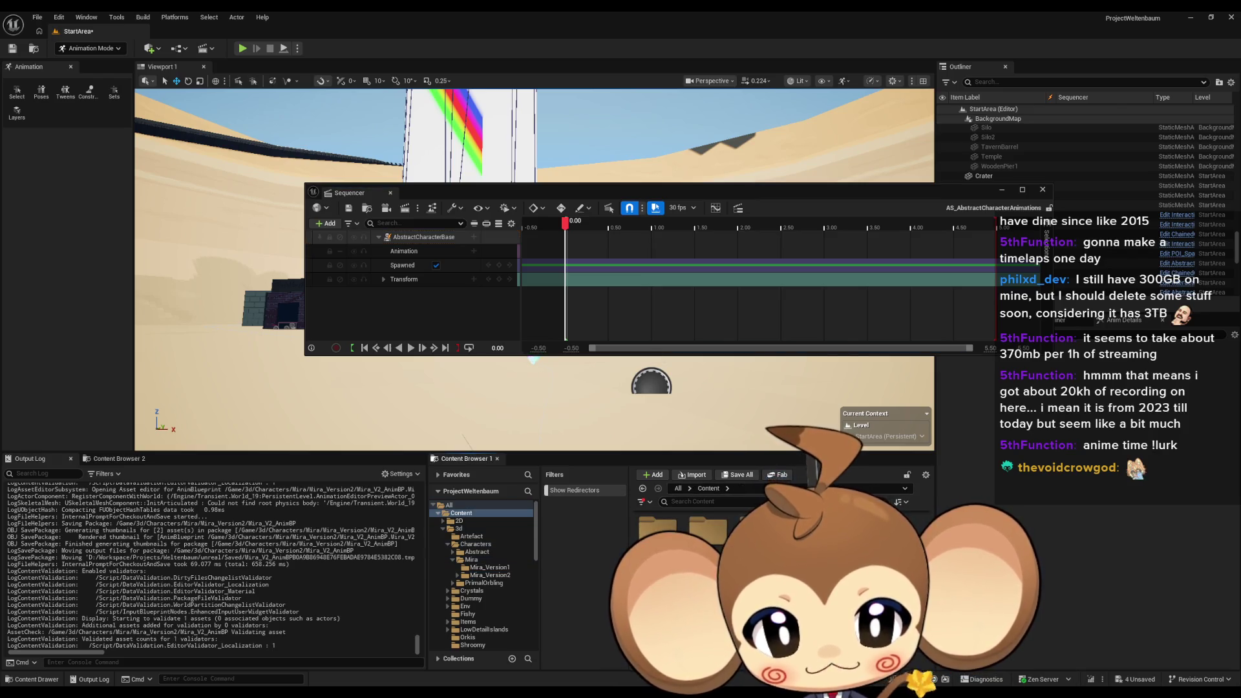
double_click(707, 532)
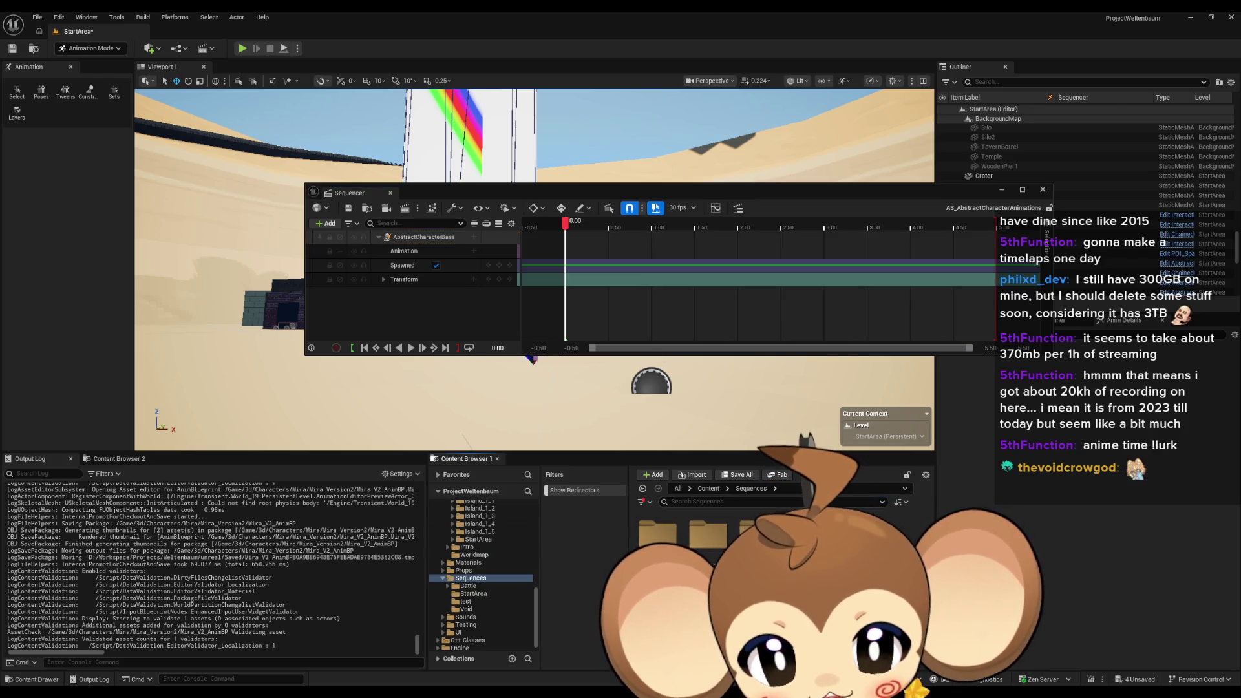
double_click(708, 531)
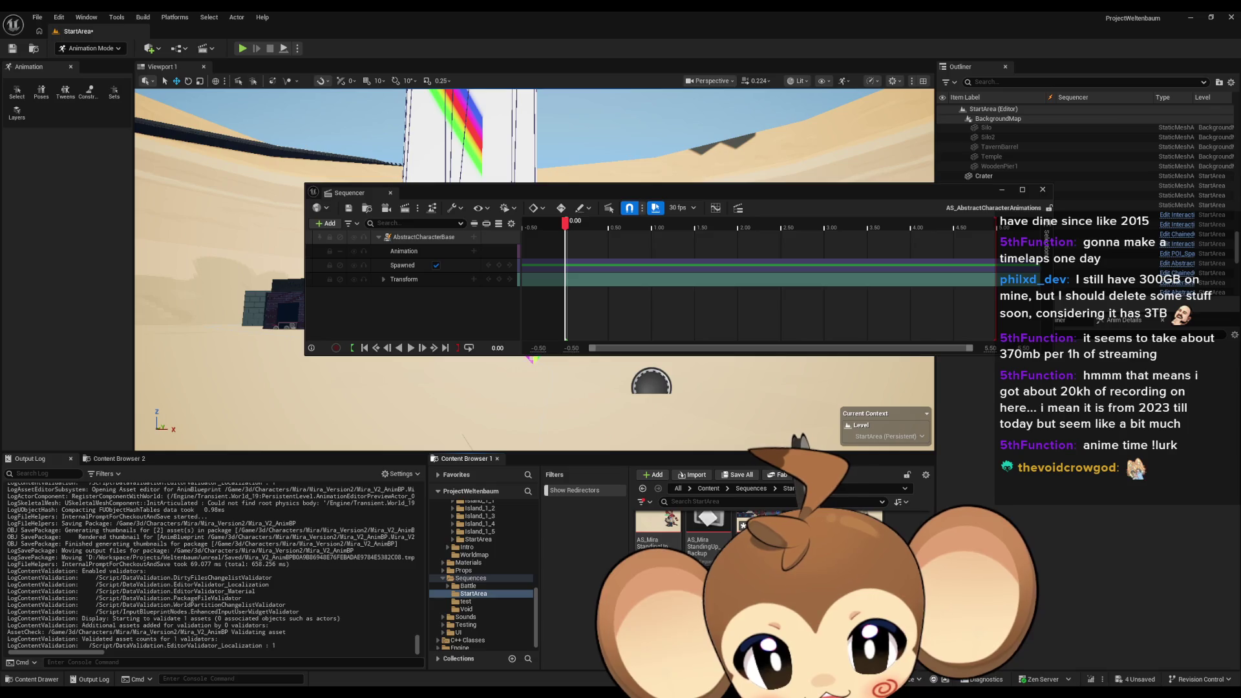
double_click(708, 527)
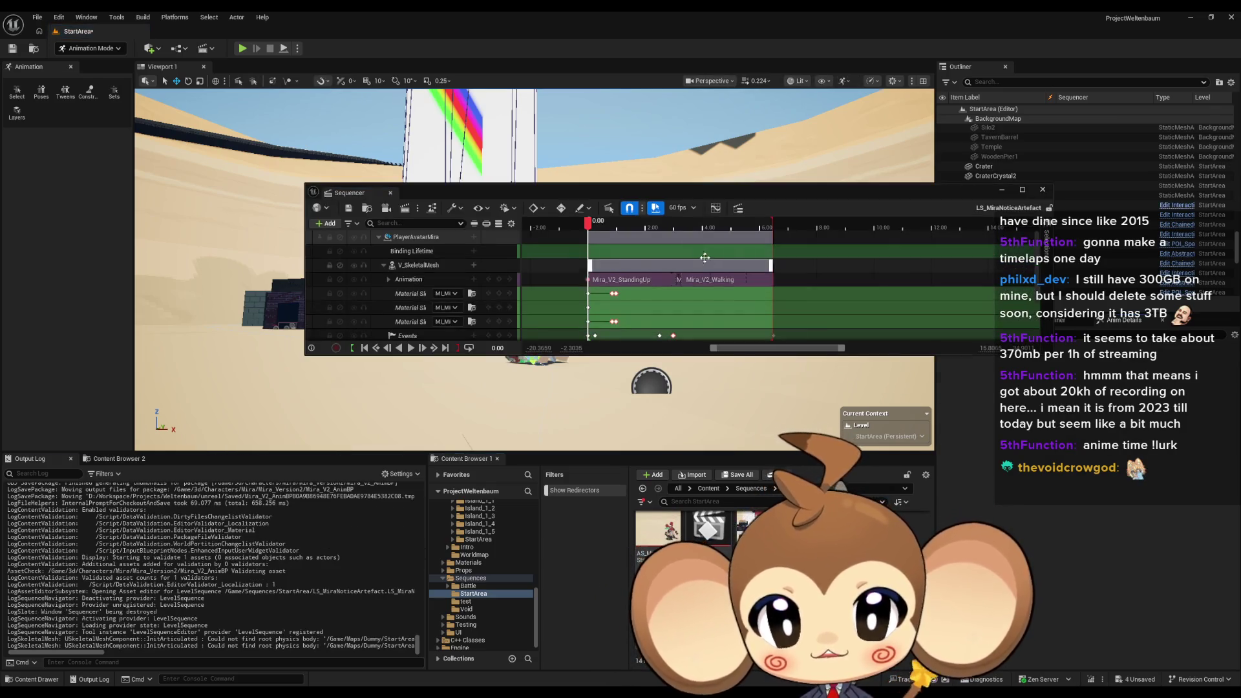
Maximize Sequencer and open the director blueprint to inspect the Event_1 and Event_2 Command String setters
left_click_drag(713, 200, 653, 278)
double_click(650, 269)
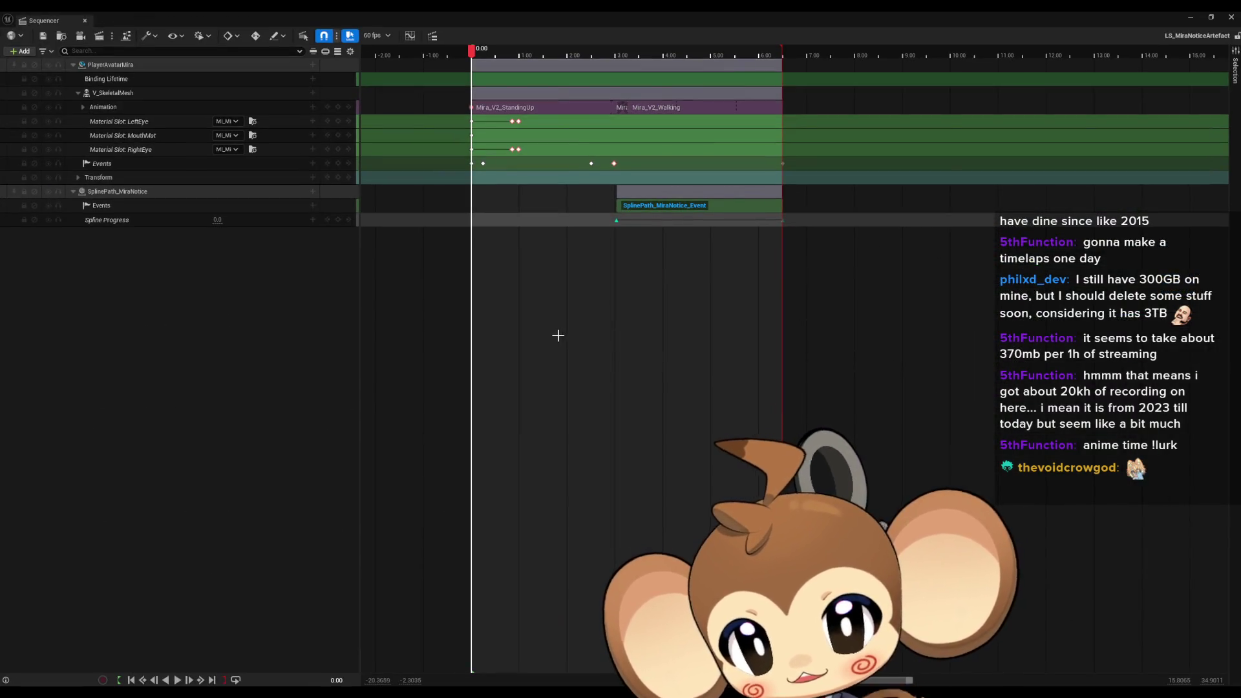
double_click(613, 163)
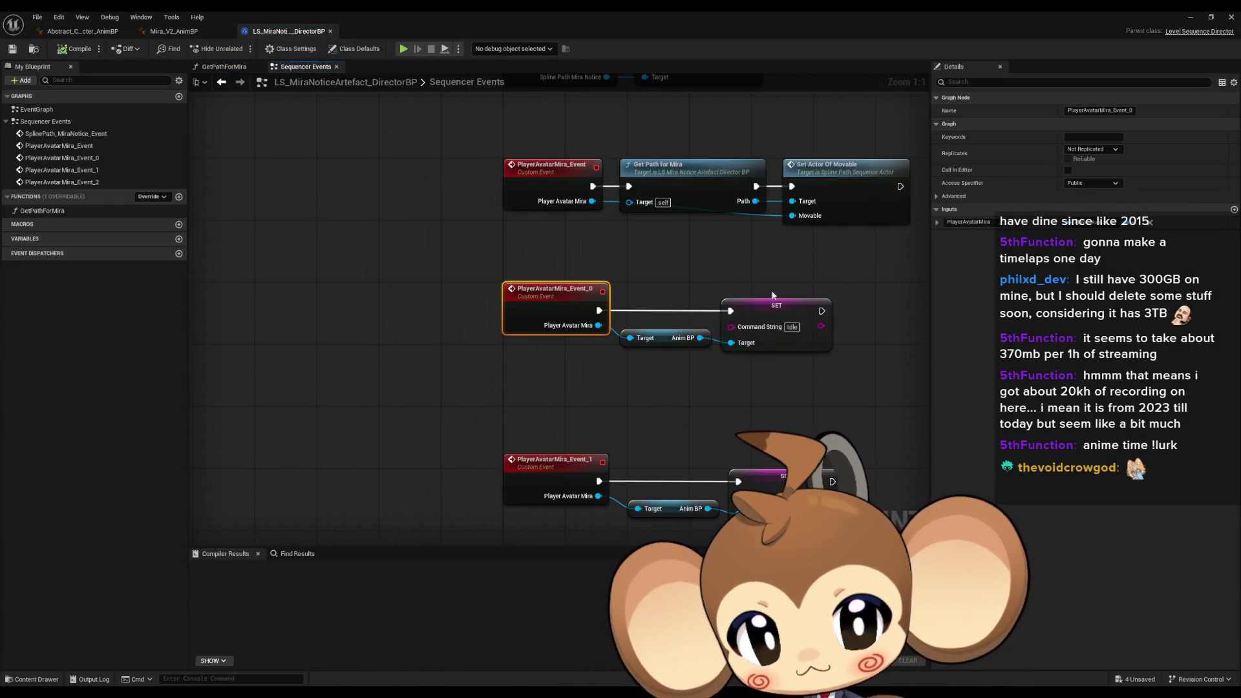
left_click_drag(824, 395, 728, 278)
left_click(679, 207)
left_click_drag(656, 263, 744, 413)
left_click(672, 258)
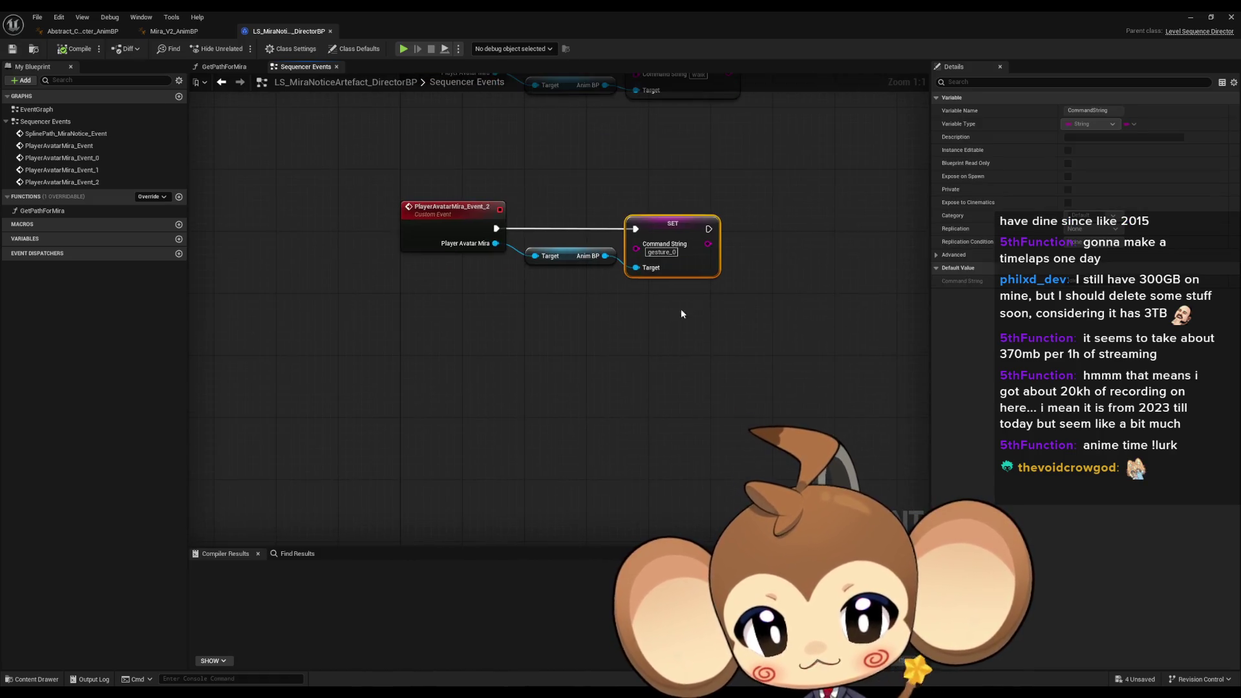
Duplicate the SET Command String node with its target and change the copy's value to gesture_1
left_click_drag(542, 203, 724, 285)
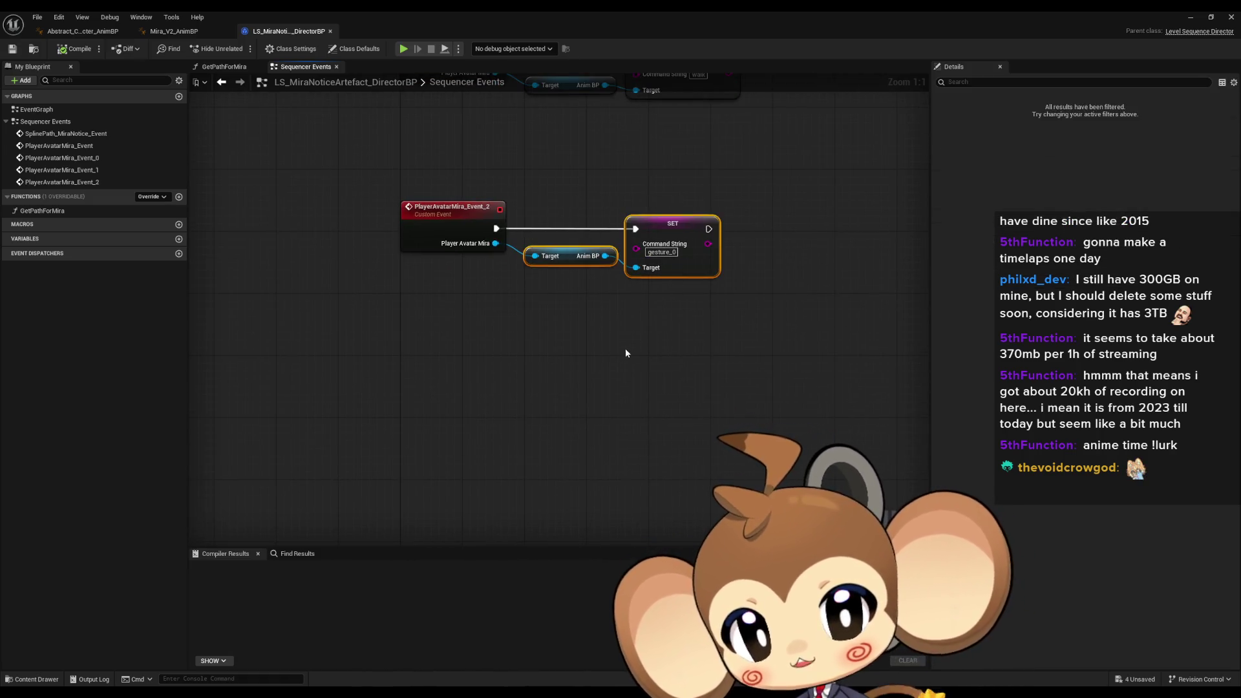
key("ctrl+c")
key("ctrl+v")
left_click(719, 369)
key("BackSpace")
type("1")
key("Return")
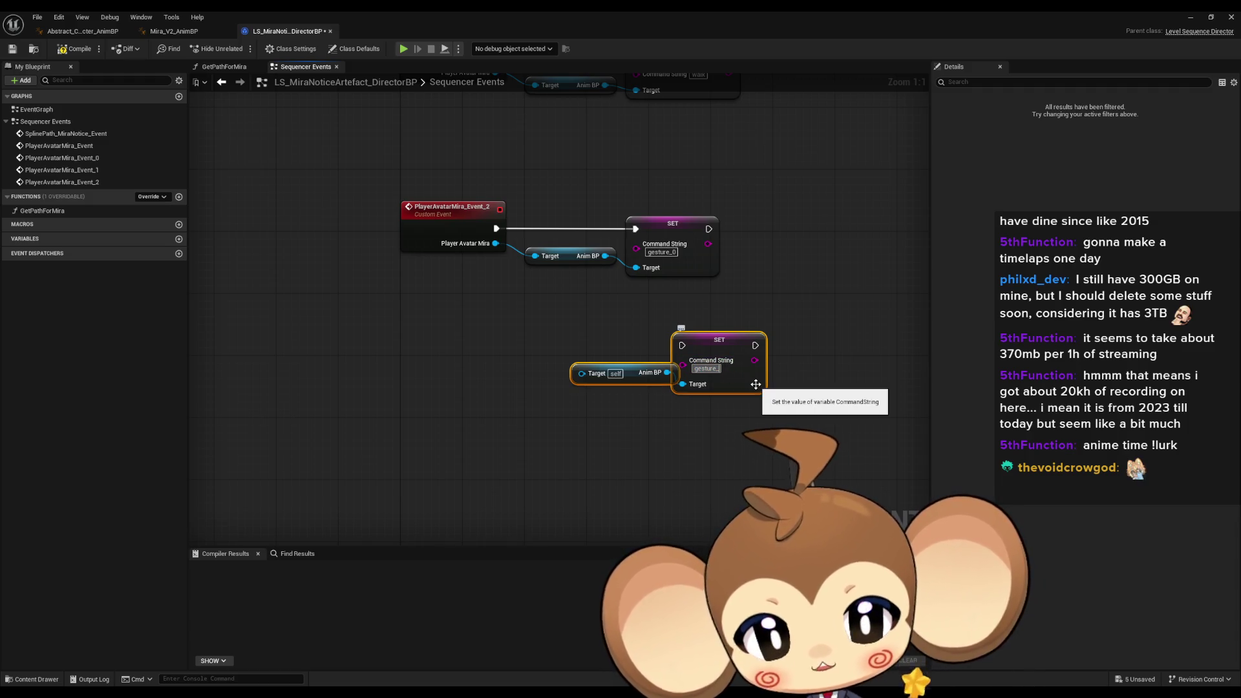
left_click(866, 283)
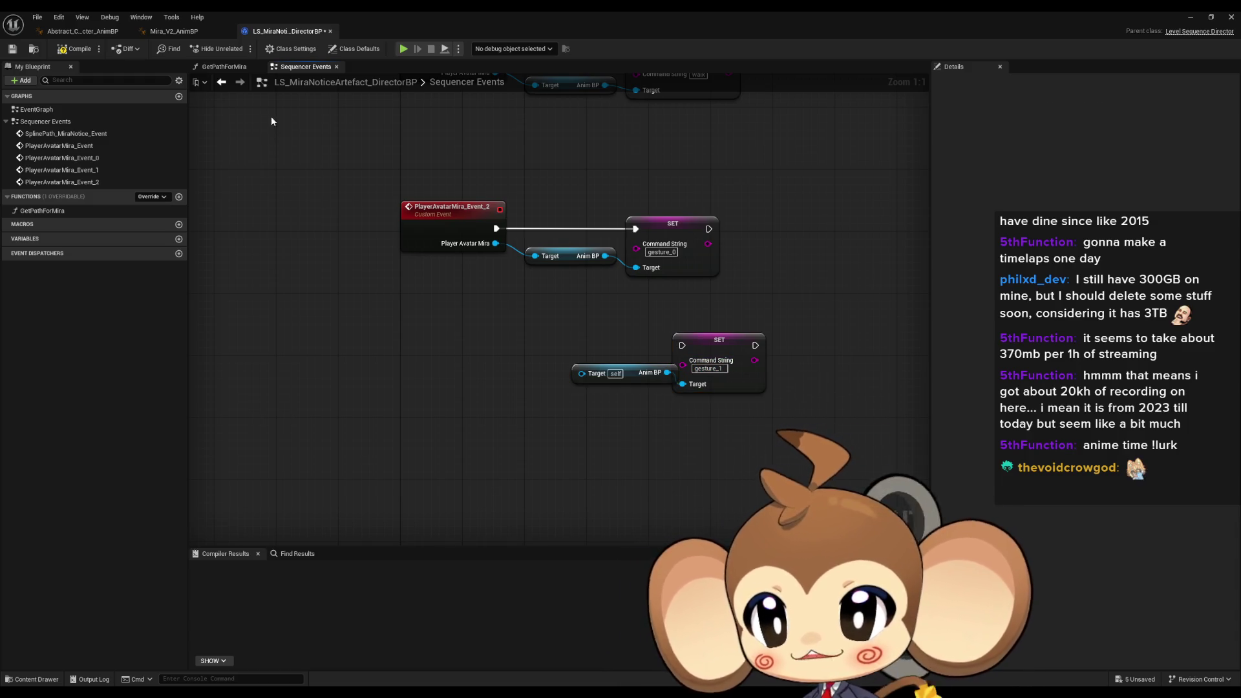
double_click(411, 11)
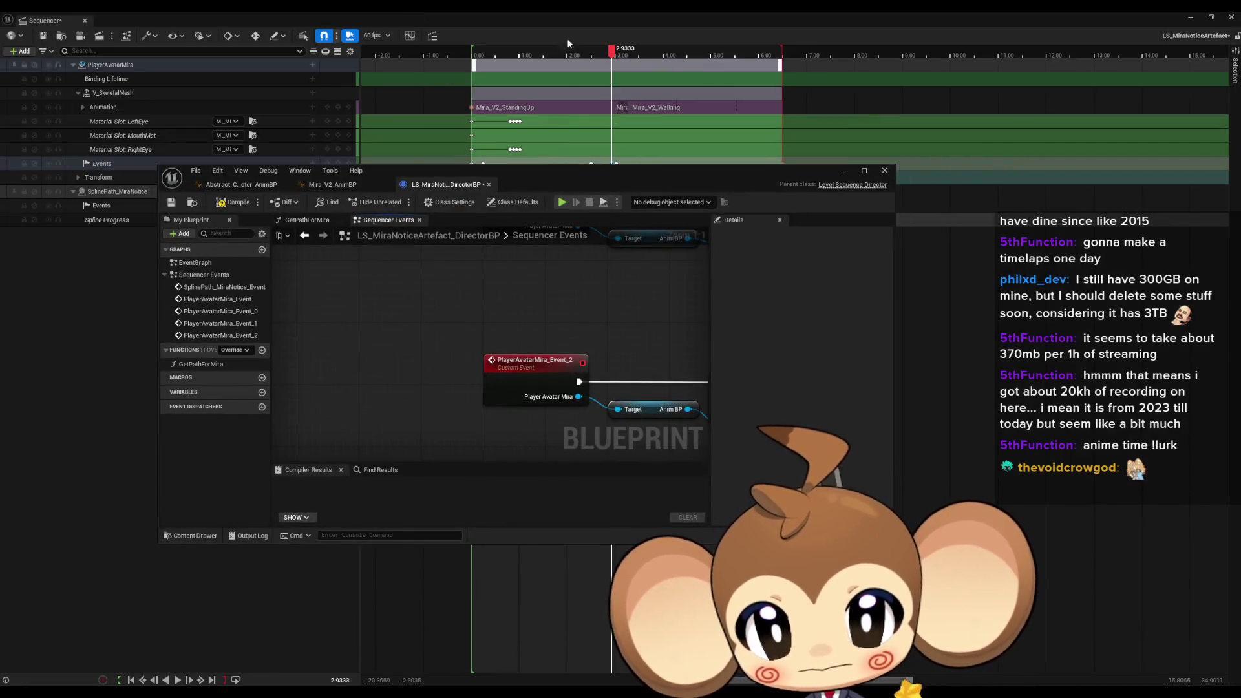
Bring Sequencer back to the front, adjust the timeline view and save the level sequence
left_click(585, 36)
scroll(617, 171, "up", 4)
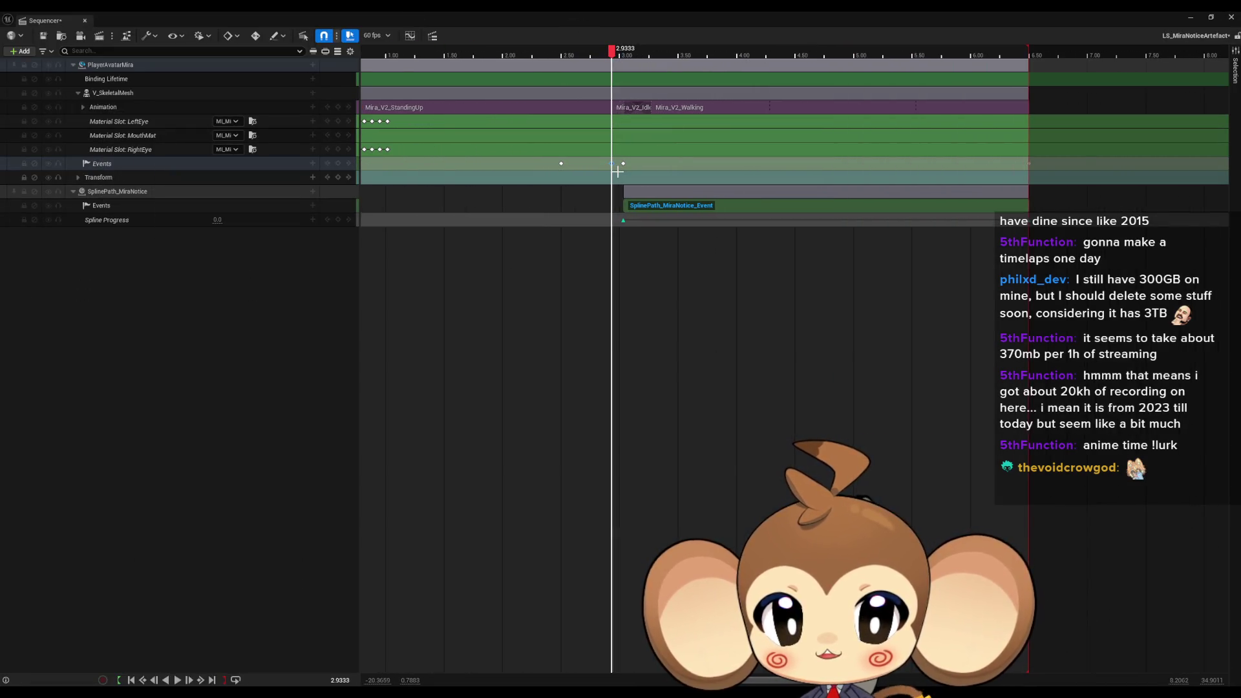
scroll(617, 171, "up", 1)
scroll(618, 171, "right", 3)
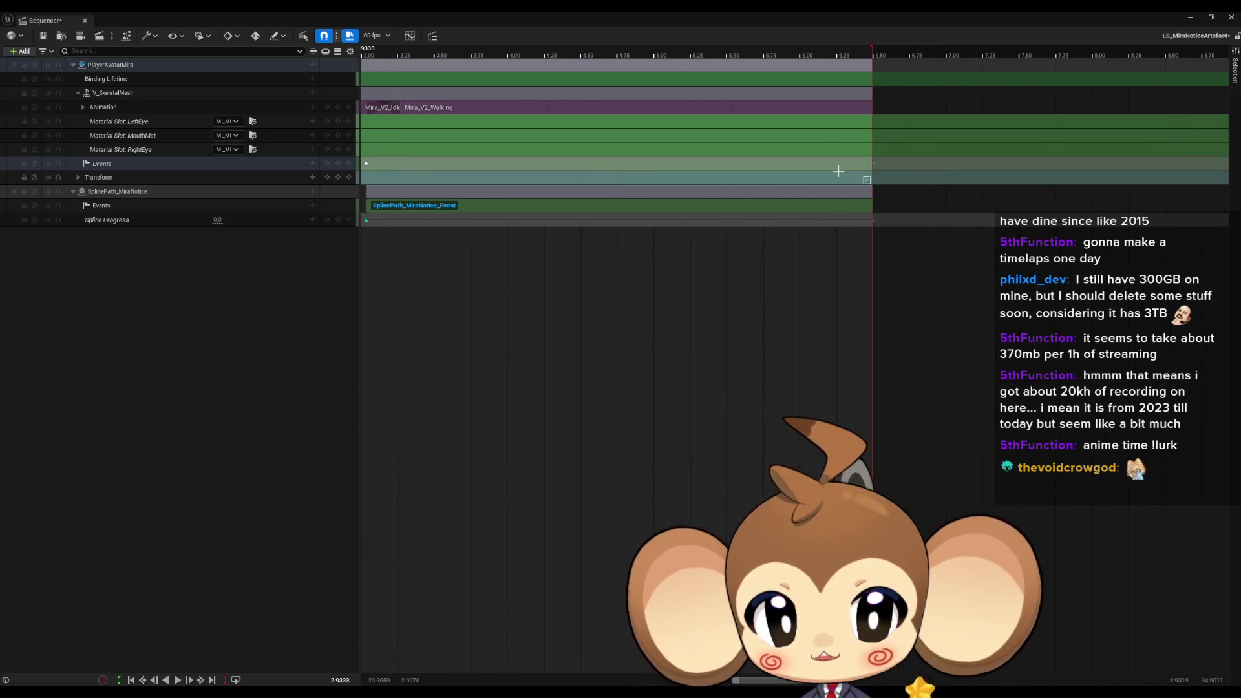
scroll(727, 171, "left", 1)
scroll(726, 175, "down", 1)
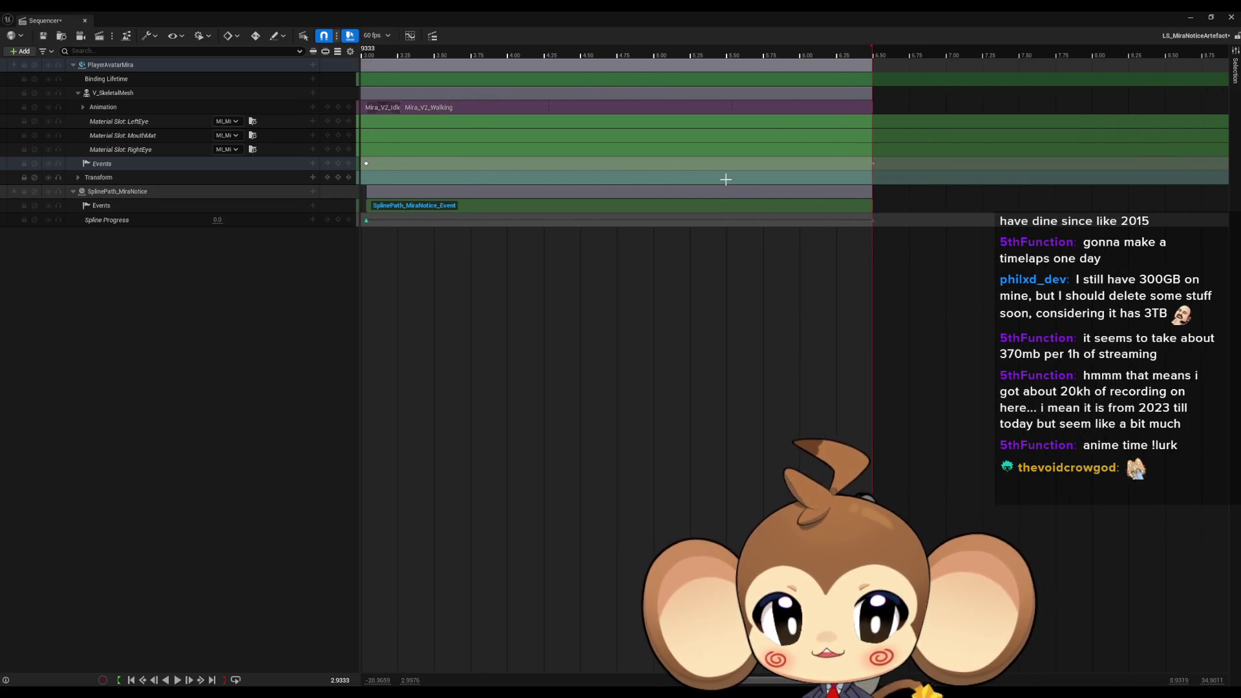
scroll(676, 244, "down", 2)
scroll(681, 201, "left", 2)
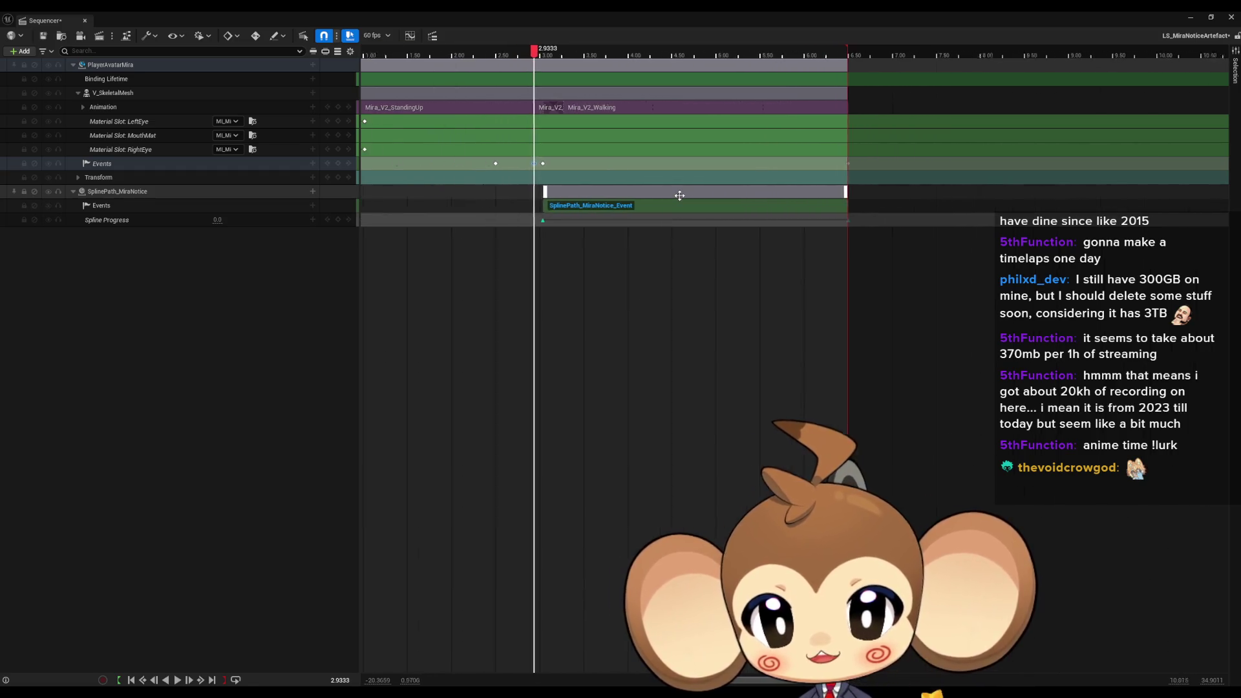
key("ctrl+s")
key("Up")
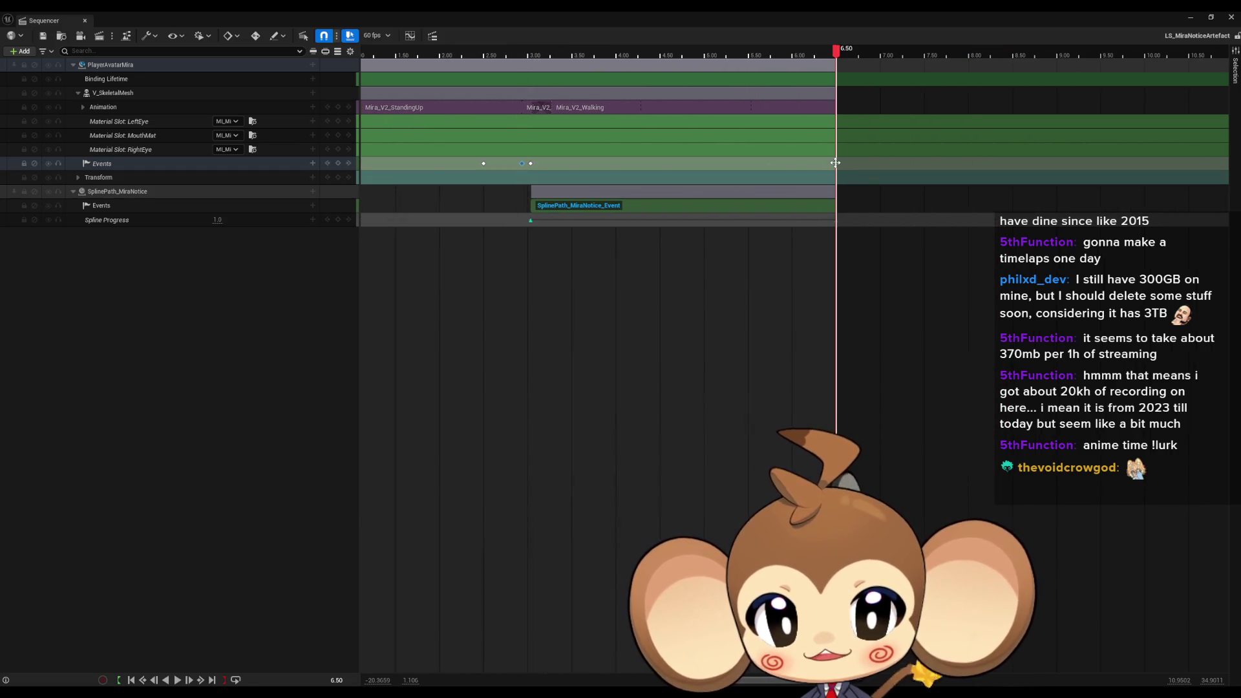
Check in the Director Blueprint that the event sets Mira's command string to Idle, then hide it
double_click(836, 163)
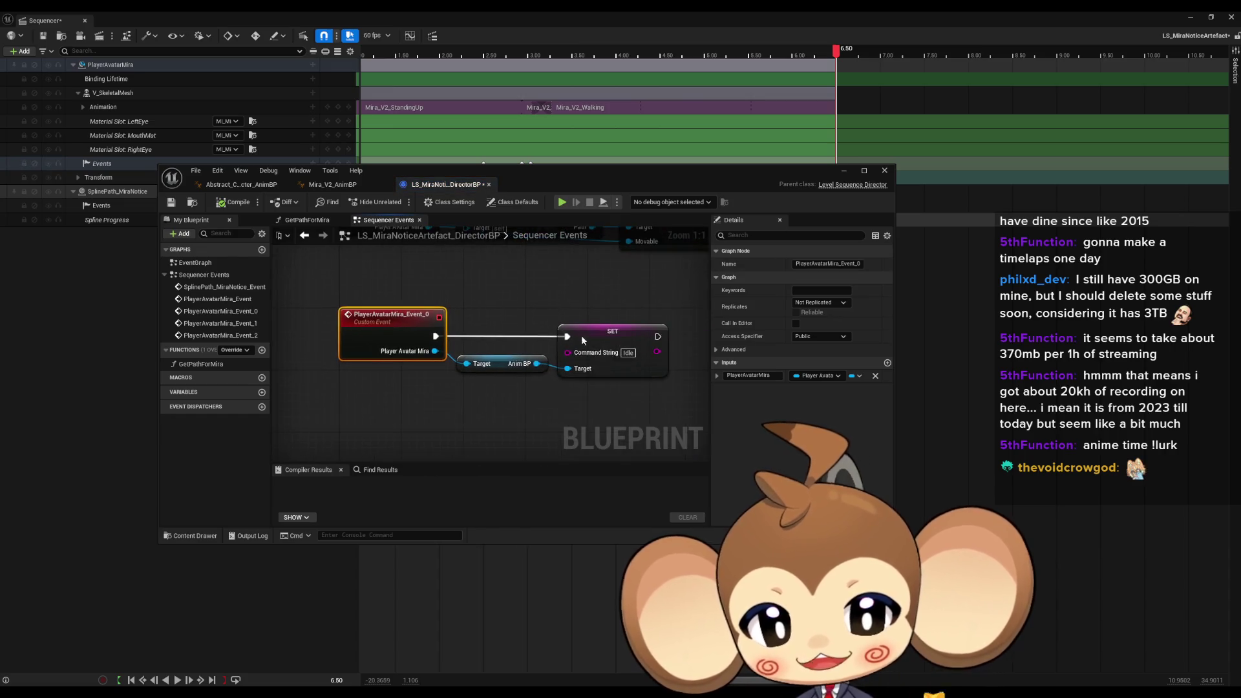
left_click_drag(635, 175, 658, 293)
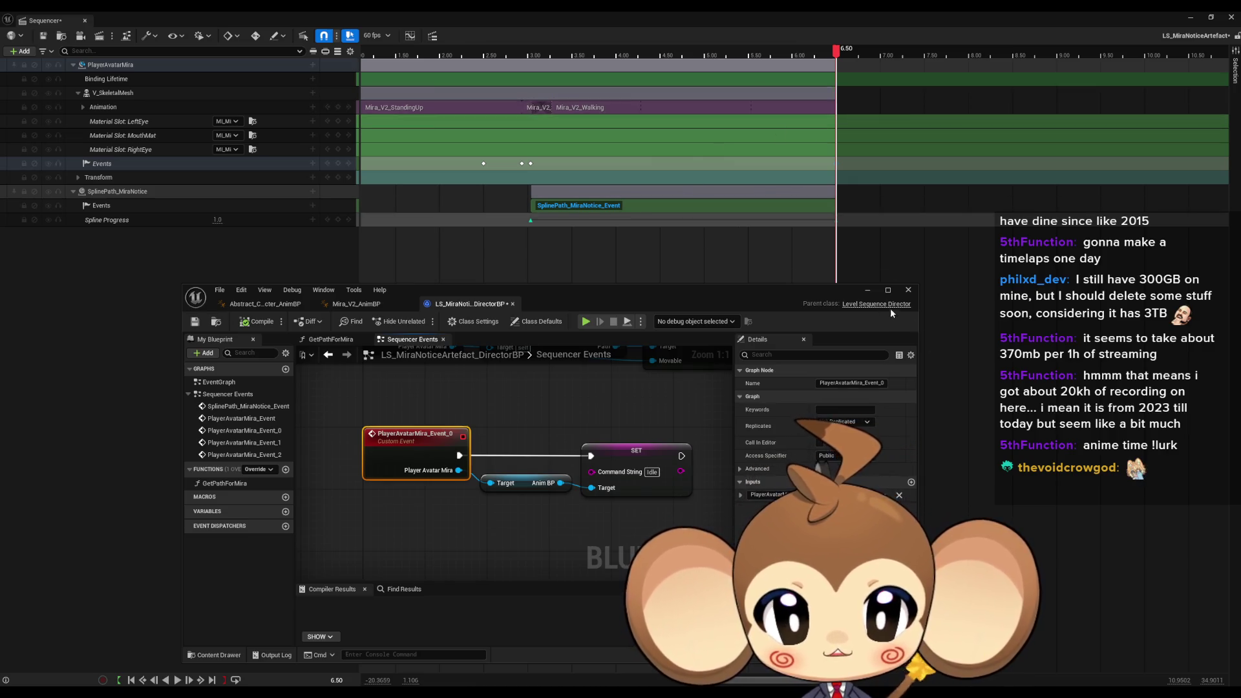
left_click(868, 292)
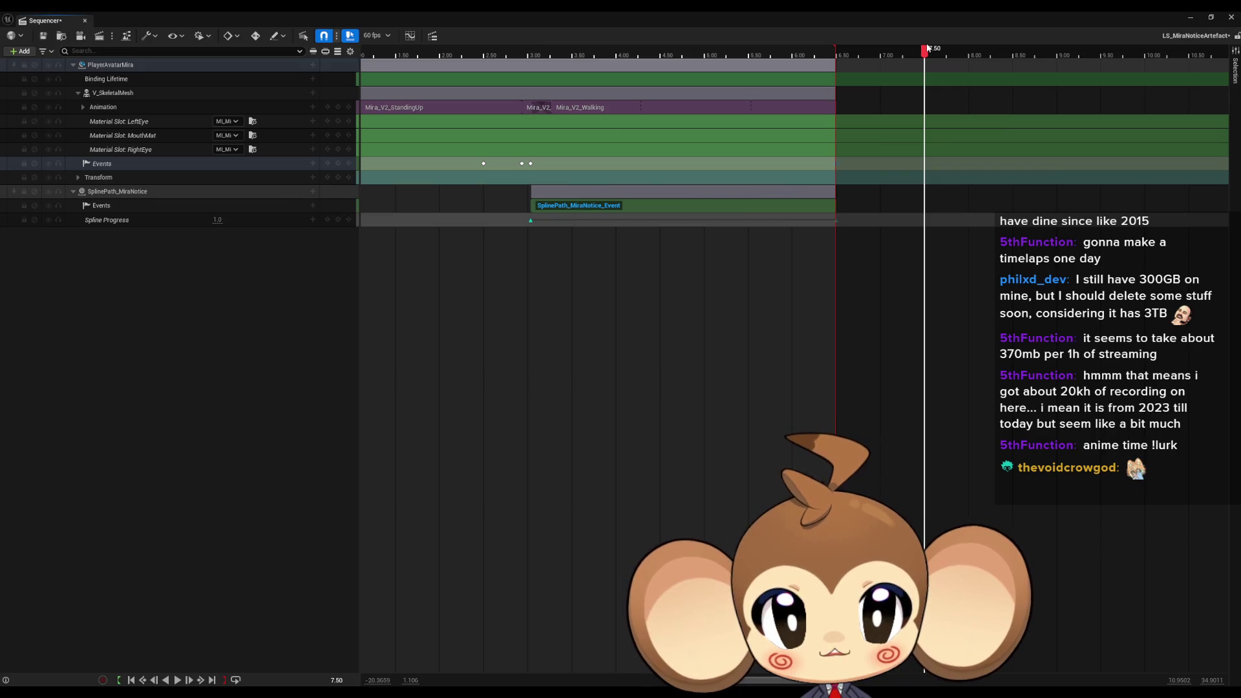
Put the playhead just past 7.5 s and add Mira_V2_Idle to Mira's Animation track
scroll(837, 207, "right", 3)
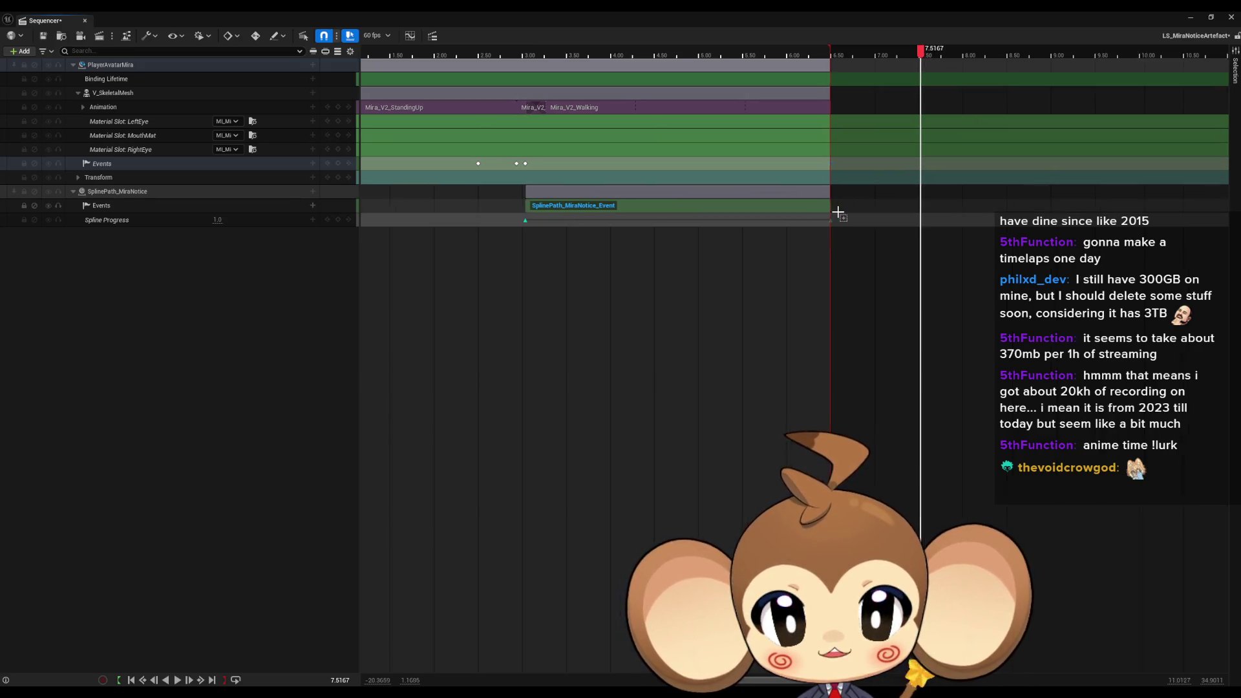
left_click(754, 50)
scroll(667, 138, "left", 7)
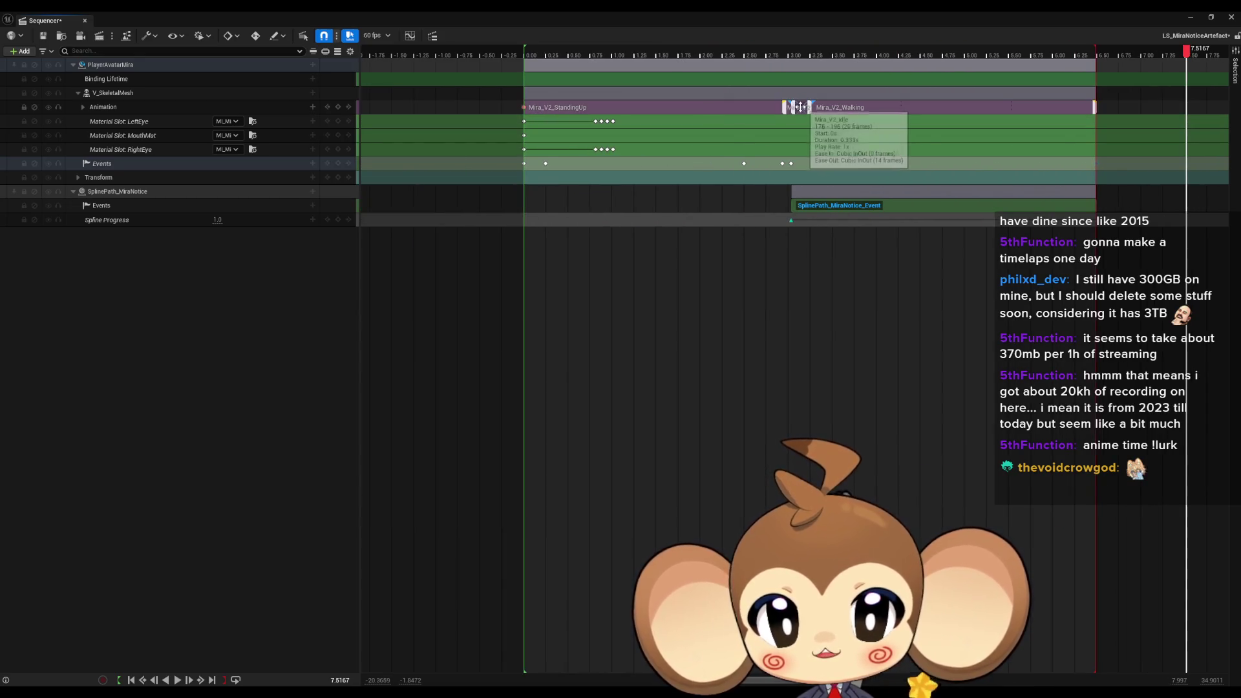
scroll(789, 107, "right", 5)
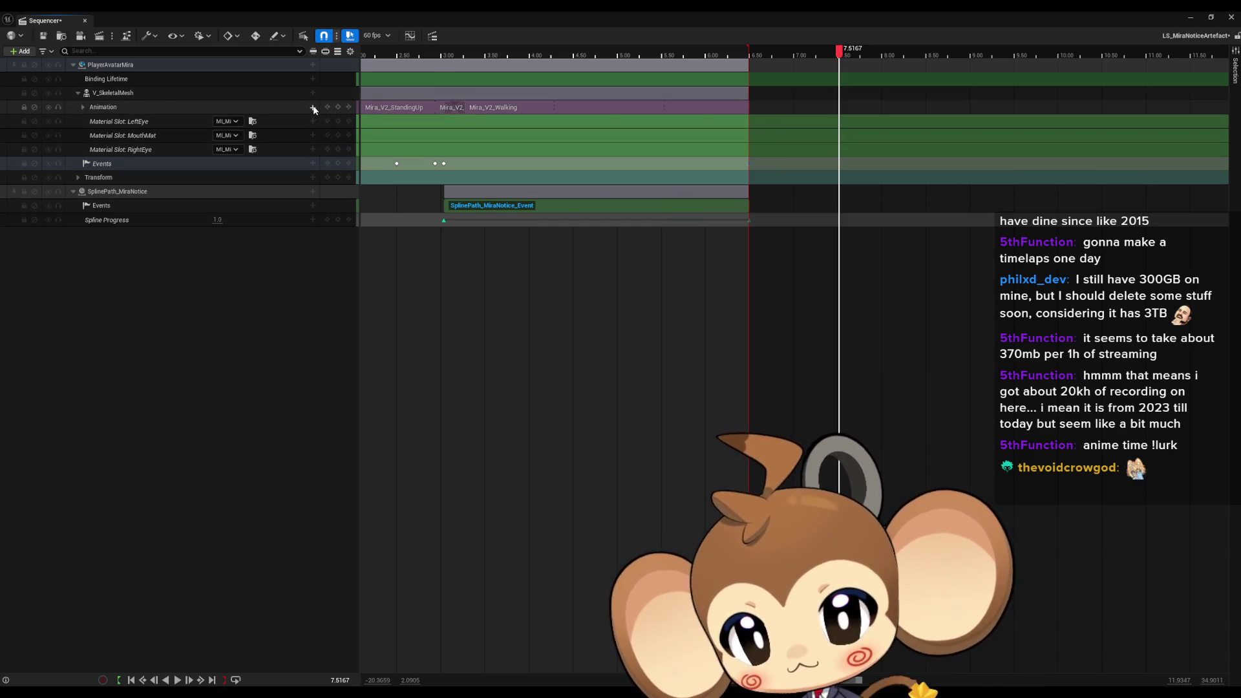
left_click(313, 108)
left_click(374, 190)
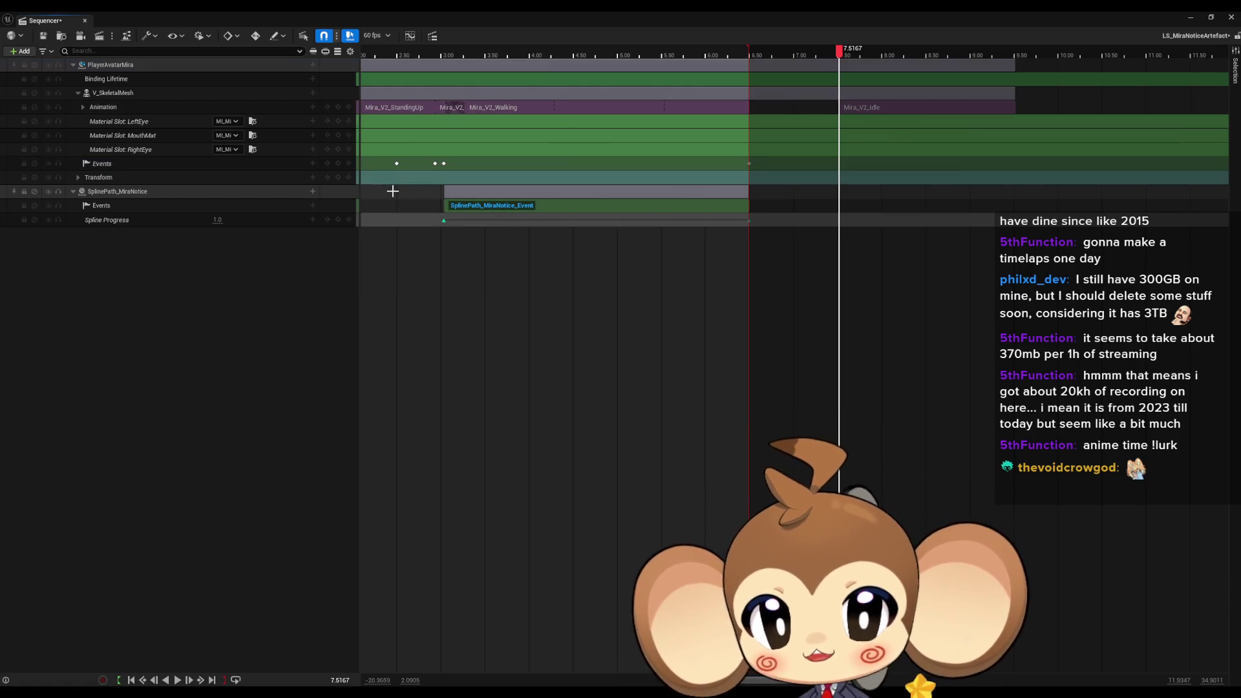
Snap the idle clip to the walking clip's end at 6.50 and trim its end to the playhead
left_click_drag(864, 111, 800, 108)
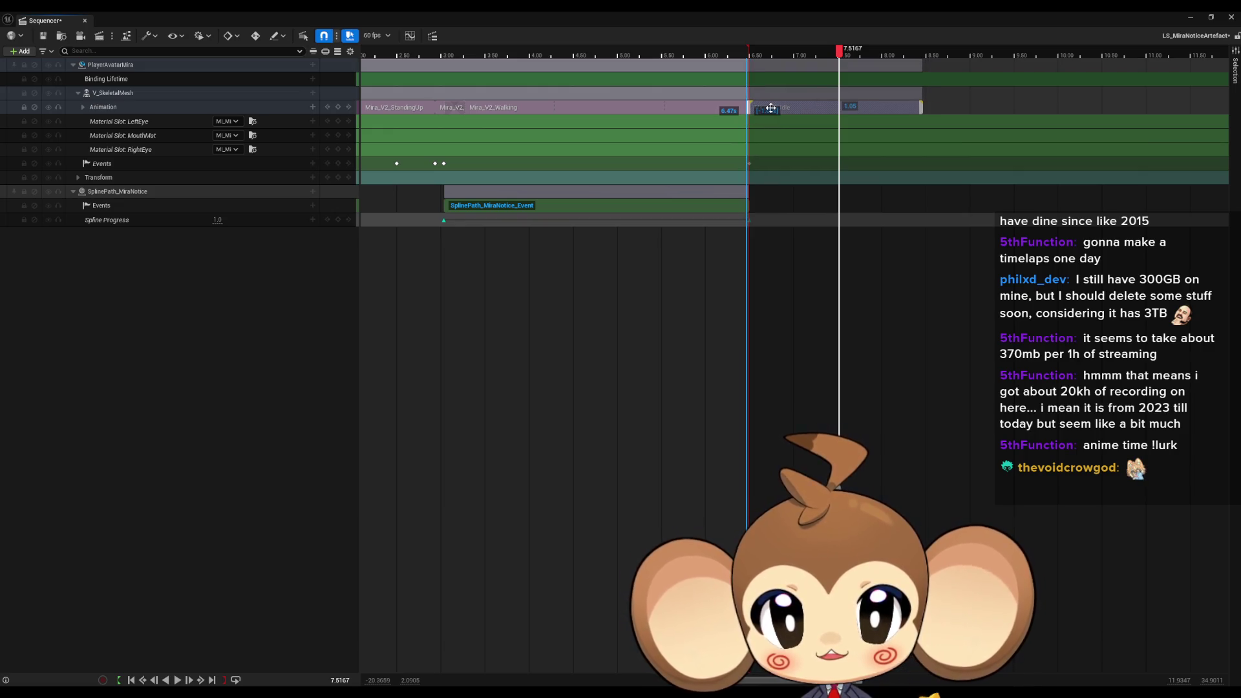
scroll(773, 96, "up", 10)
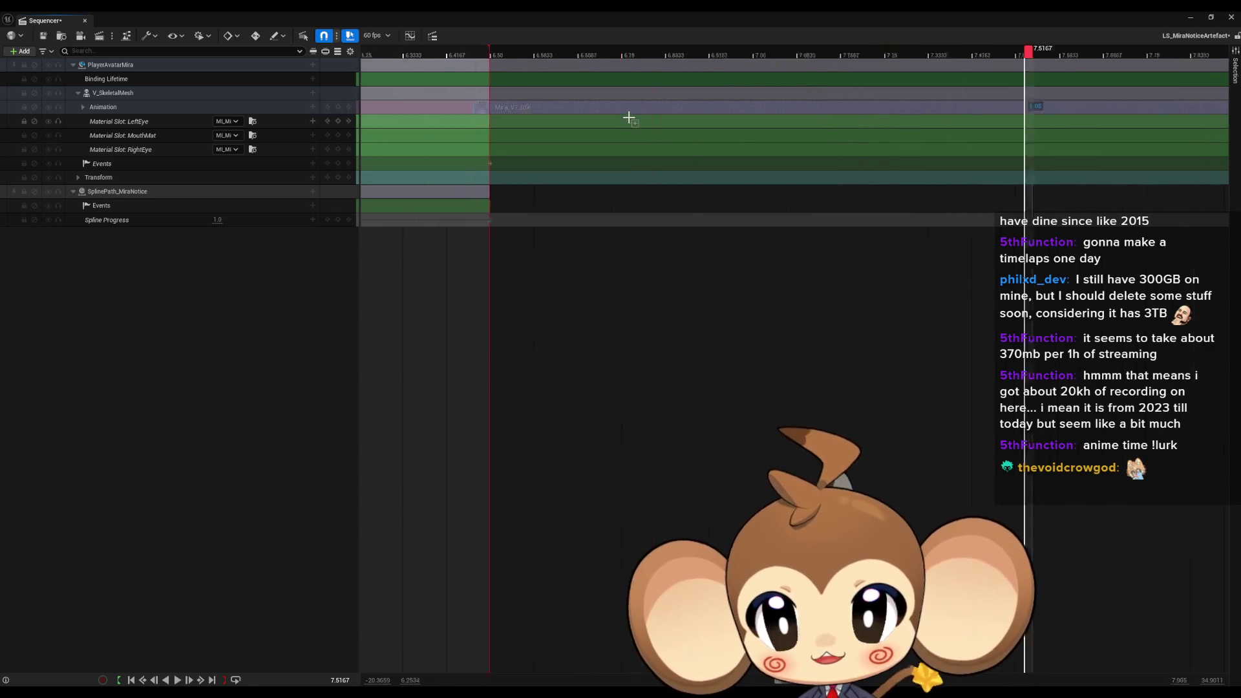
mouse_move(646, 107)
left_mouse_down()
mouse_move(714, 107)
mouse_move(612, 107)
left_mouse_up()
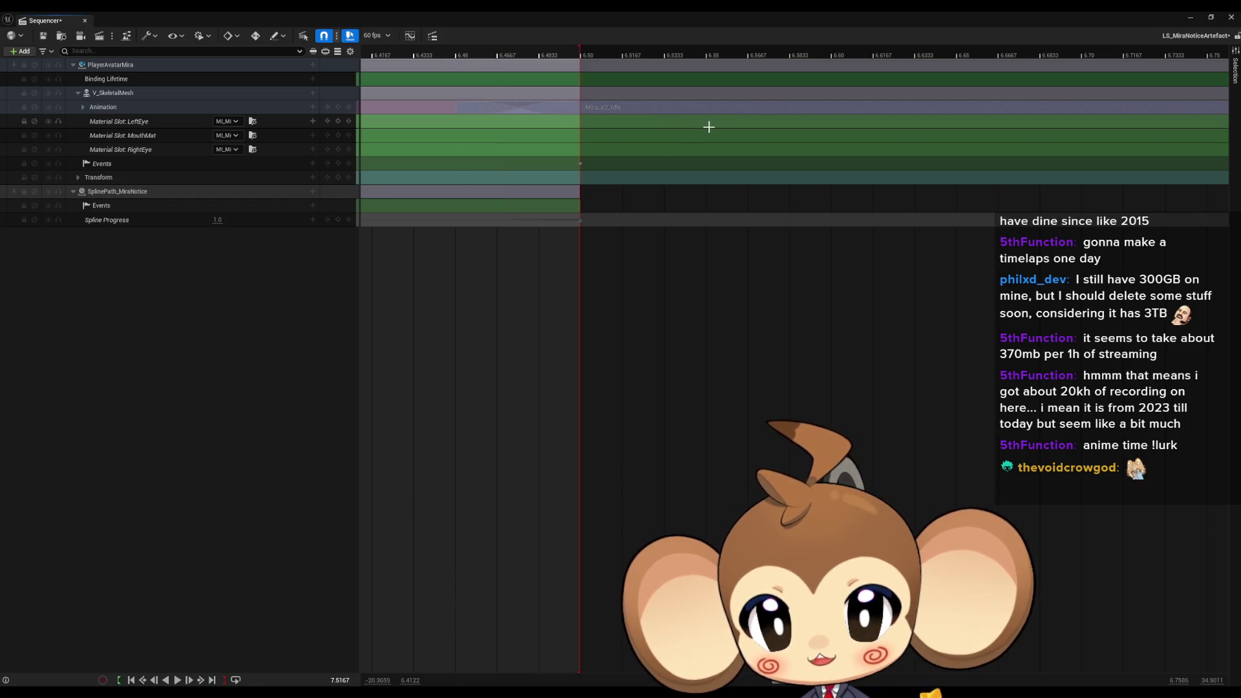
scroll(707, 125, "down", 6)
scroll(924, 137, "right", 3)
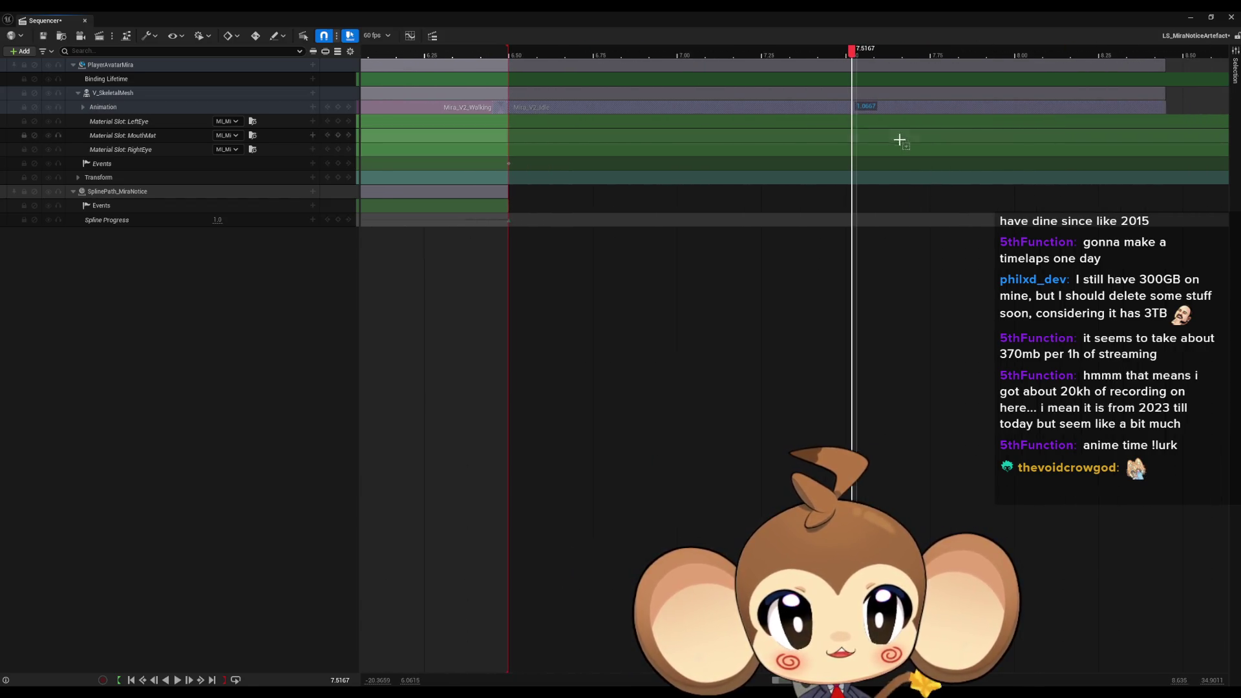
left_click_drag(1163, 108, 855, 110)
mouse_move(853, 55)
left_mouse_down()
mouse_move(827, 53)
mouse_move(860, 55)
left_mouse_up()
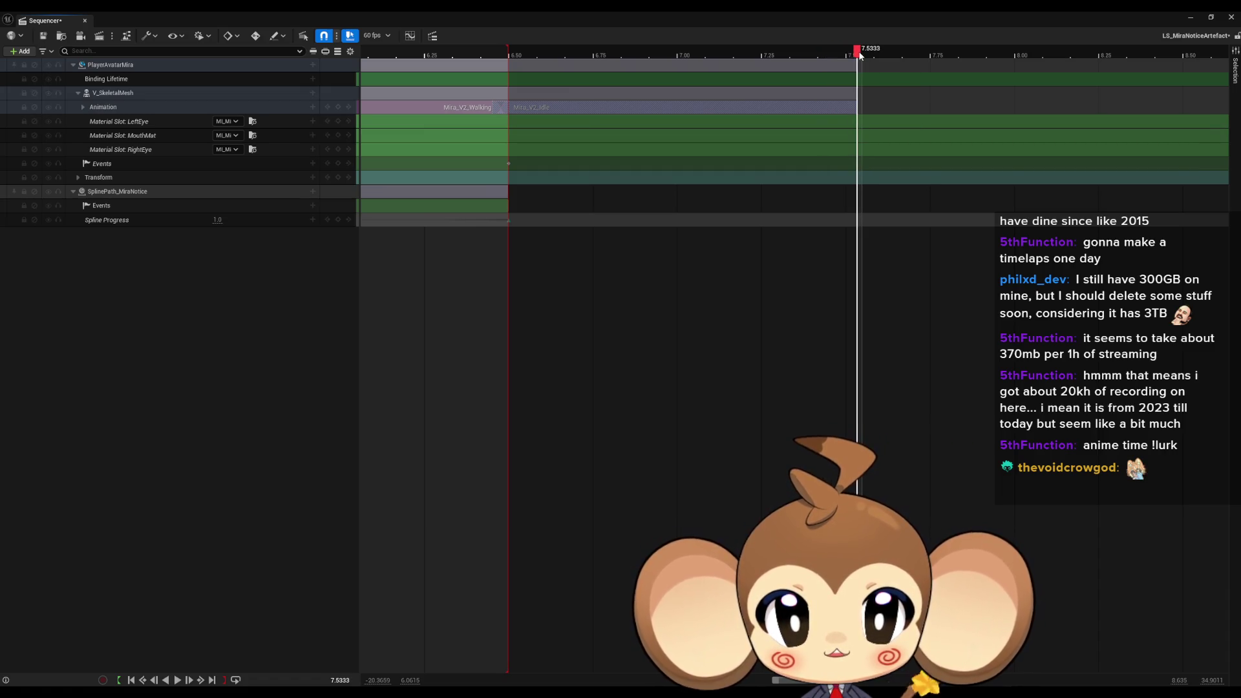
left_click(313, 107)
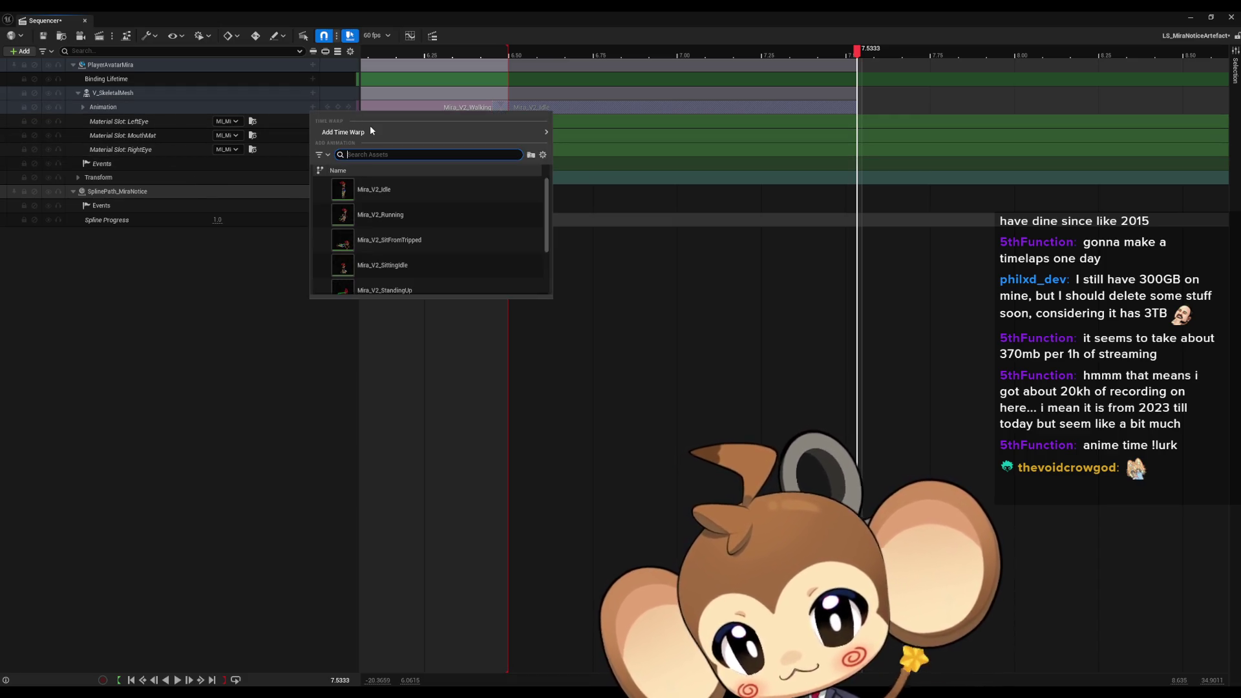
Add Mira_V2_TouchingArtefact after the idle clip and extend the playback range to include it
type("touch")
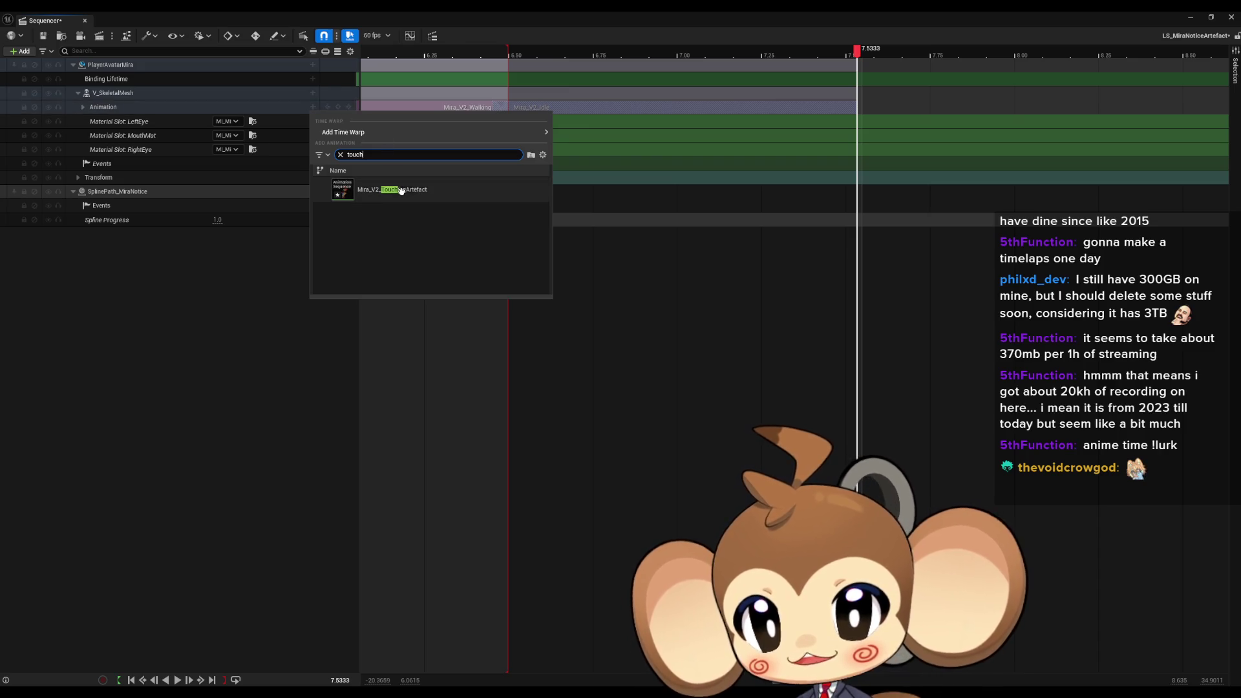
left_click(392, 190)
left_click_drag(918, 107, 934, 109)
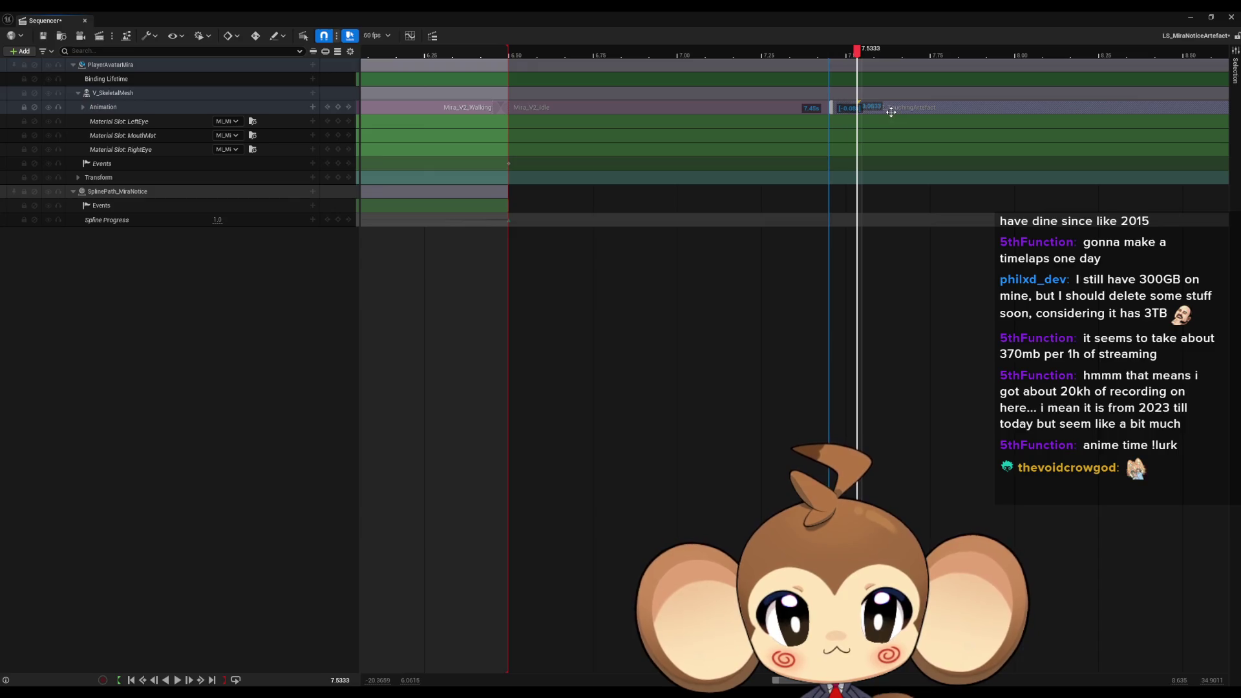
left_click_drag(857, 55, 626, 57)
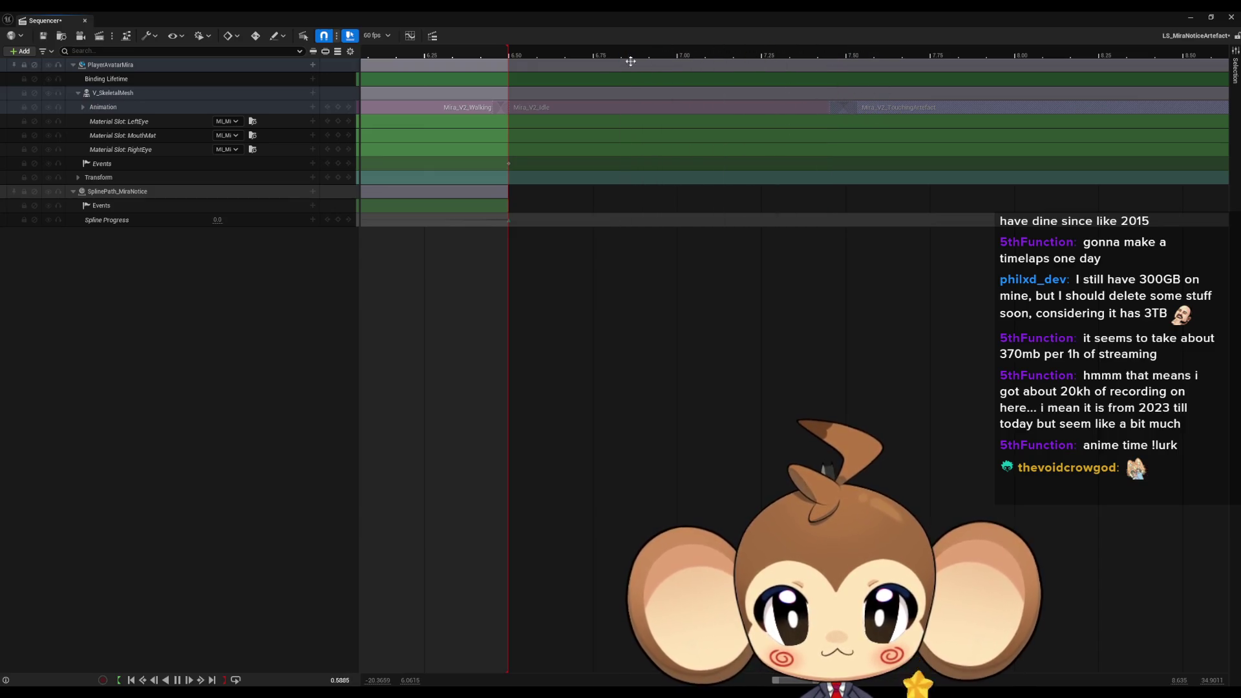
left_click_drag(504, 56, 1064, 55)
left_click(544, 55)
key("space")
key("space")
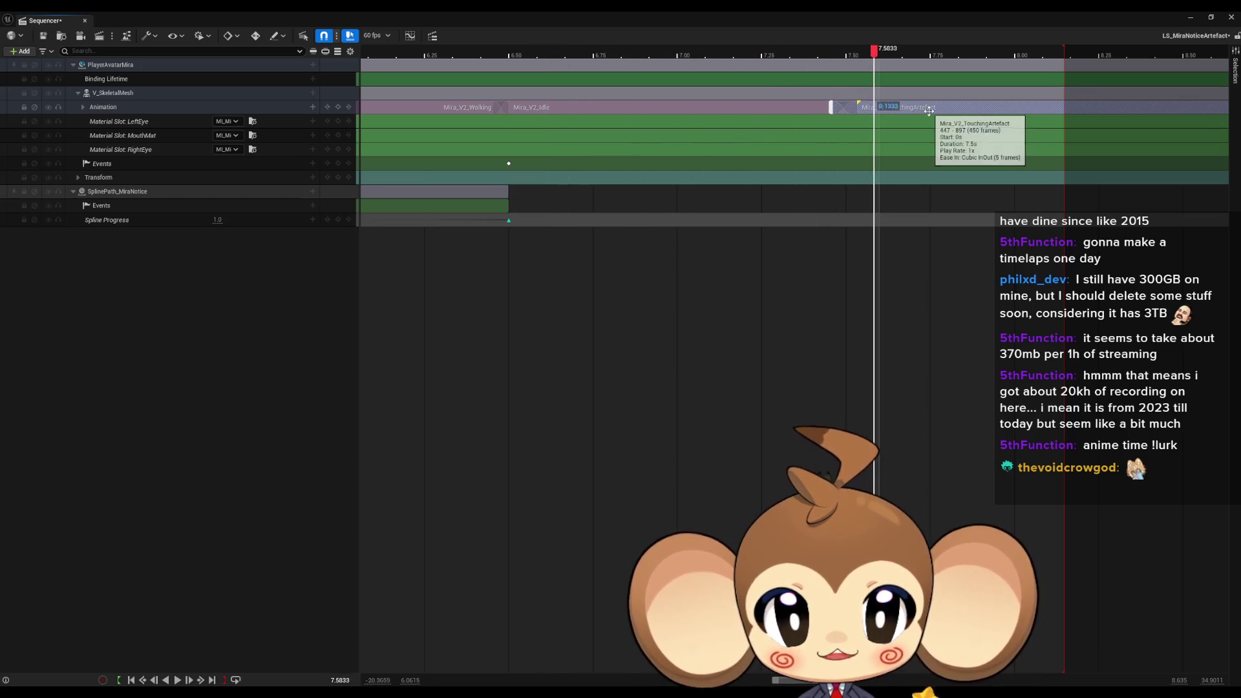
Start the touching clip later at 7.72 s and preview the idle-to-touch blend
left_click_drag(929, 107, 973, 108)
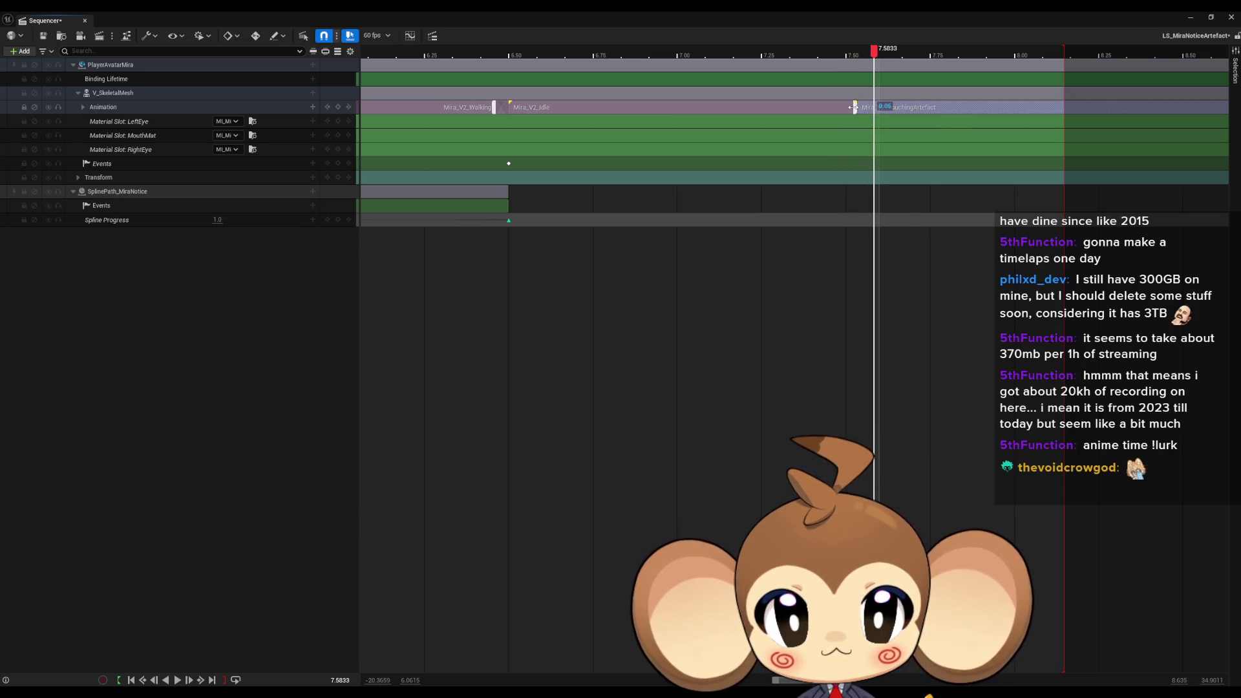
left_click_drag(857, 107, 921, 107)
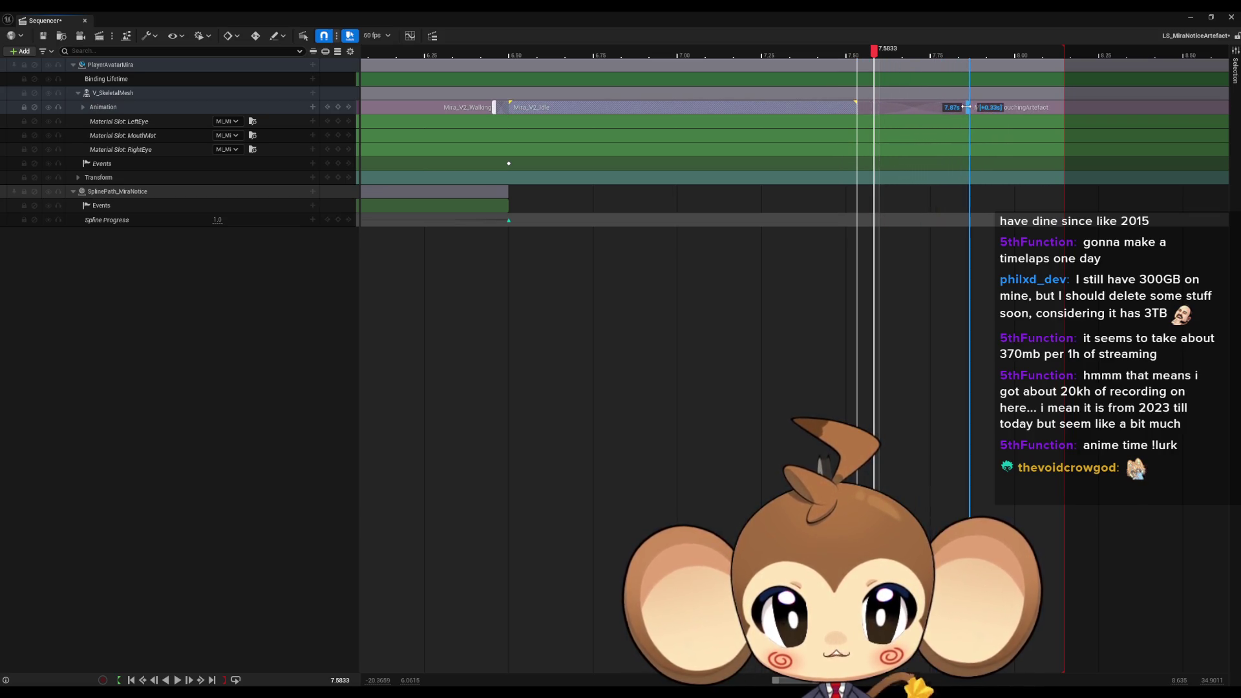
left_click_drag(877, 51, 651, 58)
key("space")
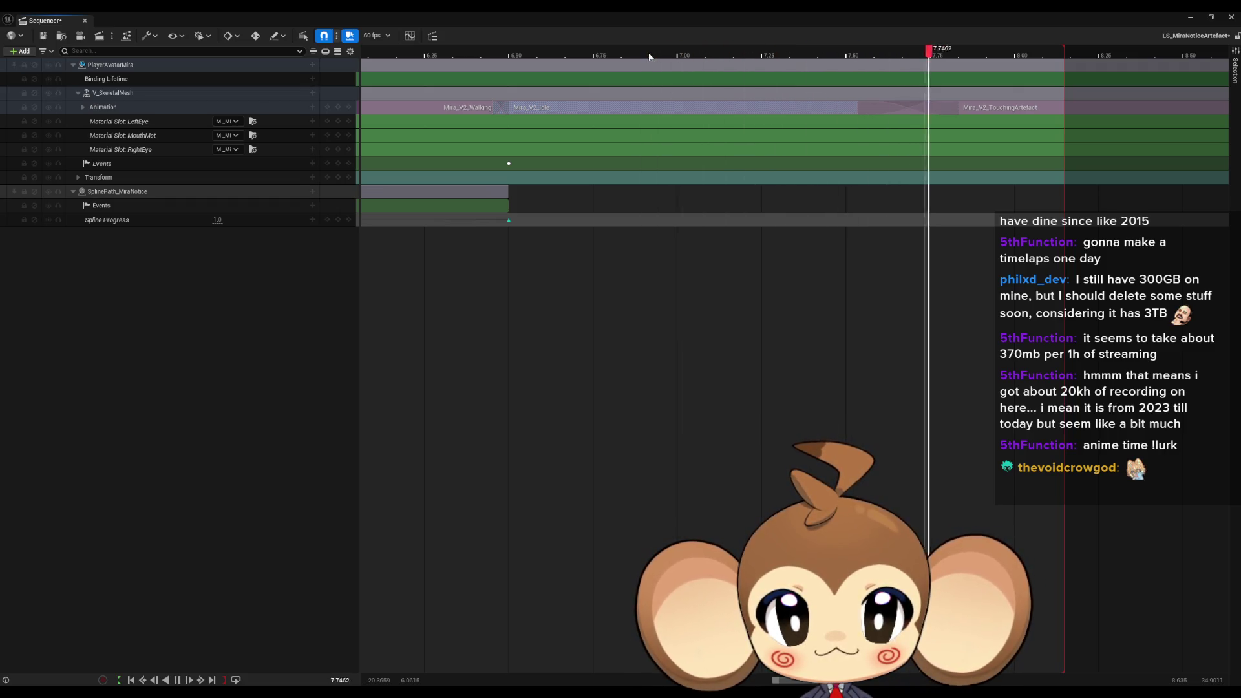
Select the 6.50 event key and open its logic in the Director Blueprint
left_click_drag(1039, 58, 529, 47)
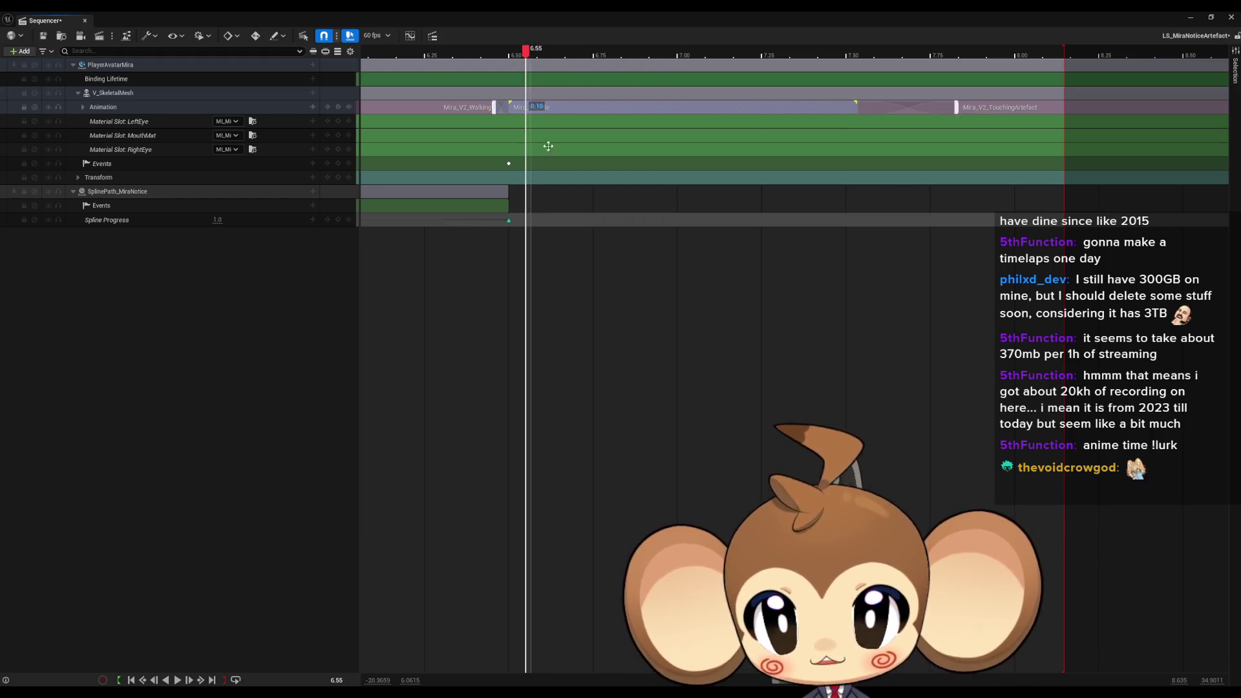
left_click(508, 166)
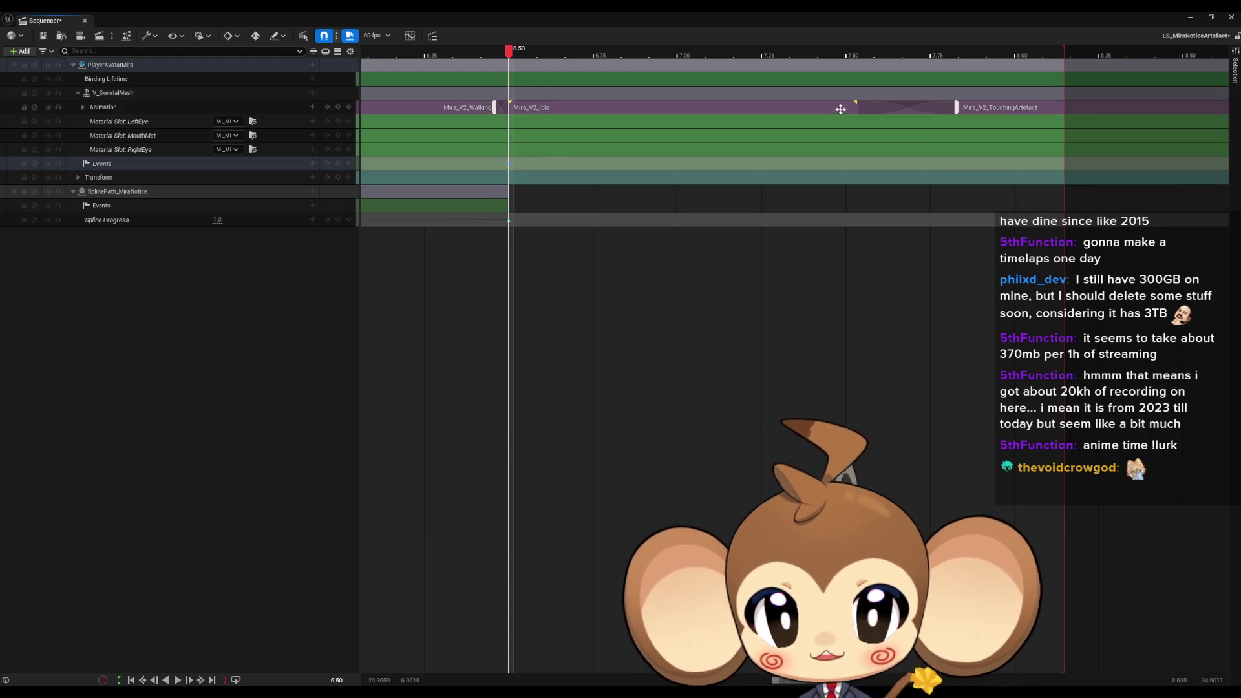
left_click(860, 56)
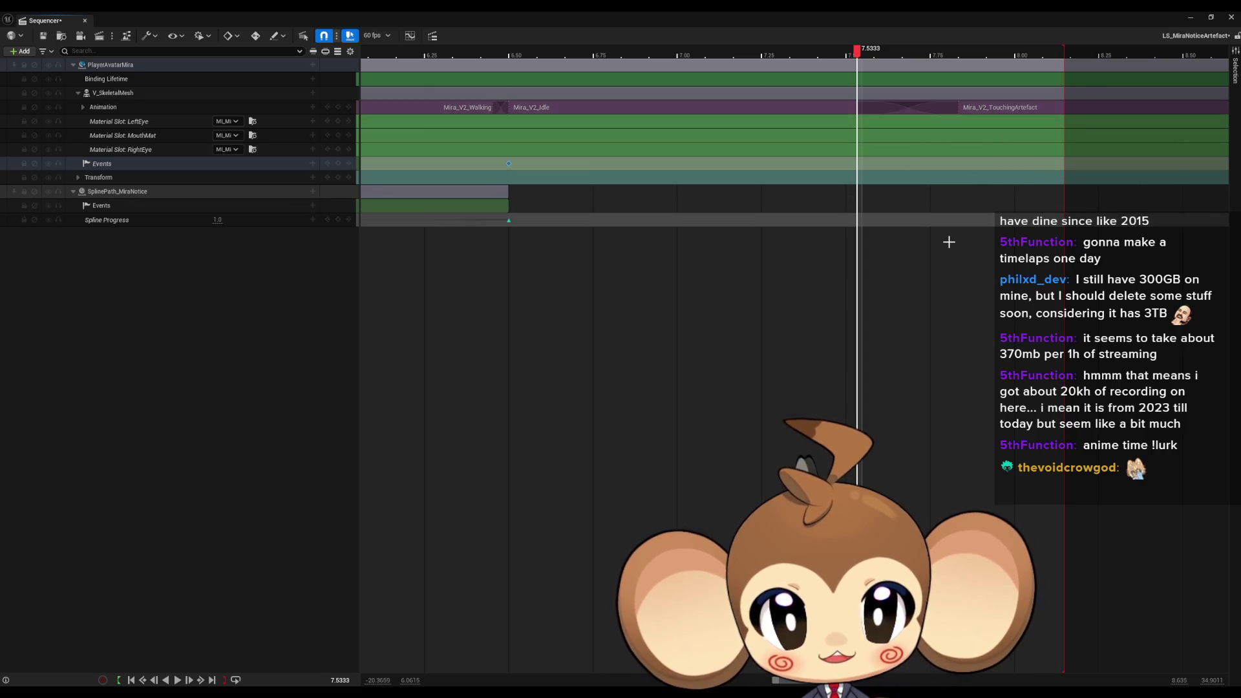
left_click(859, 167)
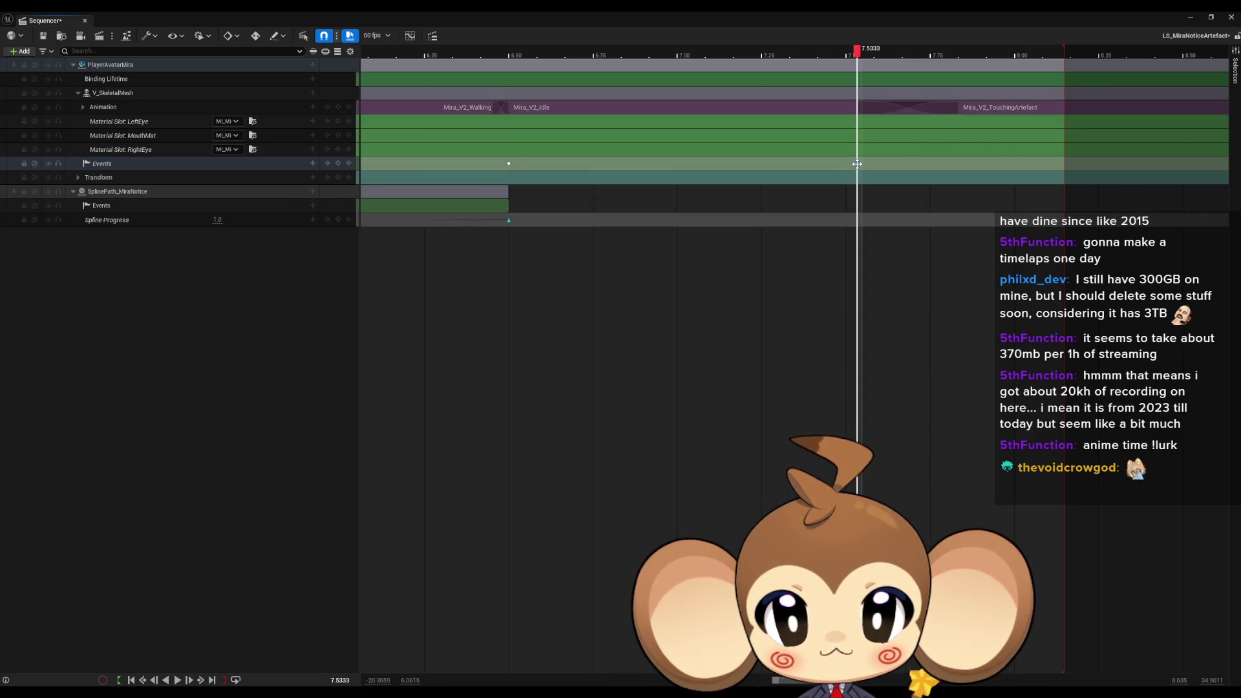
double_click(857, 164)
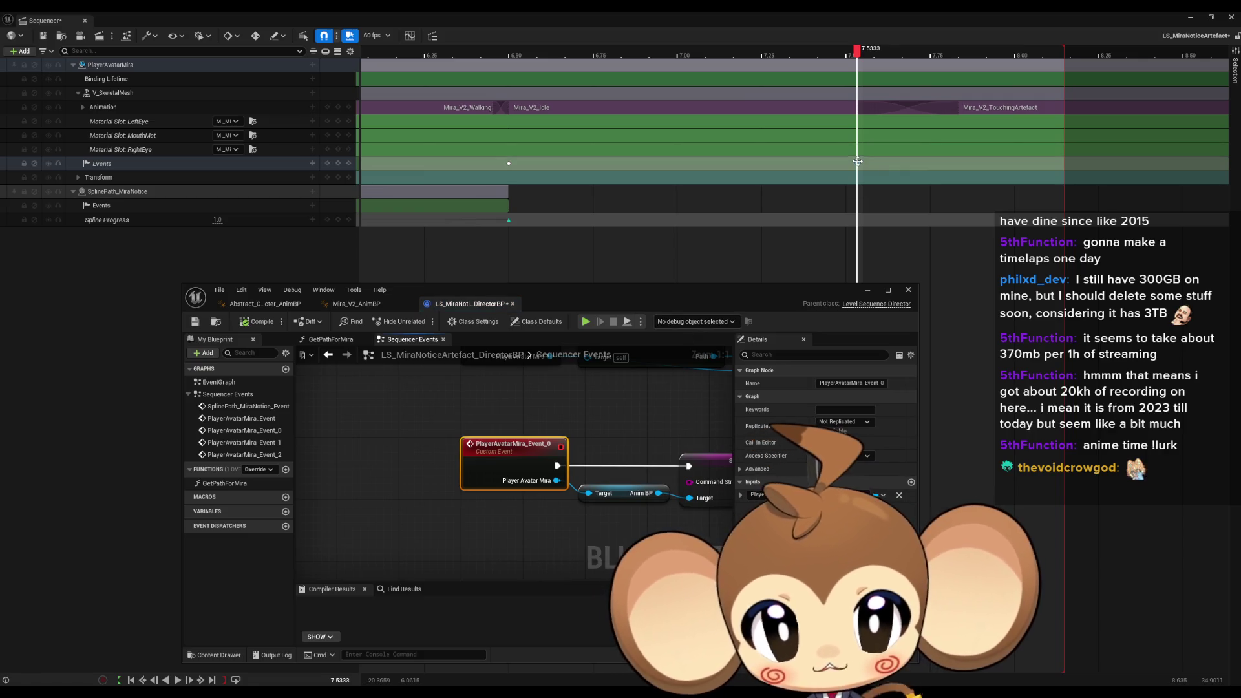
Add a Trigger section to Mira's Events track
left_click(857, 161)
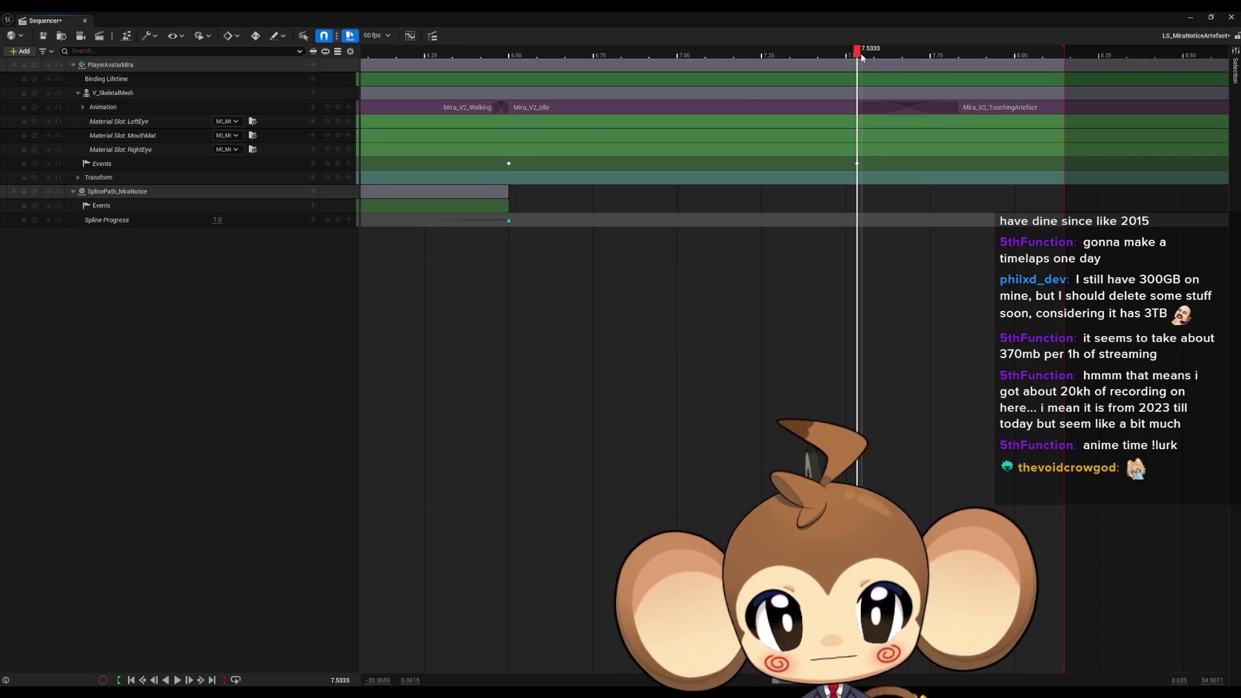
mouse_move(852, 57)
left_mouse_down()
mouse_move(857, 71)
mouse_move(840, 49)
left_mouse_up()
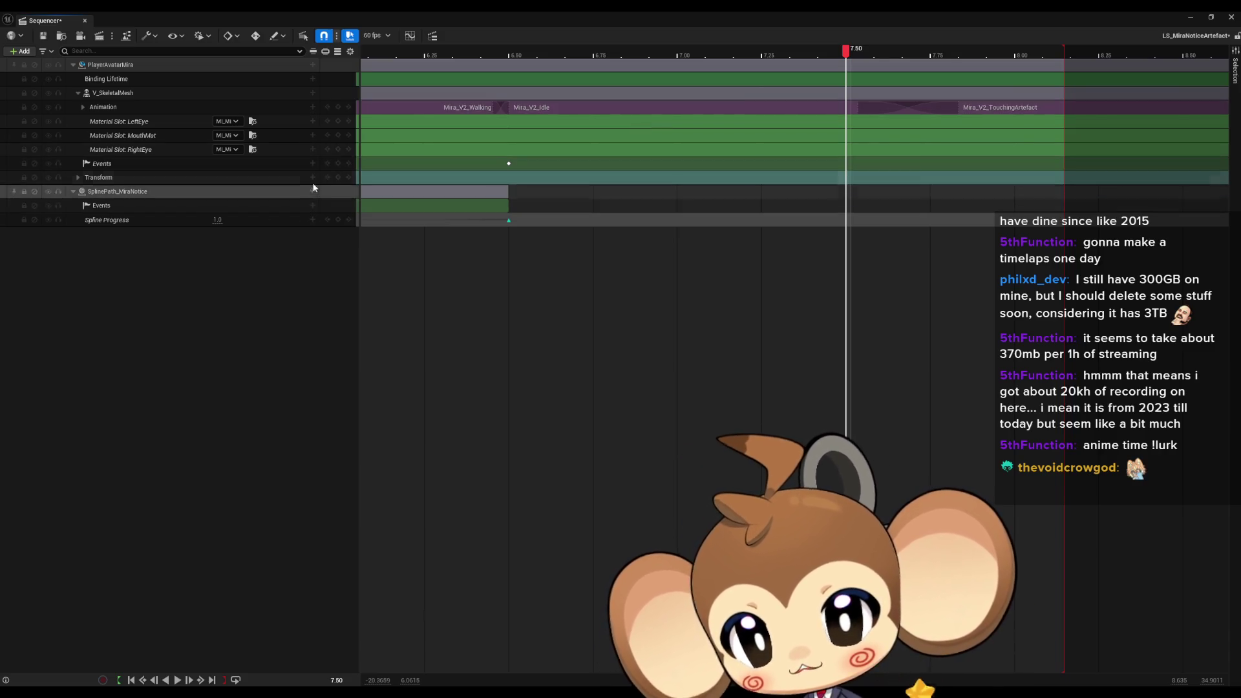
left_click(313, 164)
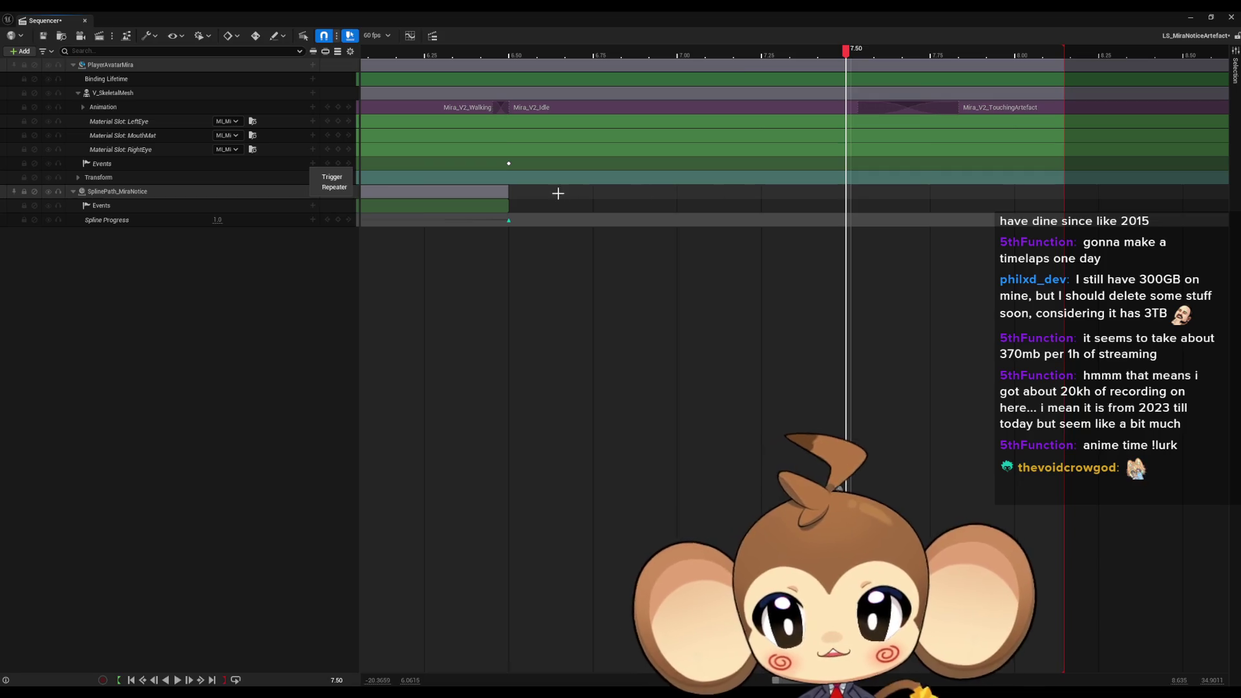
left_click(331, 177)
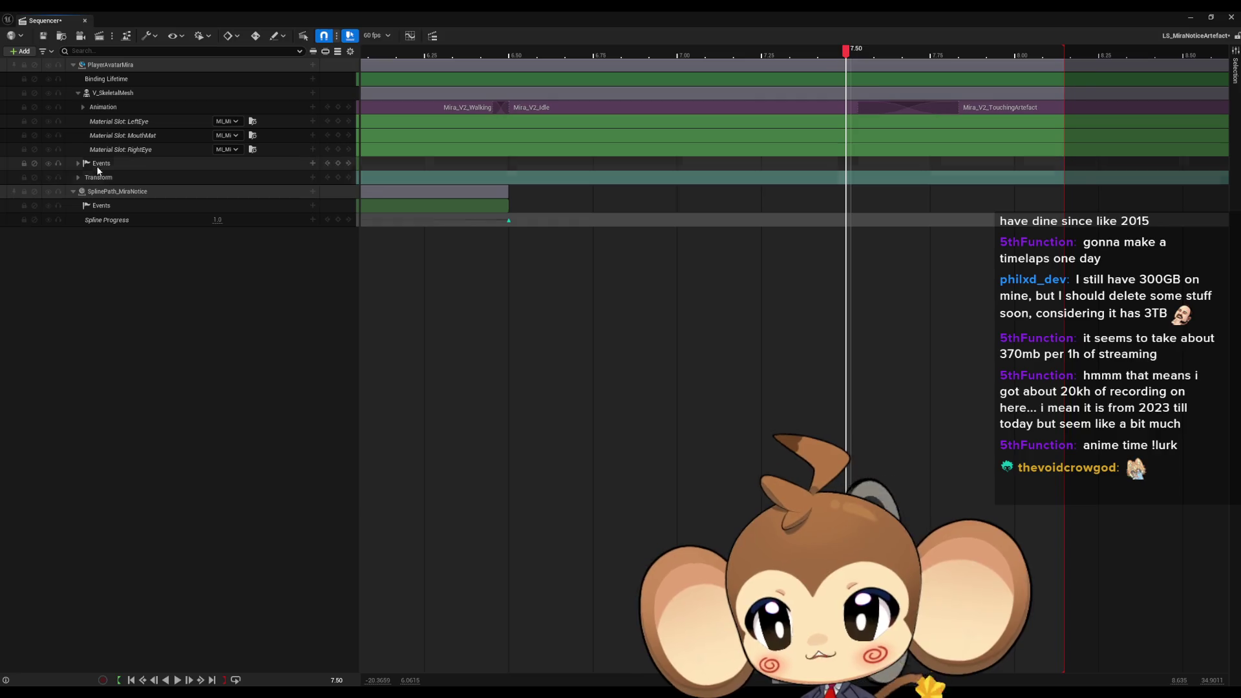
left_click(77, 163)
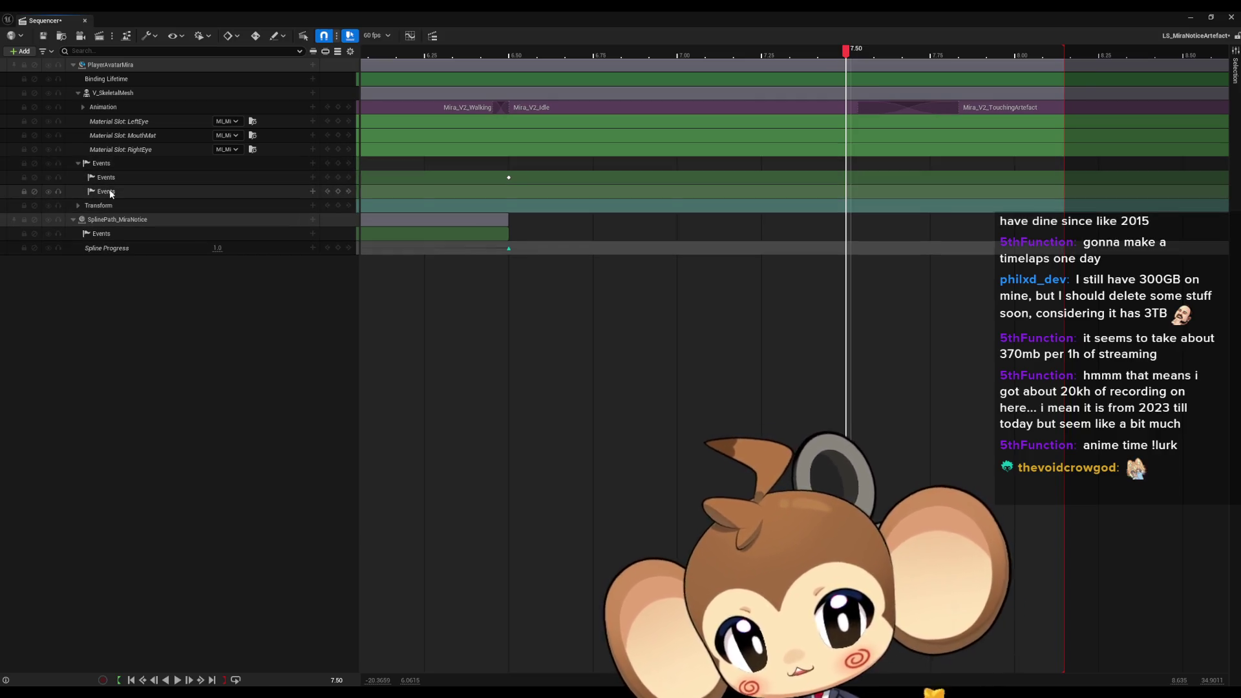
Delete the empty Events sub-track and add an event key at 7.50
left_click_drag(846, 50, 802, 51)
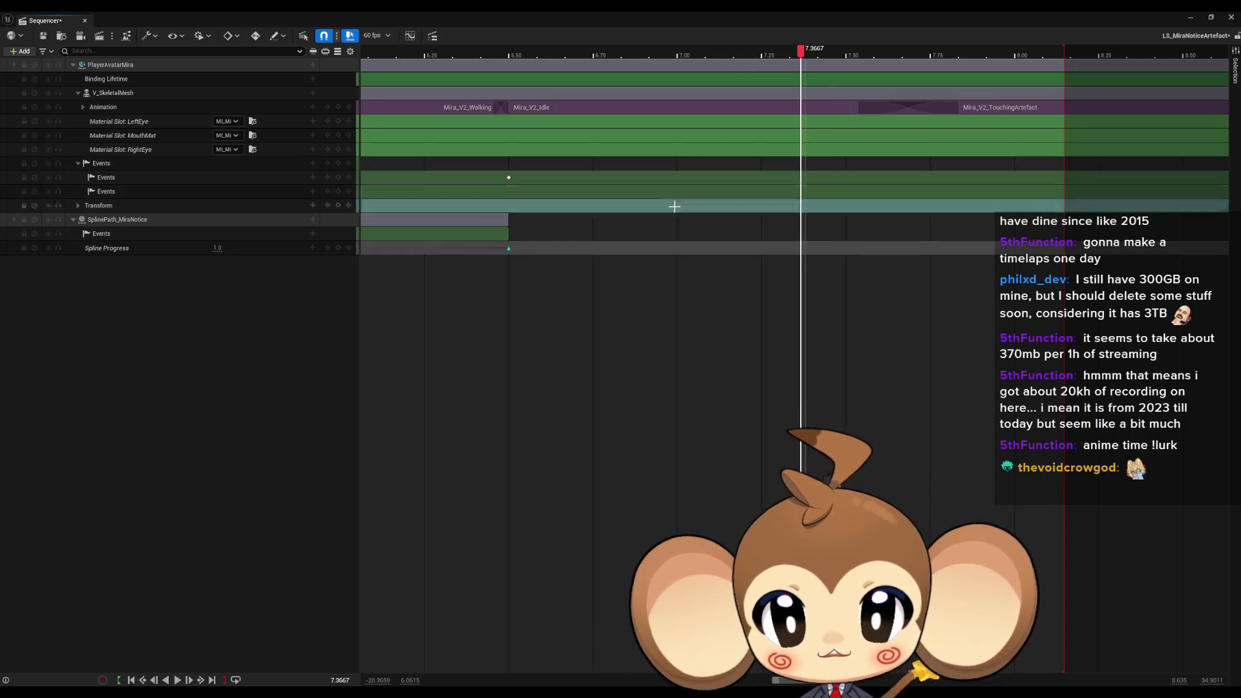
left_click(129, 192)
key("Delete")
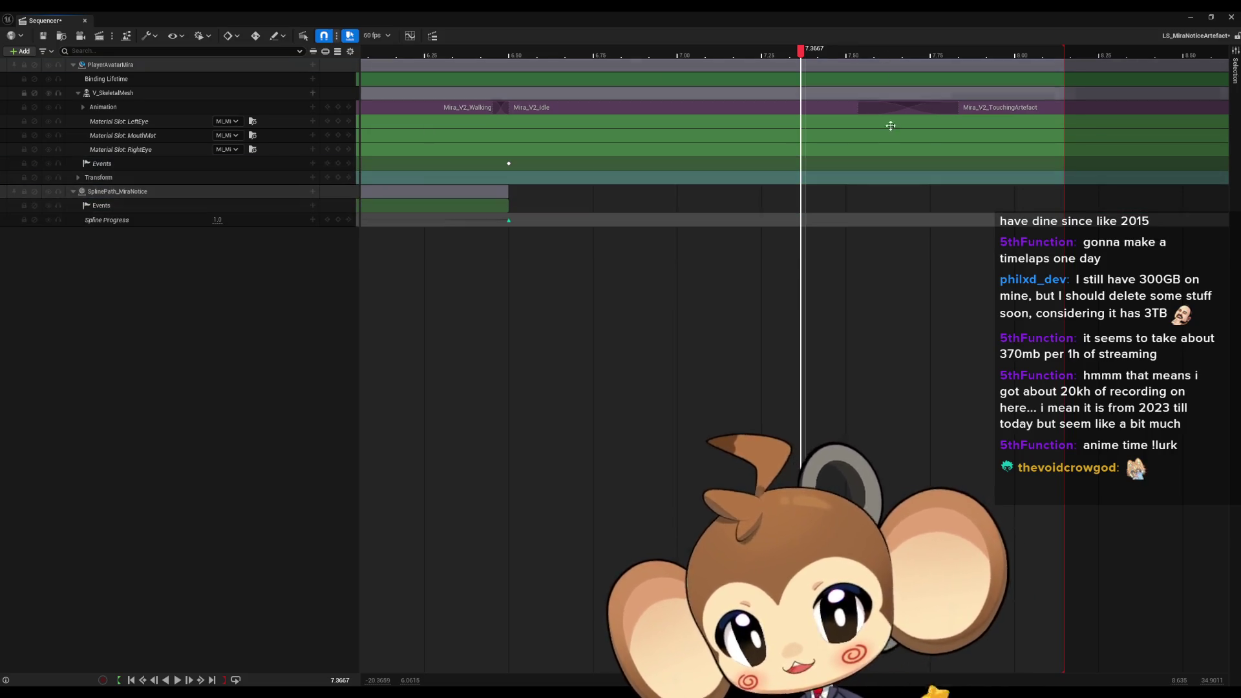
left_click(845, 51)
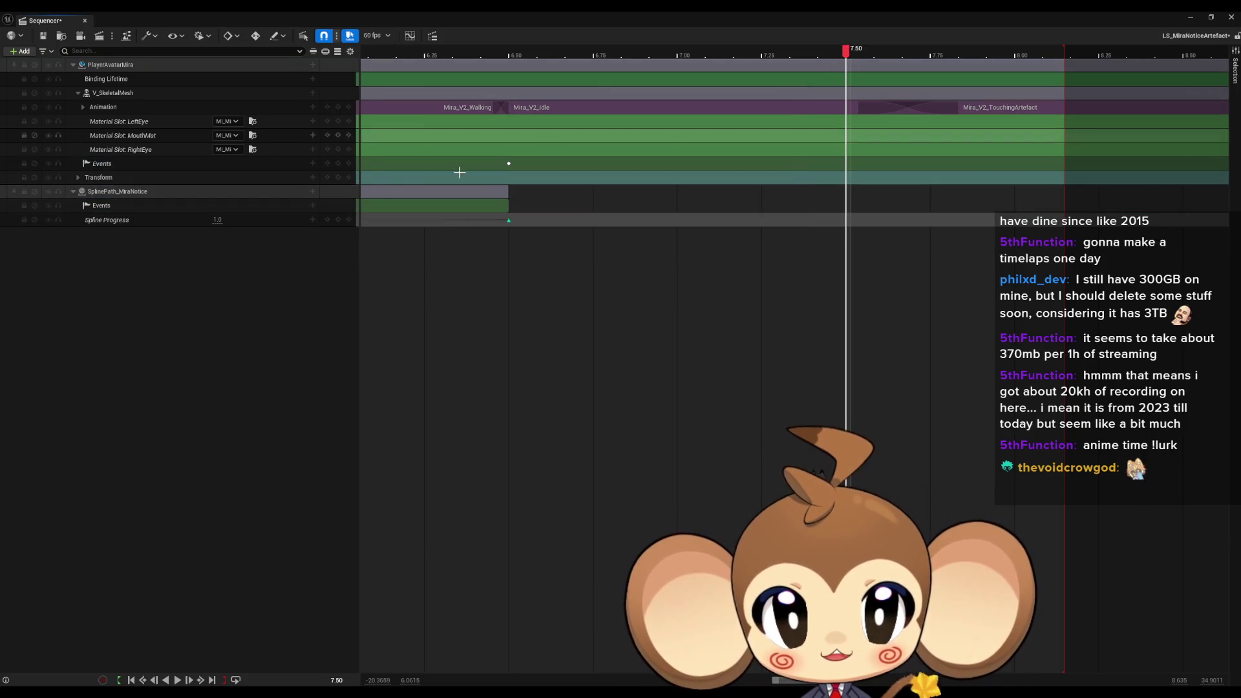
left_click(337, 166)
Open PlayerAvatarMira_Event_3 and move the Target and gesture_1 SET Command String nodes beside it
double_click(846, 163)
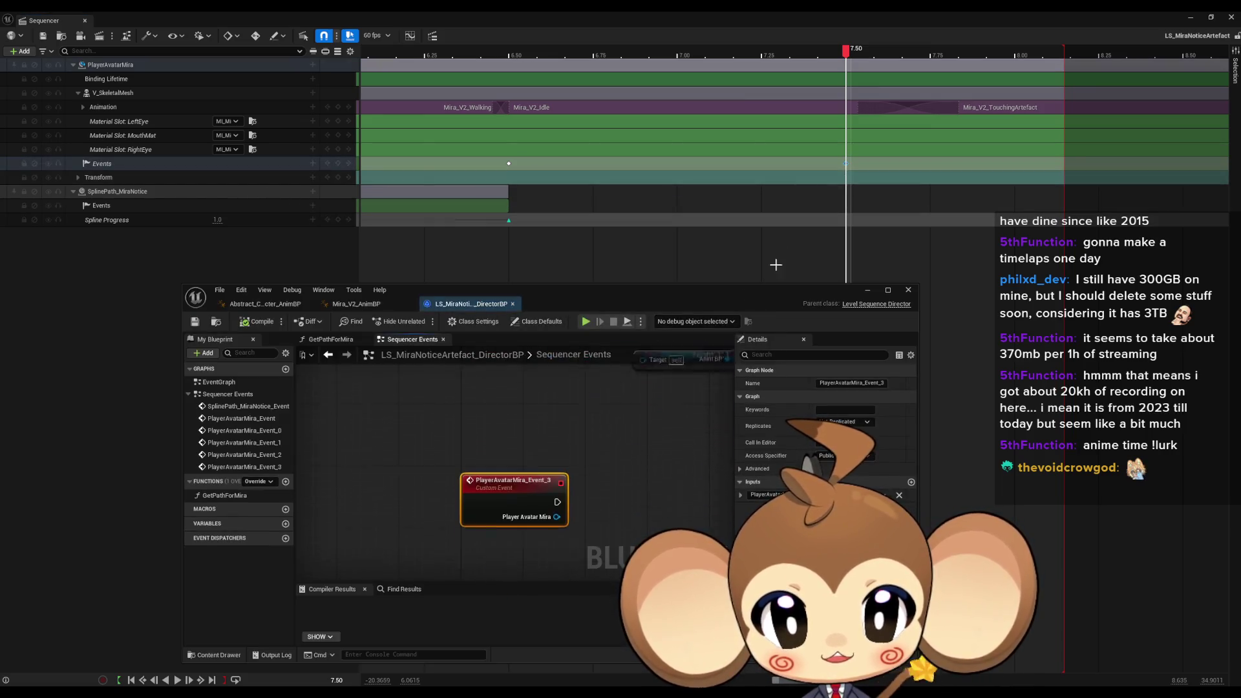
mouse_move(527, 401)
left_mouse_down()
mouse_move(485, 569)
mouse_move(480, 529)
left_mouse_up()
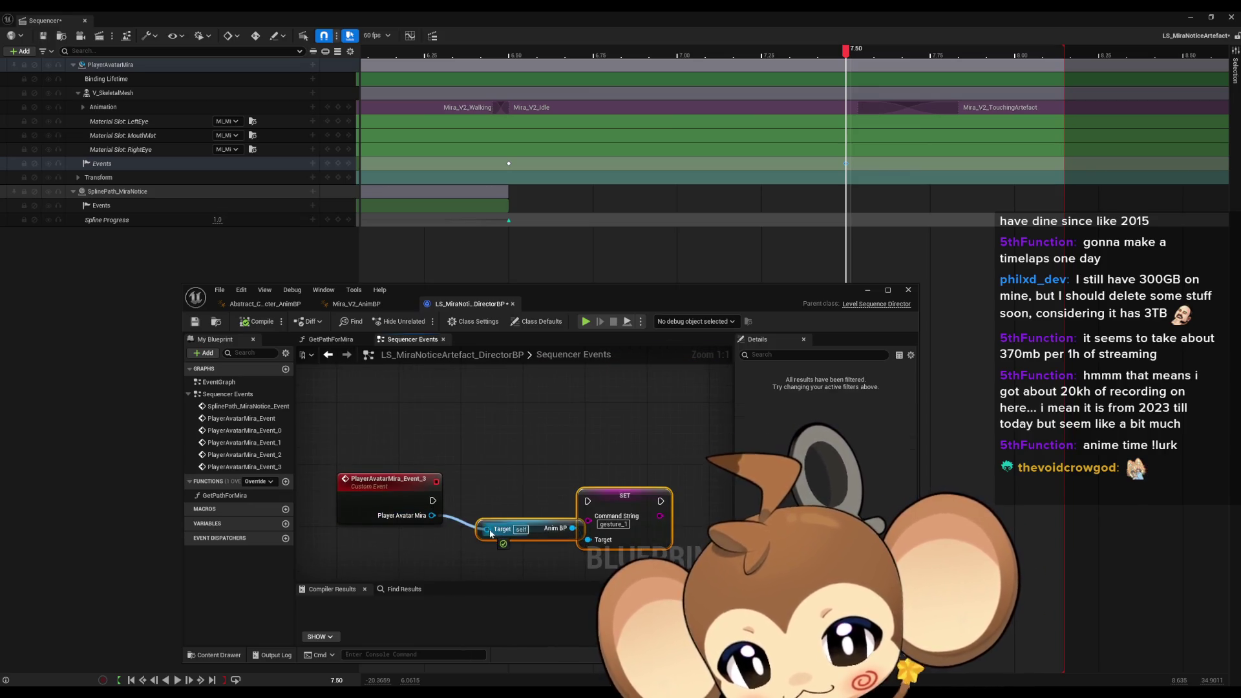
left_click(672, 438)
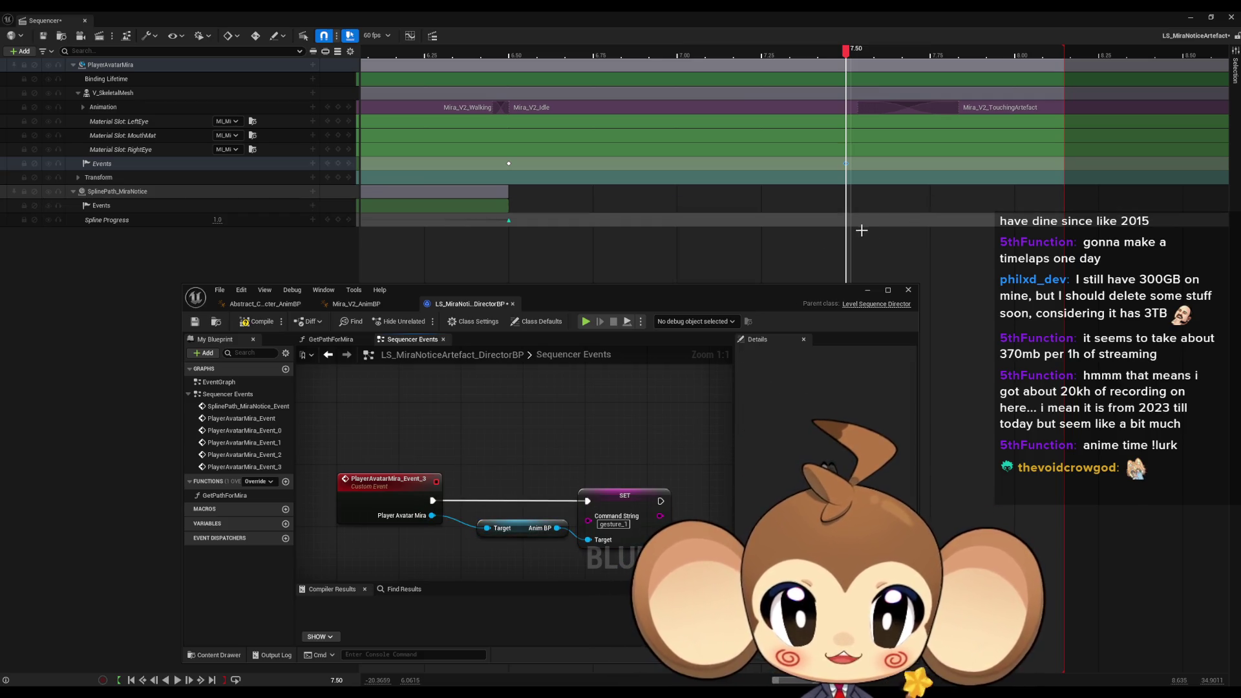
scroll(863, 230, "down", 5)
scroll(808, 124, "up", 5)
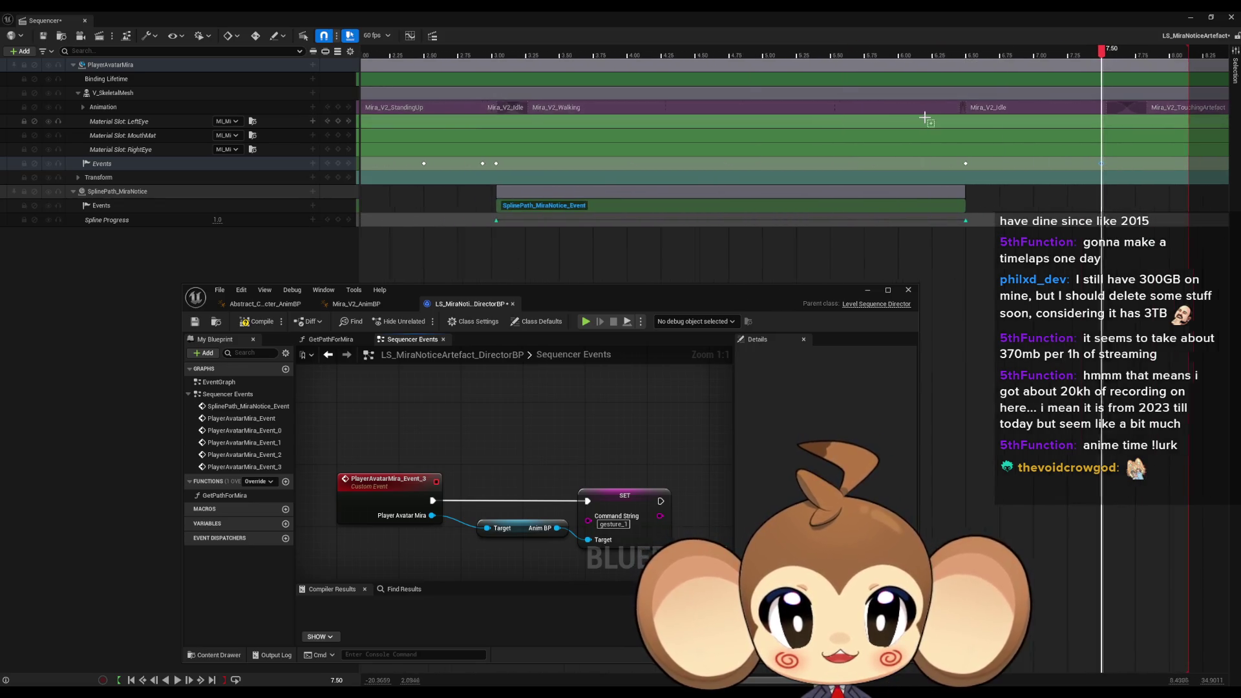
scroll(809, 123, "up", 1)
left_click(867, 110)
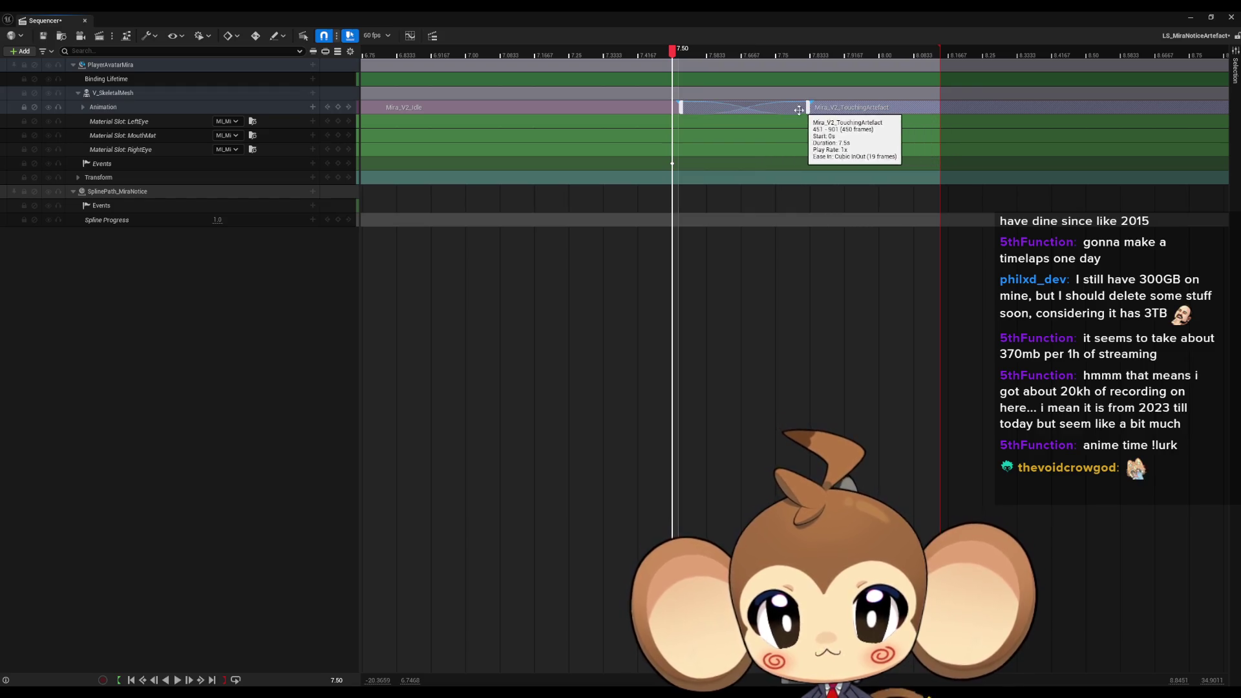
Start the TouchingArtefact clip at 7.43 s and extend the playback range end to about 15 s
left_click_drag(932, 109, 896, 109)
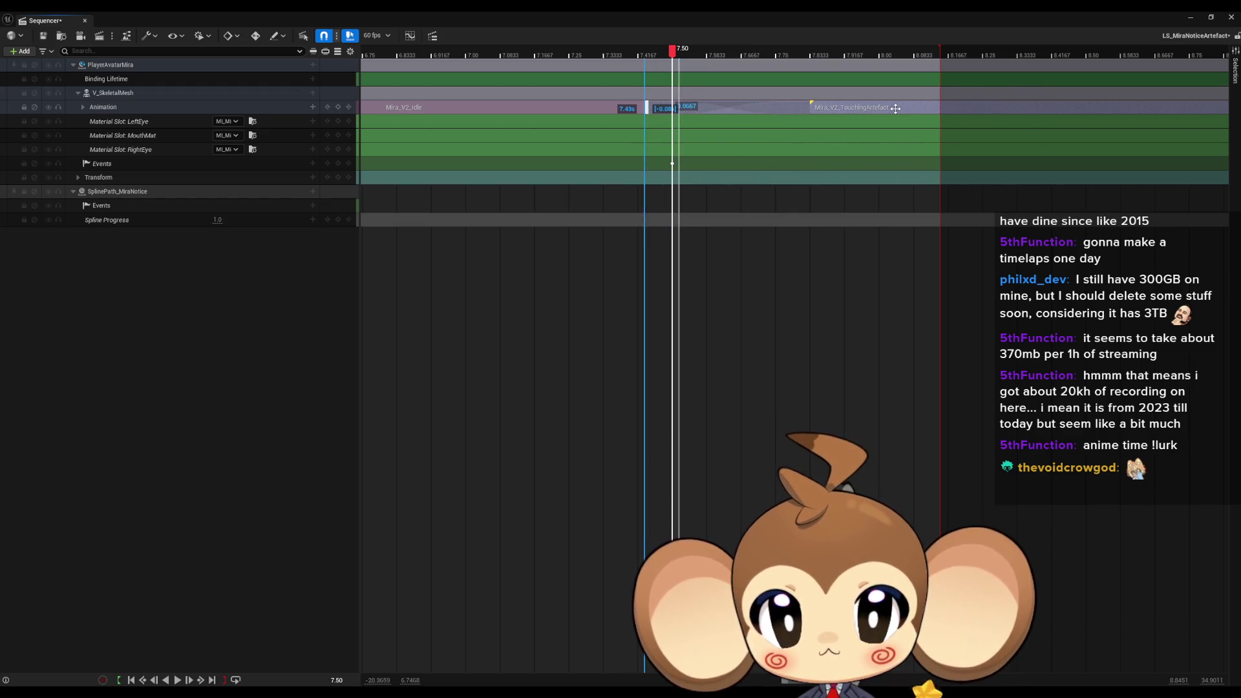
scroll(748, 205, "down", 5)
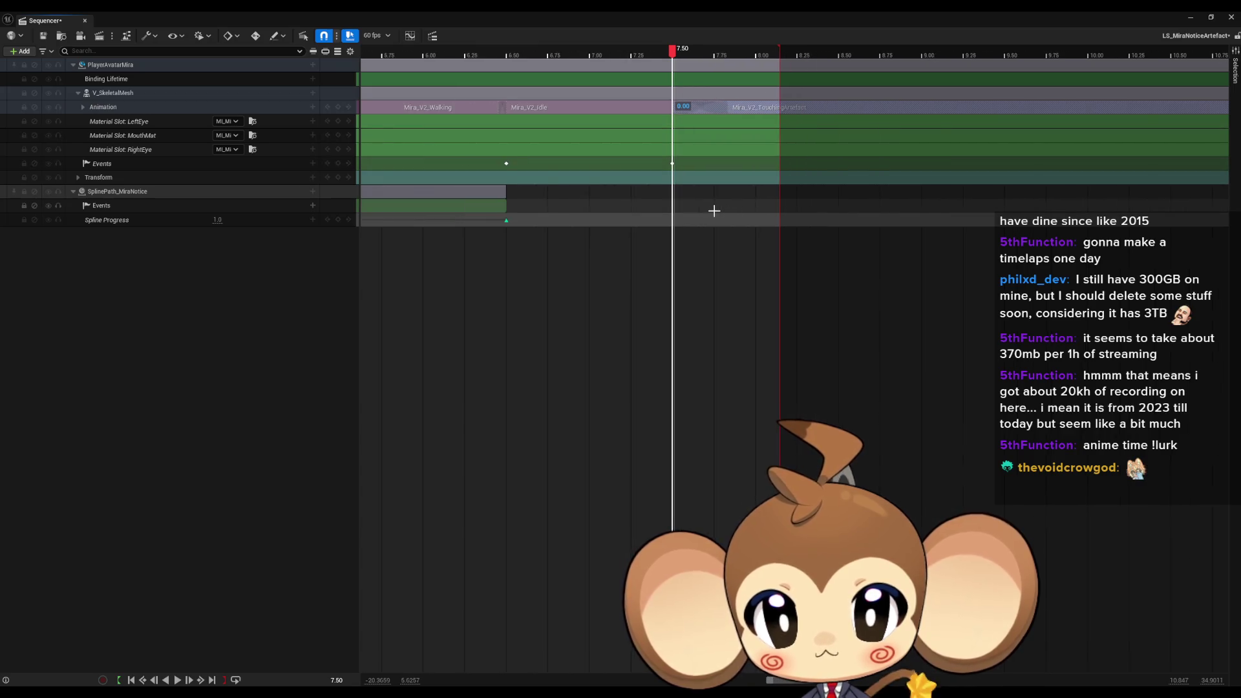
left_click_drag(715, 55, 1179, 69)
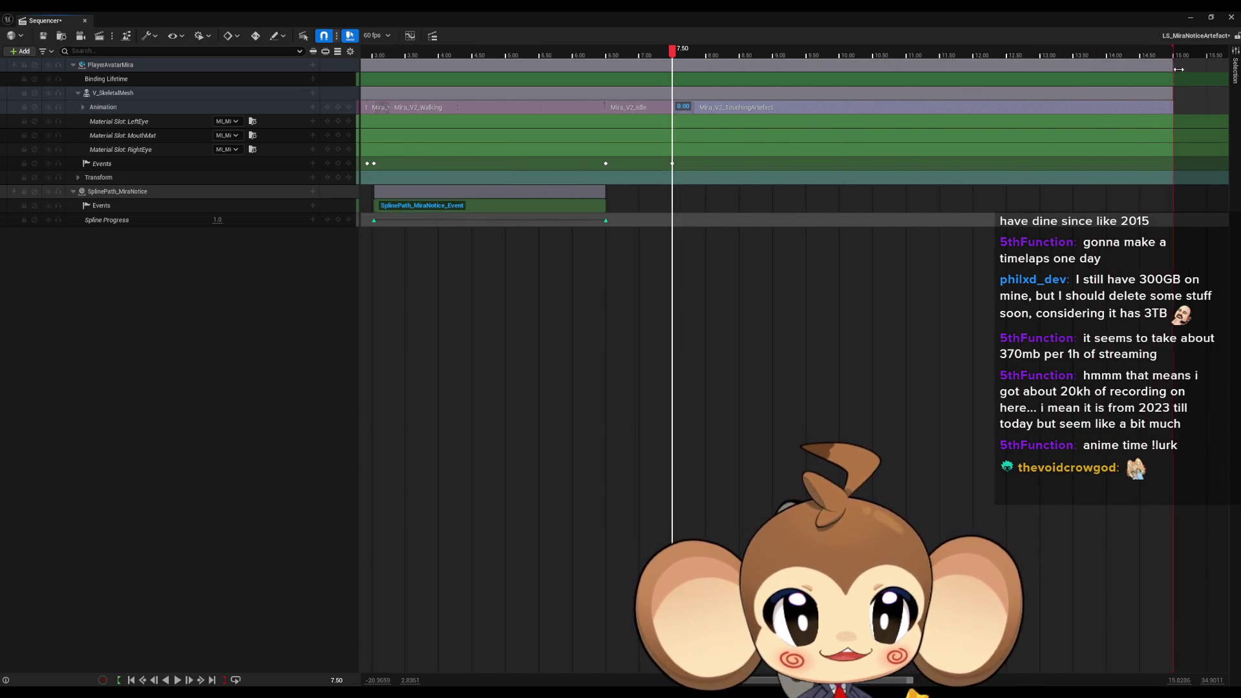
scroll(862, 214, "up", 3)
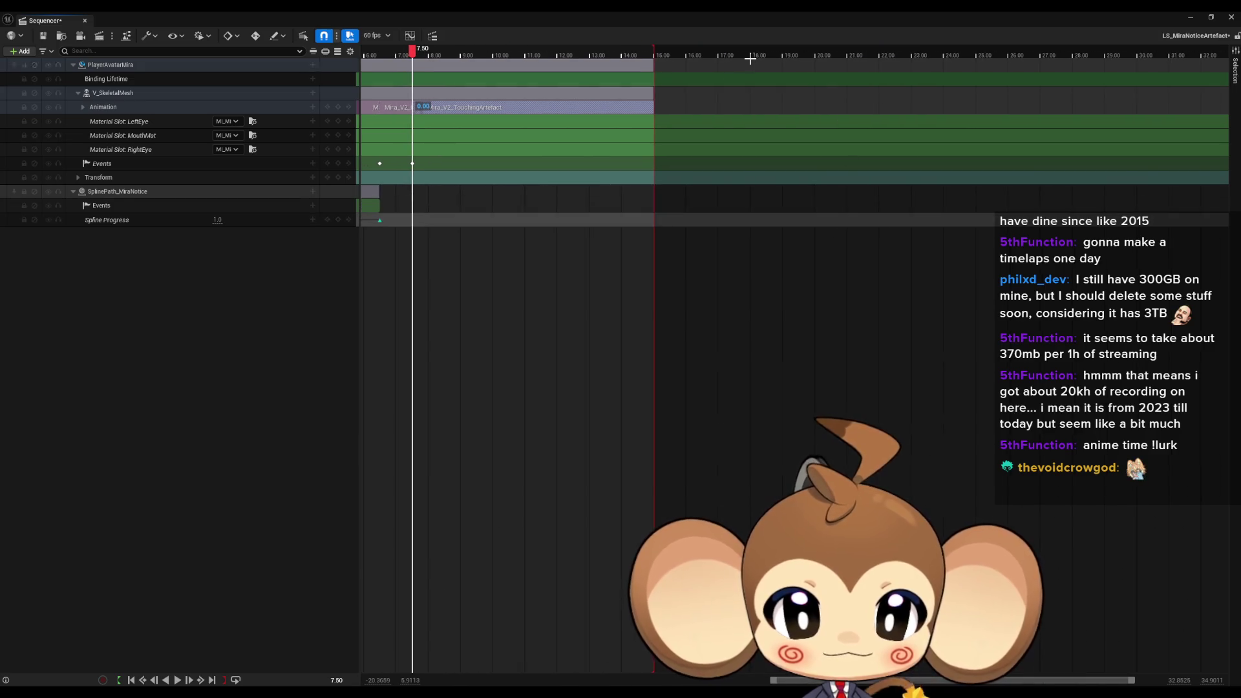
scroll(793, 138, "right", 5)
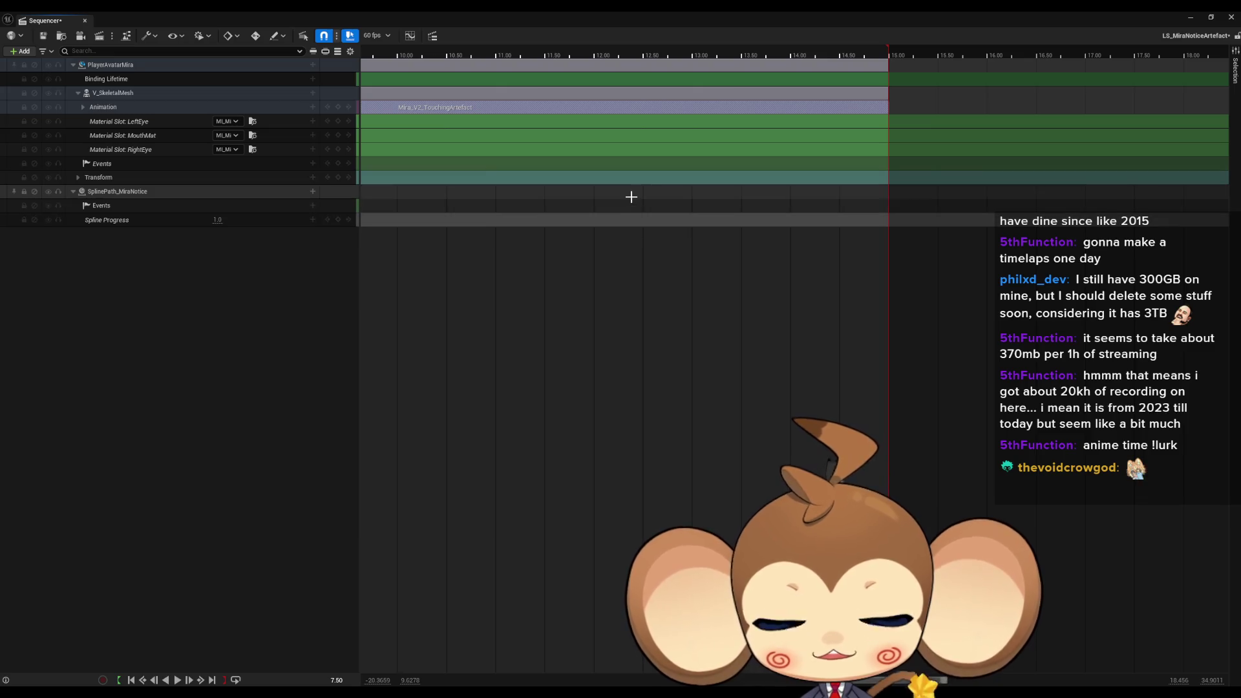
scroll(637, 201, "up", 6)
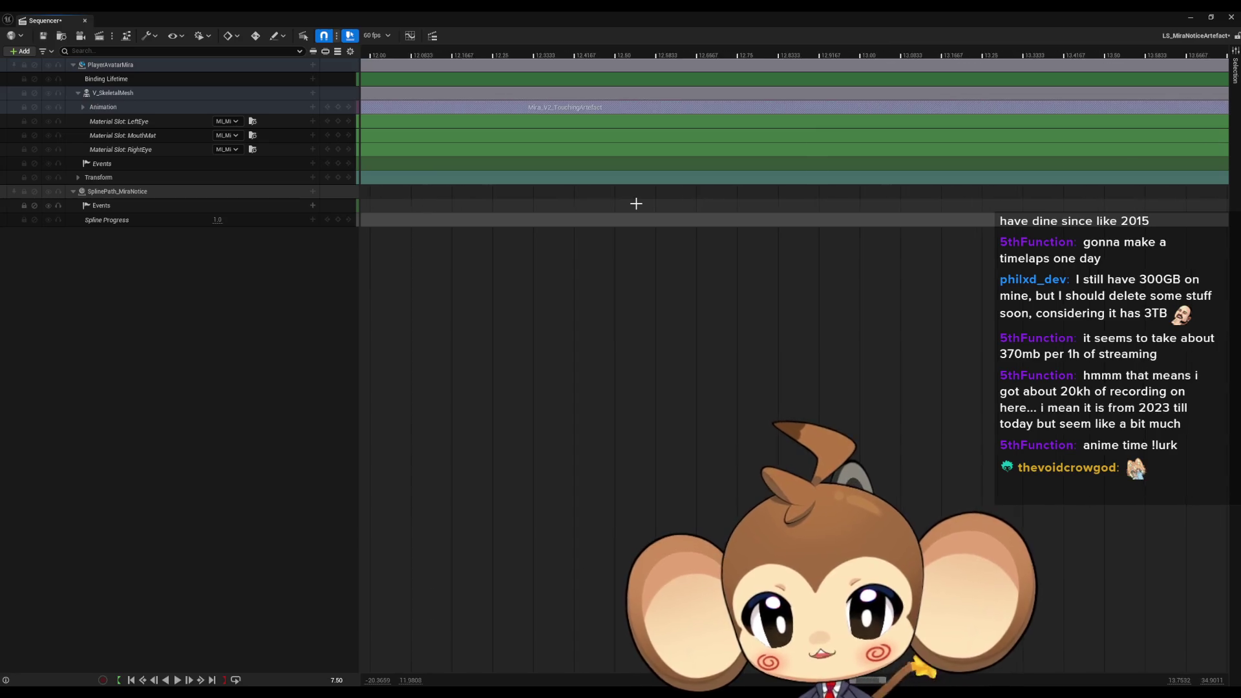
scroll(636, 204, "down", 10)
scroll(623, 202, "left", 6)
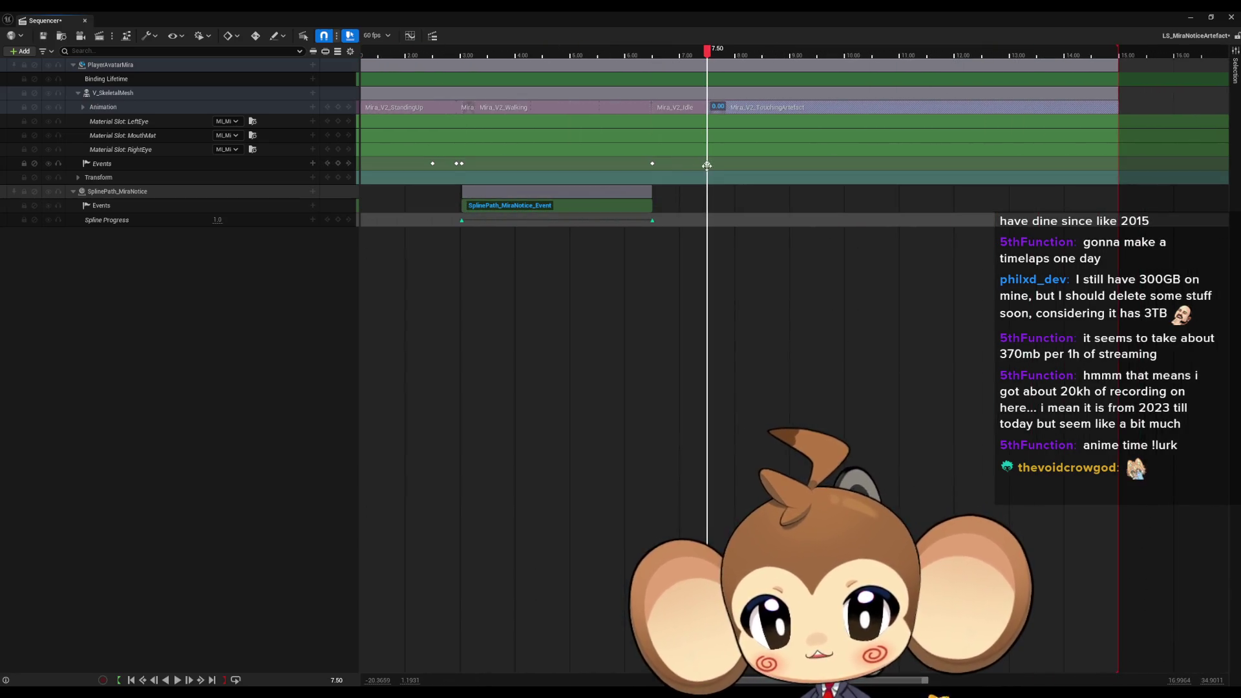
Check the 7.50 event key's properties and save the sequence
left_click(707, 163)
right_click(707, 164)
mouse_move(742, 187)
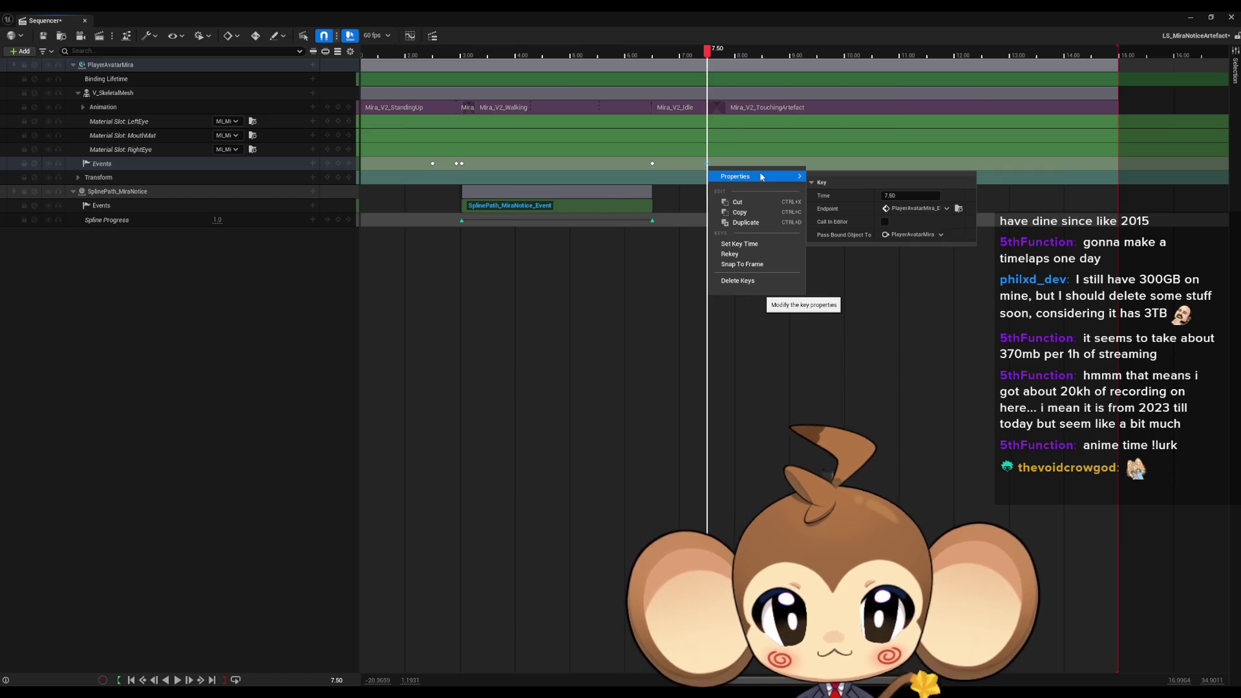
left_click(588, 267)
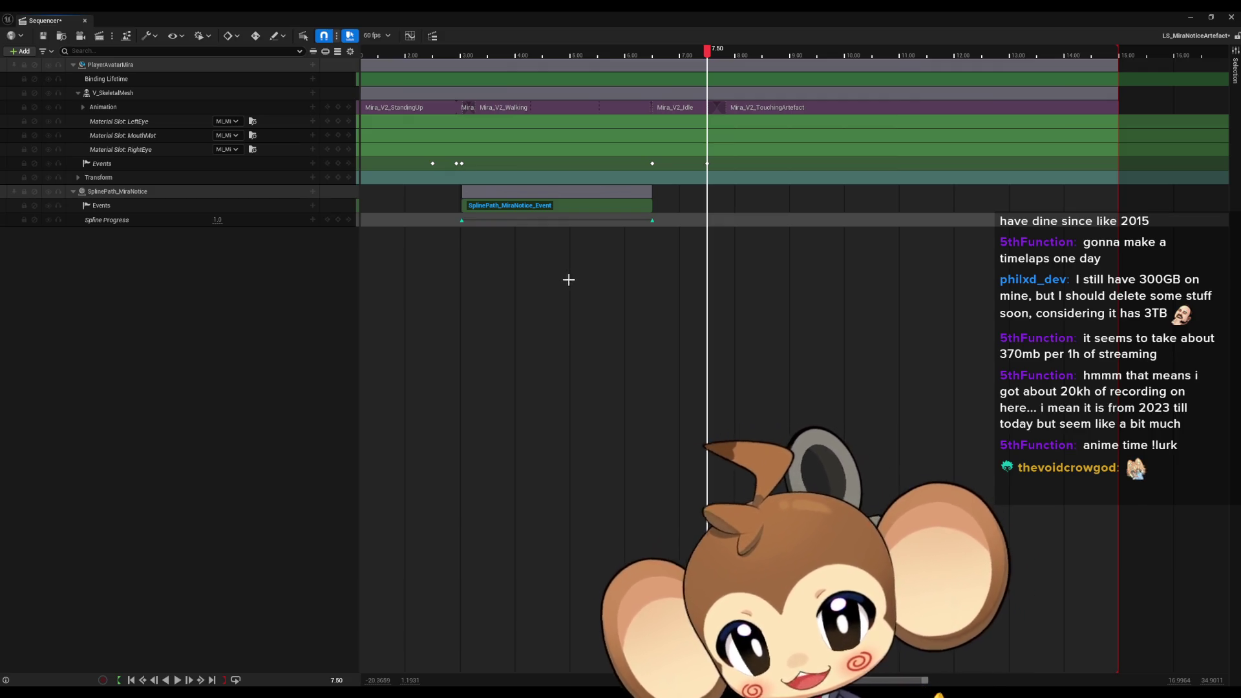
key("ctrl+s")
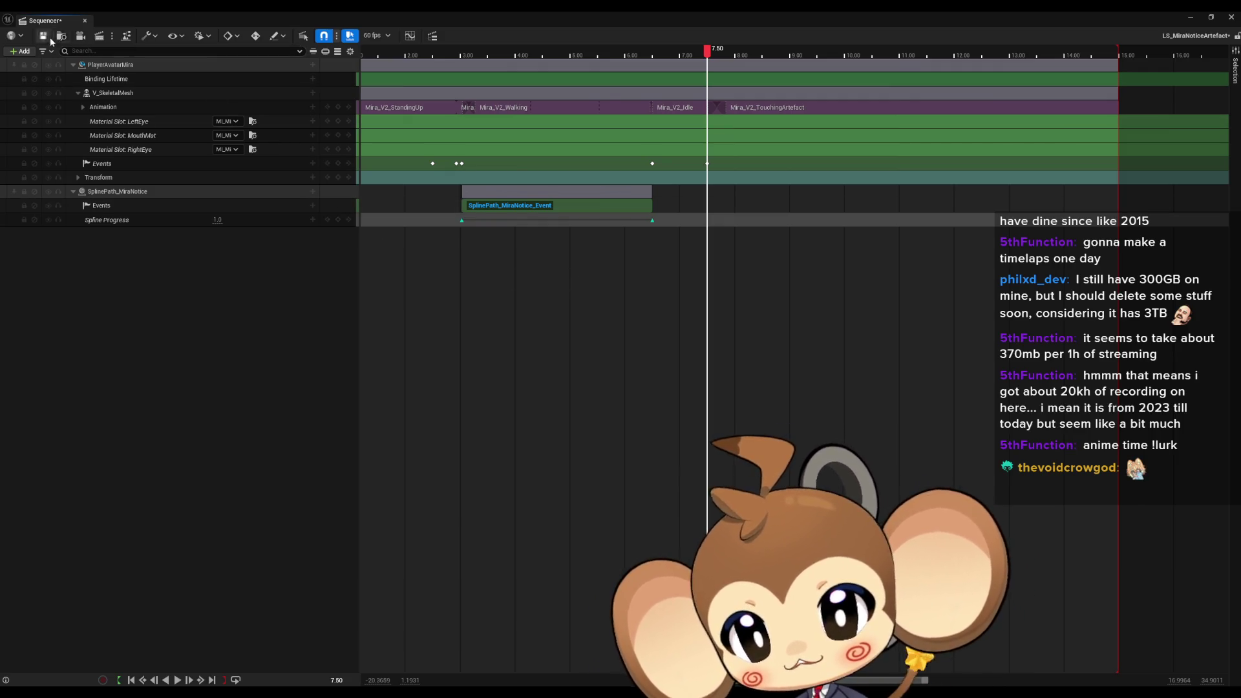
Close Sequencer and the Director Blueprint, open the Main level and save the four modified assets
left_click(1231, 17)
left_click(905, 290)
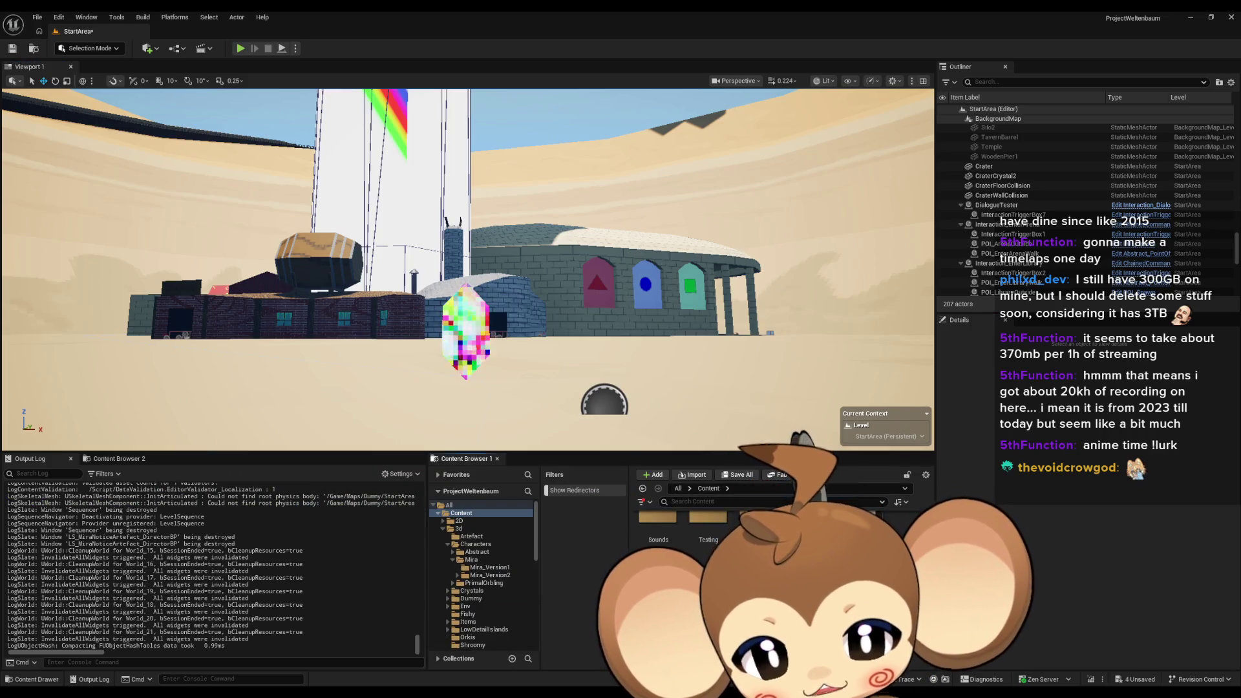
left_click(737, 475)
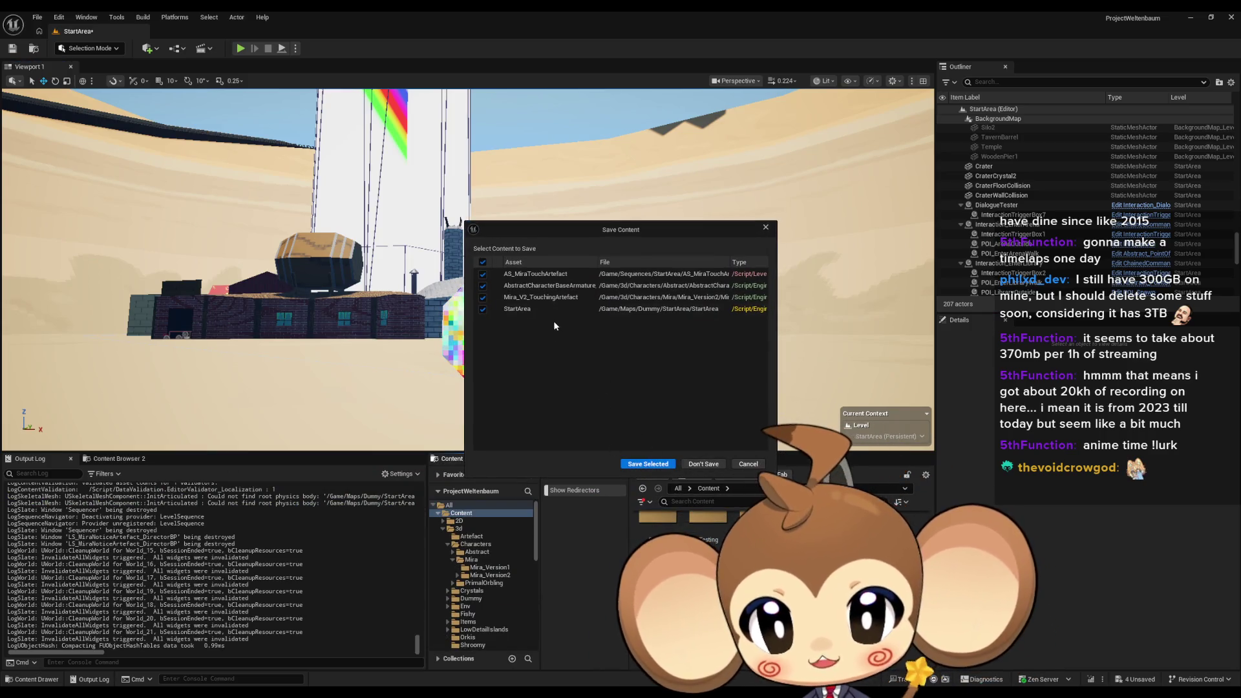
left_click(647, 463)
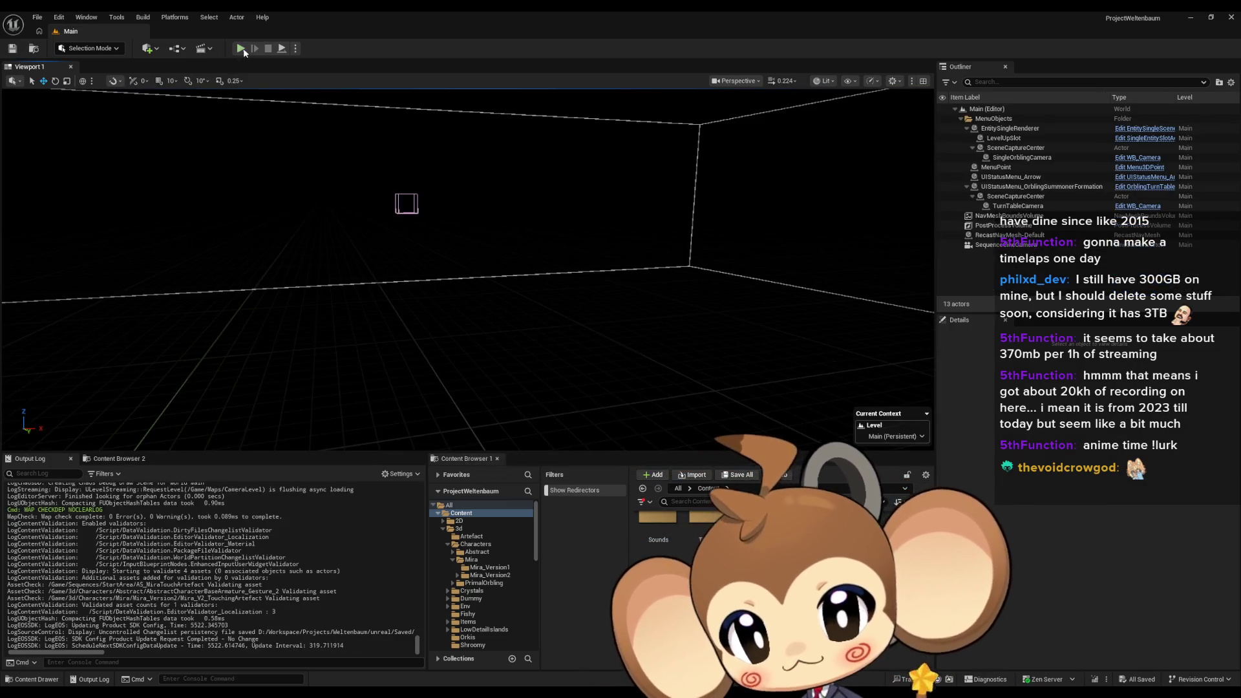
left_click(242, 47)
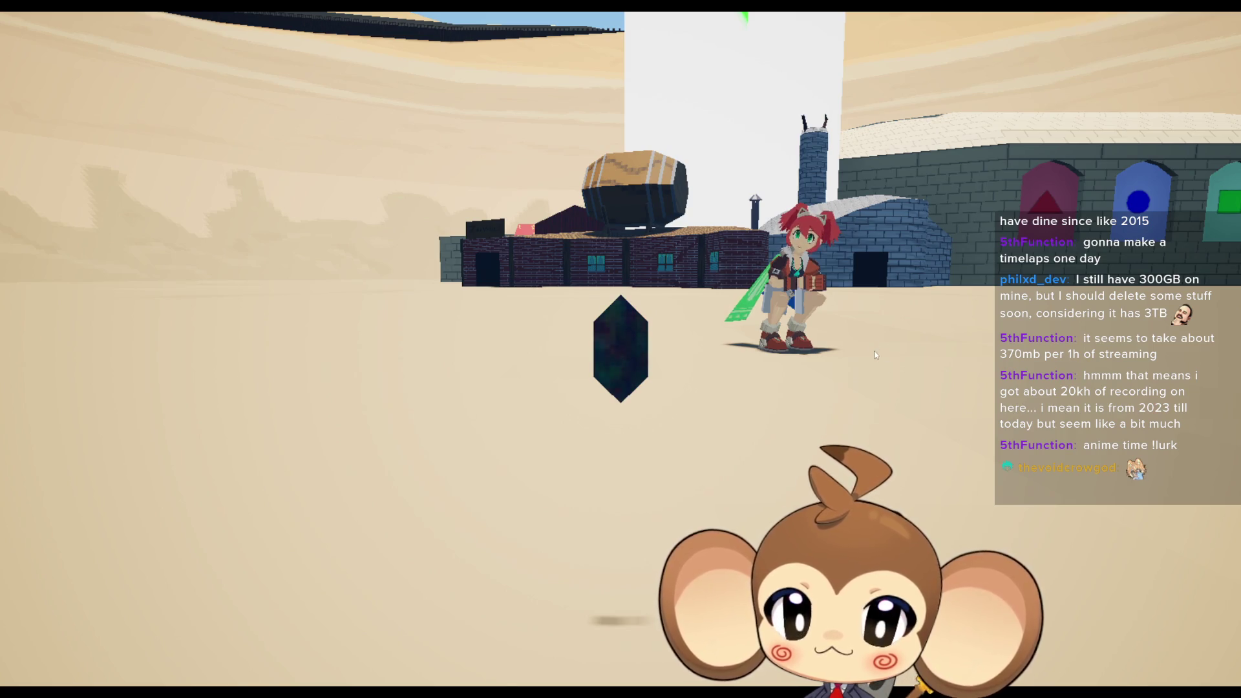
Watch Mira walk to and react to the artefact in play mode, then leave fullscreen with F11
key("F11")
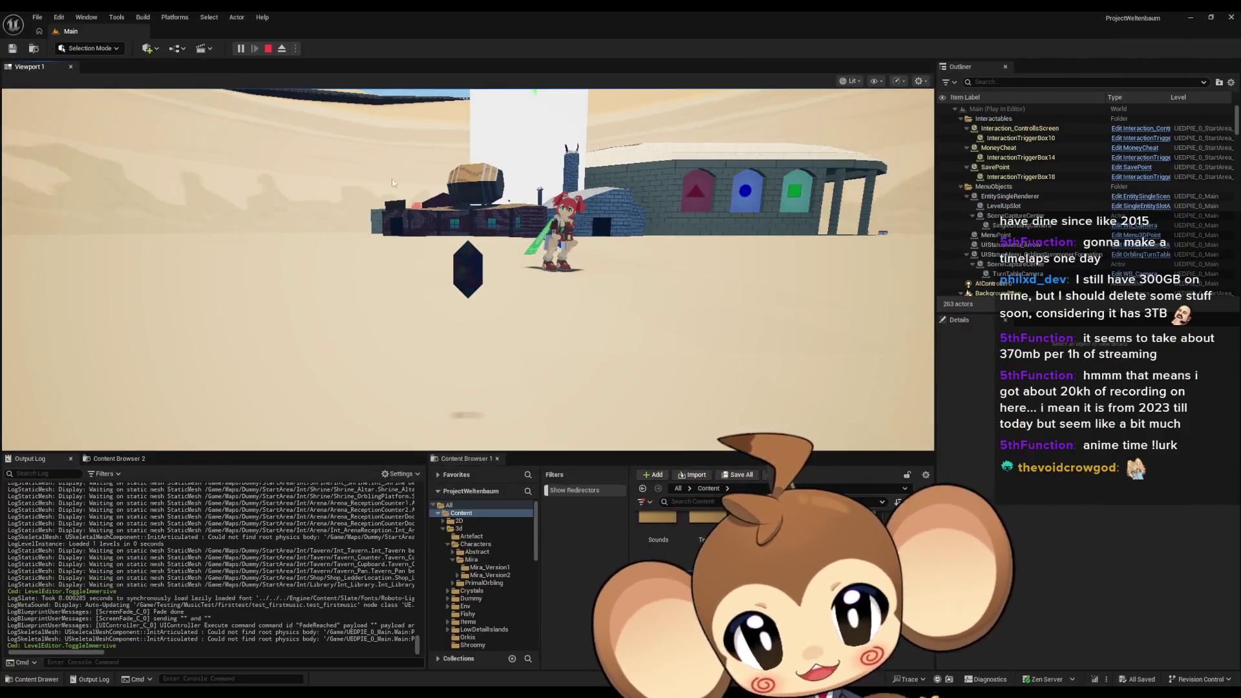
Stop the play session and open LS_MiraNoticeArtefact from the StartArea sequences folder
key("Escape")
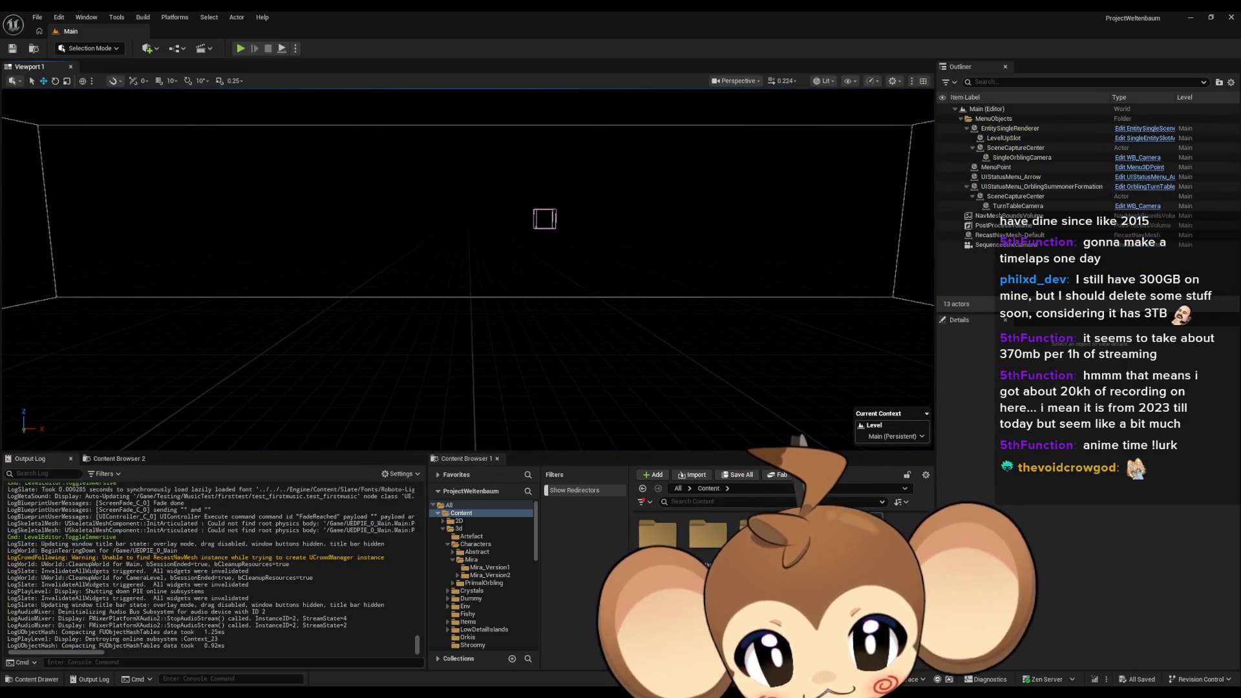
double_click(708, 546)
double_click(712, 542)
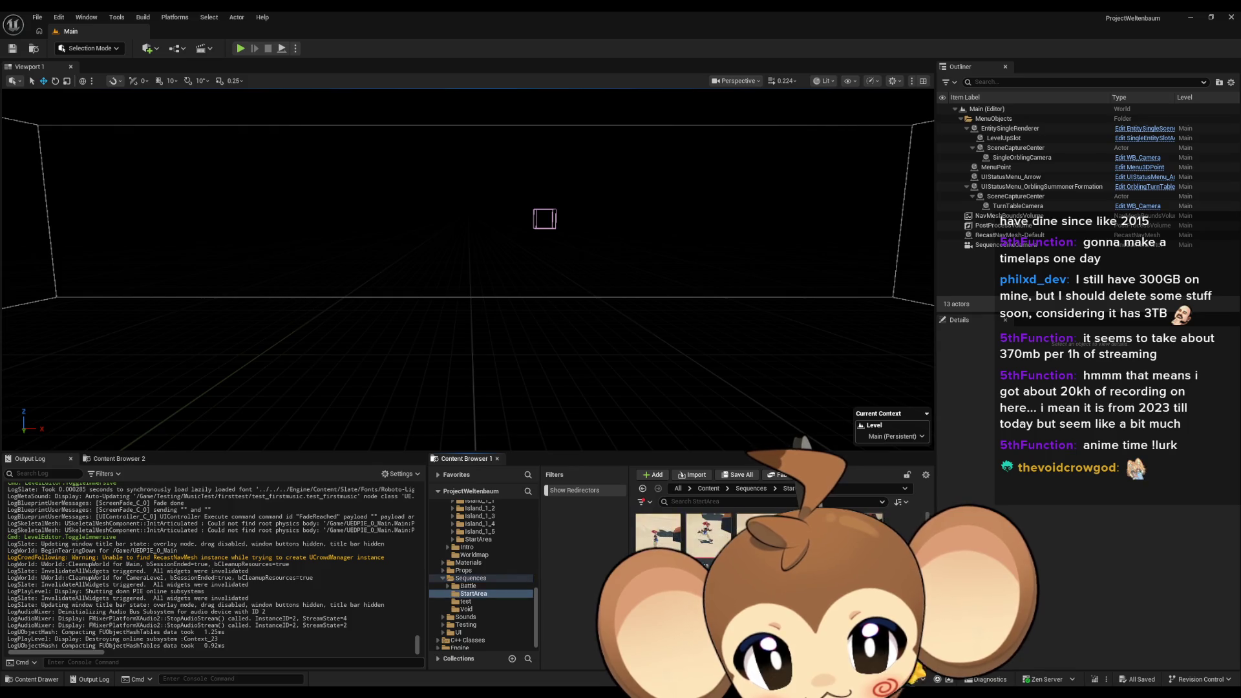
double_click(750, 525)
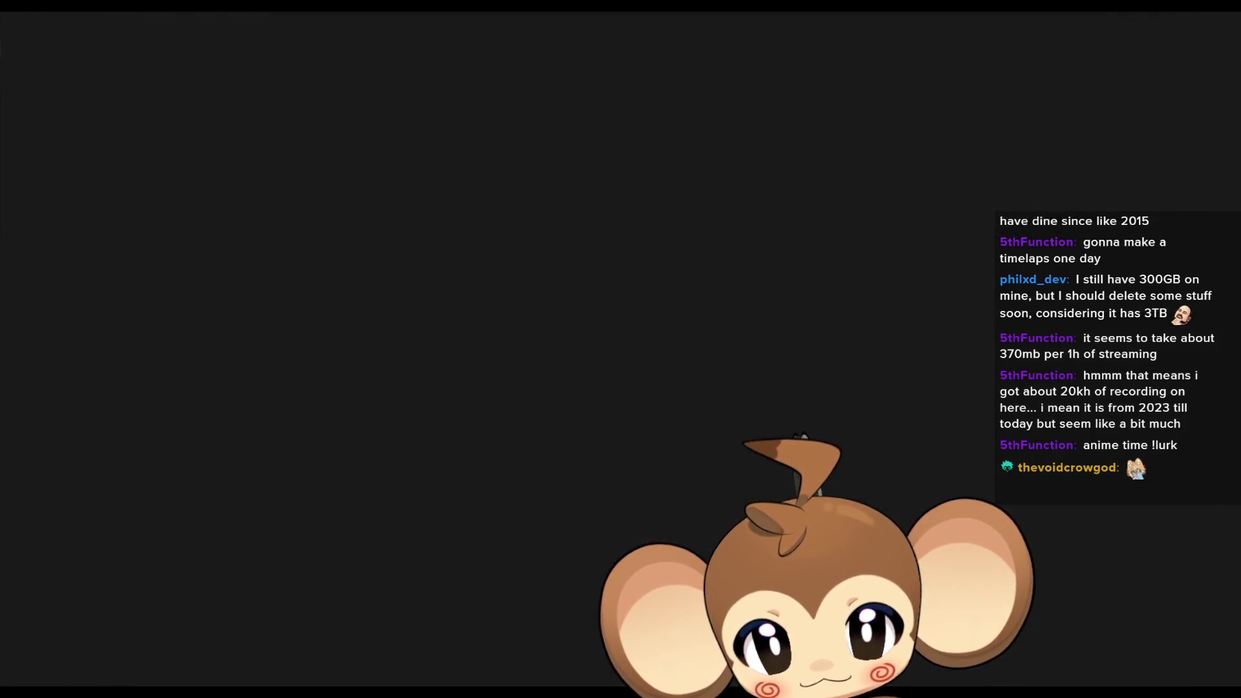
Inspect the properties of the final Spline Progress key and the SplinePath_MiraNotice_Event section
left_click(653, 220)
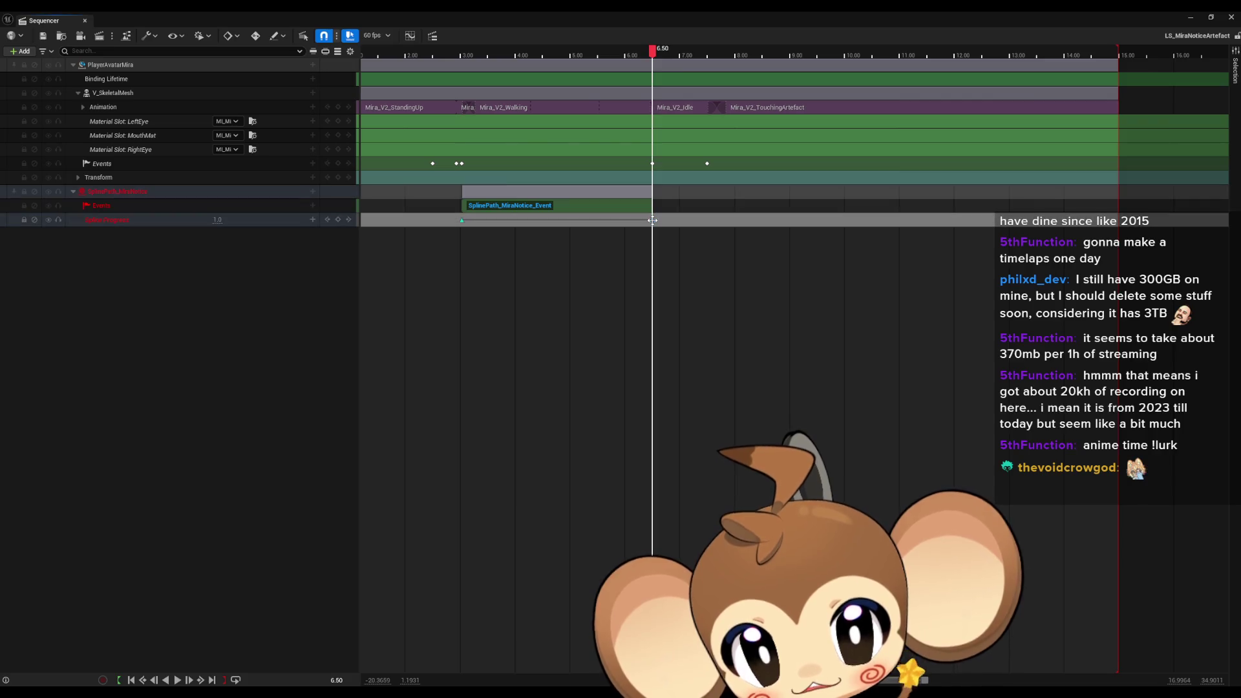
right_click(653, 220)
mouse_move(684, 230)
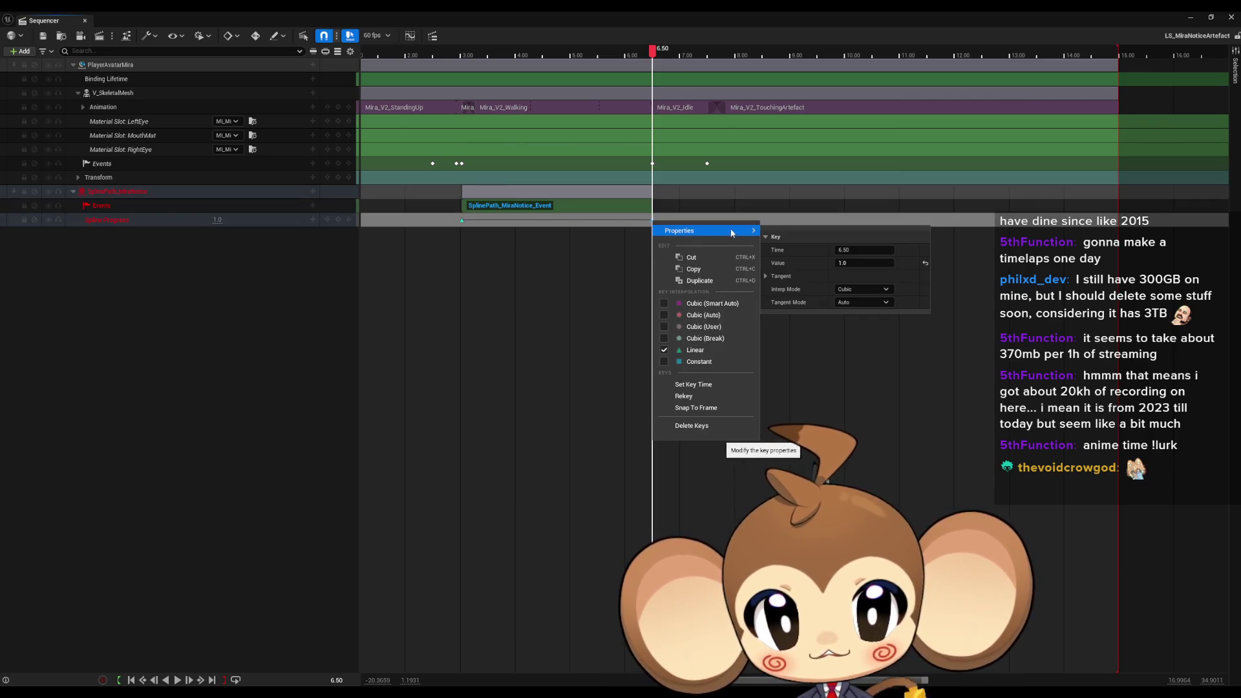
left_click(658, 205)
left_click(650, 205)
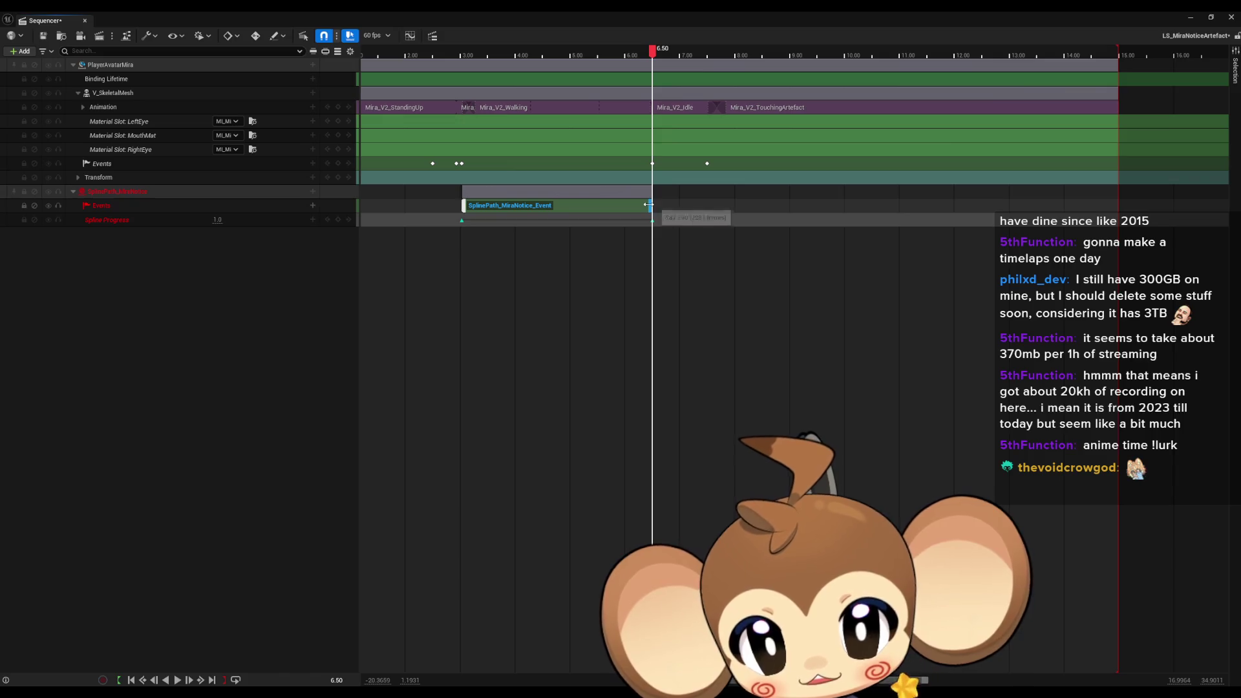
right_click(650, 205)
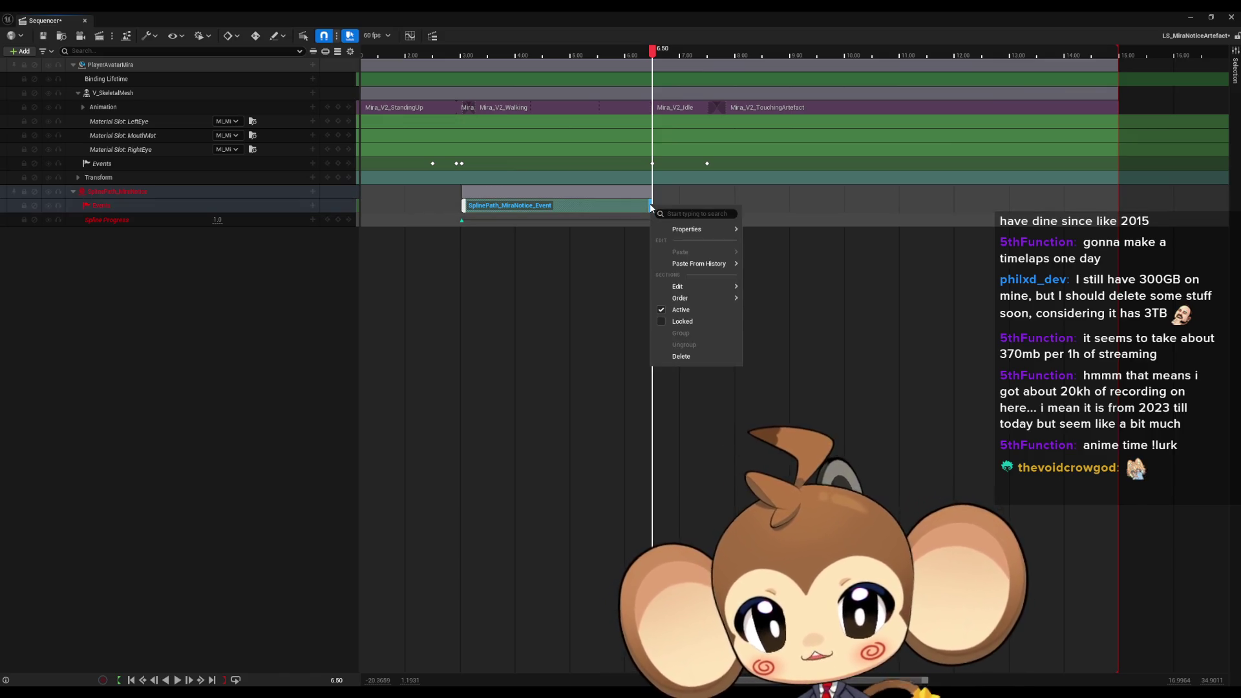
mouse_move(686, 230)
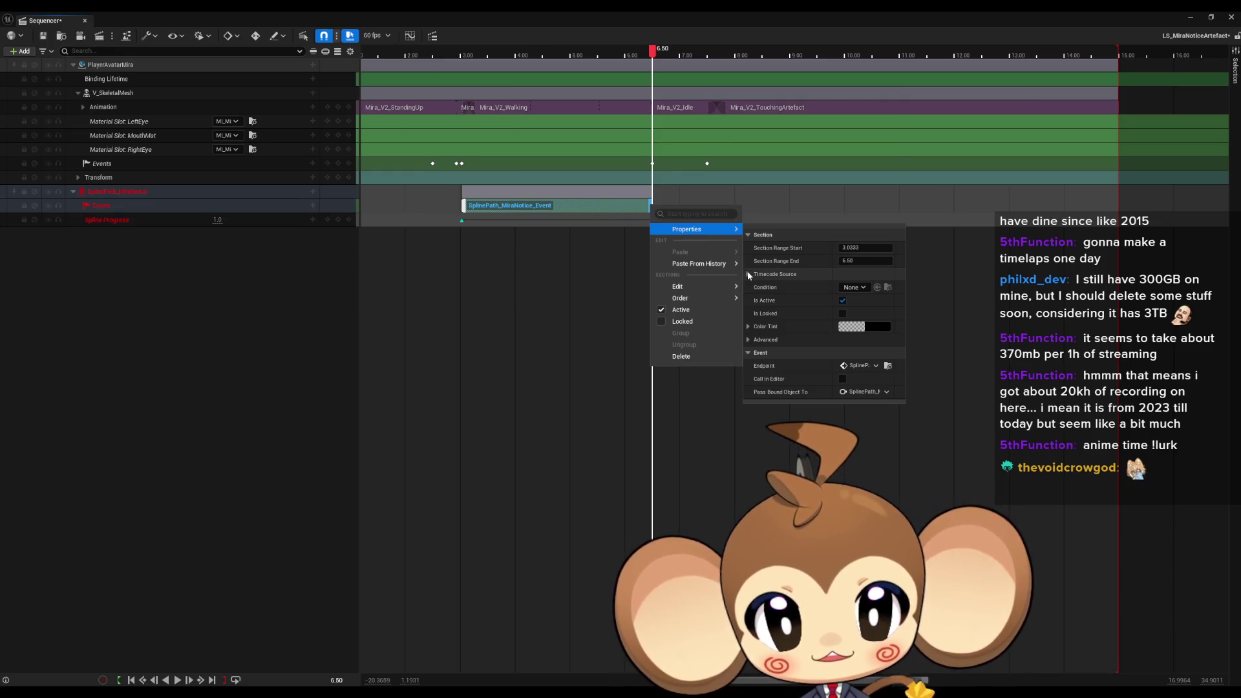
left_click(589, 288)
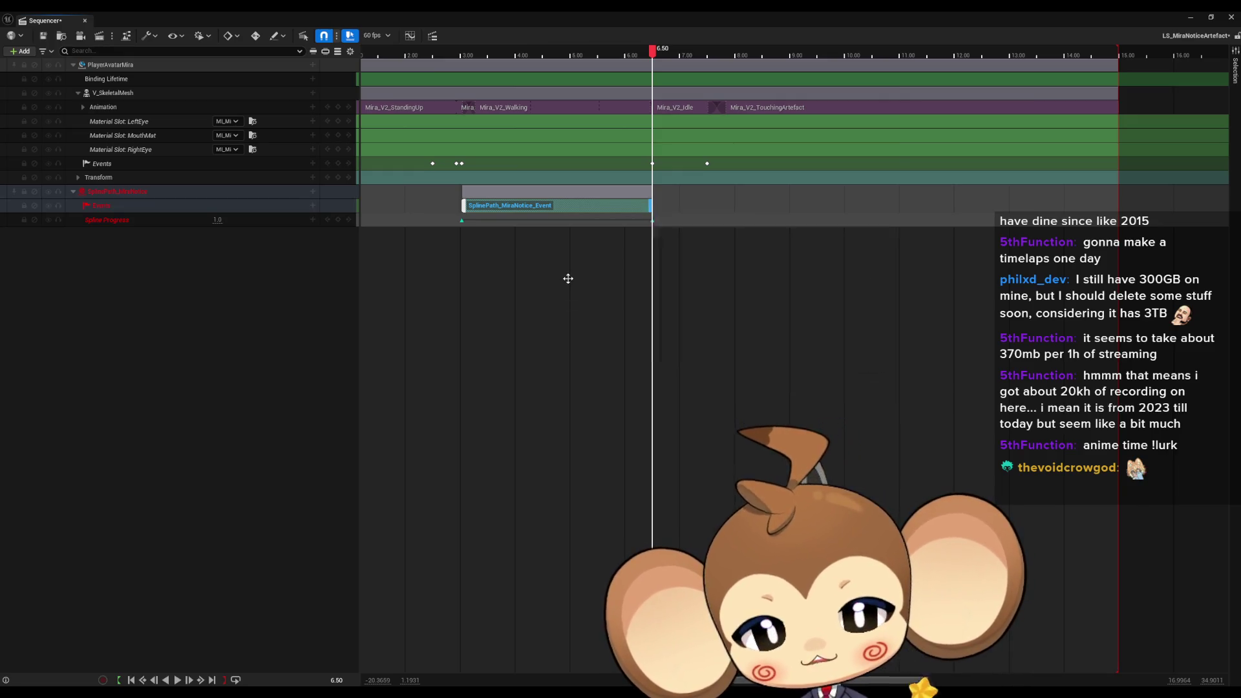
left_click(653, 221)
right_click(655, 221)
key("Escape")
right_click(655, 221)
left_click(683, 55)
mouse_move(683, 55)
left_mouse_down()
mouse_move(632, 57)
mouse_move(693, 57)
mouse_move(630, 57)
mouse_move(684, 58)
left_mouse_up()
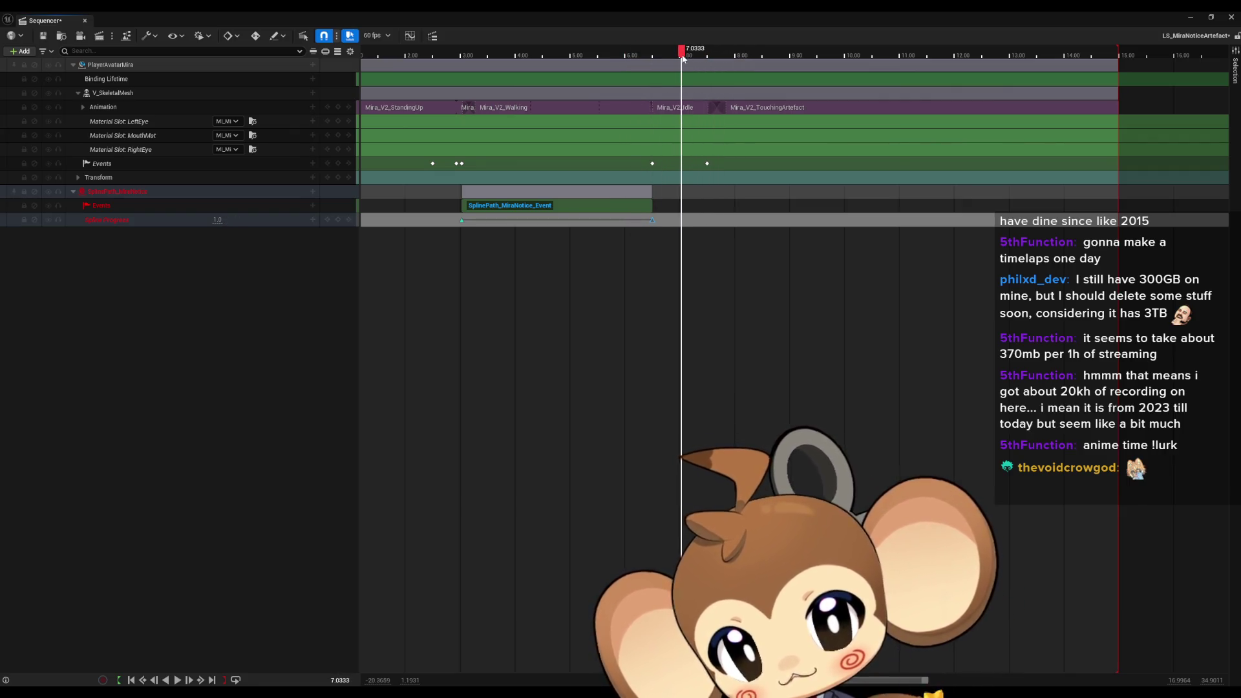
left_click(559, 206)
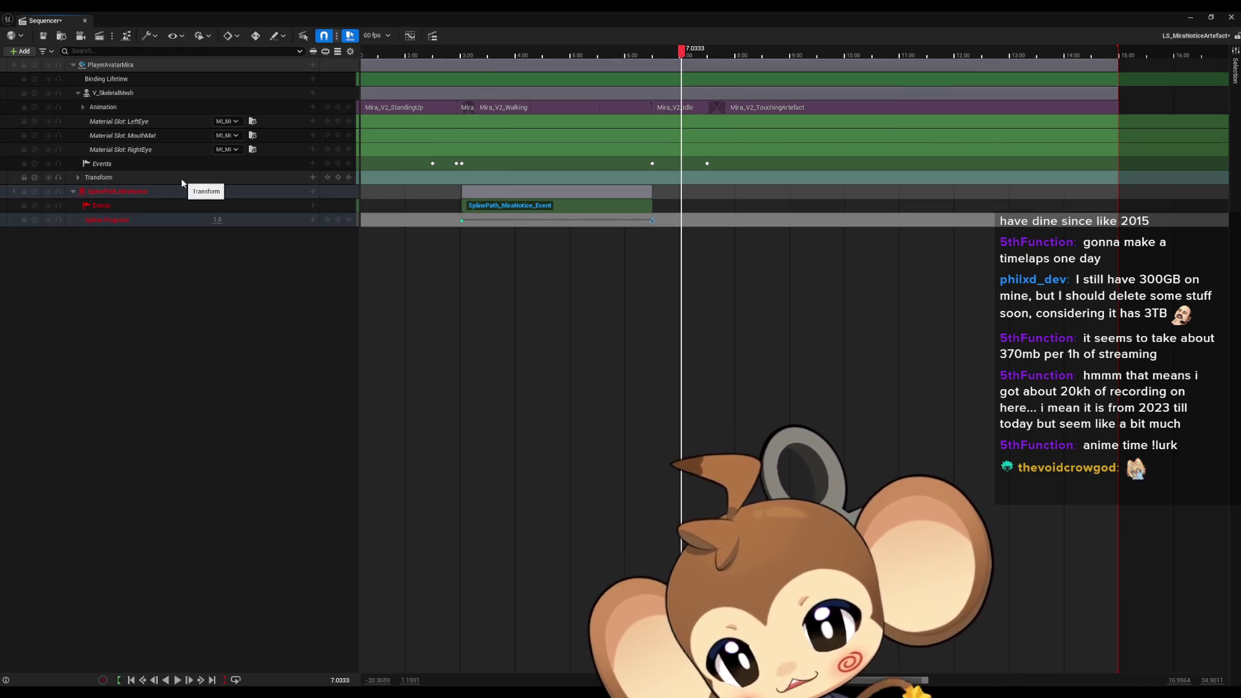
right_click(511, 180)
mouse_move(556, 205)
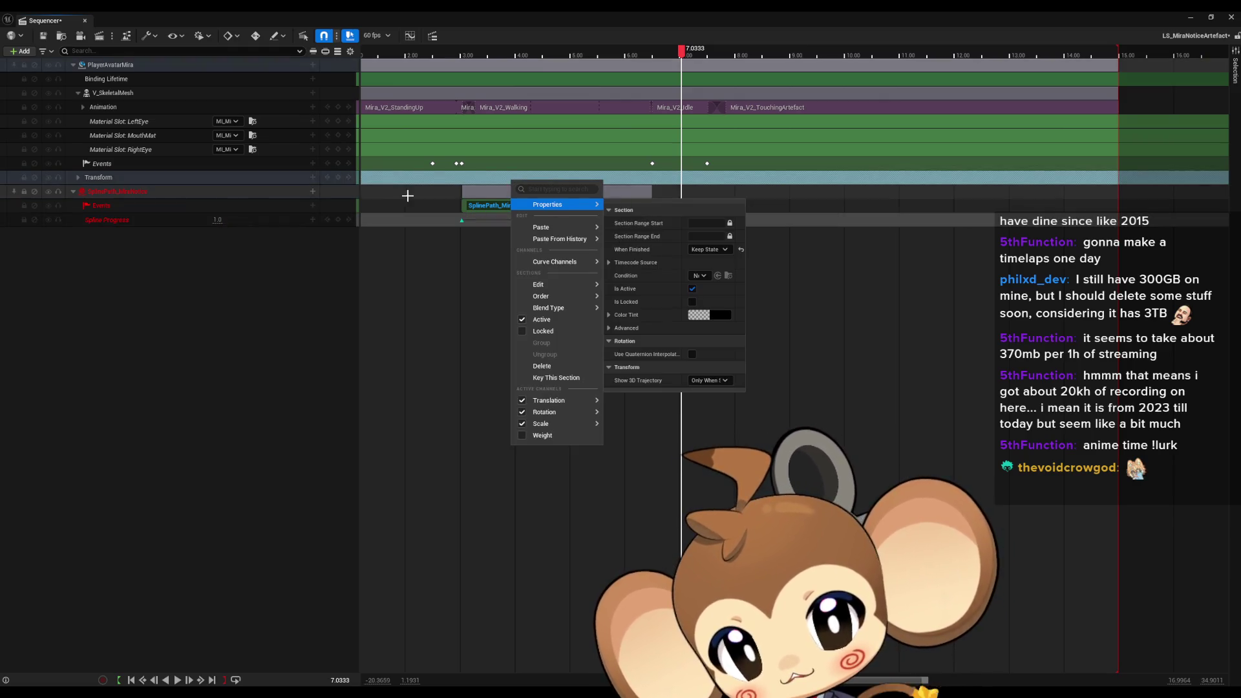
left_click(482, 325)
left_click(481, 325)
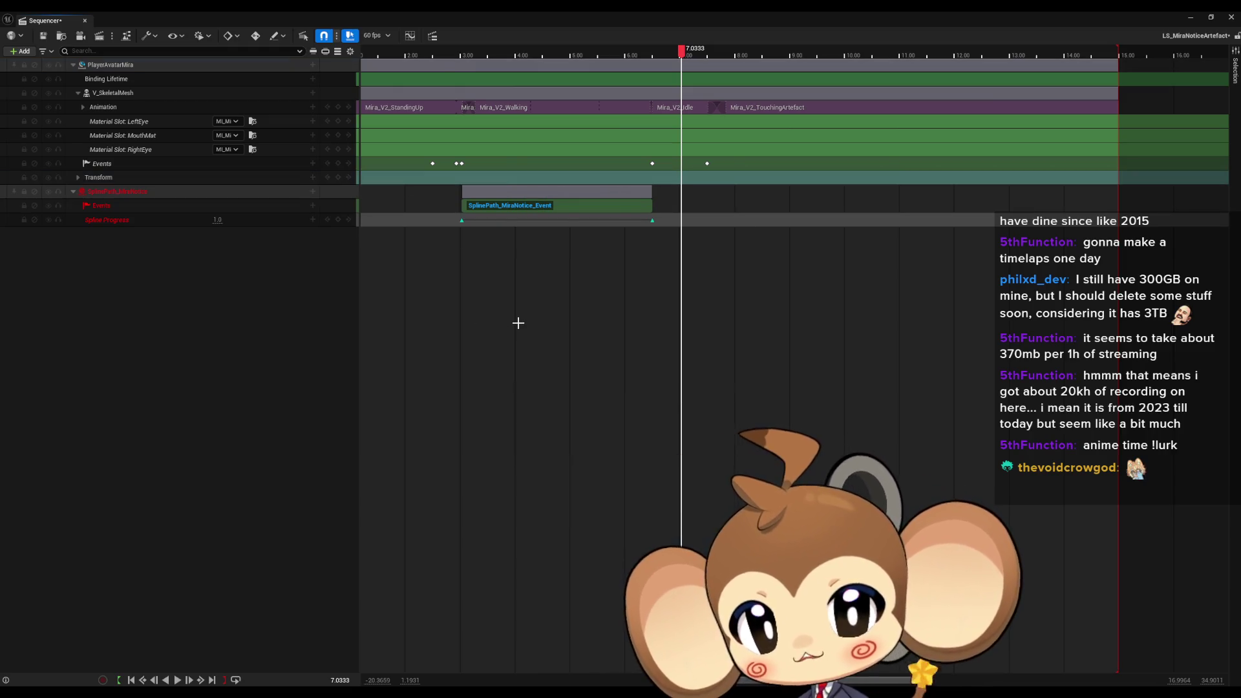
scroll(513, 315, "left", 5)
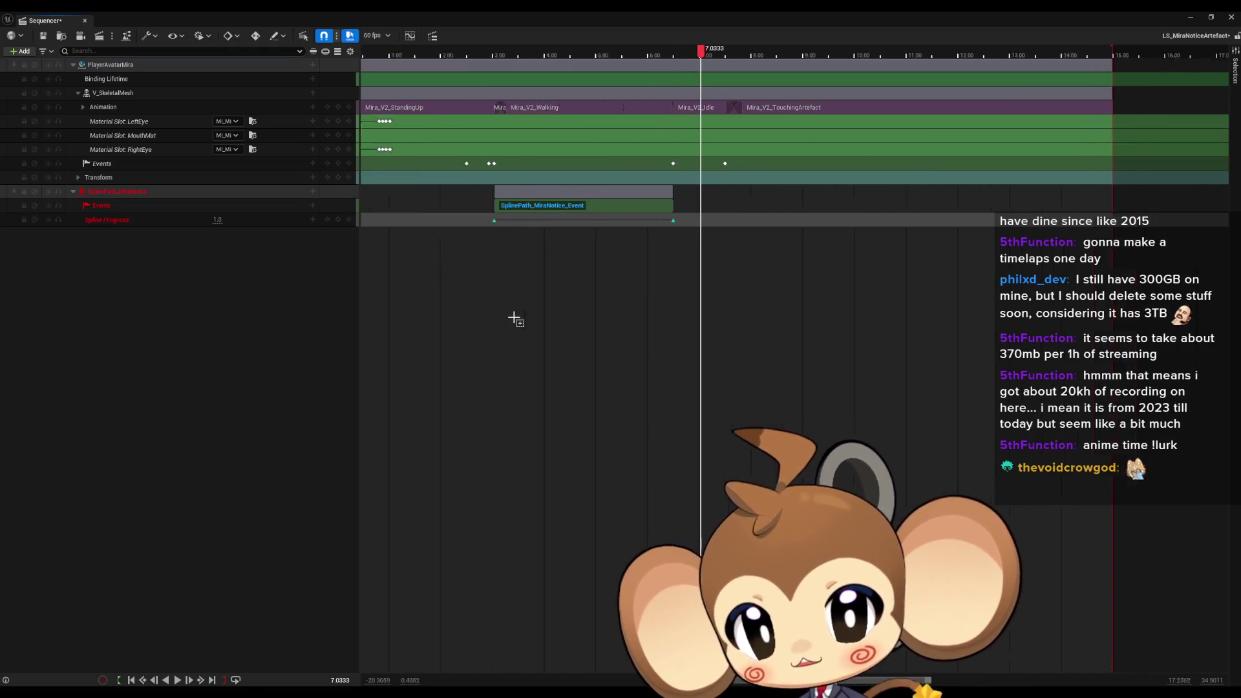
Zoom and scroll the Sequencer timeline around Mira's tracks in LS_MiraNoticeArtefact
scroll(546, 258, "right", 4)
scroll(491, 194, "left", 2)
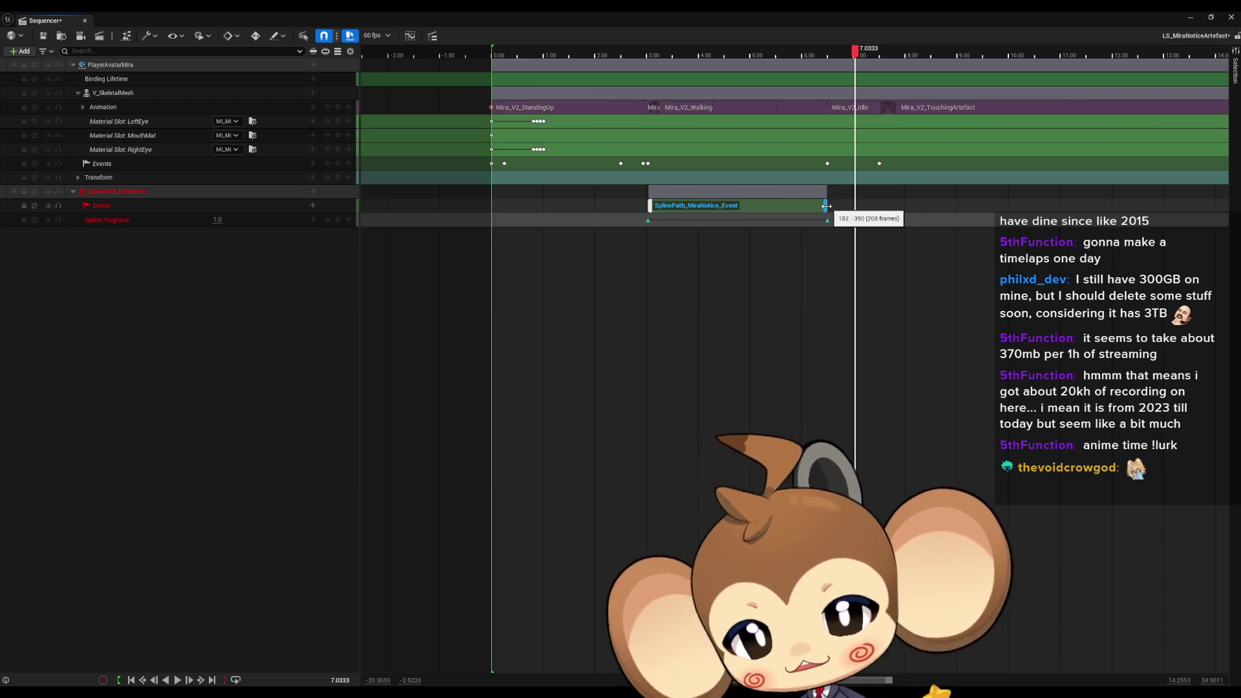
scroll(739, 262, "down", 3)
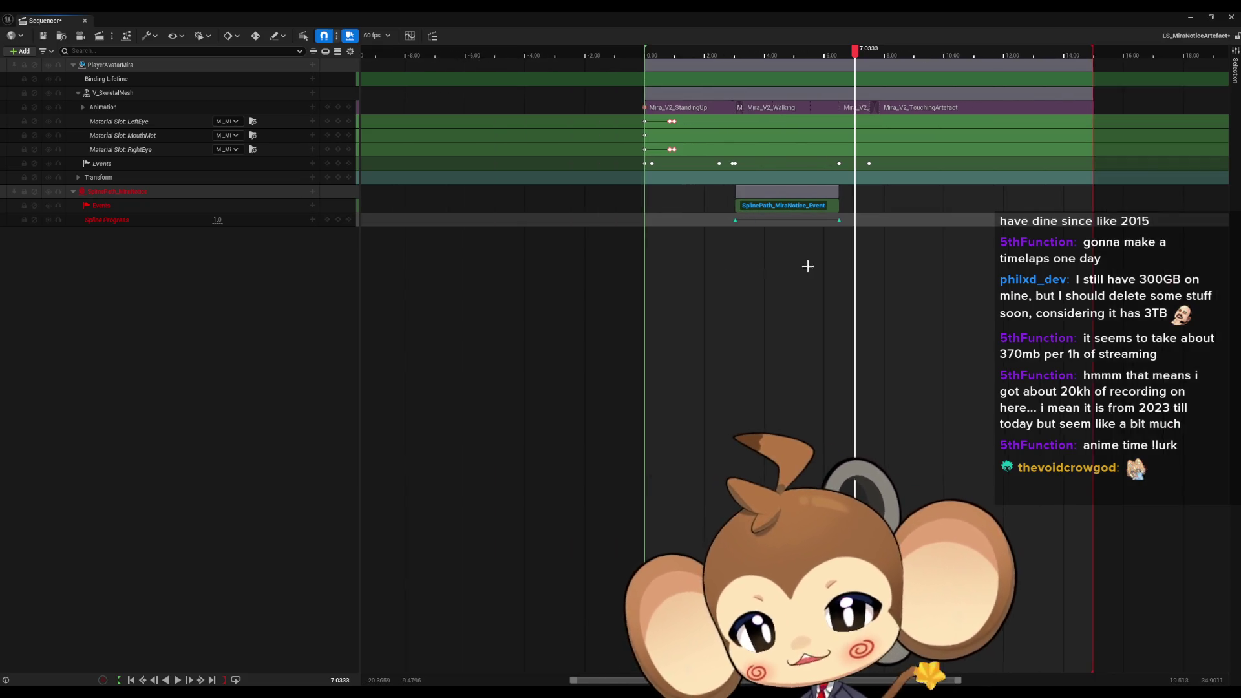
scroll(775, 253, "up", 3)
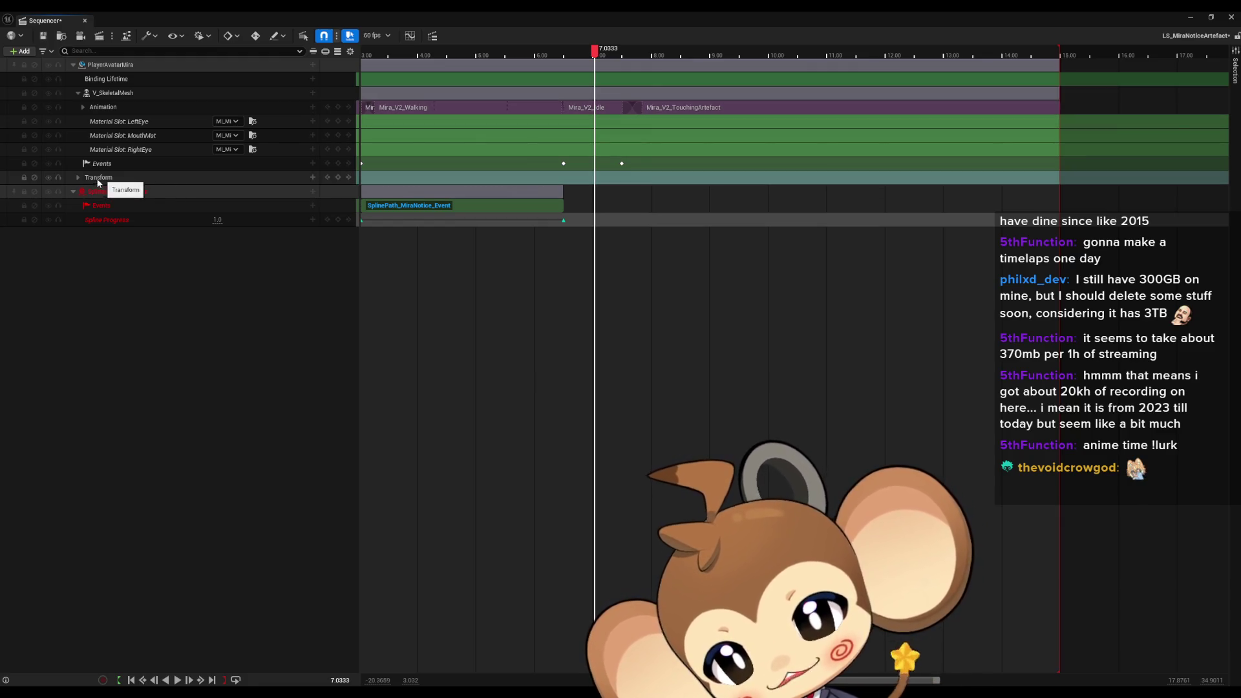
Expand and collapse Mira's Transform track, then bring up its section's Properties menu
left_click(78, 177)
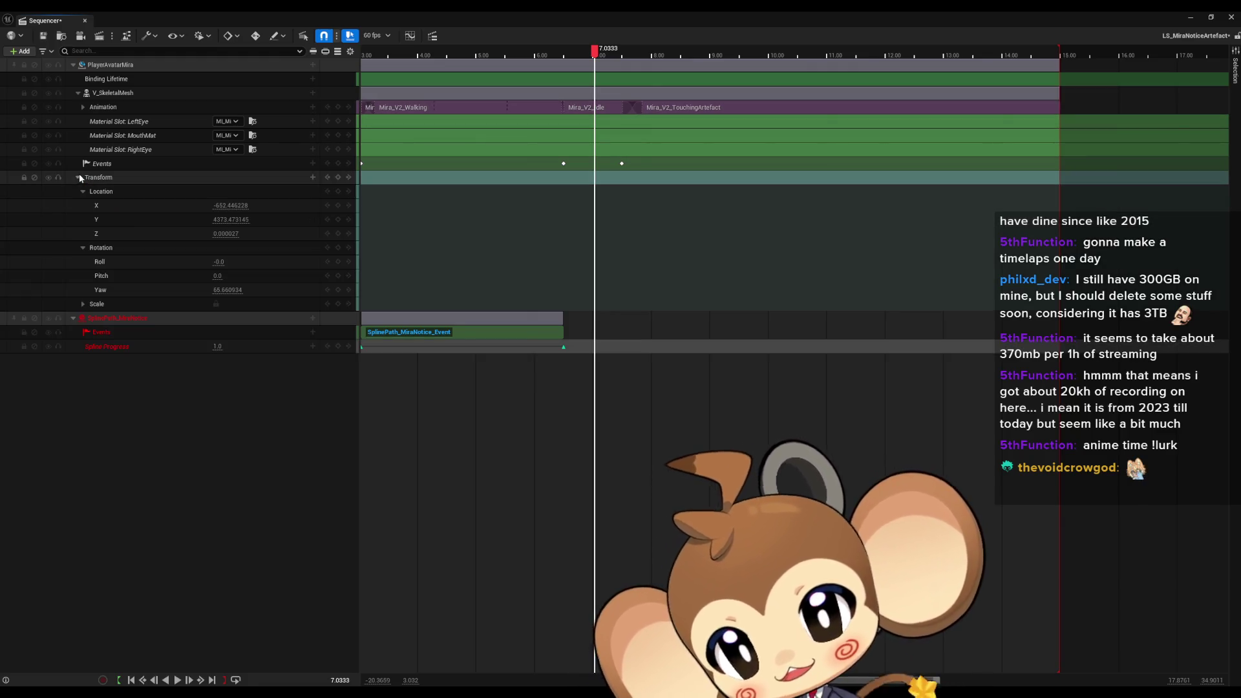
left_click(79, 175)
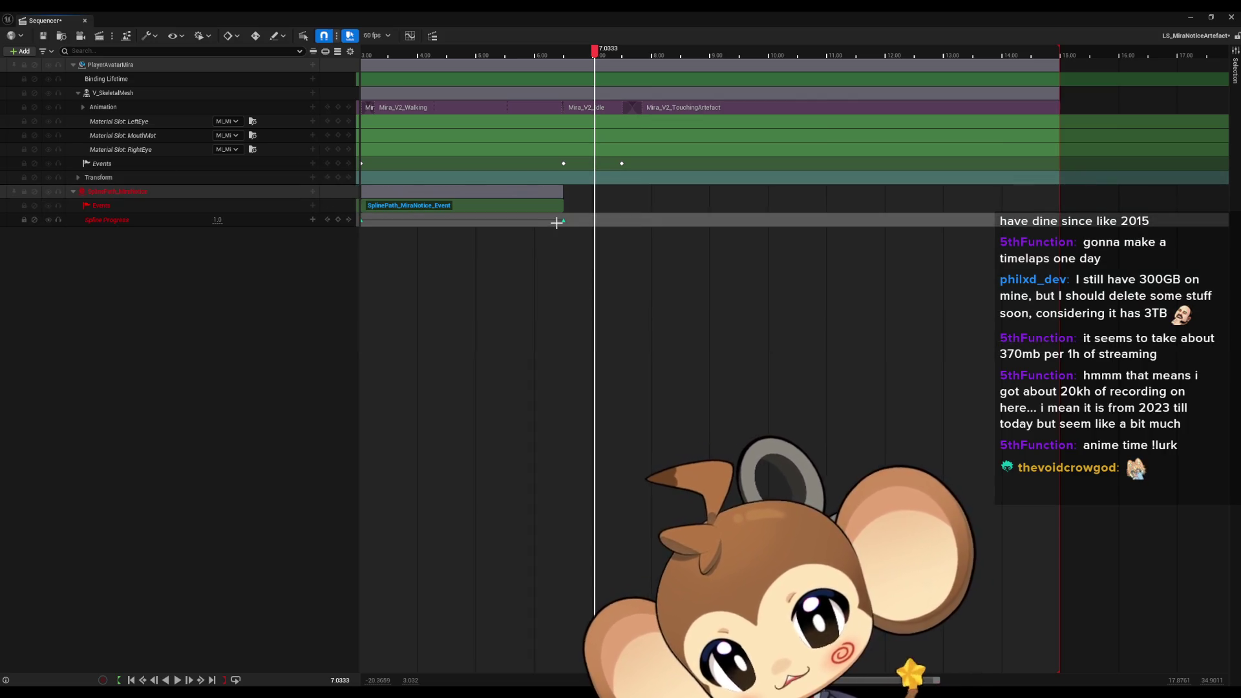
right_click(561, 179)
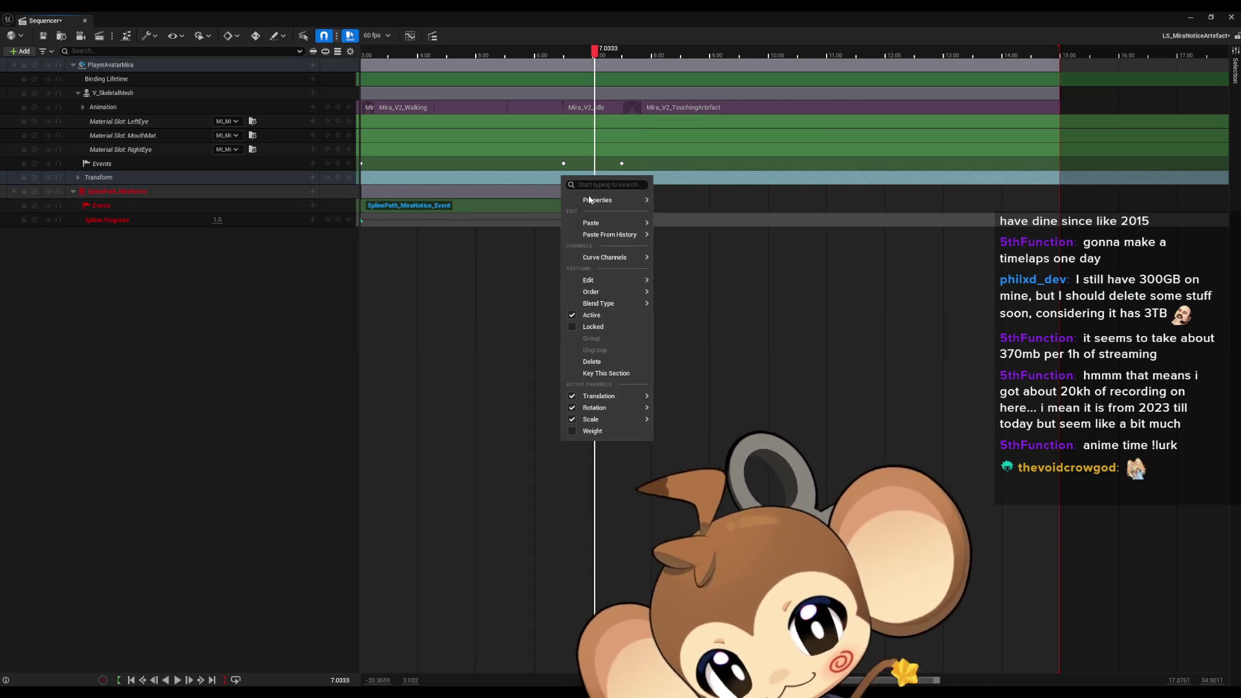
mouse_move(607, 204)
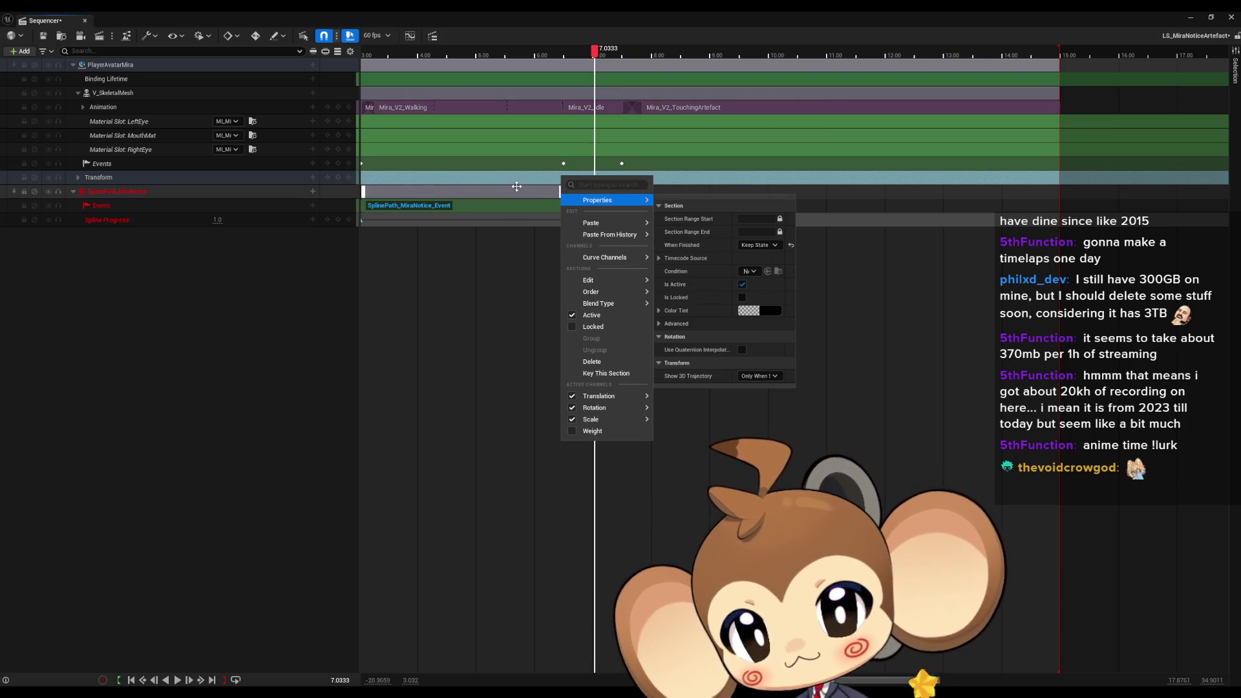
Uncheck Is Active in the advanced properties of Mira's Transform section
left_click(572, 181)
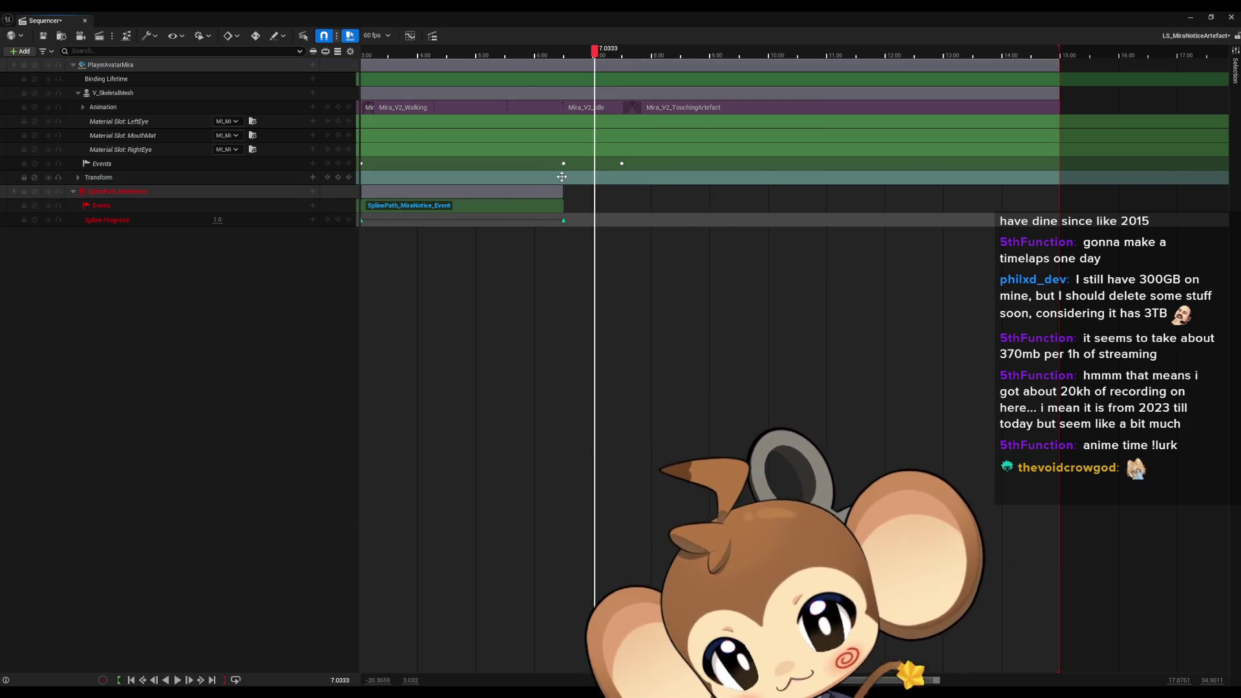
key("comma")
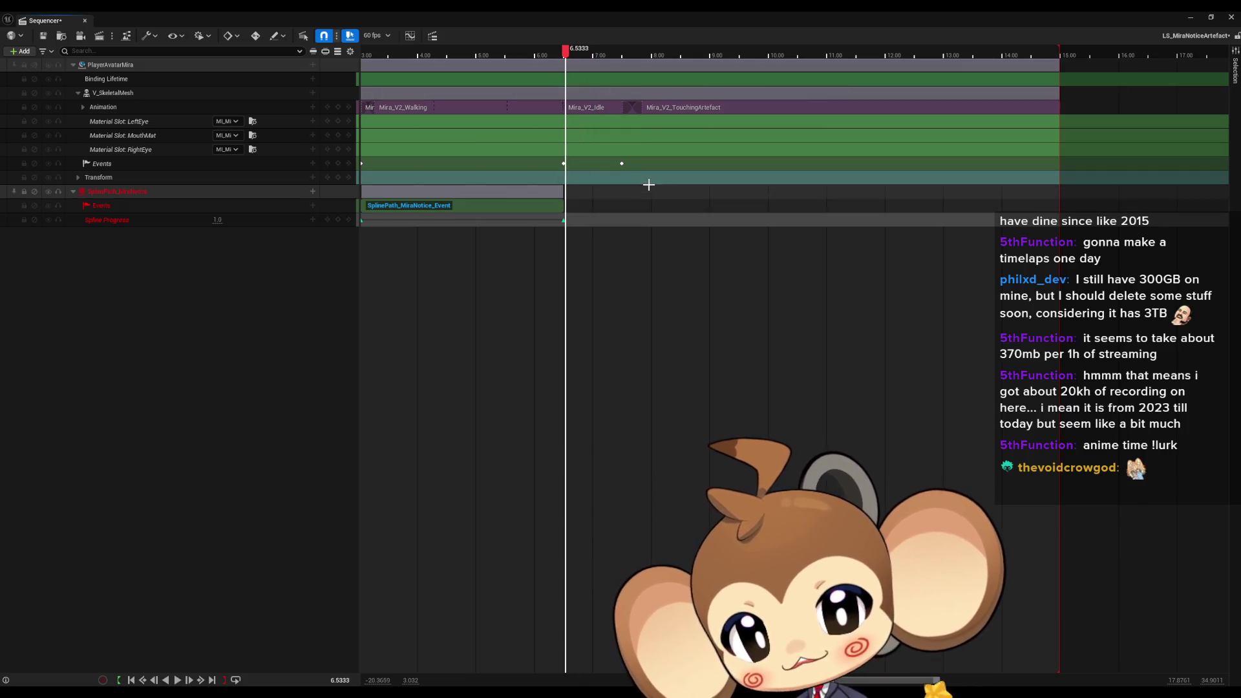
right_click(565, 177)
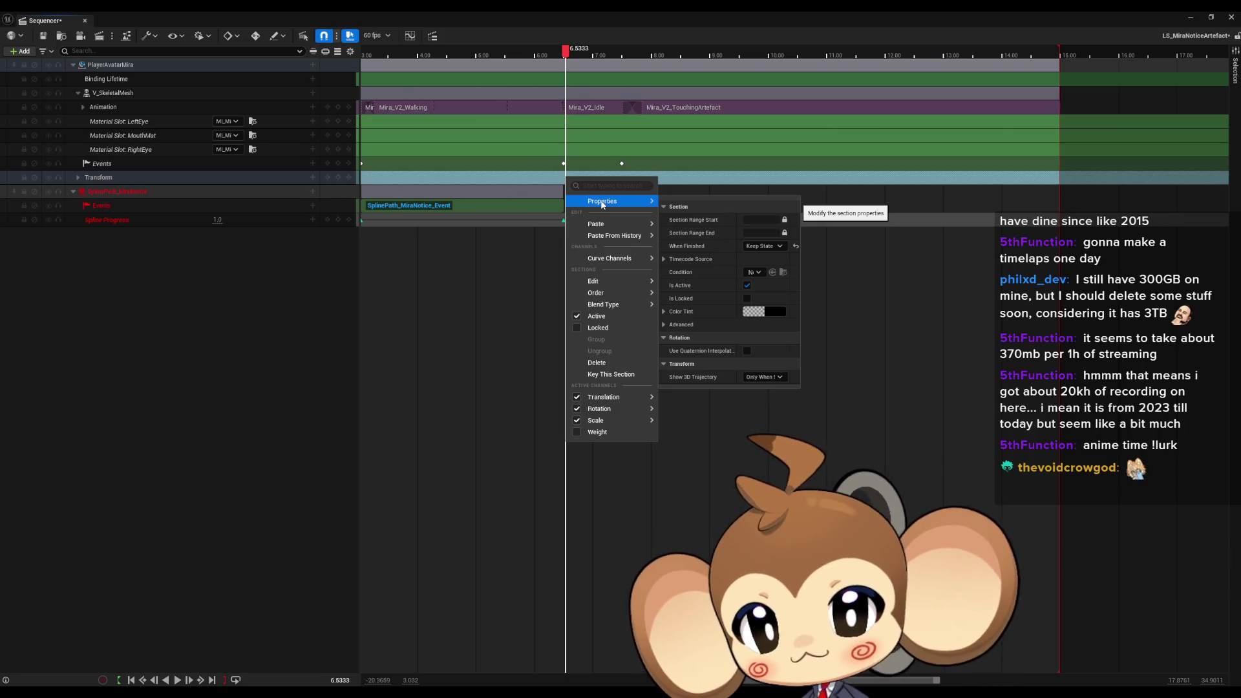
left_click(665, 325)
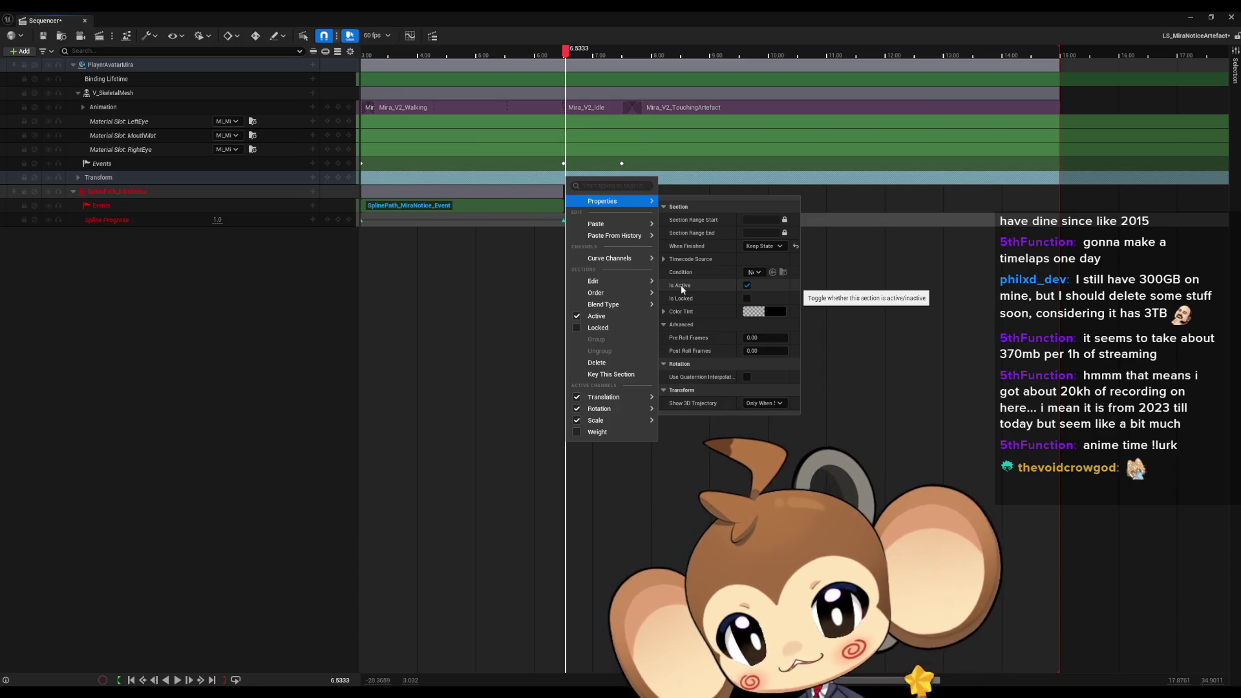
left_click(747, 285)
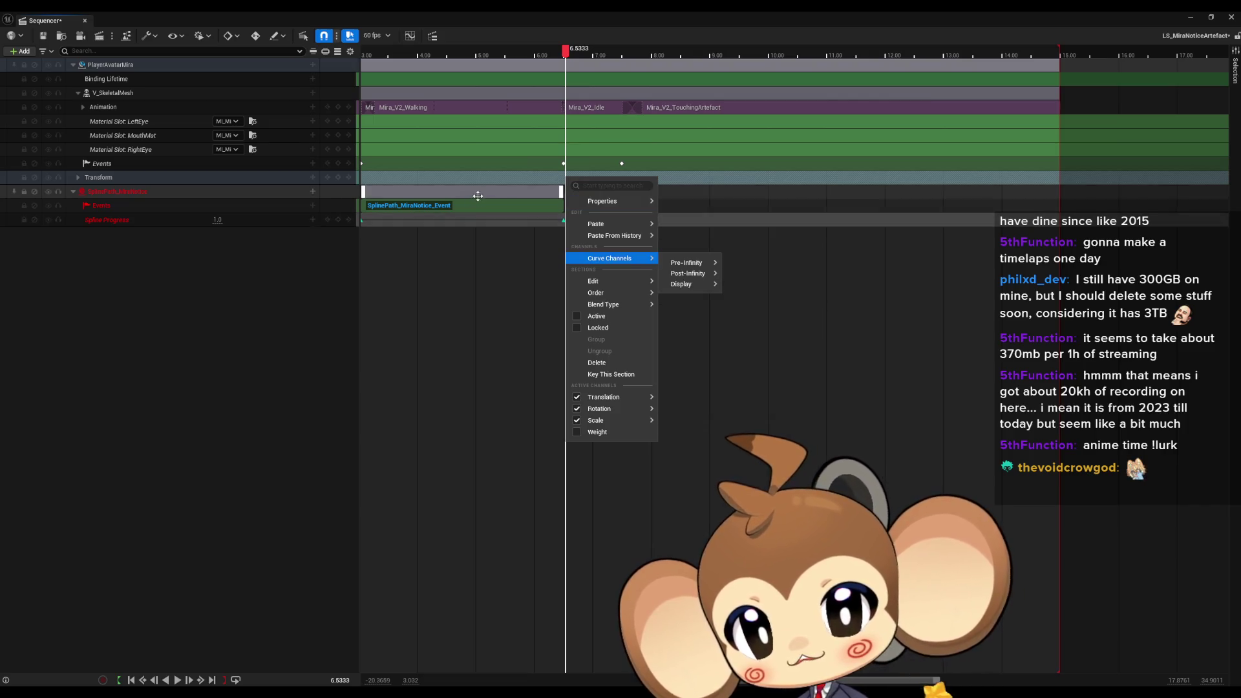
left_click(474, 255)
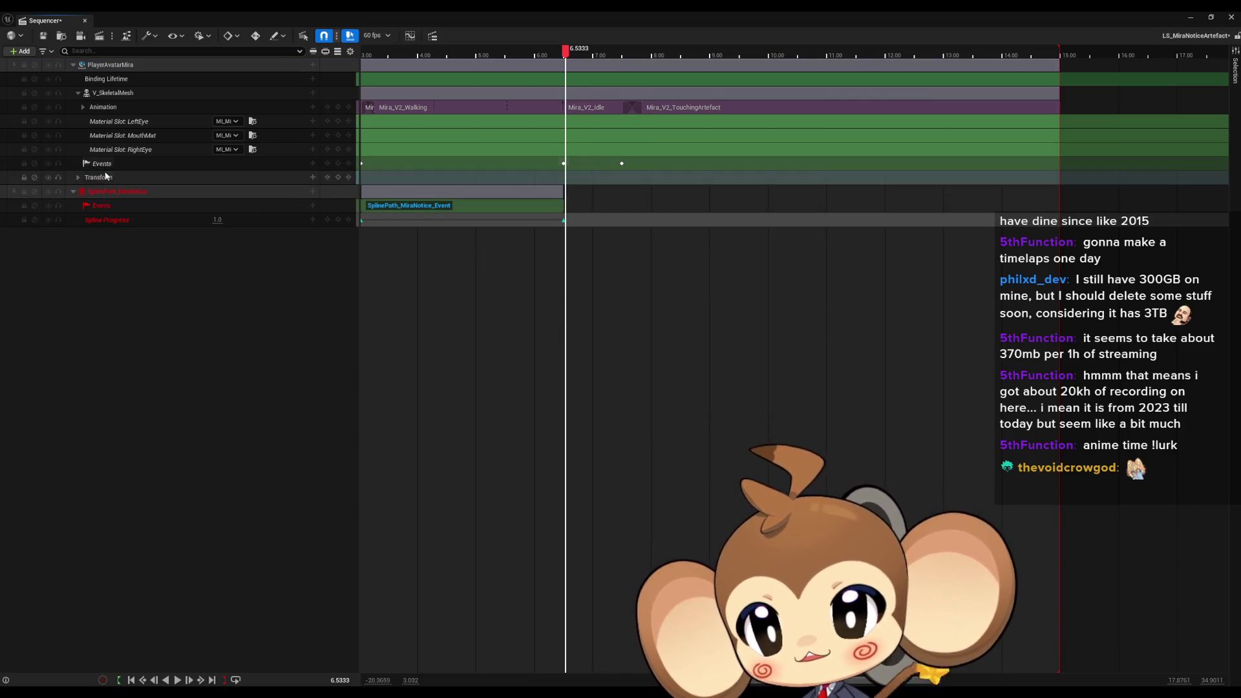
Scrub to around 6 seconds to preview the inactive Transform section, then minimise Sequencer
left_click(79, 177)
left_click(79, 177)
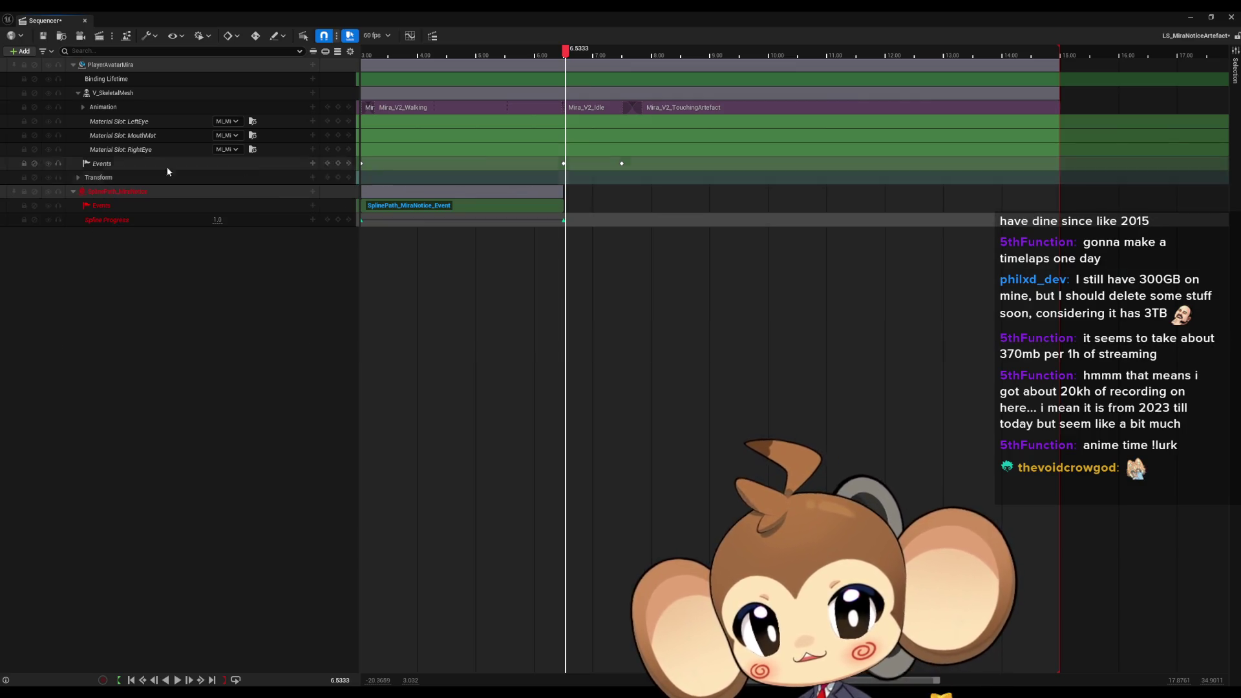
mouse_move(565, 53)
left_mouse_down()
mouse_move(493, 53)
mouse_move(624, 53)
mouse_move(544, 53)
left_mouse_up()
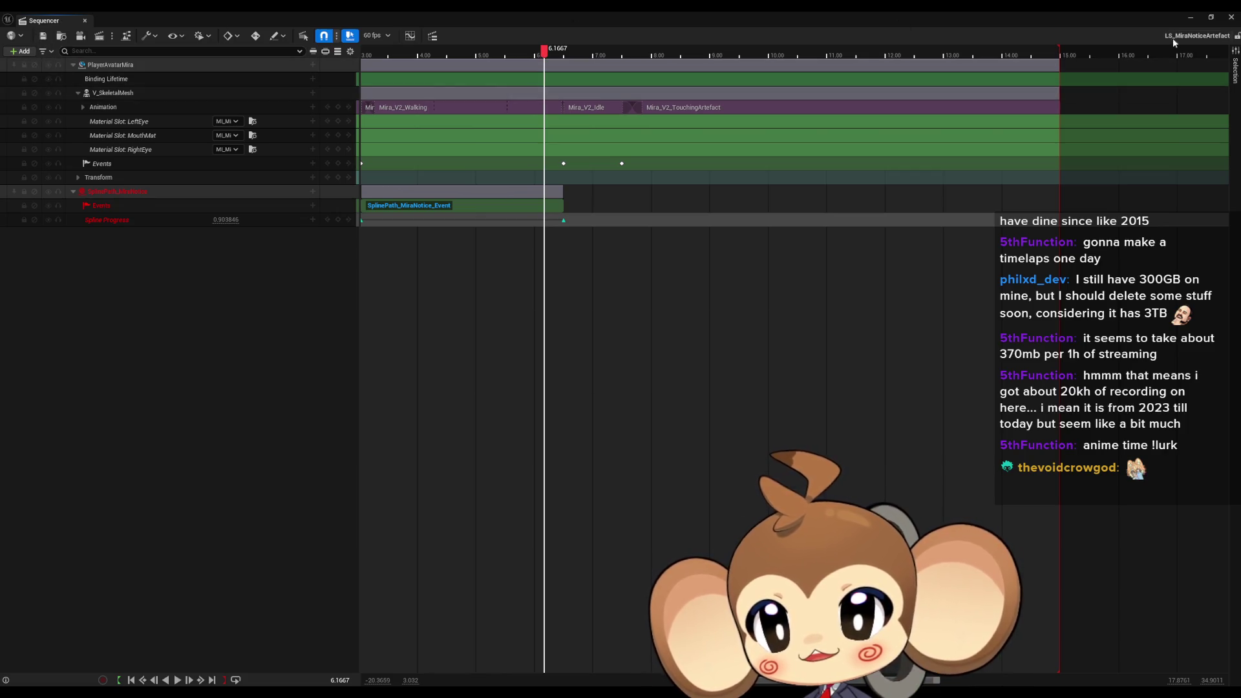
left_click(1193, 20)
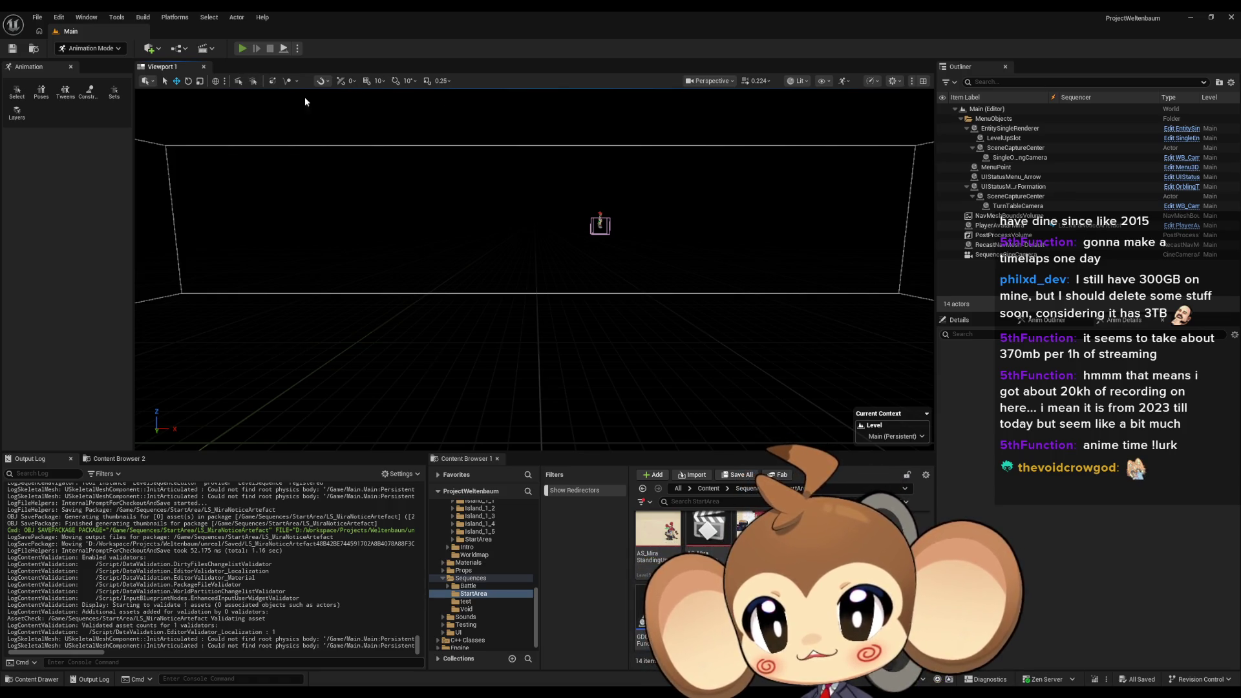
Run a quick Play In Editor test, close the sequence editor, then play-test and stop again
key("alt+p")
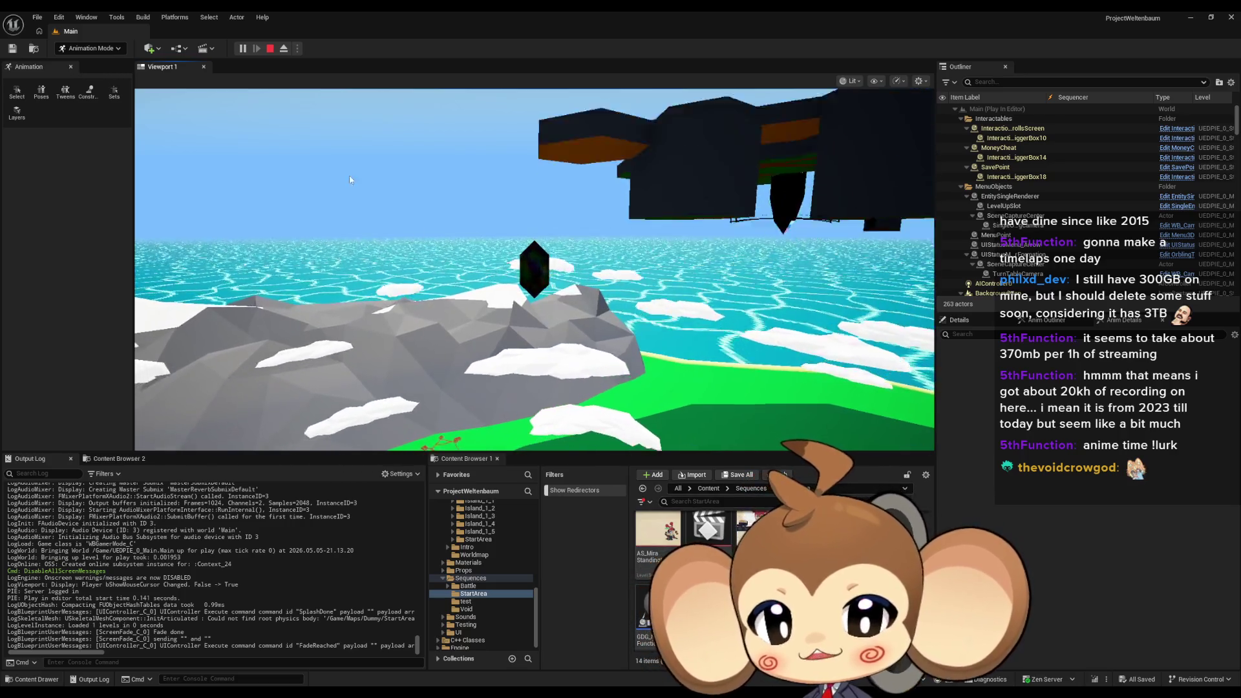
left_click(270, 49)
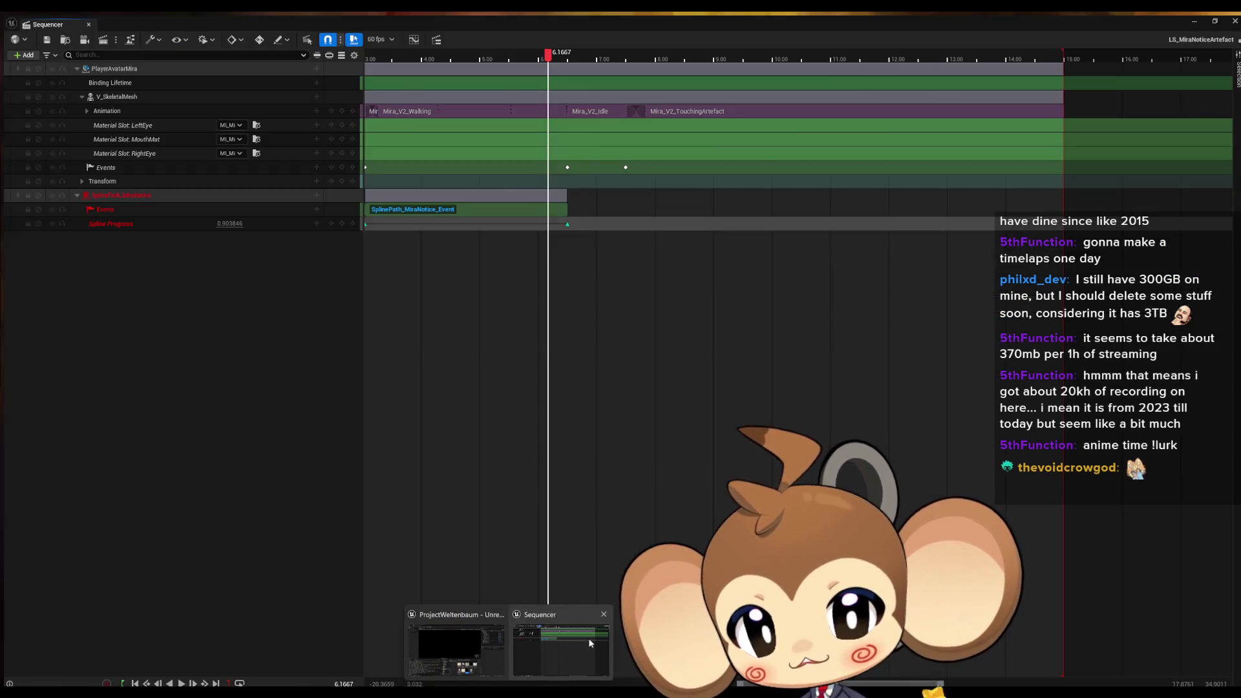
left_click(599, 616)
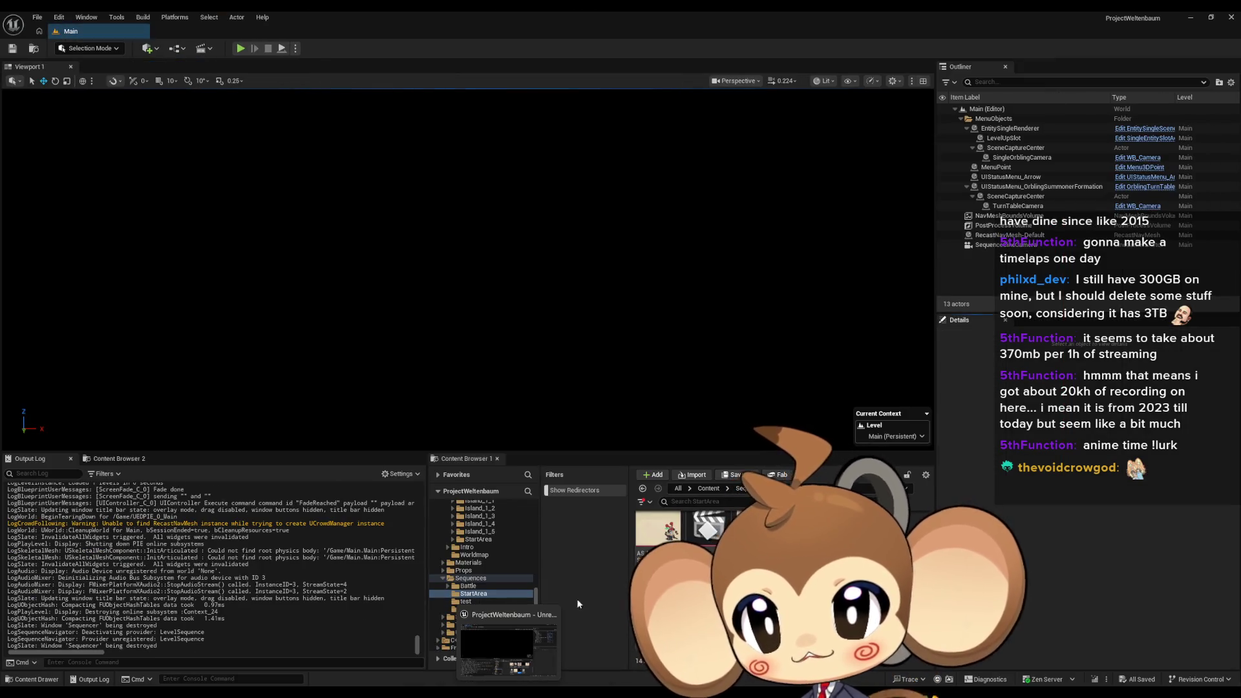
left_click(243, 49)
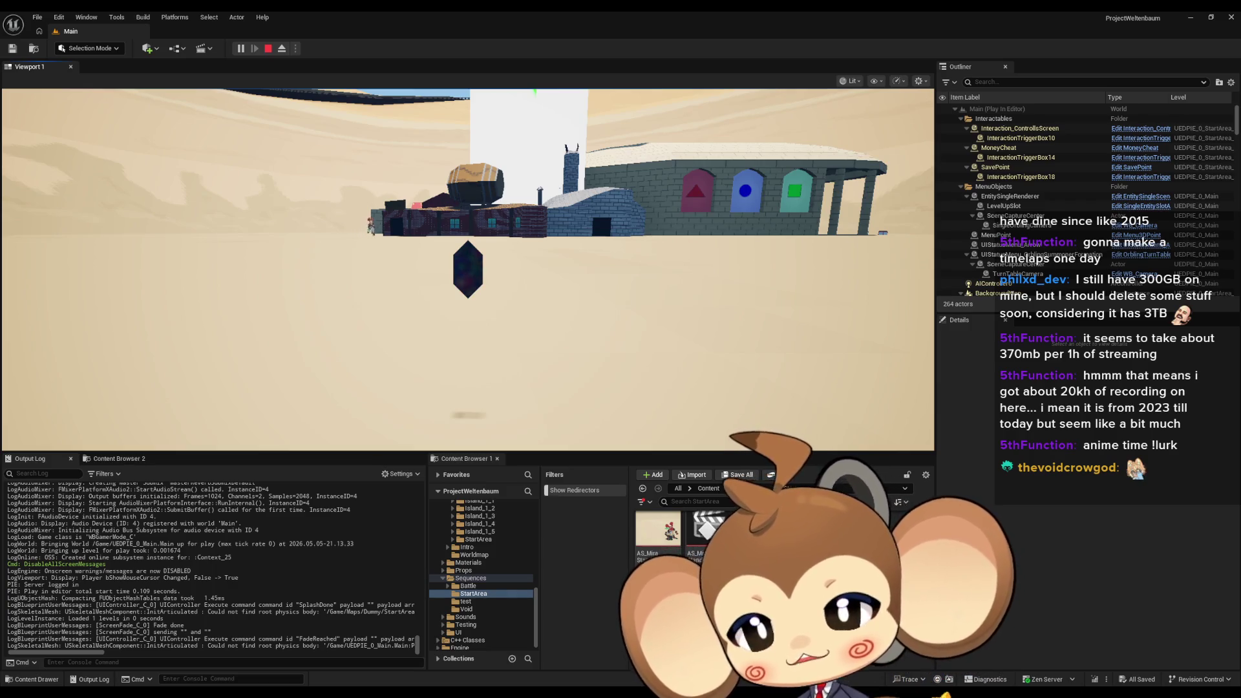
left_click(268, 49)
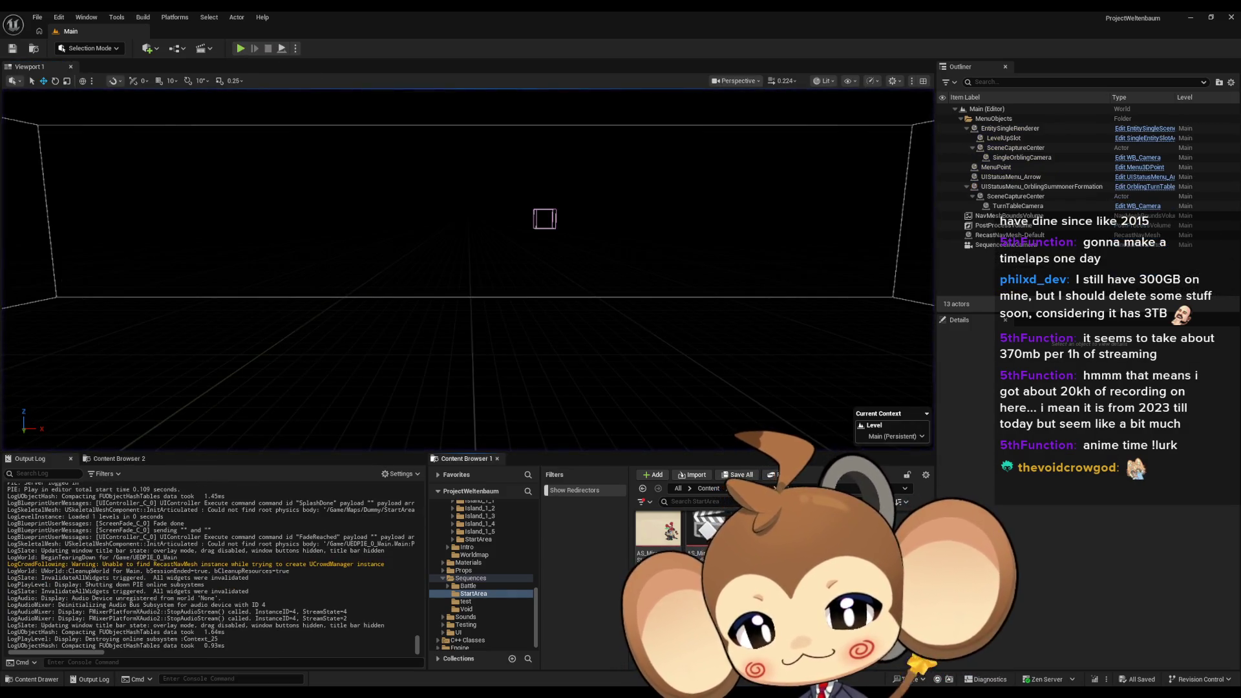
Open LS_MiraNoticeArtefact, drag its window aside, and close it
double_click(709, 527)
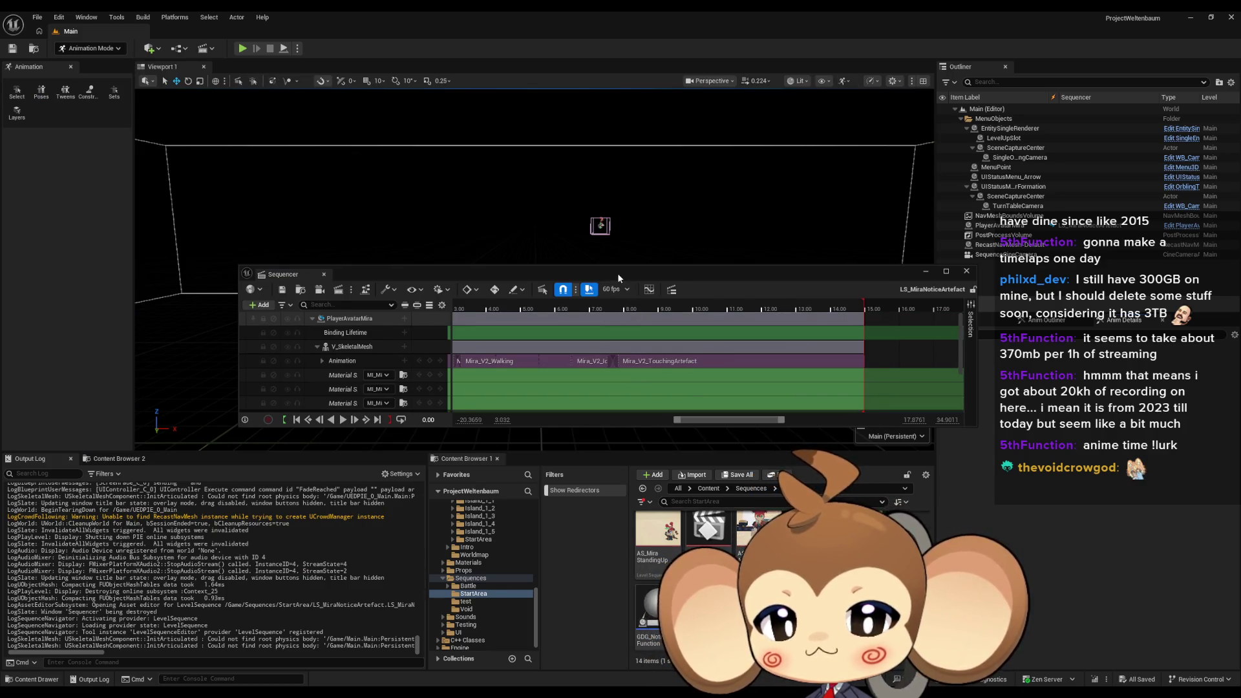
left_click_drag(619, 279, 567, 167)
left_click(914, 160)
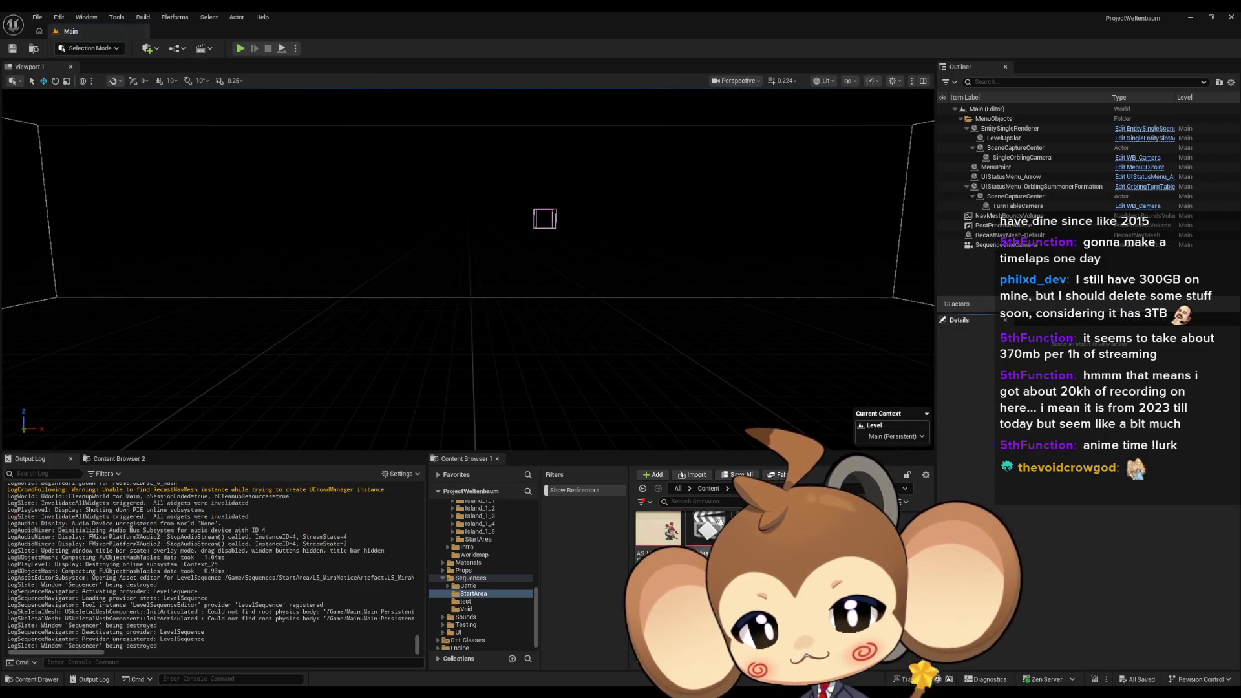
Reopen LS_MiraNoticeArtefact from Content > Sequences > StartArea, close it, and start Play
left_click(710, 489)
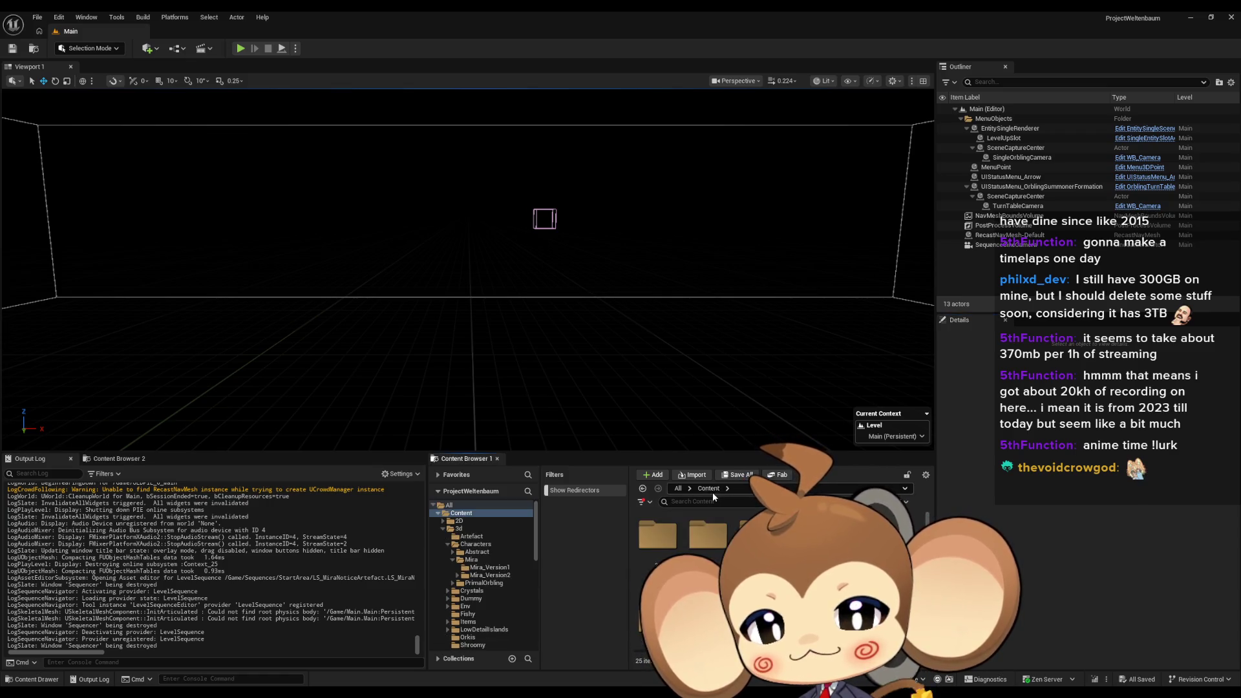
scroll(685, 536, "down", 1)
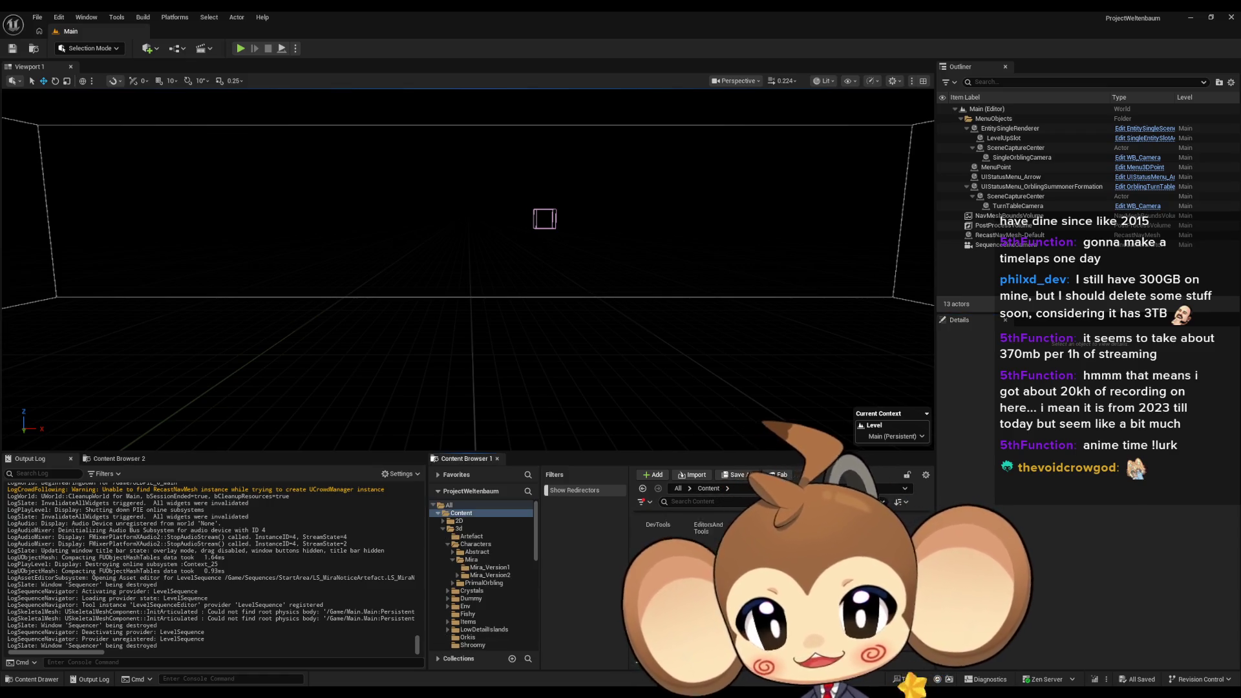
left_click(471, 578)
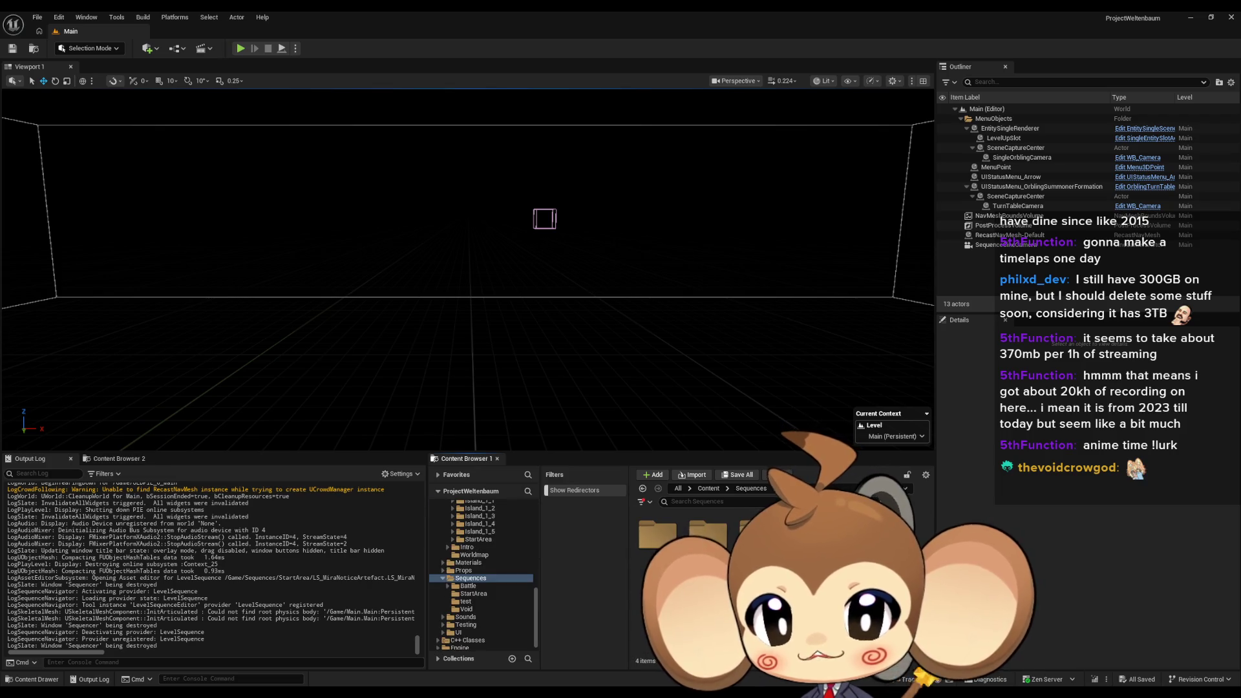
double_click(708, 534)
double_click(658, 534)
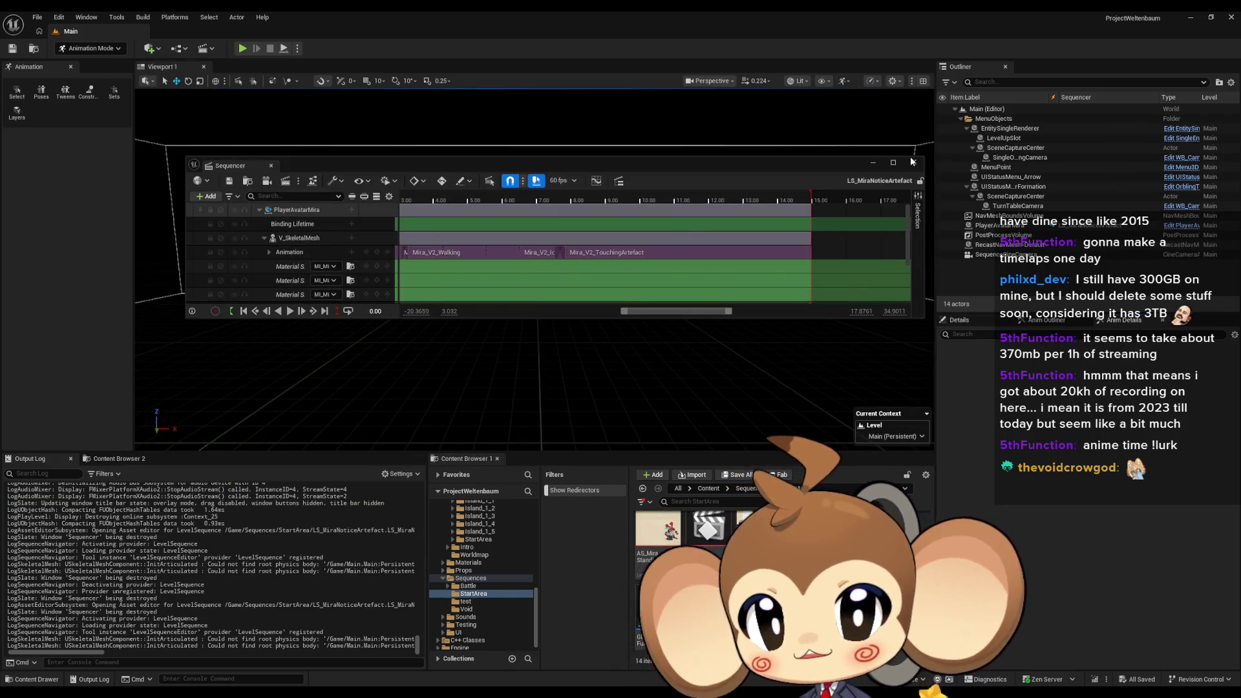
left_click(286, 52)
left_click(243, 49)
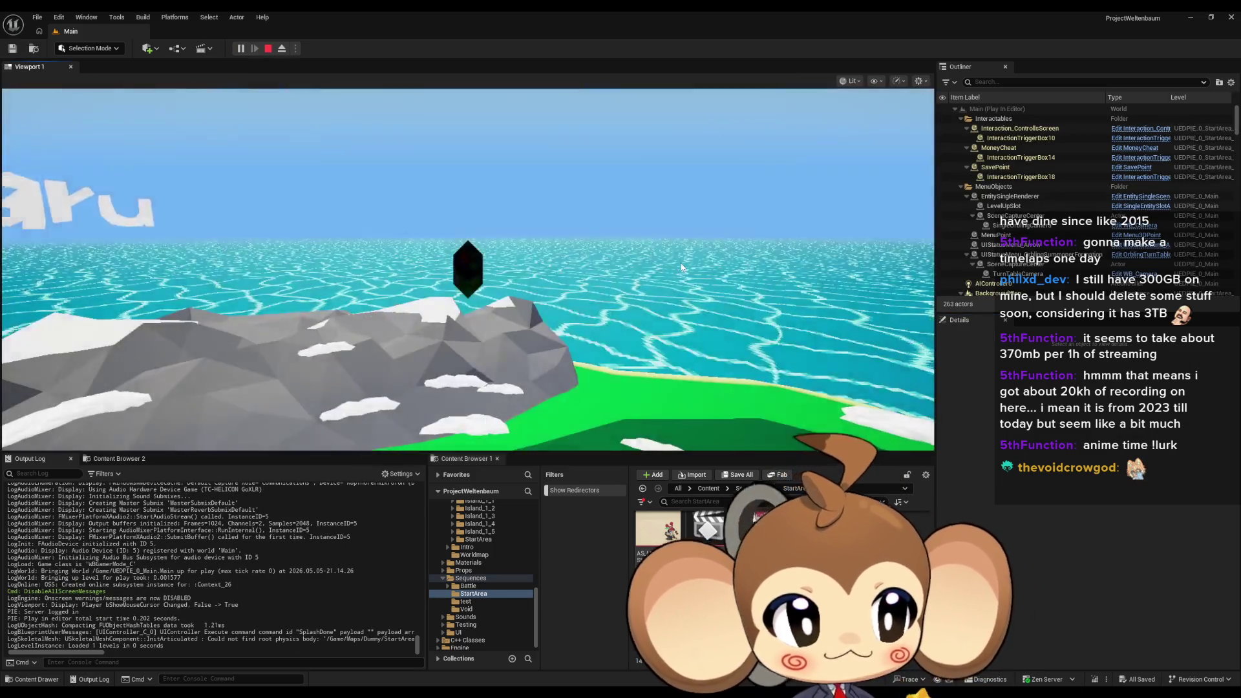
Watch the play test in F11 full screen, orbiting around Mira sprawled on the sand by the crystal
key("F11")
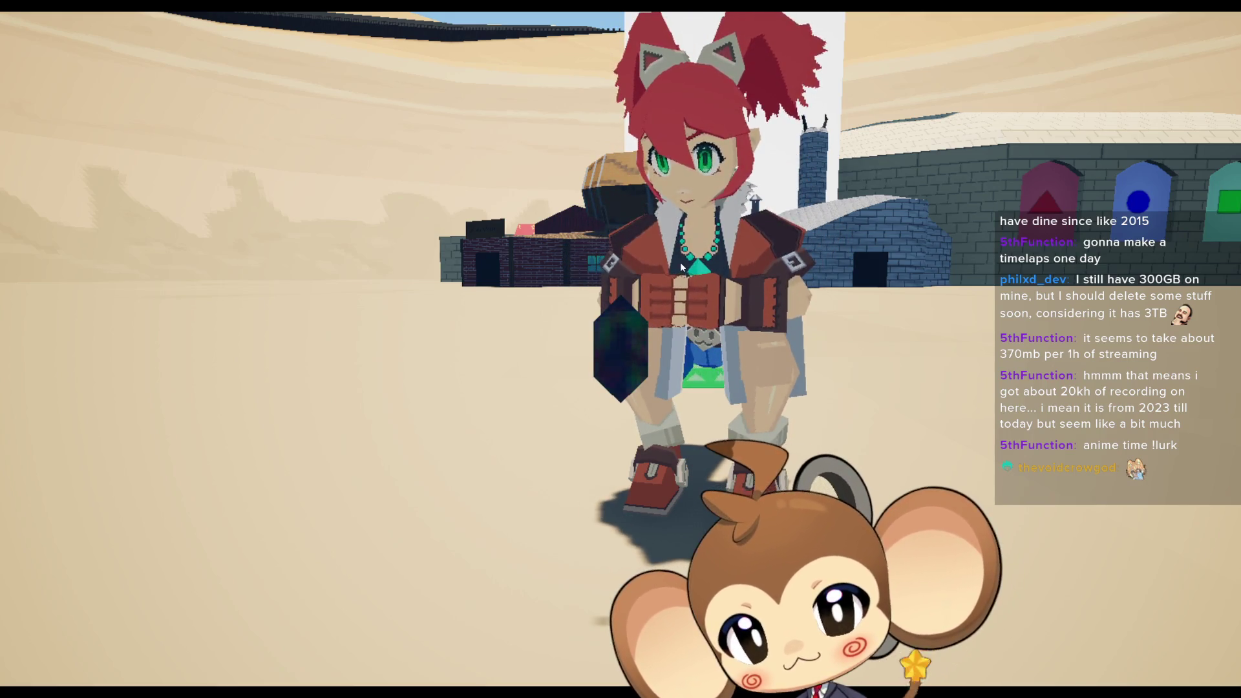
mouse_move(680, 262)
left_mouse_down()
mouse_move(454, 441)
mouse_move(623, 359)
mouse_move(614, 409)
left_mouse_up()
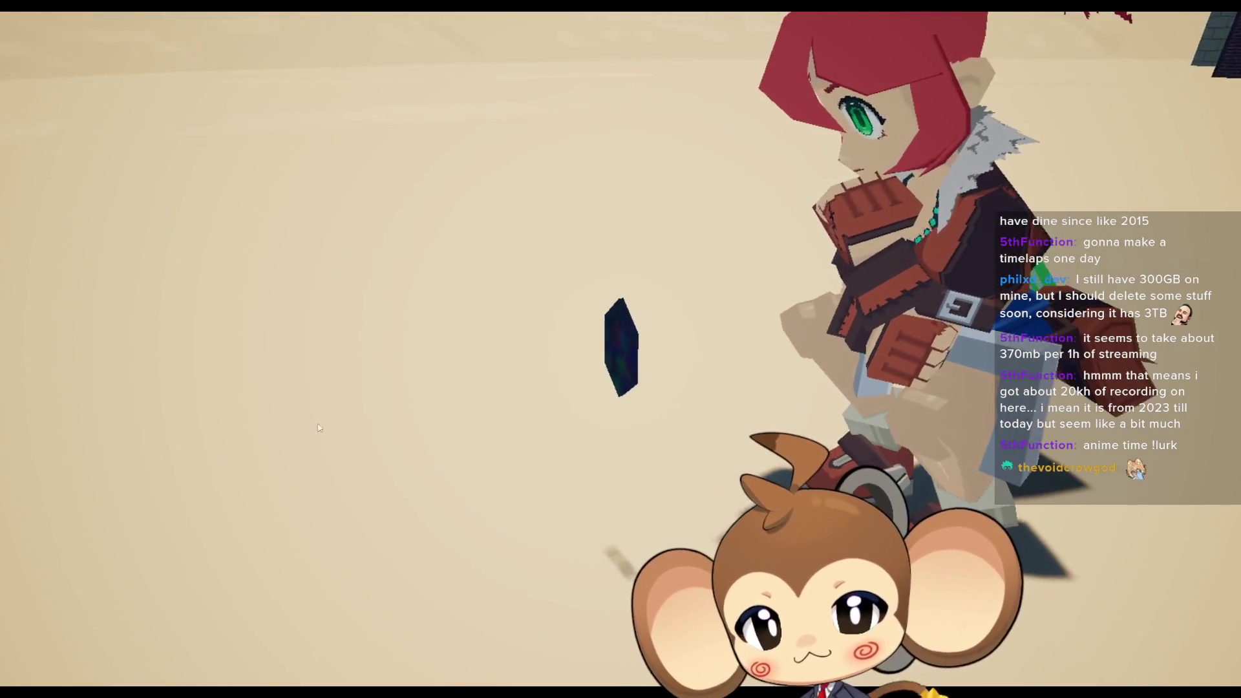
scroll(614, 409, "up", 3)
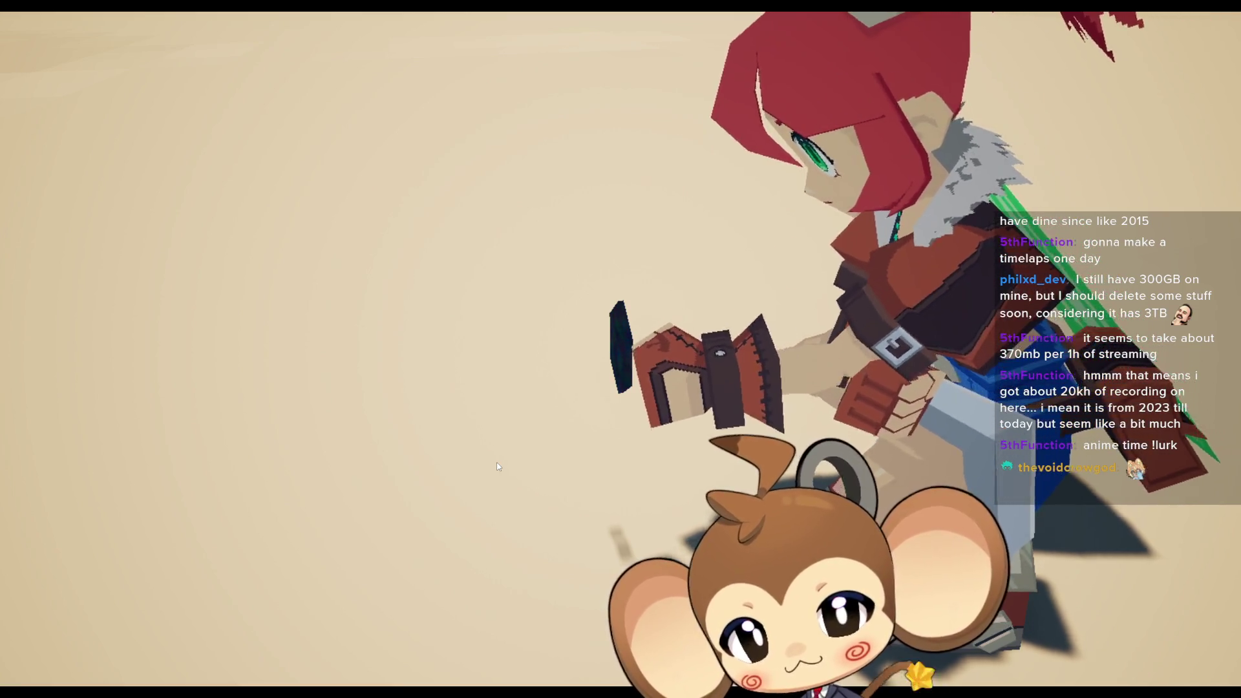
mouse_move(817, 398)
left_mouse_down()
mouse_move(824, 220)
mouse_move(923, 226)
mouse_move(892, 250)
mouse_move(685, 253)
left_mouse_up()
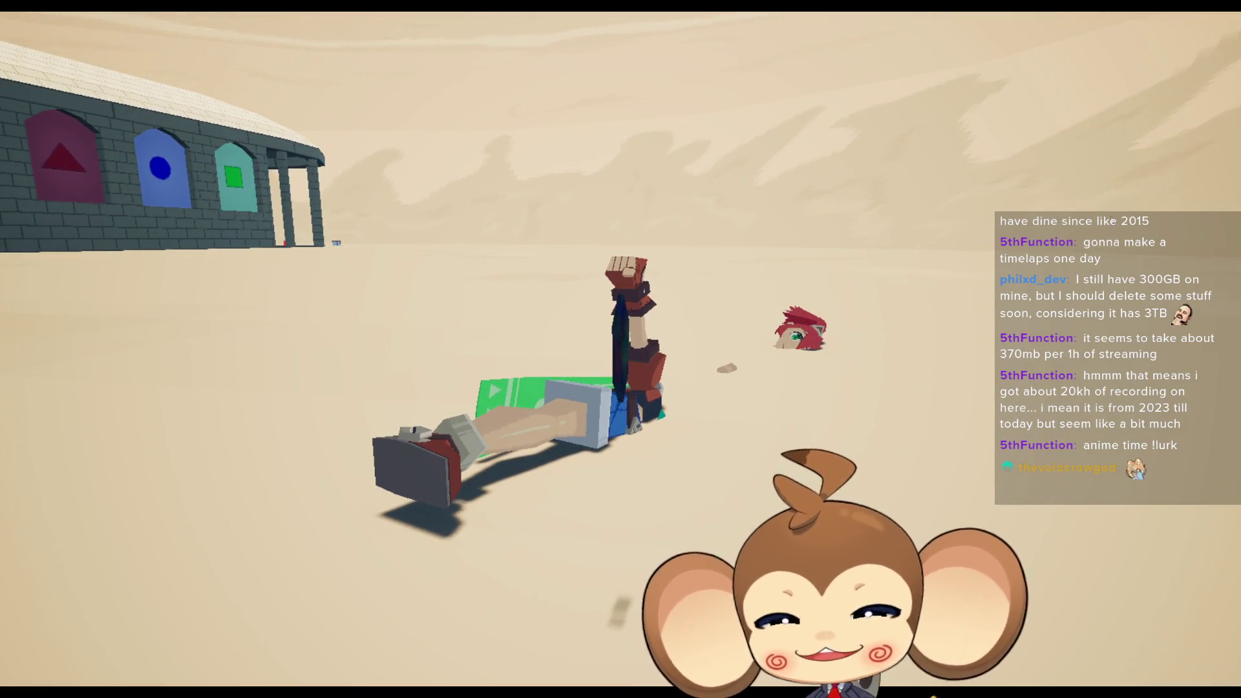
mouse_move(1102, 207)
left_mouse_down()
mouse_move(775, 194)
mouse_move(987, 183)
left_mouse_up()
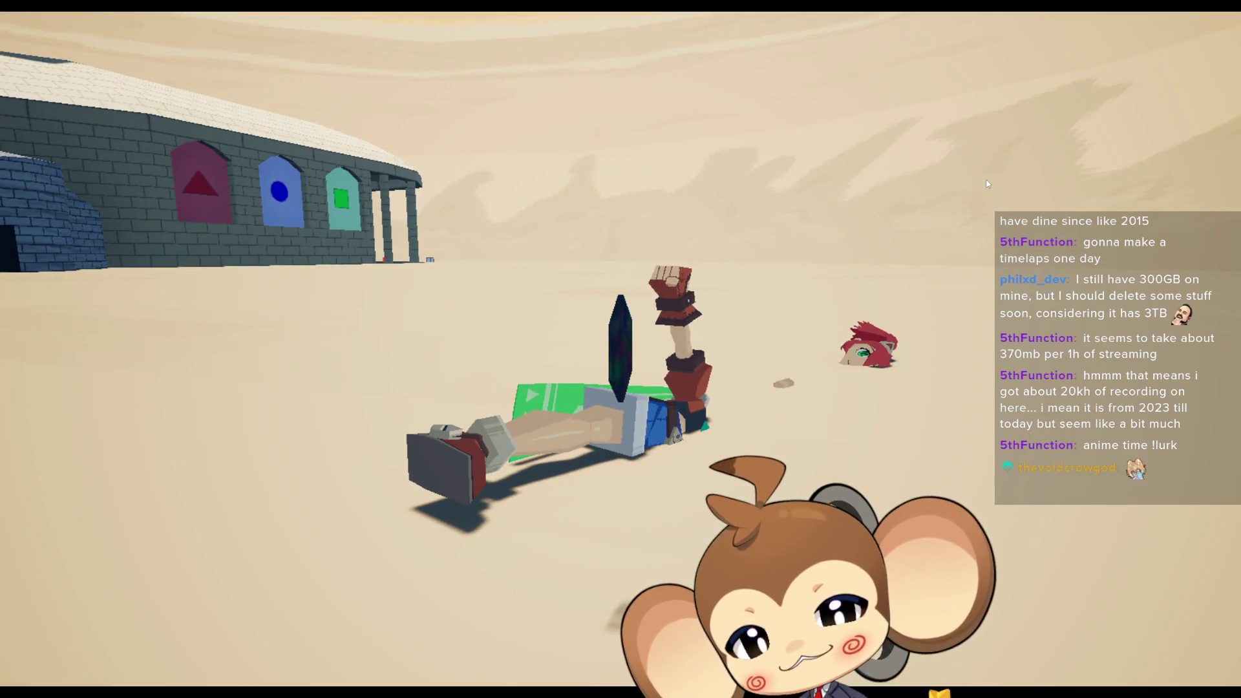
mouse_move(987, 184)
left_mouse_down()
mouse_move(517, 188)
mouse_move(1116, 205)
left_mouse_up()
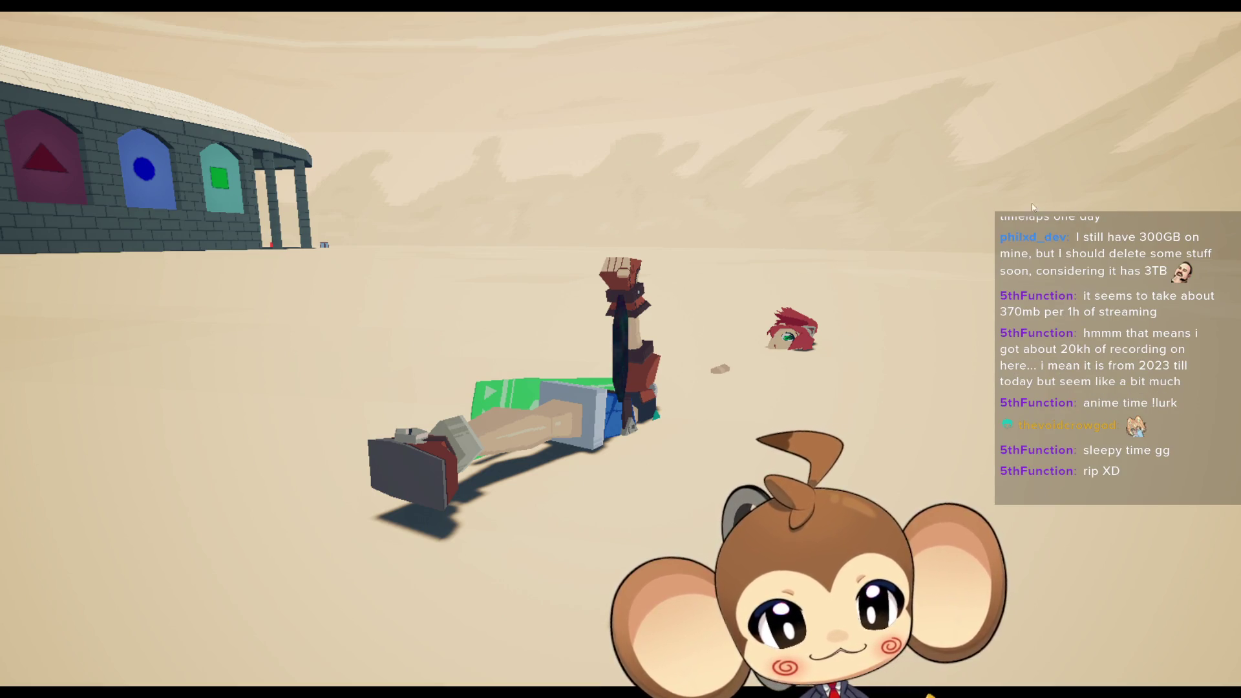
key("F11")
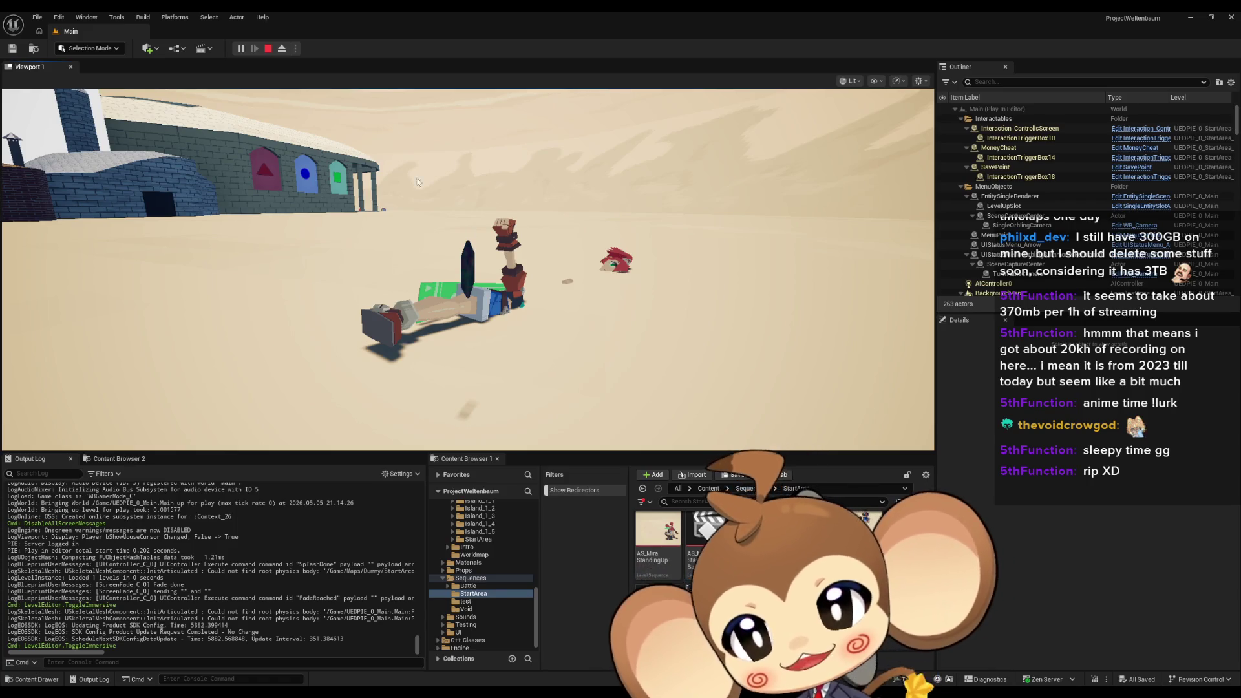
End the play test, close Sequencer, and open the GameController Blueprint from the Blueprints folder
left_click(268, 49)
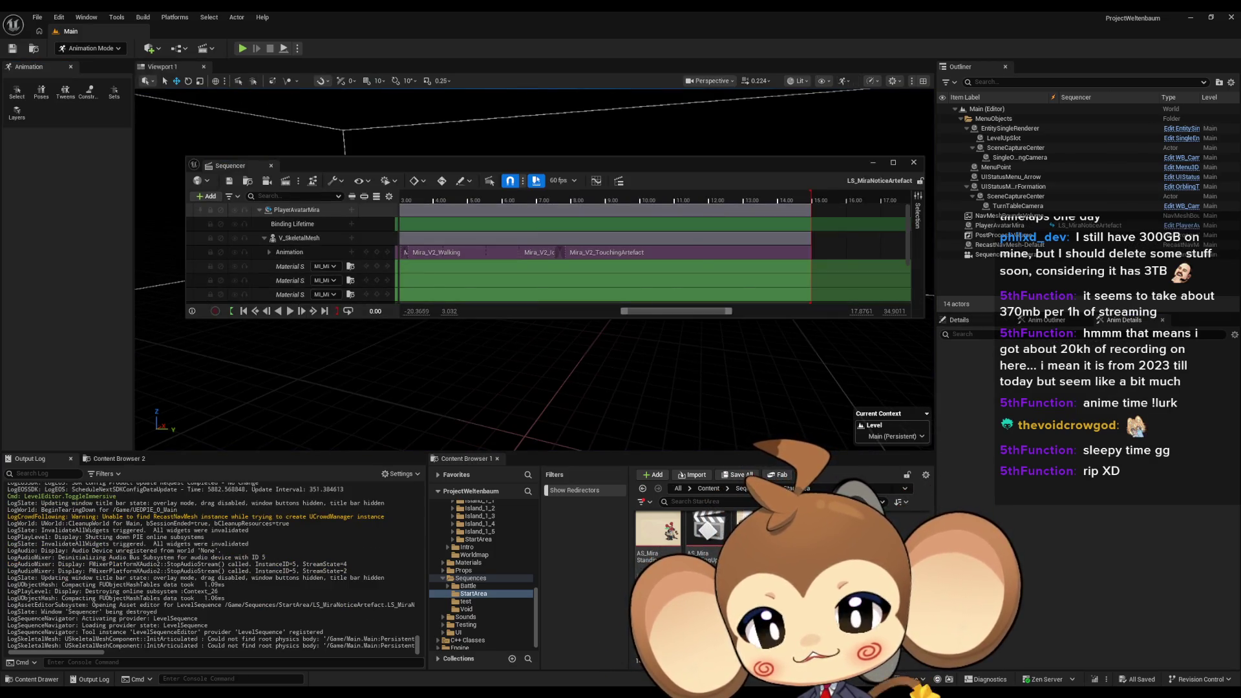
left_click(914, 162)
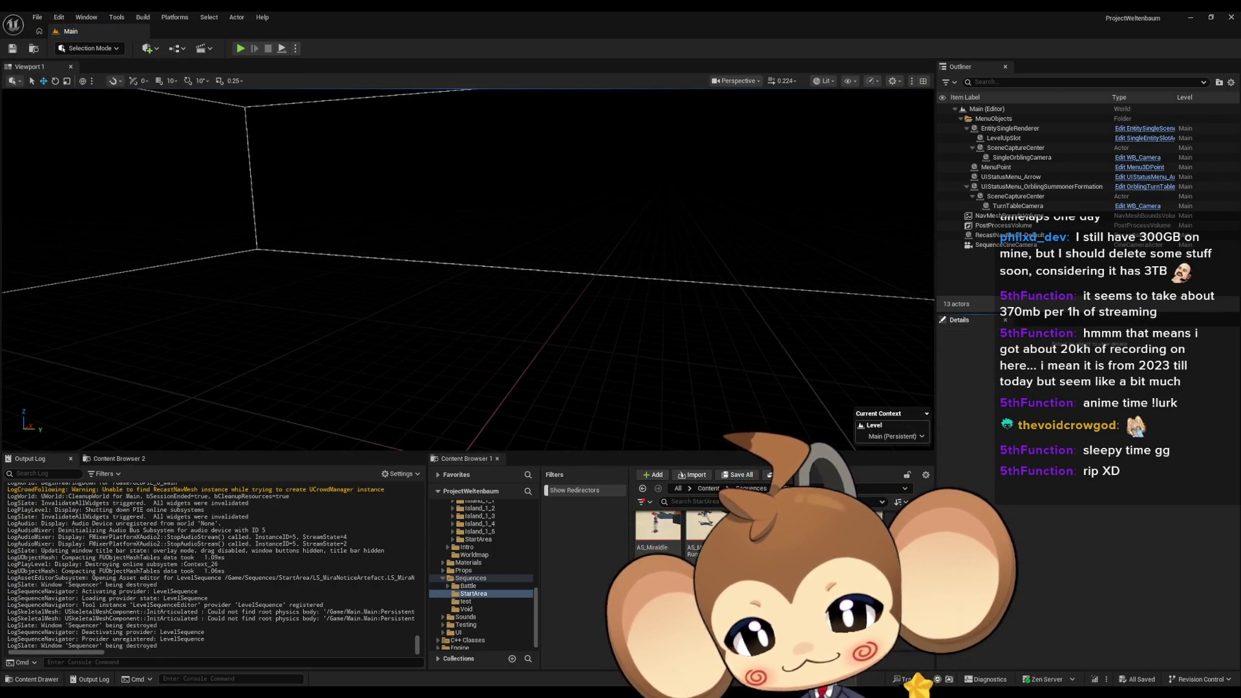
left_click(711, 489)
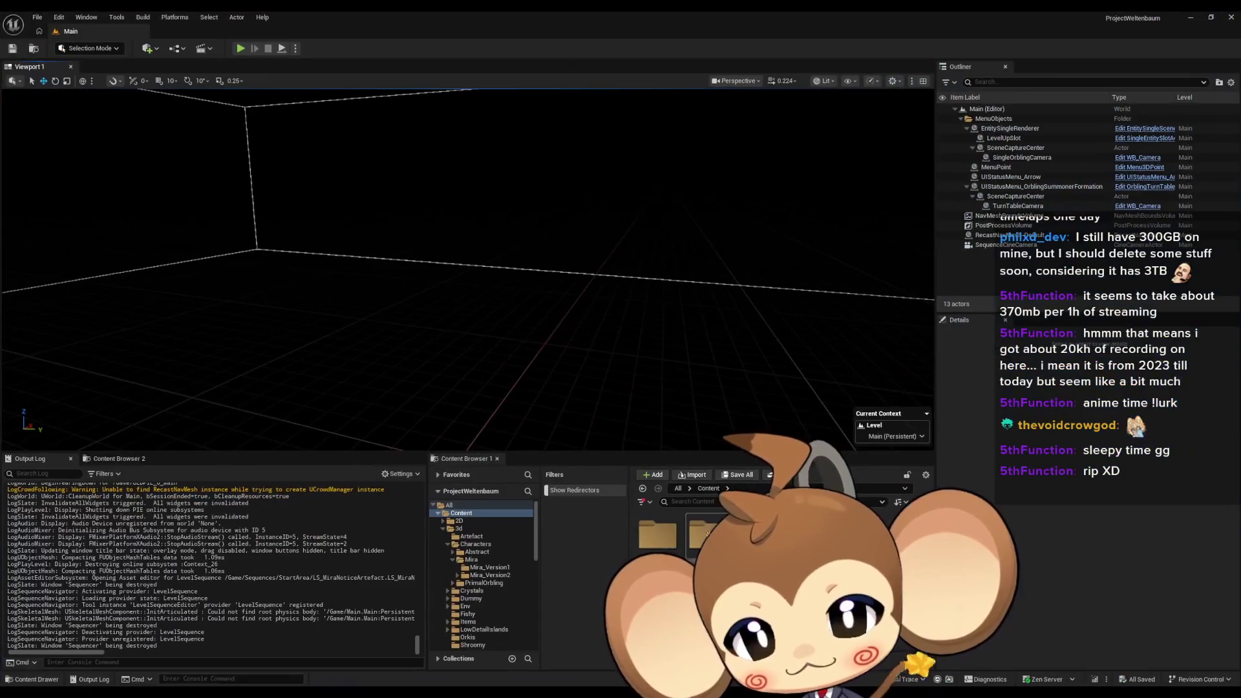
double_click(706, 535)
double_click(708, 536)
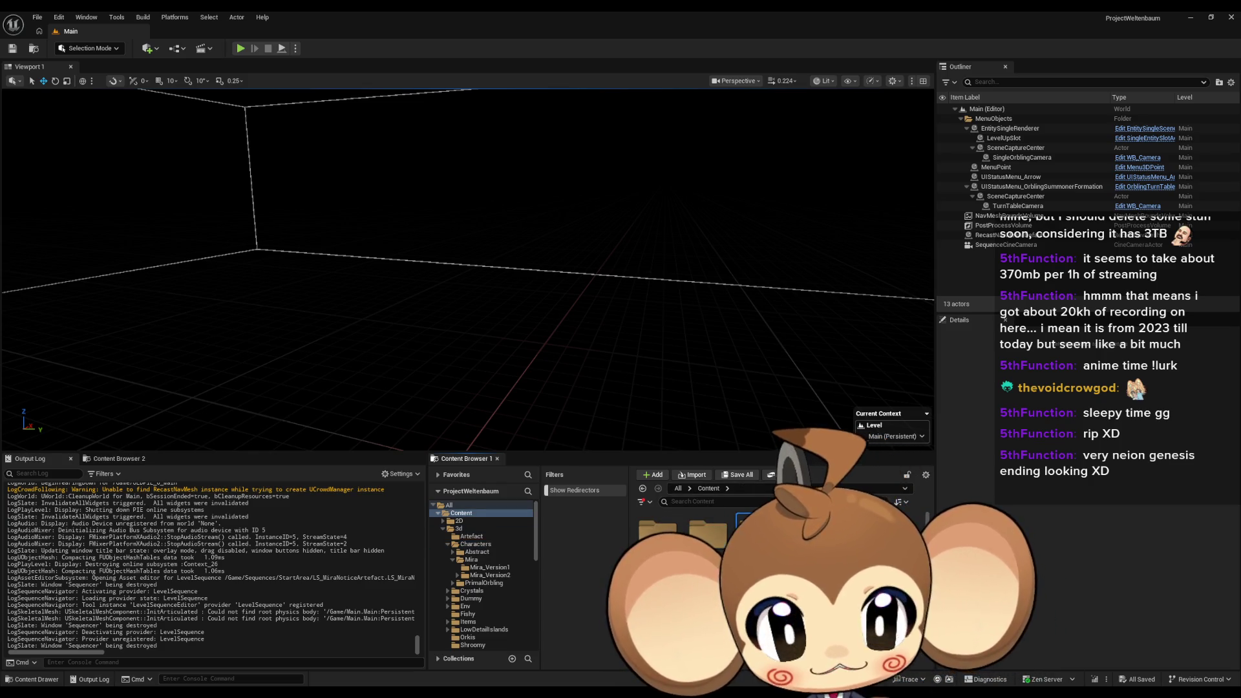
scroll(481, 575, "down", 5)
left_click(469, 578)
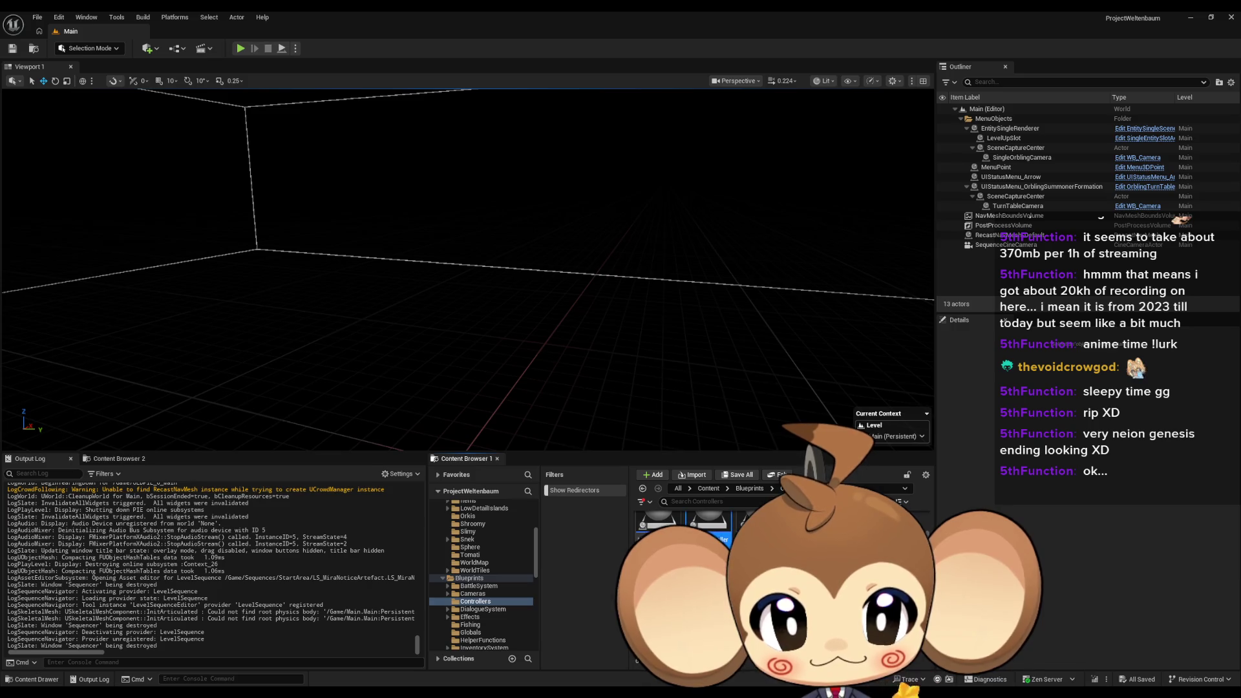
double_click(611, 257)
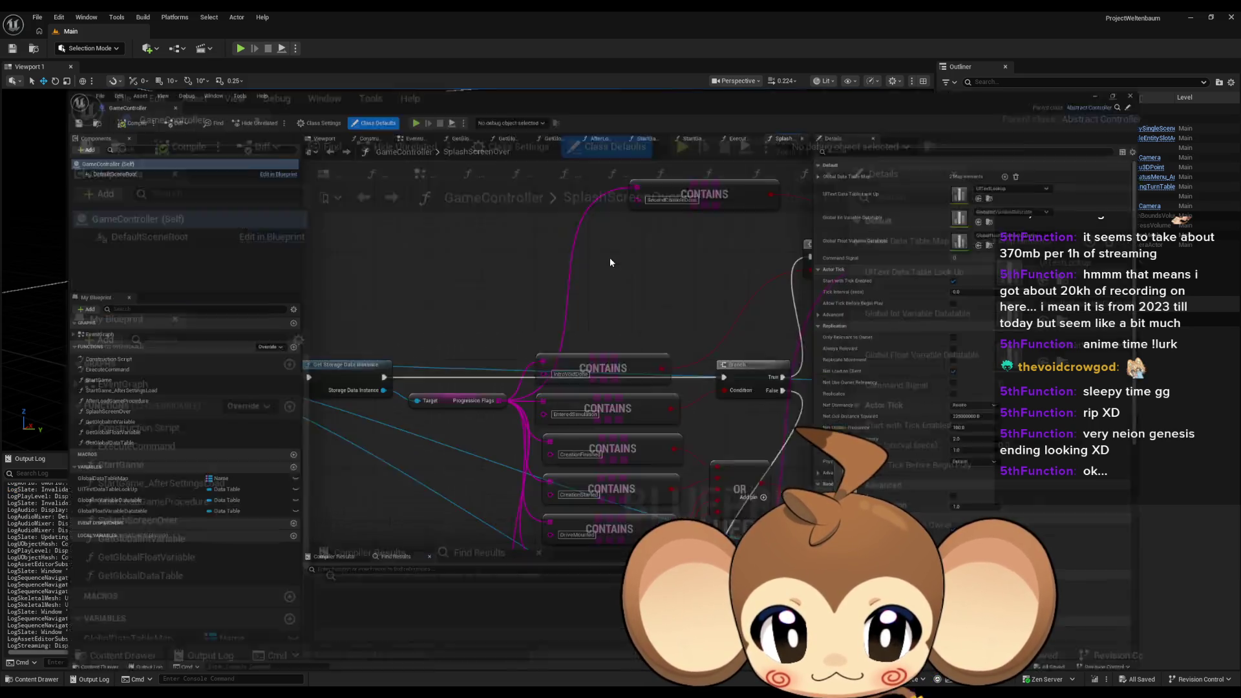
Wire the Branch exec output into Execute Command in SplashScreenOver, then minimise the Blueprint editor
scroll(615, 282, "down", 3)
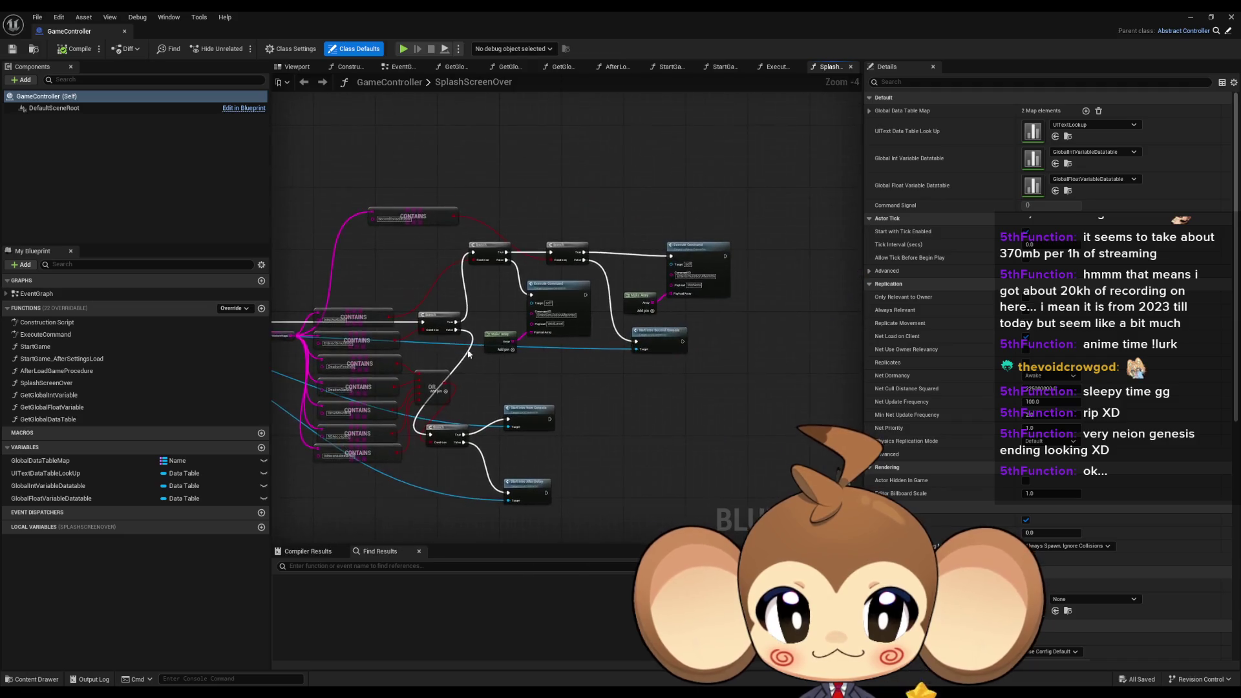
scroll(623, 351, "up", 3)
mouse_move(634, 376)
left_mouse_down()
mouse_move(711, 375)
mouse_move(704, 336)
mouse_move(743, 297)
mouse_move(790, 313)
mouse_move(793, 470)
left_mouse_up()
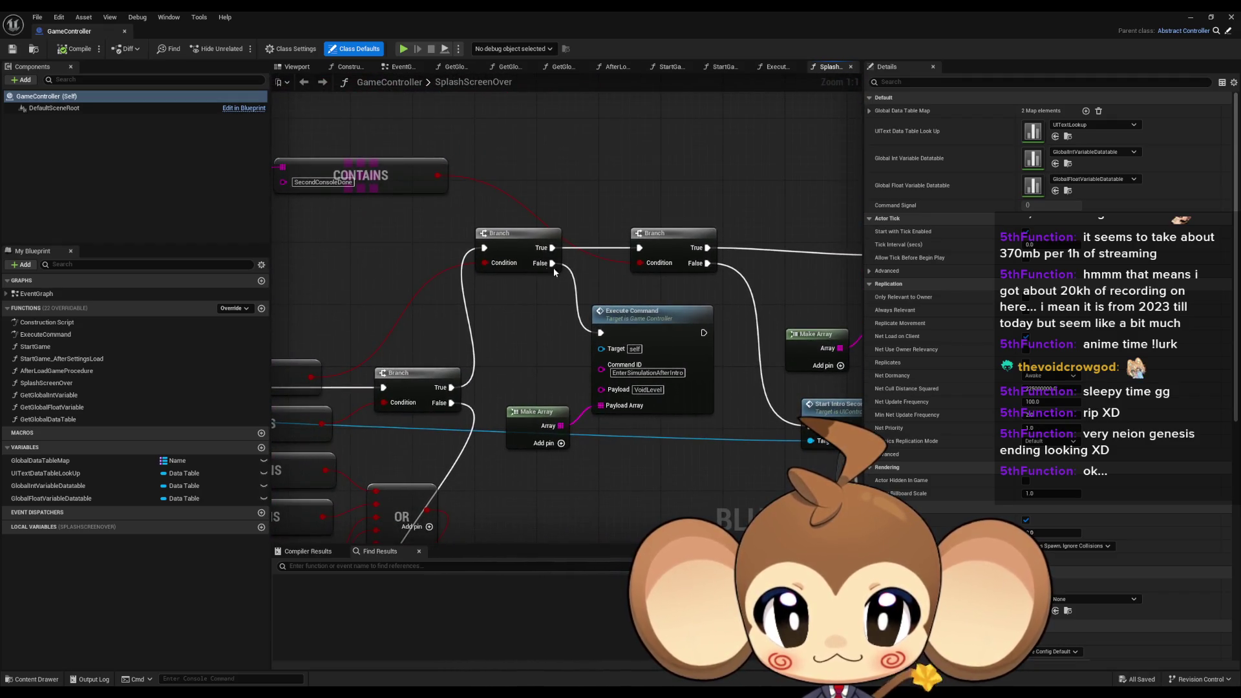
left_click_drag(608, 337, 605, 336)
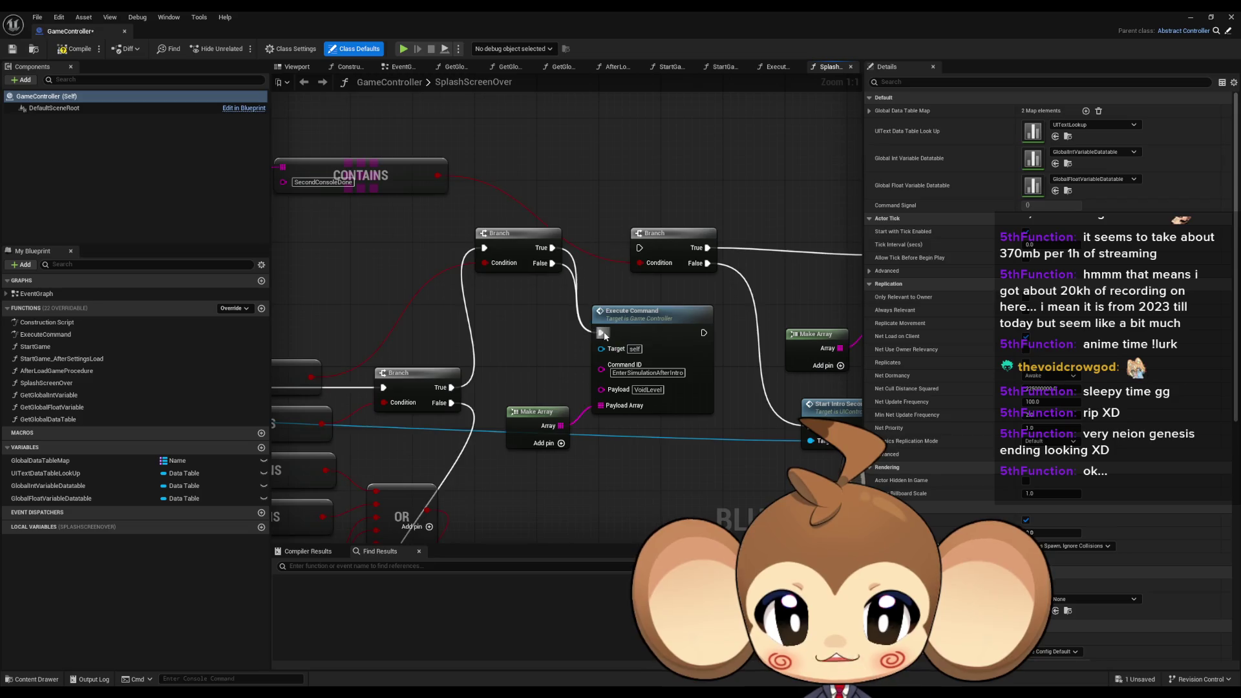
left_click(1191, 19)
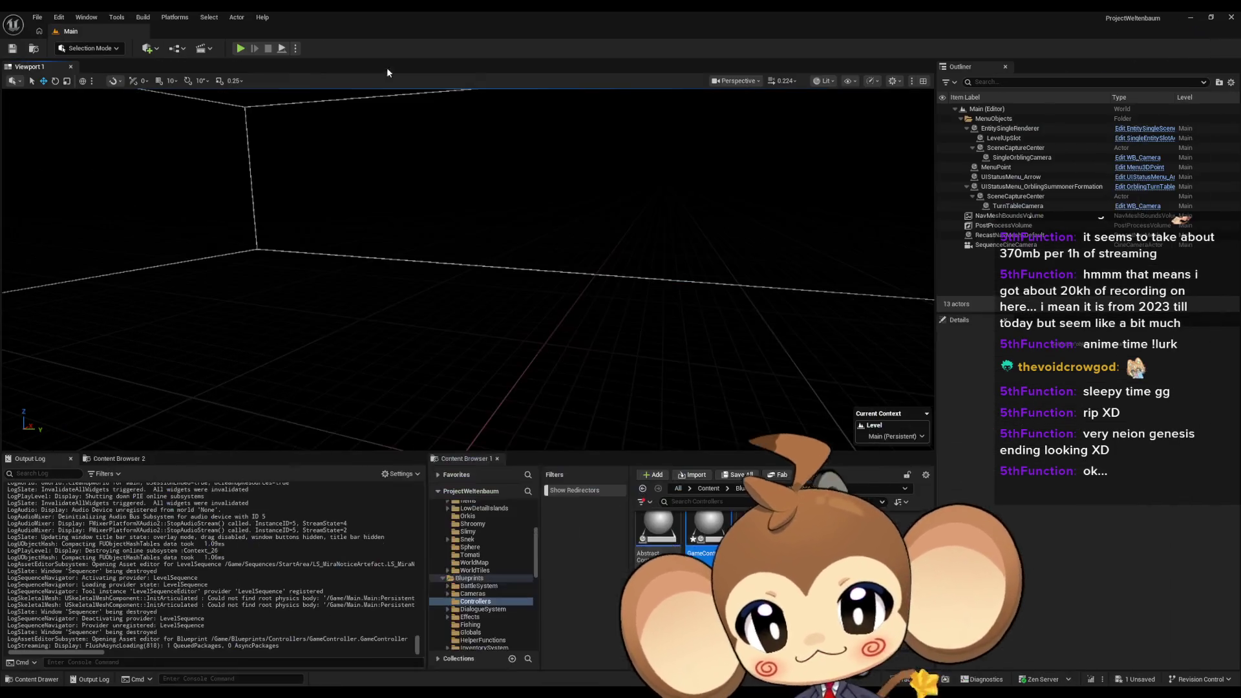
Launch Play In Editor with Alt+P and switch the game to F11 full screen
key("alt+p")
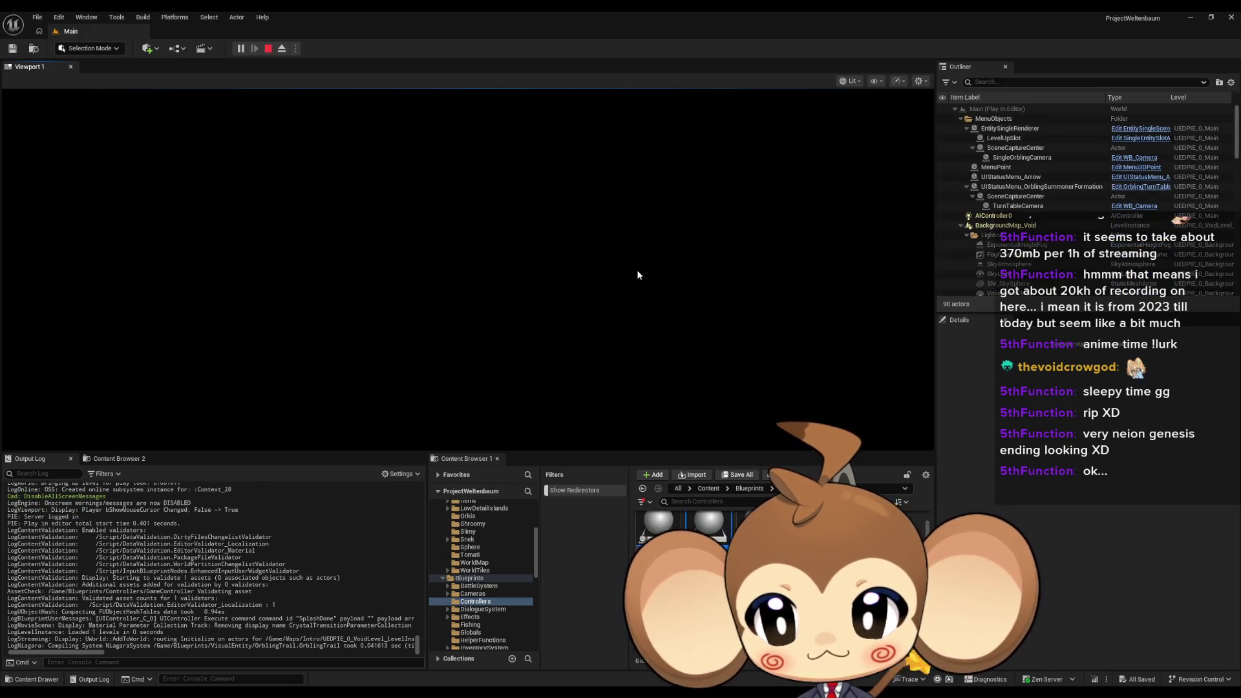
key("F11")
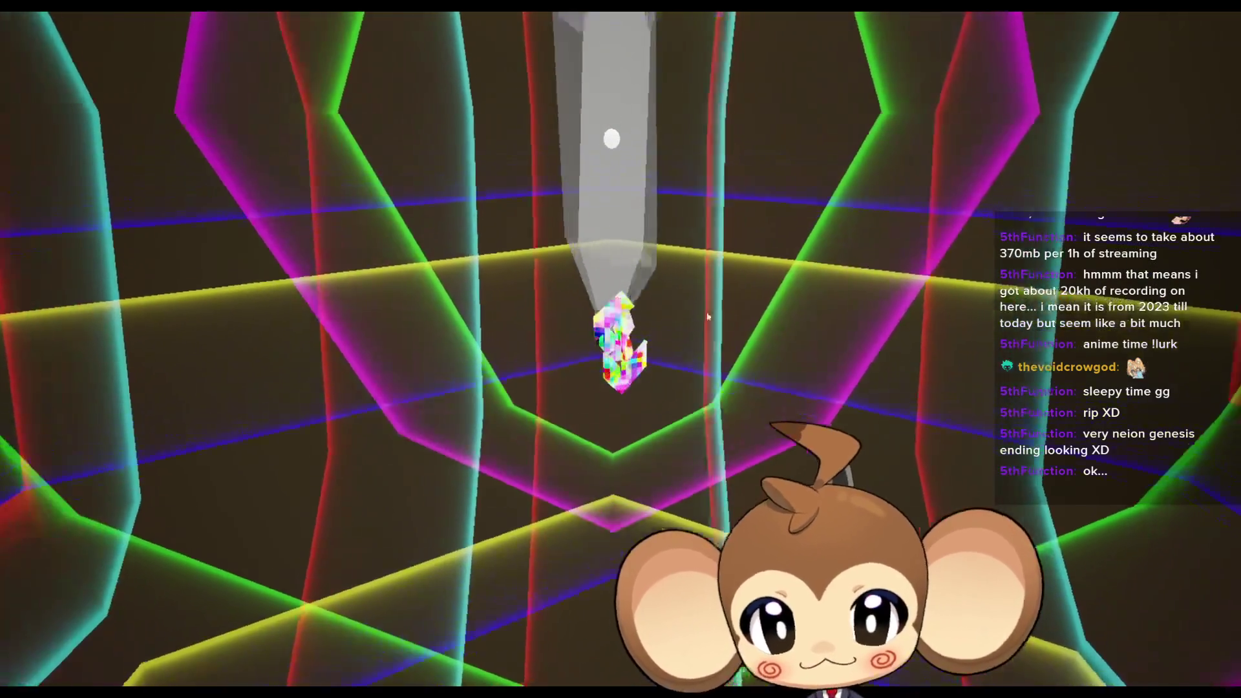
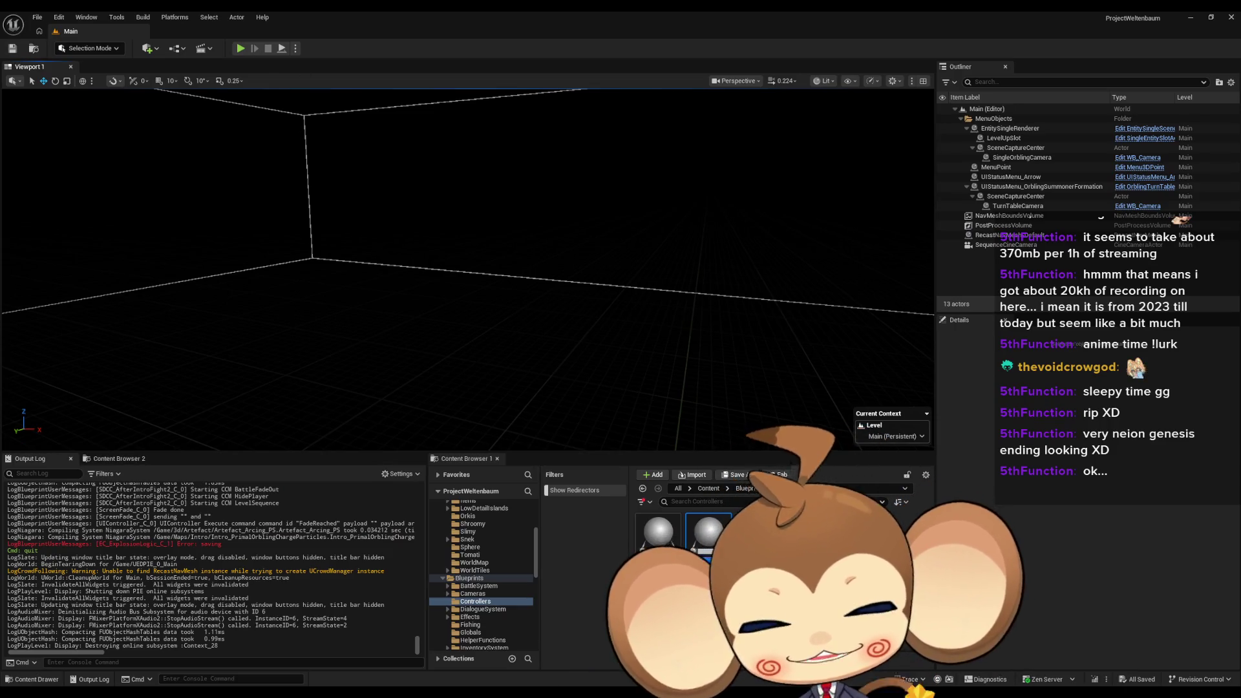
Connect the first Branch's True pin to the second Branch in GameController and save it
mouse_move(509, 695)
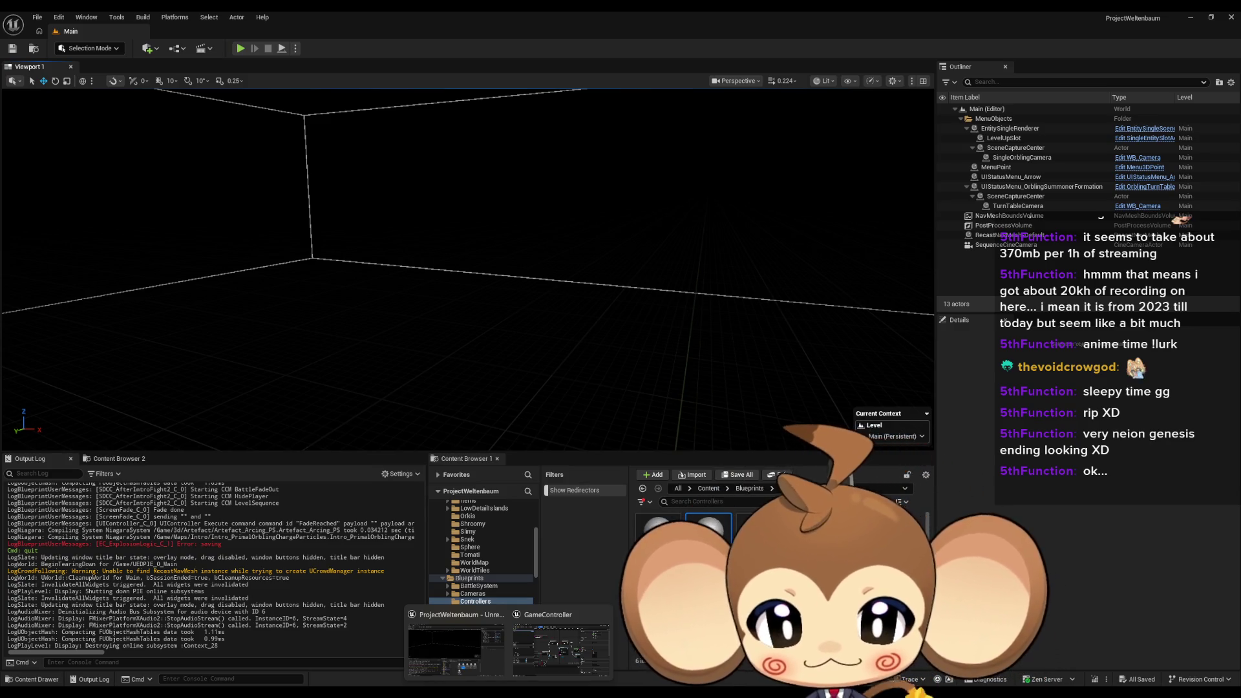
left_click(561, 646)
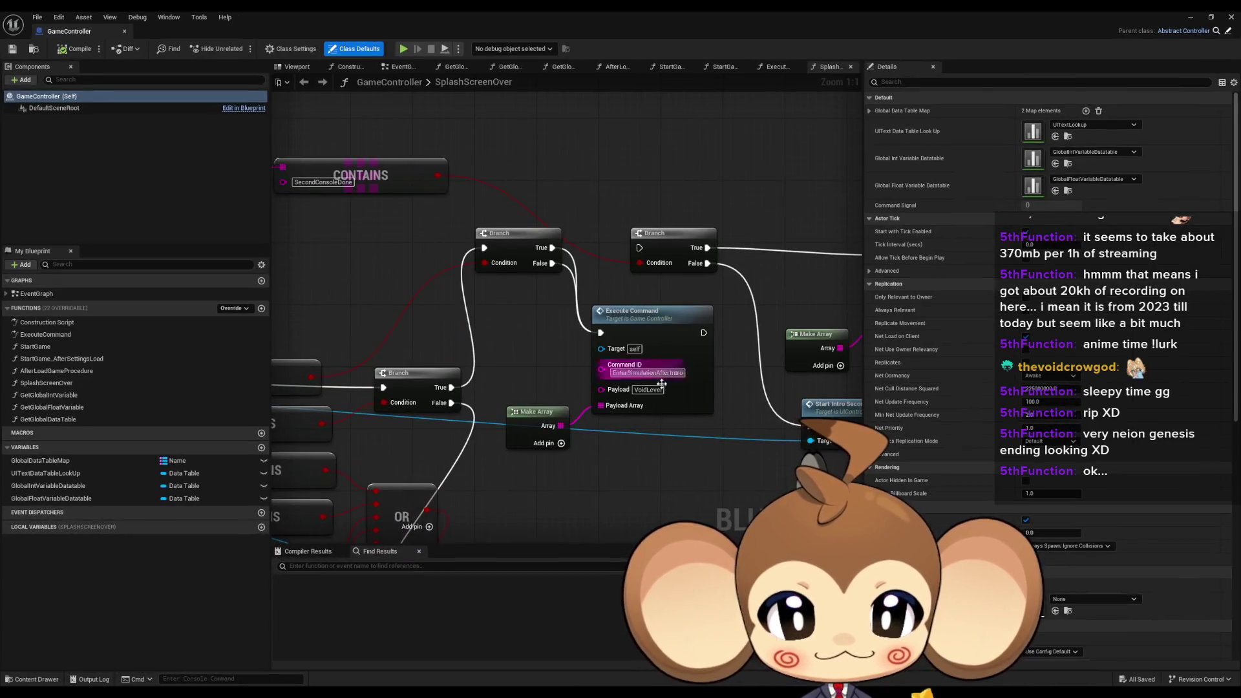
left_click_drag(641, 249, 641, 249)
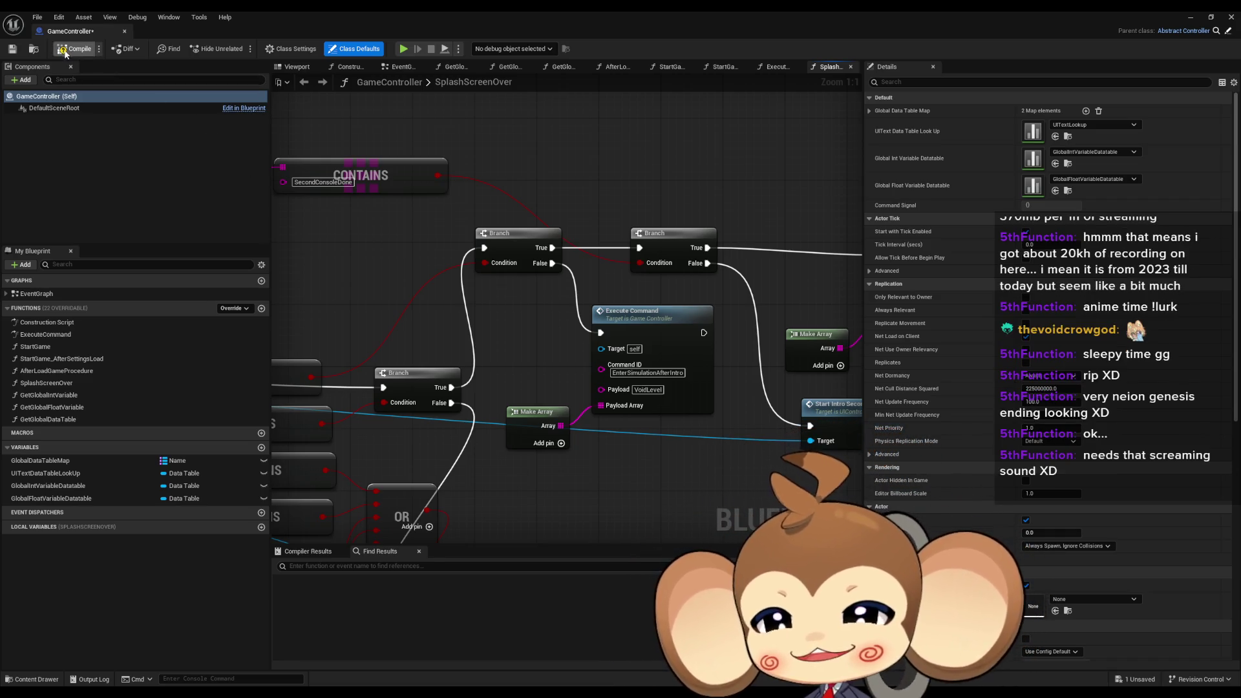
key("ctrl+s")
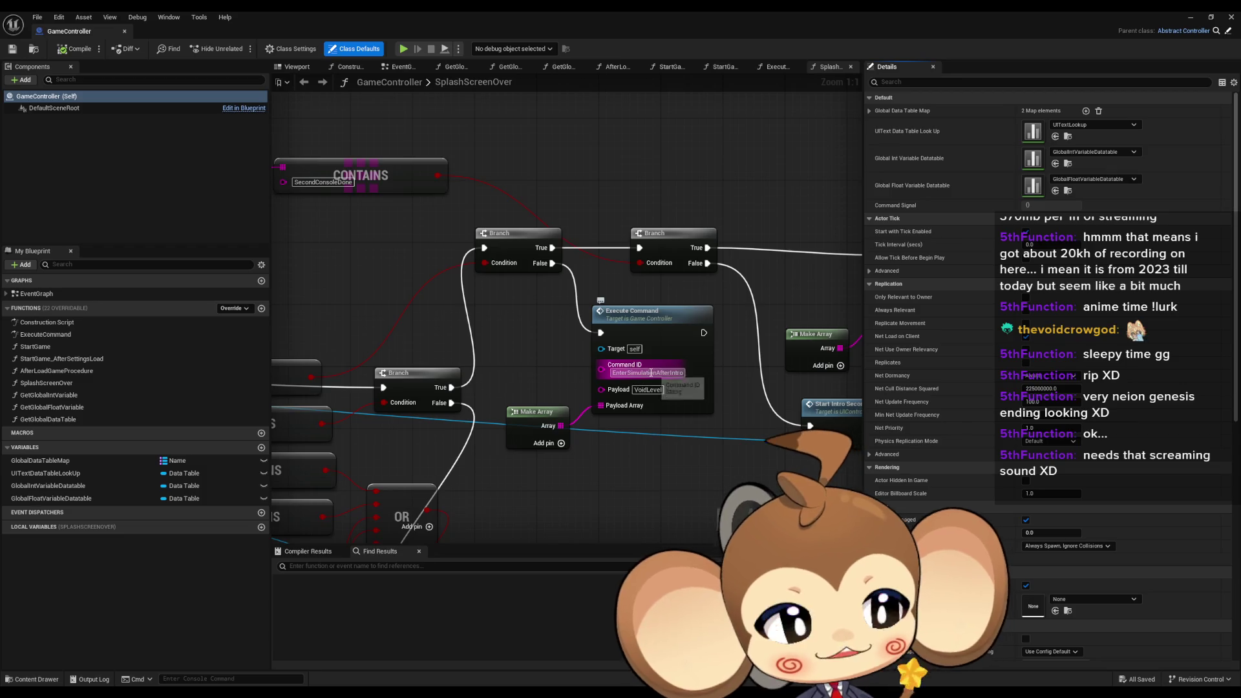
Pan the graph to inspect the Execute Command nodes, then minimize the blueprint editor
mouse_move(754, 448)
left_mouse_down()
mouse_move(677, 454)
mouse_move(690, 441)
left_mouse_up()
scroll(690, 441, "down", 1)
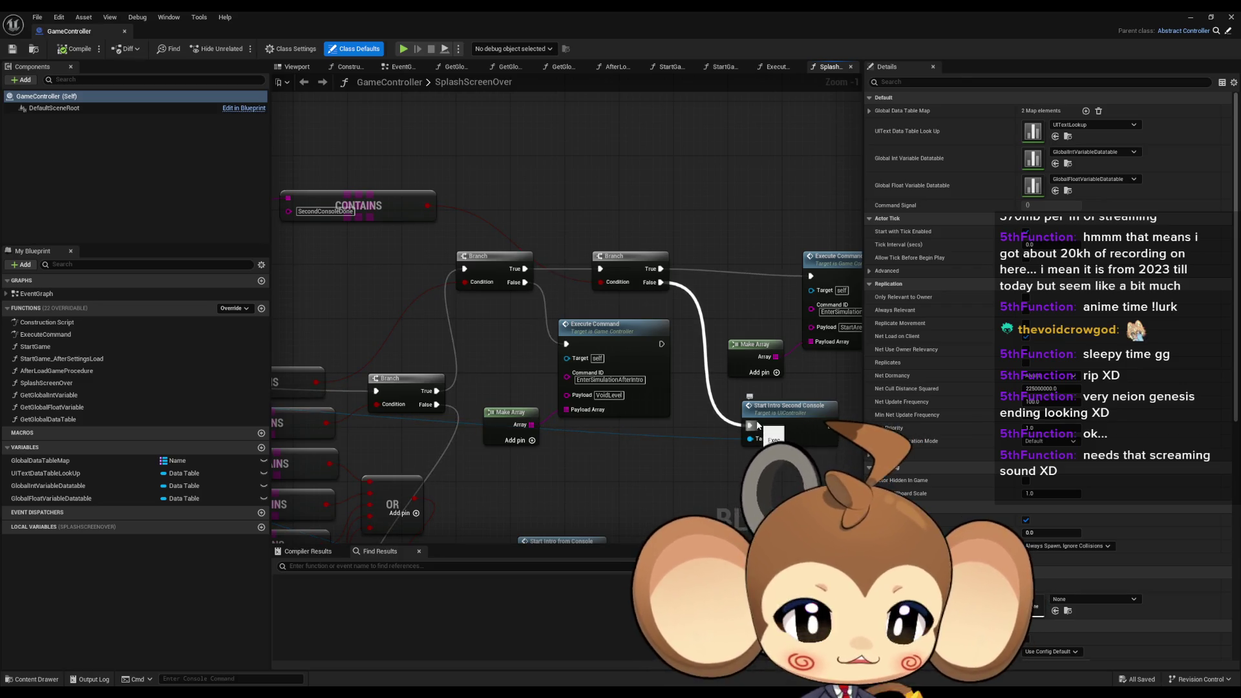
left_click_drag(718, 439, 670, 437)
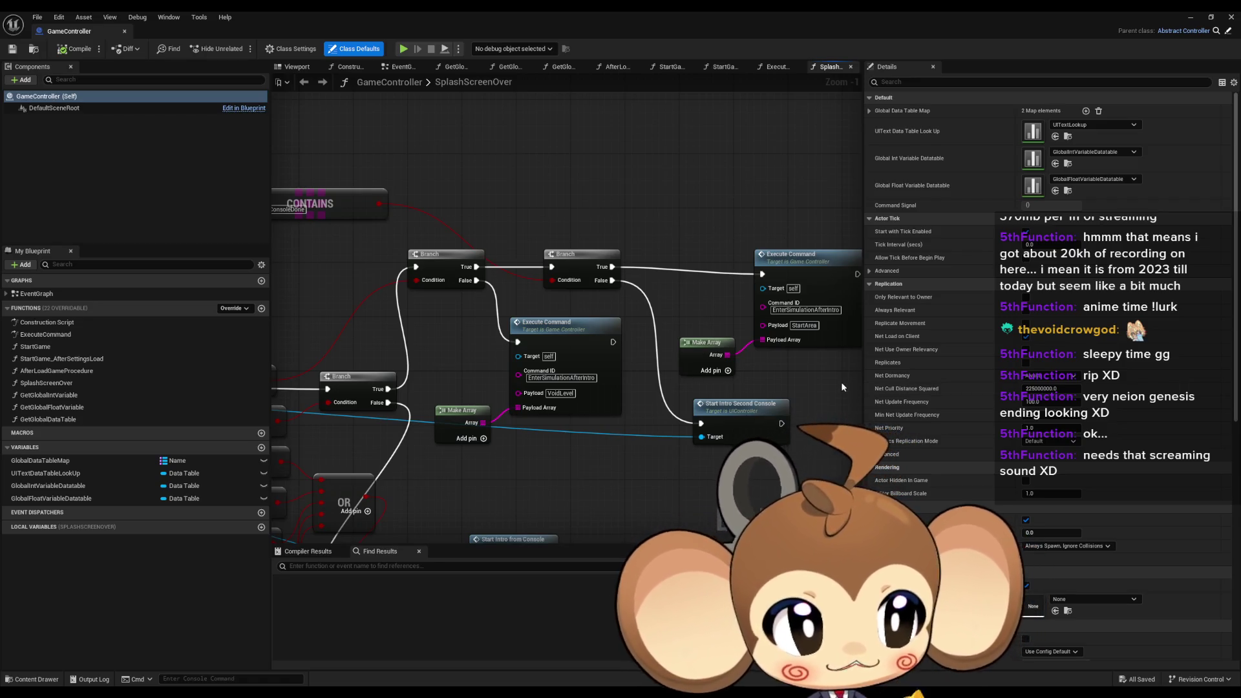
left_click_drag(695, 195, 550, 191)
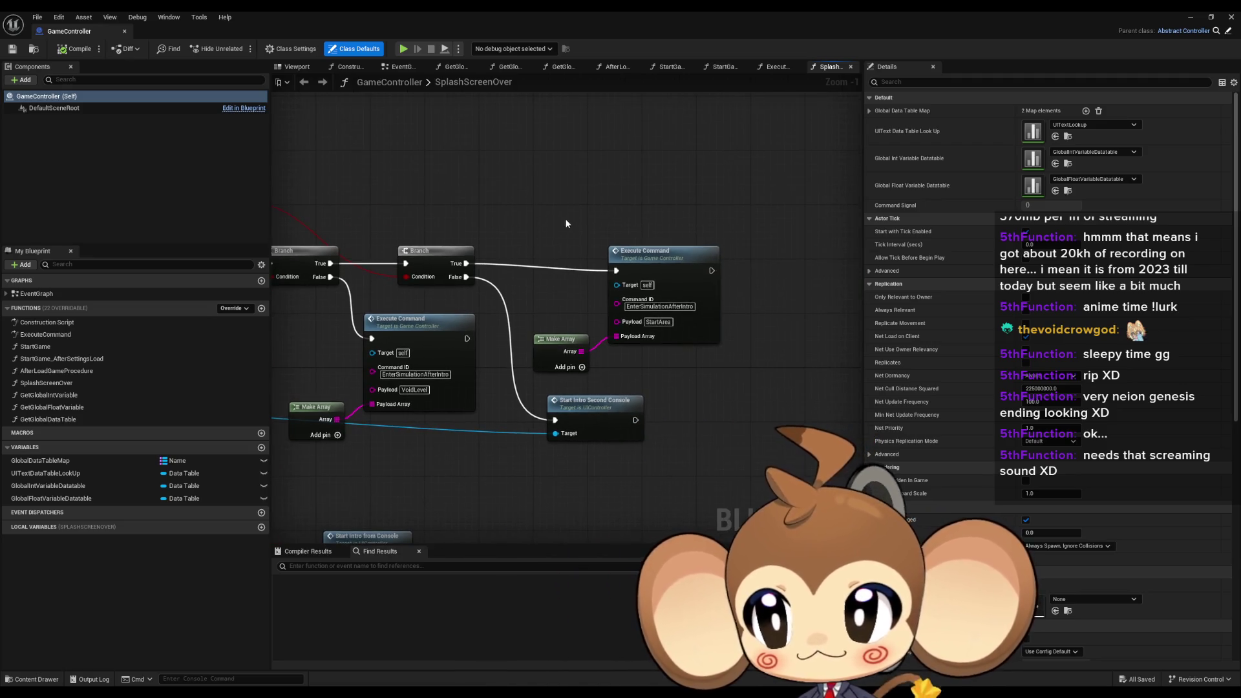
left_click(1191, 19)
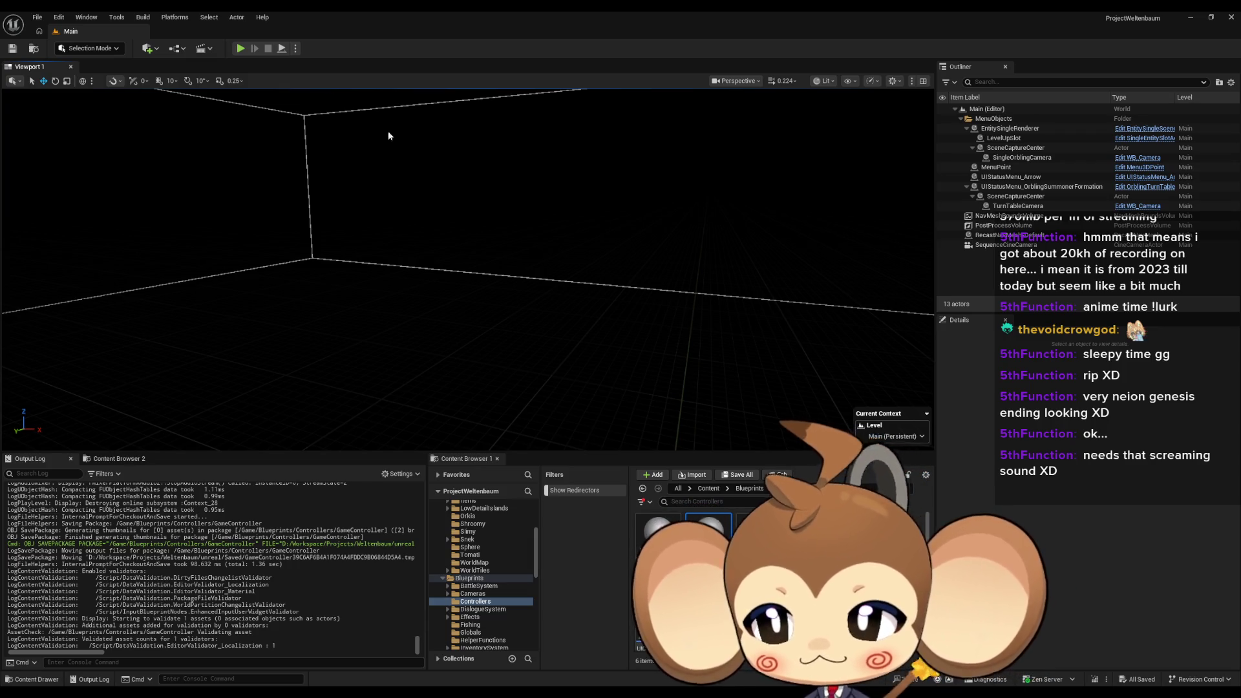
Run and stop a quick Play-in-Editor test, then go to the top Content folder
left_click(240, 49)
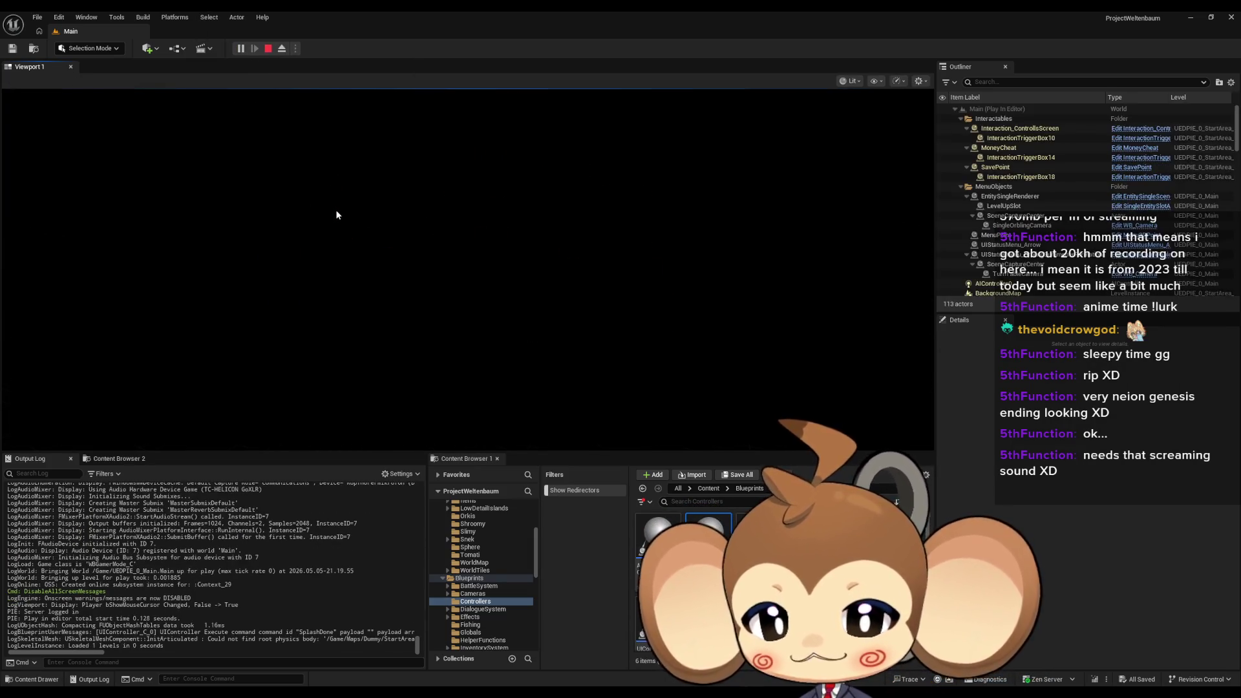
left_click(267, 48)
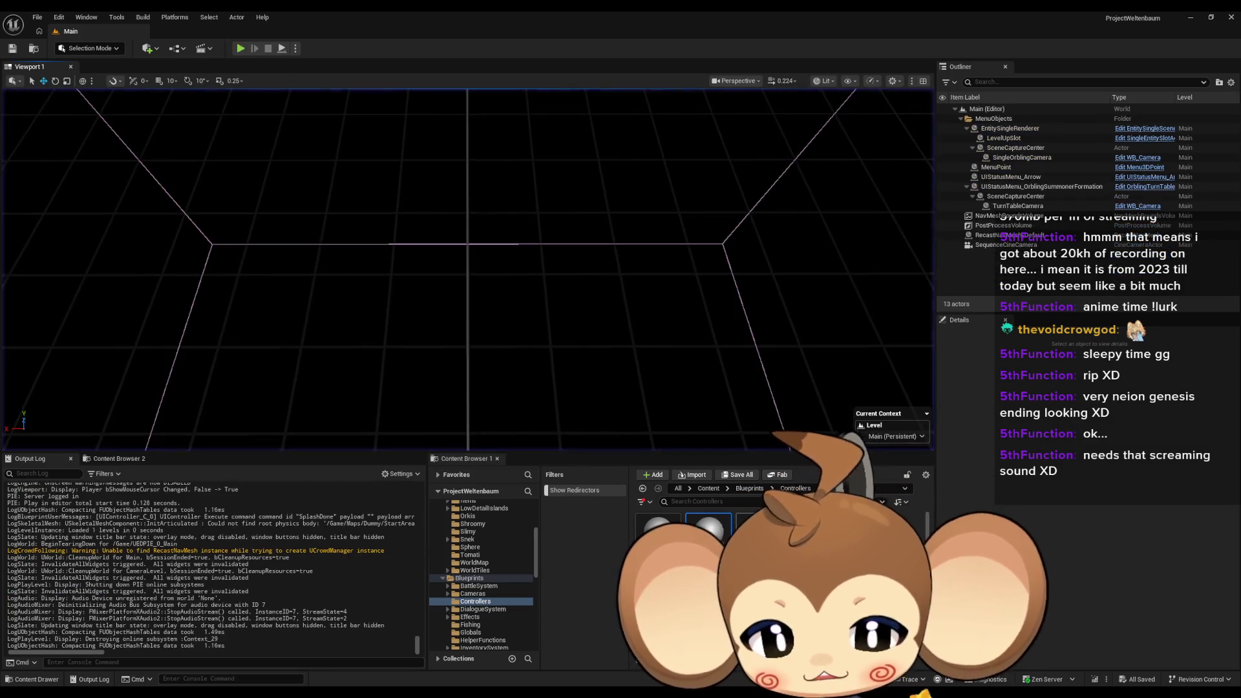
left_click(708, 490)
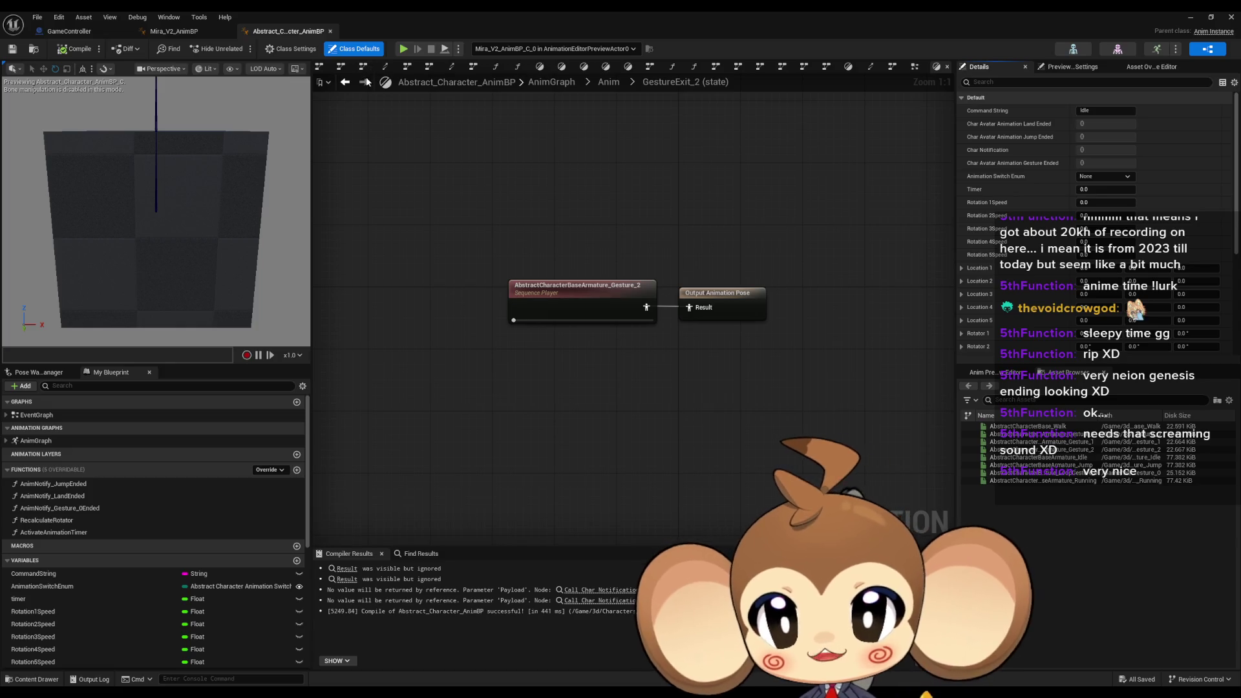
Toggle Loop Animation for Gesture_1 in AnimGraph > Anim > GestureExit_1, then start a play session
double_click(48, 440)
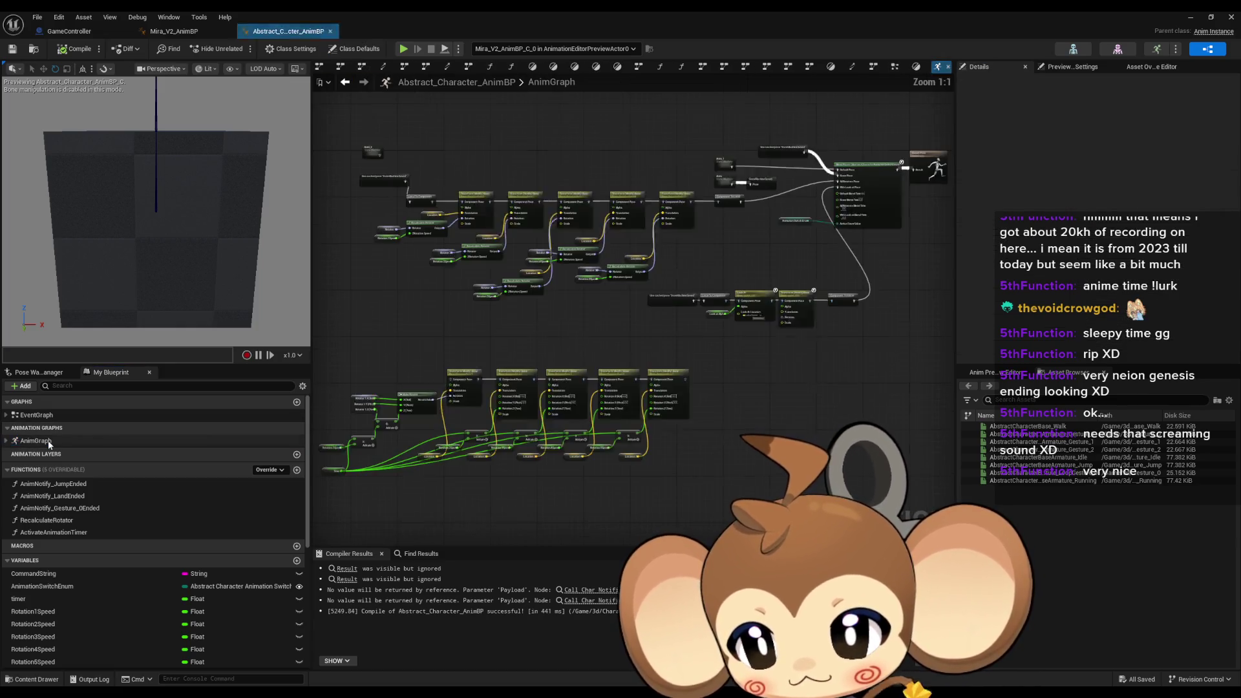
double_click(720, 181)
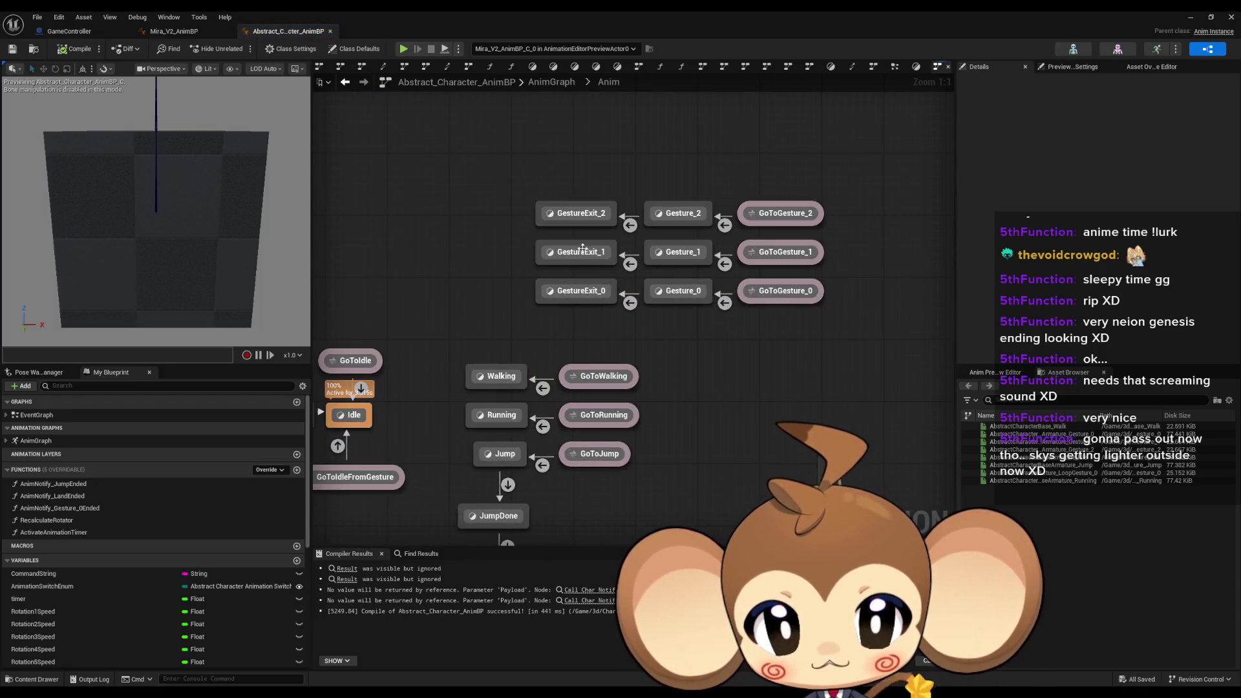
double_click(583, 251)
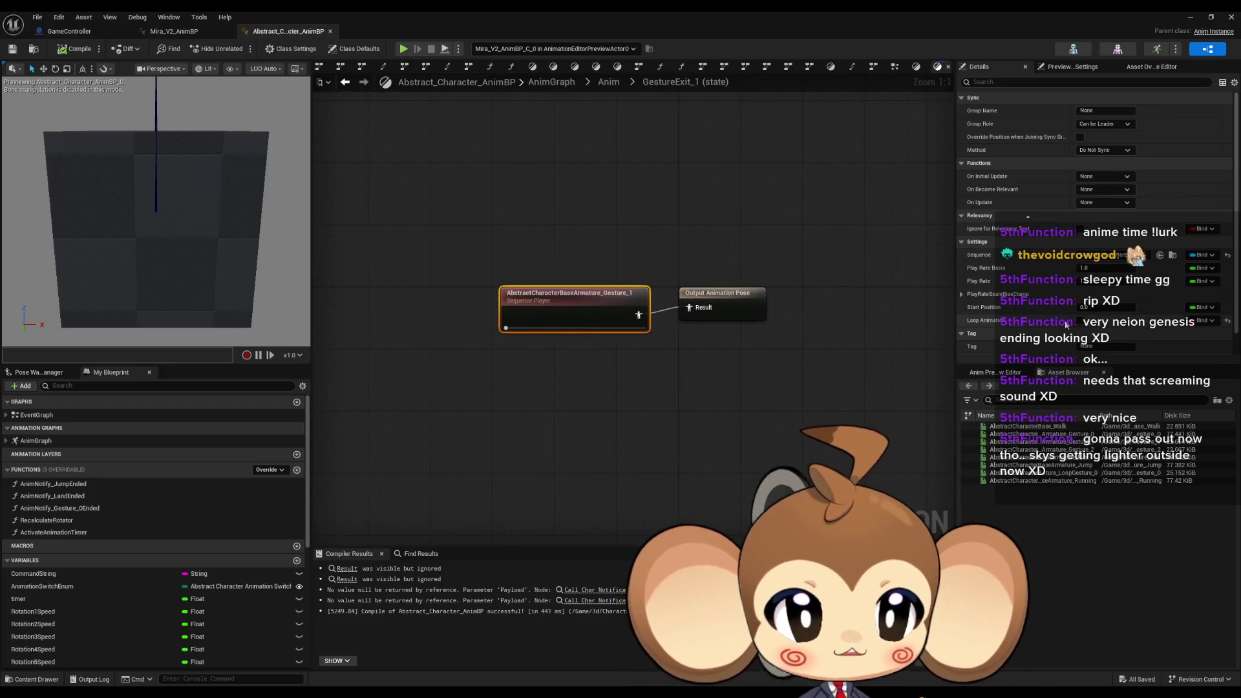
left_click(1079, 321)
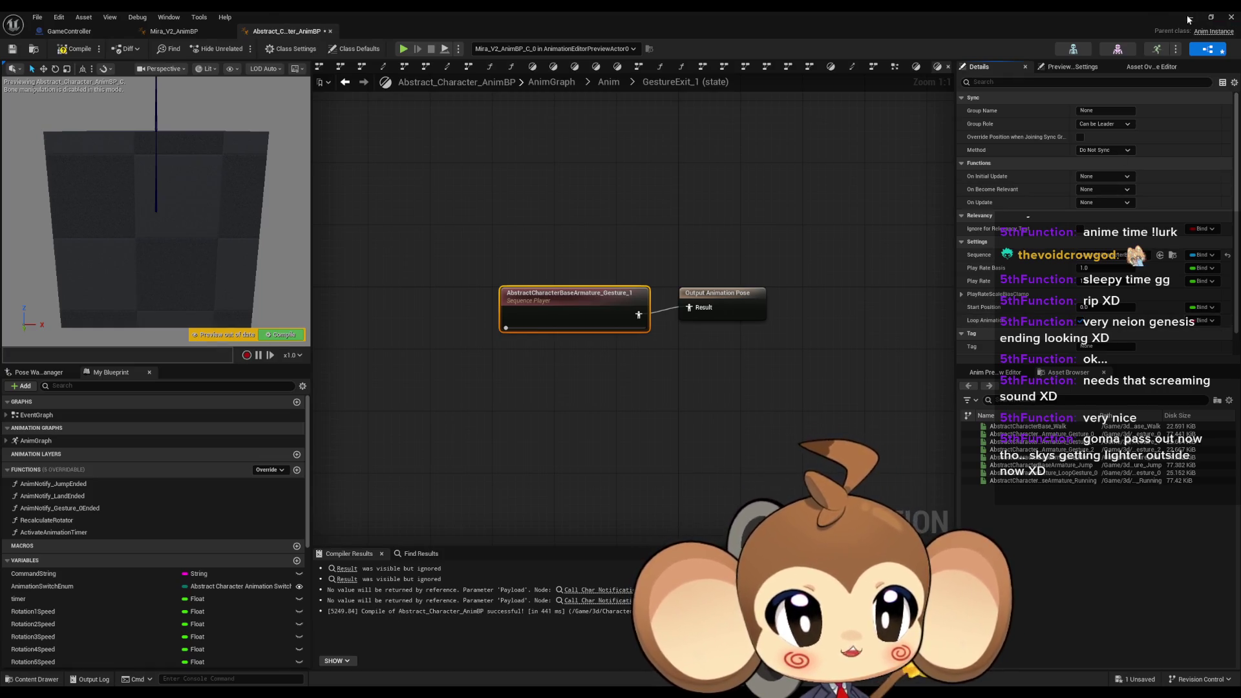
left_click(1189, 18)
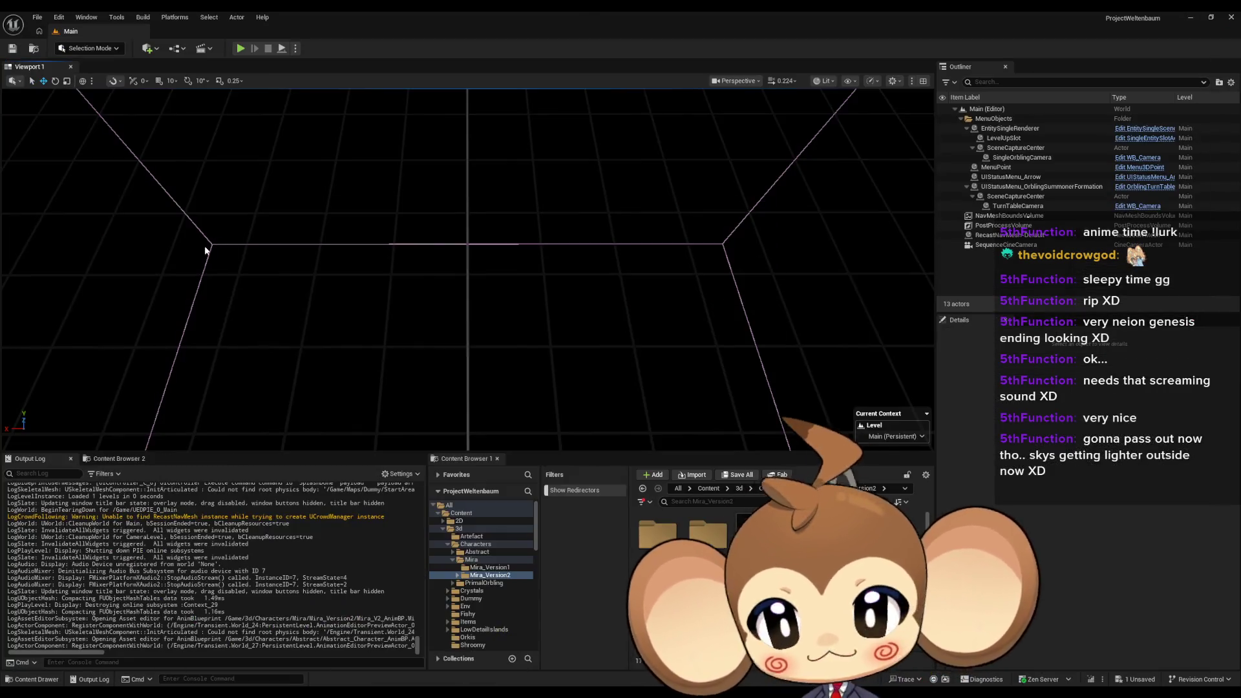
left_click(239, 48)
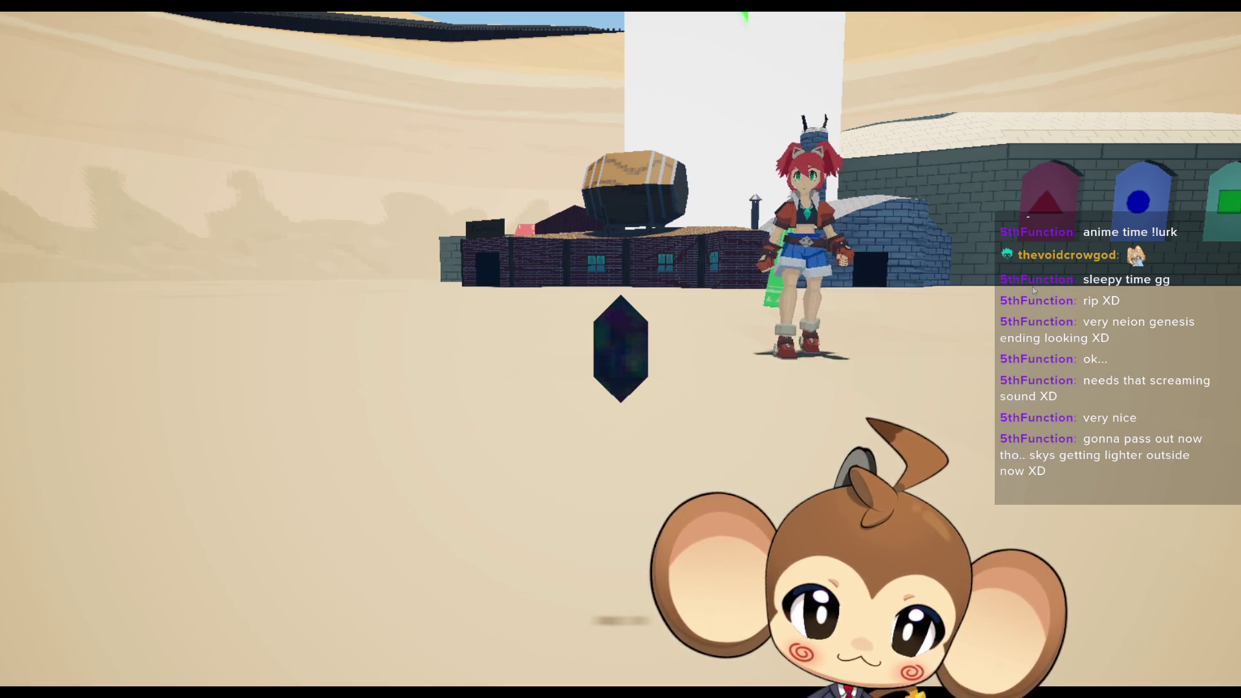
Walk Mira toward the camera, then switch back to the animation blueprint
key("s")
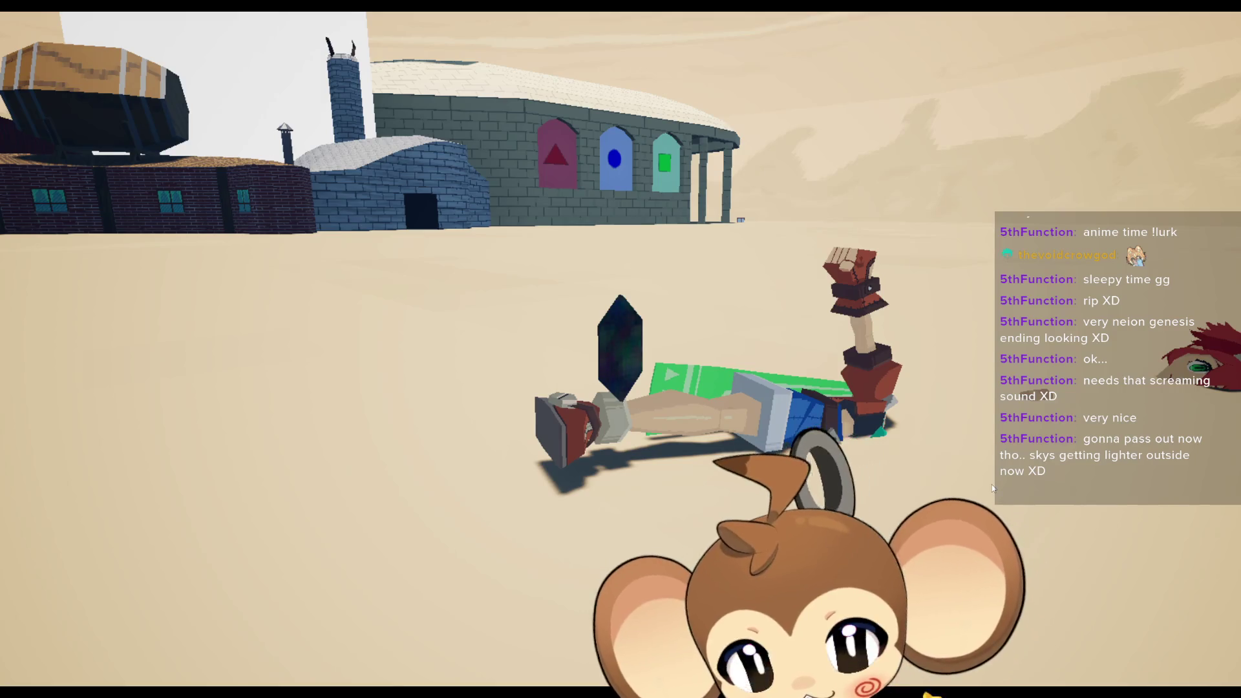
key("alt+Tab")
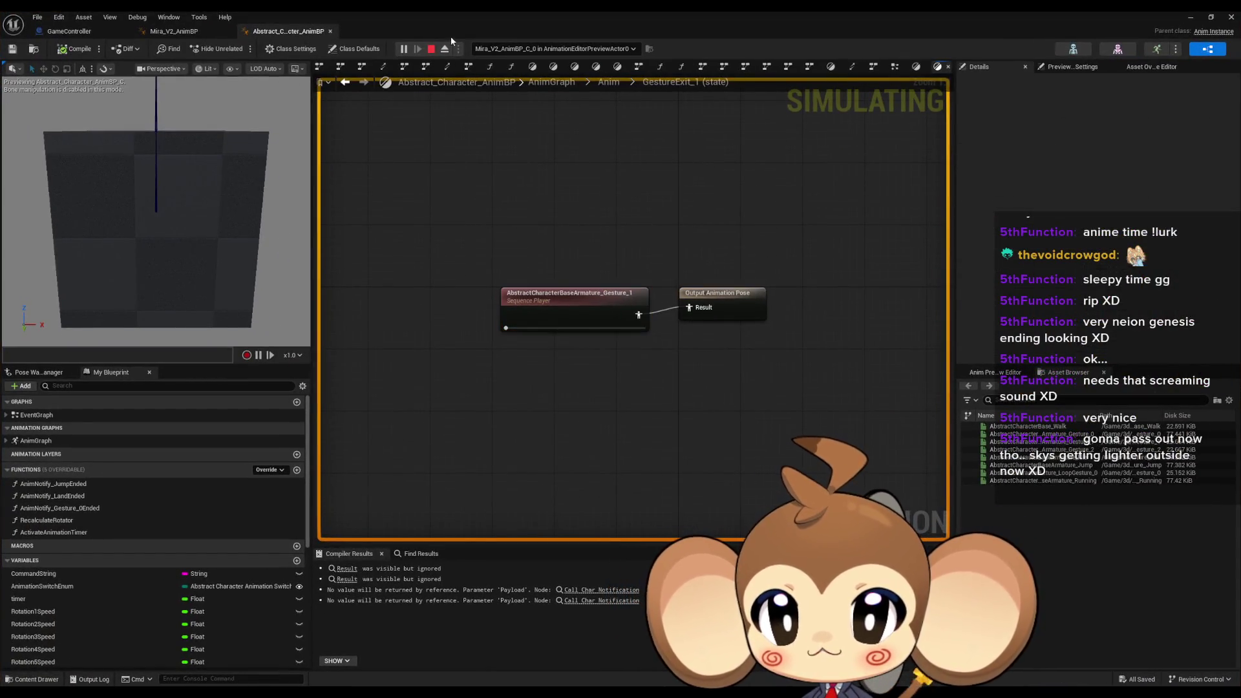
Debug against PlayerAvatarMira0, re-enter GestureExit_1 and inspect the CommandString variable before minimizing
left_click(592, 48)
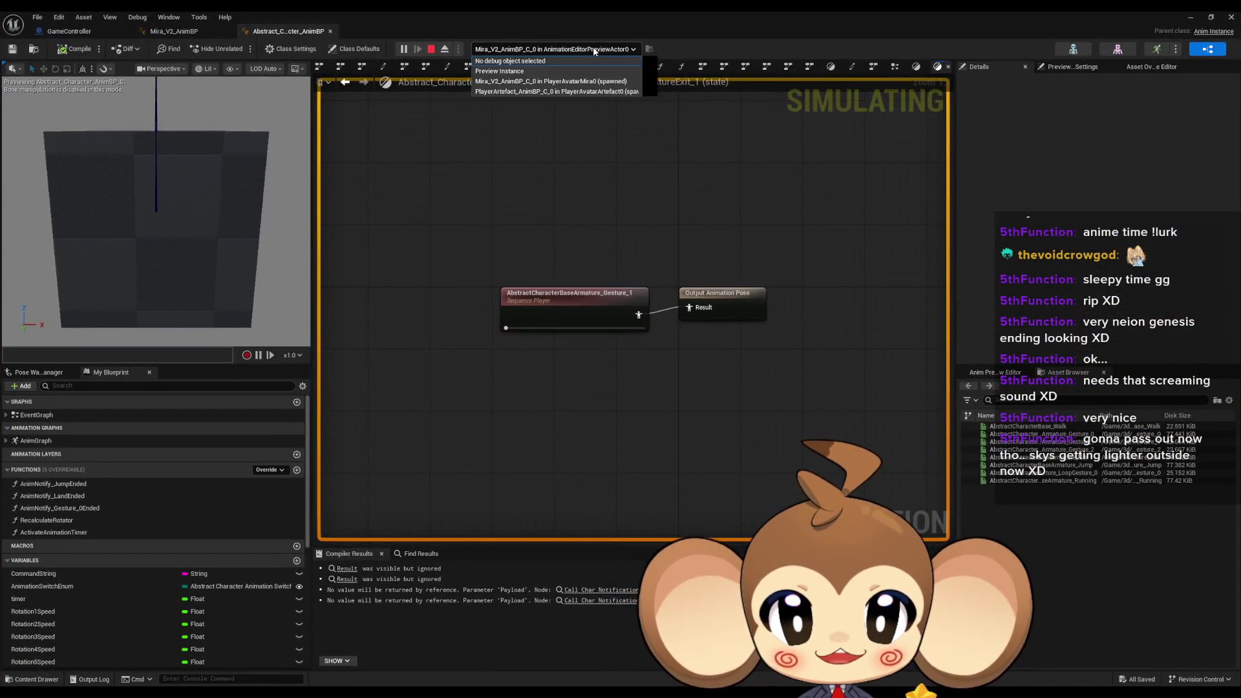
left_click(545, 83)
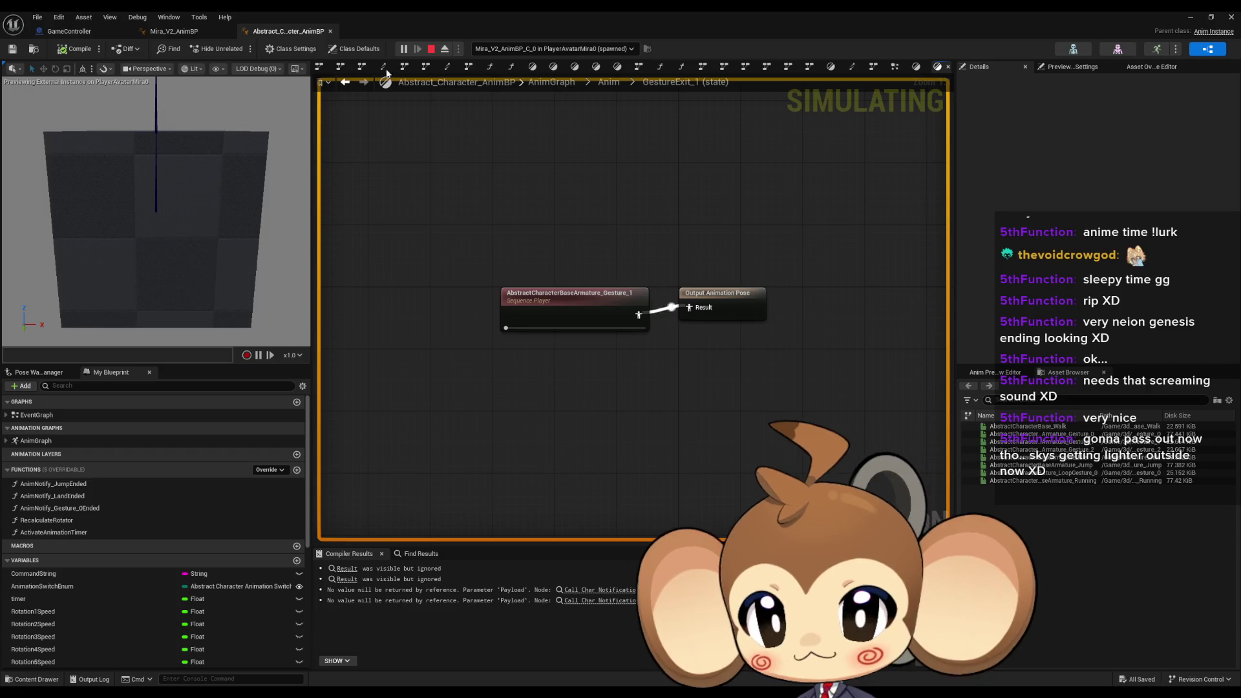
left_click(345, 83)
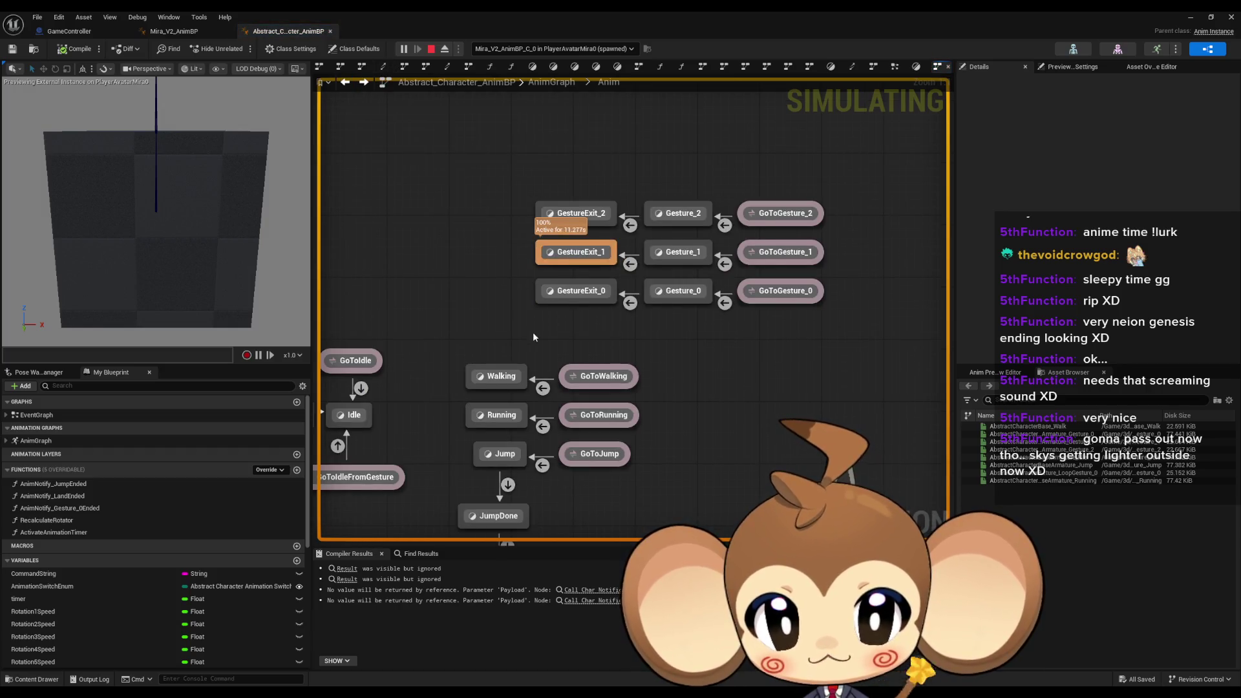
double_click(635, 252)
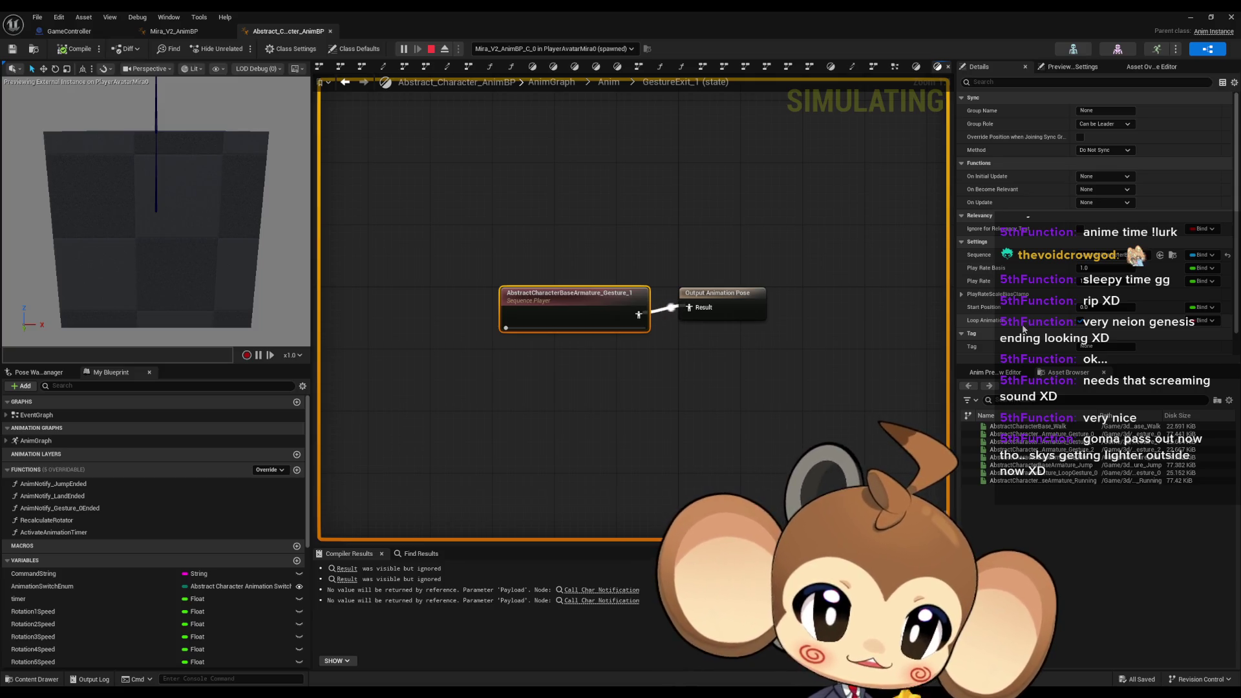
scroll(1028, 317, "down", 2)
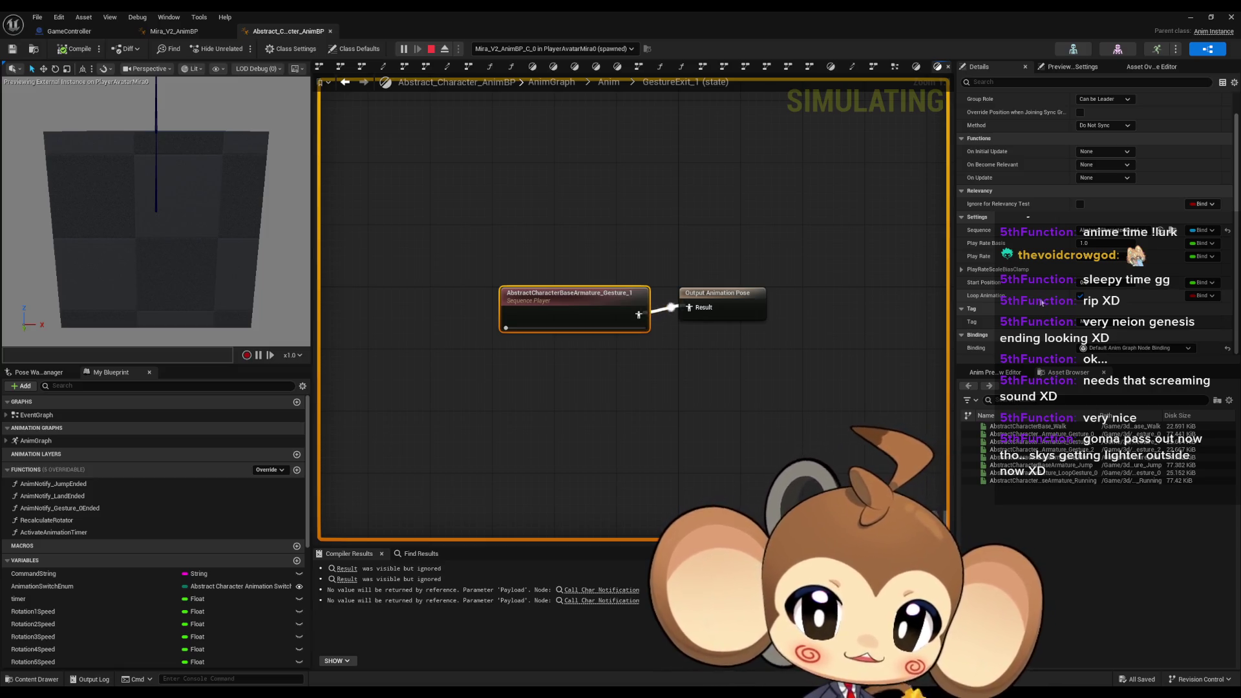
left_click(122, 573)
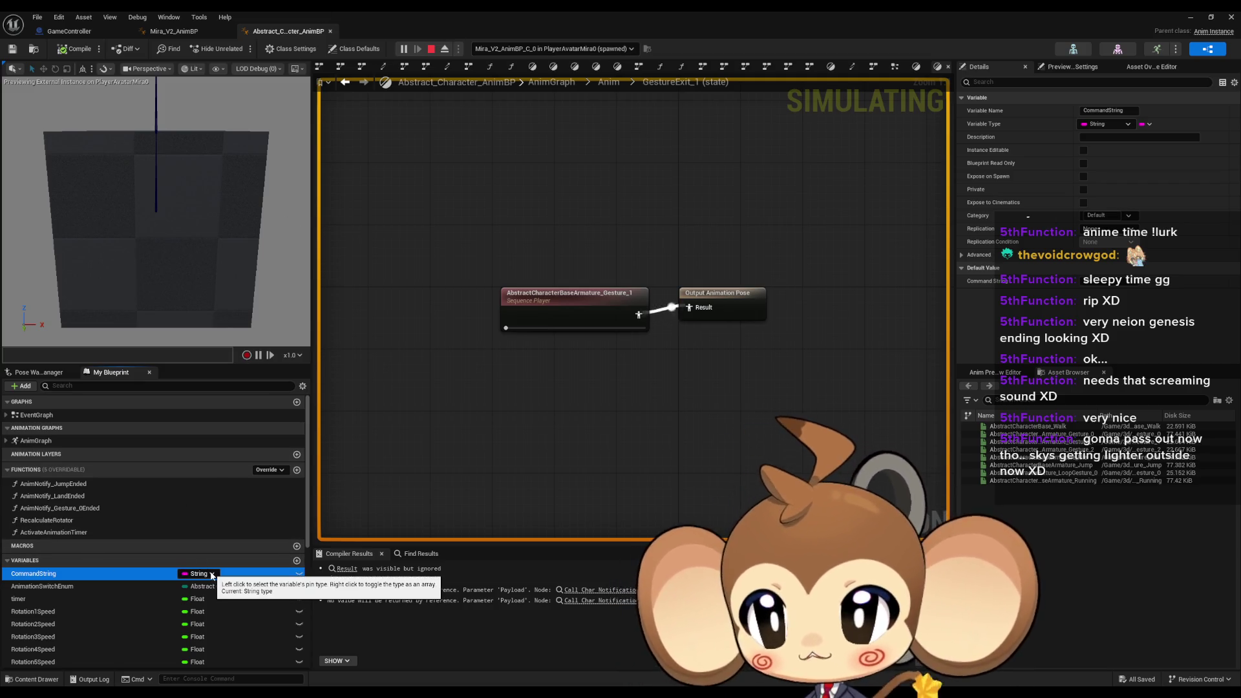
left_click(1191, 20)
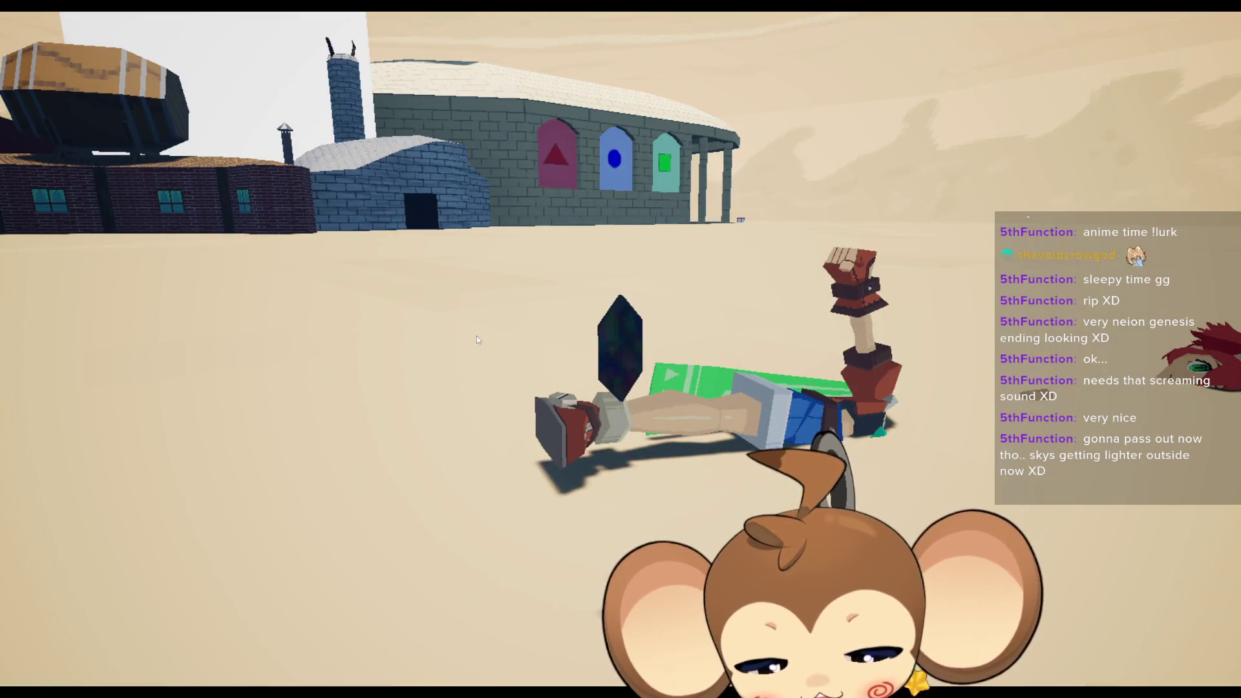
Leave the immersive game view and open the Blueprint Debugger, moved aside from the game
key("F11")
left_click(141, 17)
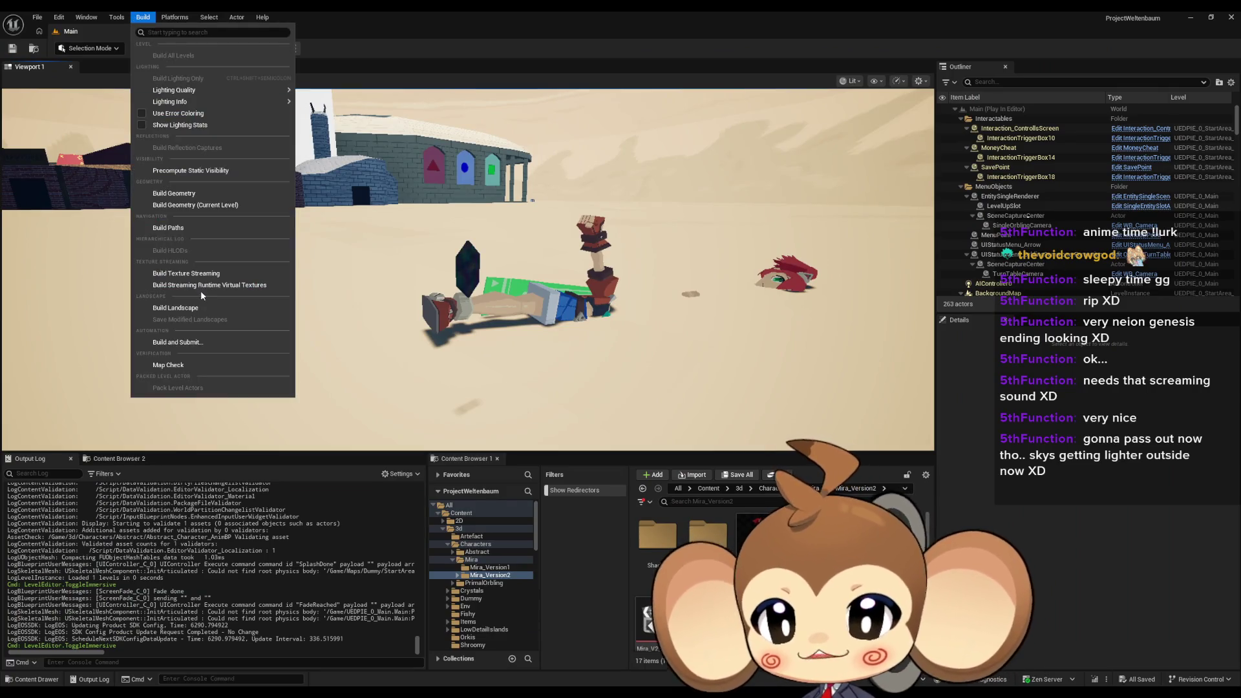
left_click(117, 18)
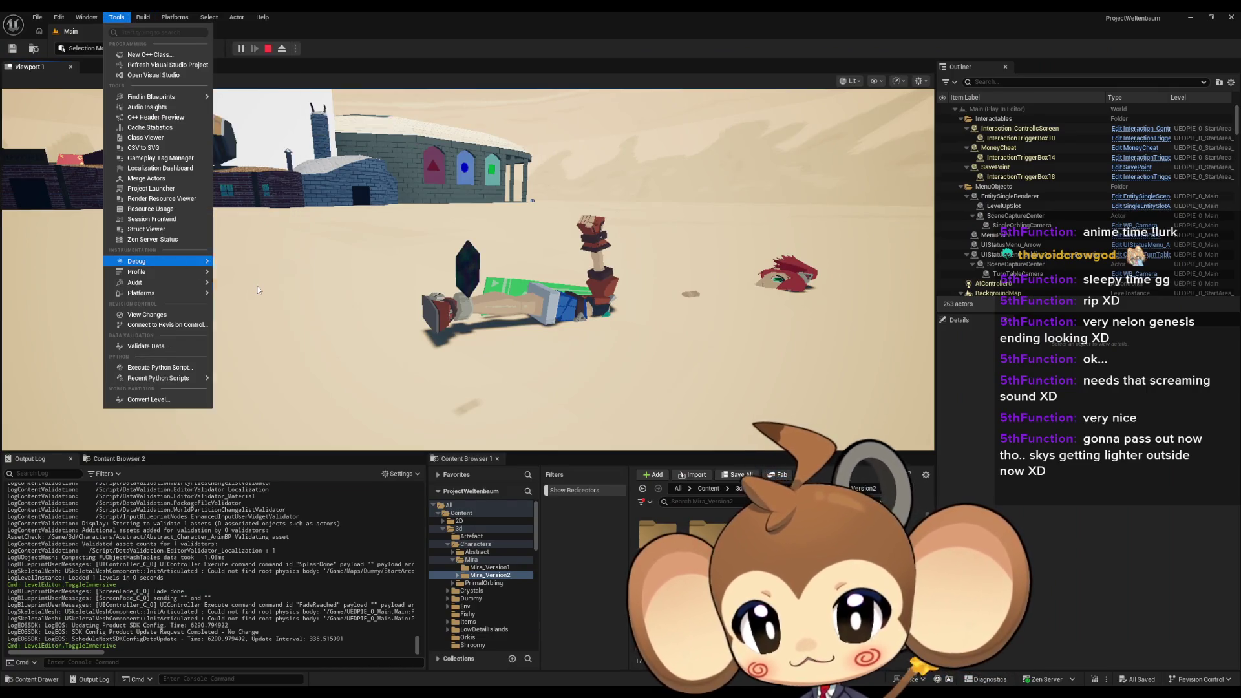
left_click(257, 290)
left_click_drag(529, 137, 389, 407)
scroll(1017, 209, "down", 10)
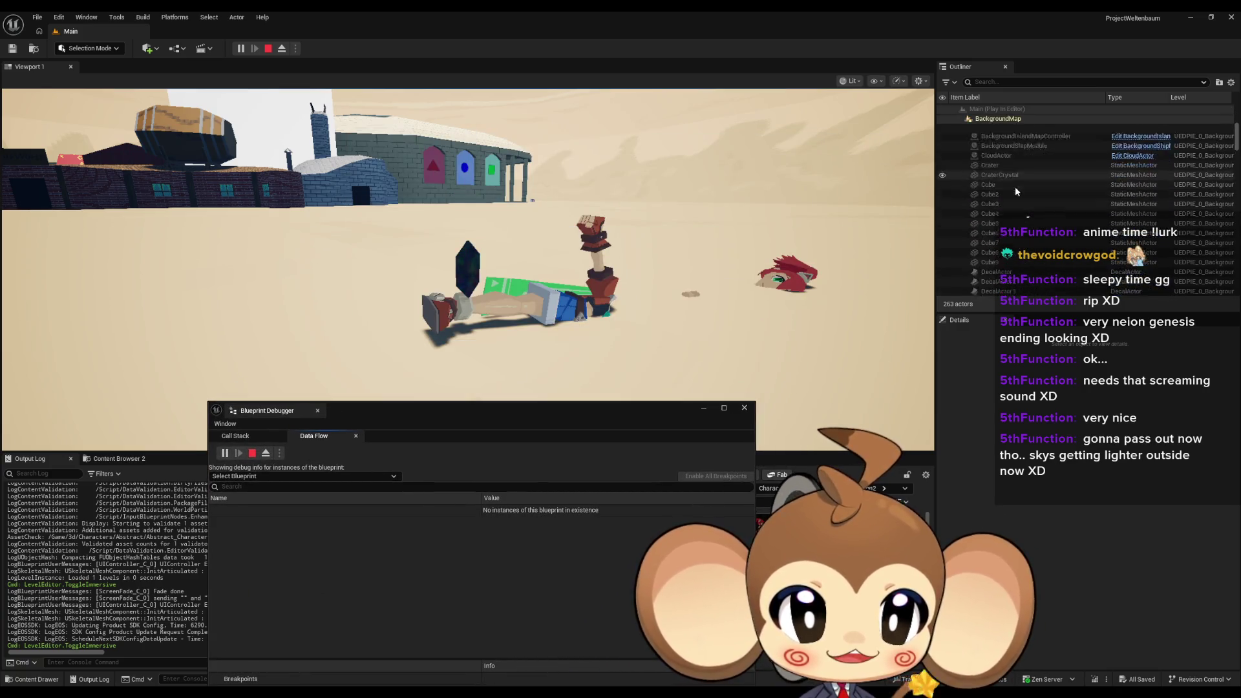
scroll(1012, 187, "down", 5)
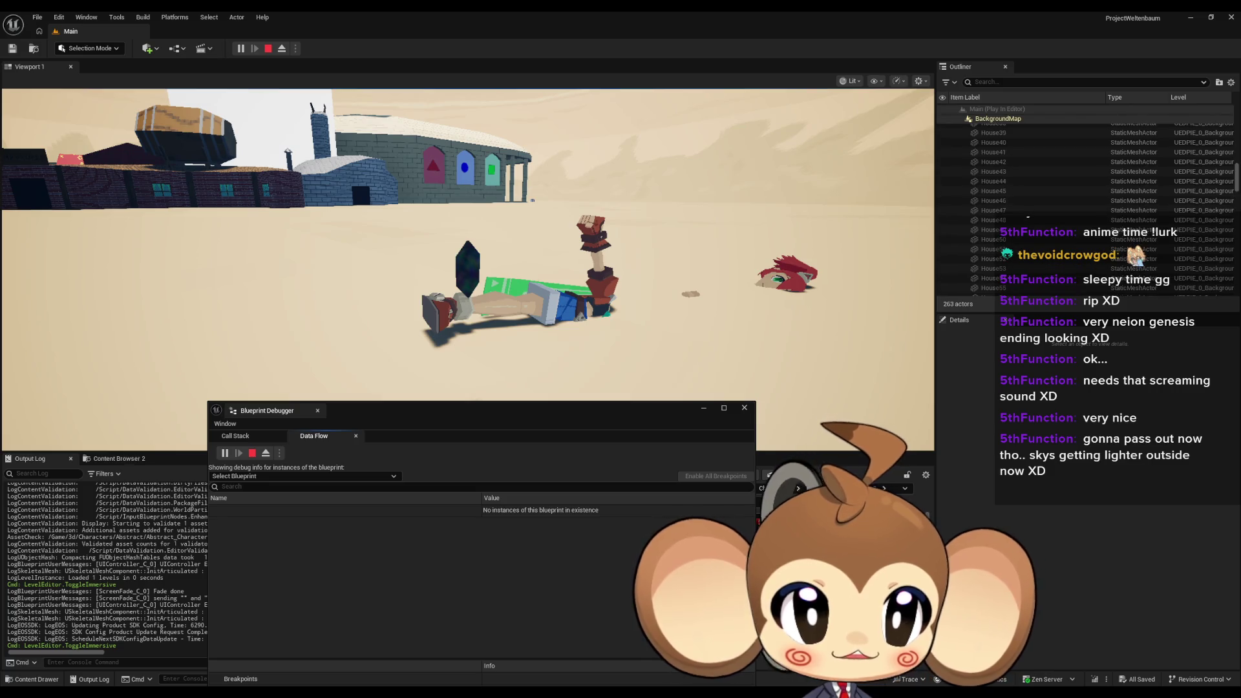
scroll(1237, 188, "down", 5)
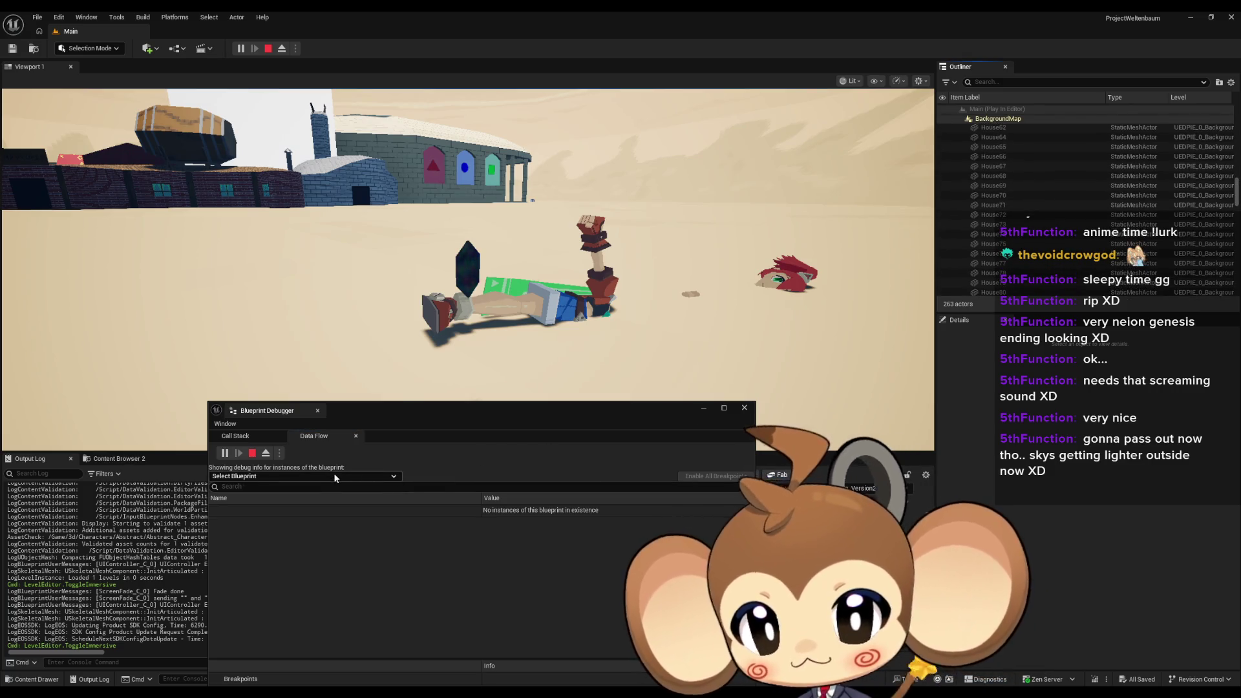
Debug PlayerAvatarMira, expanding PlayerAvatarMira0 > Self > Anim BP to check Command String, then close and stop play
left_click(394, 476)
type("player mi")
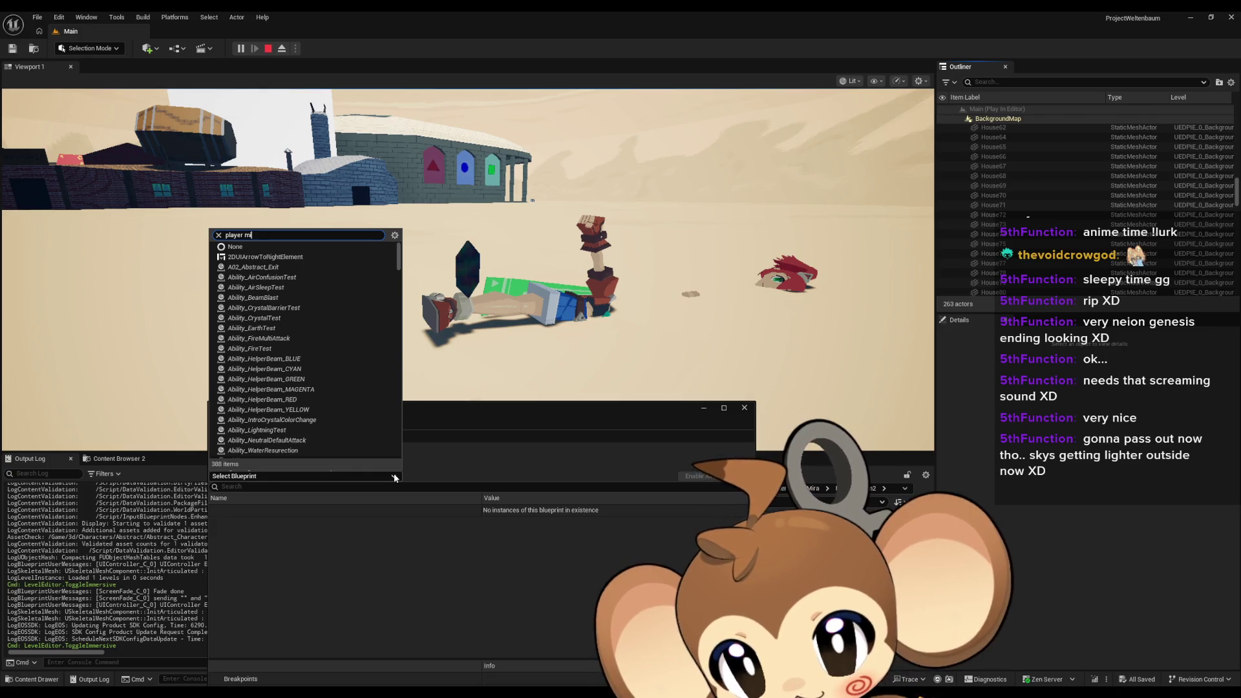
type("ra")
left_click(281, 257)
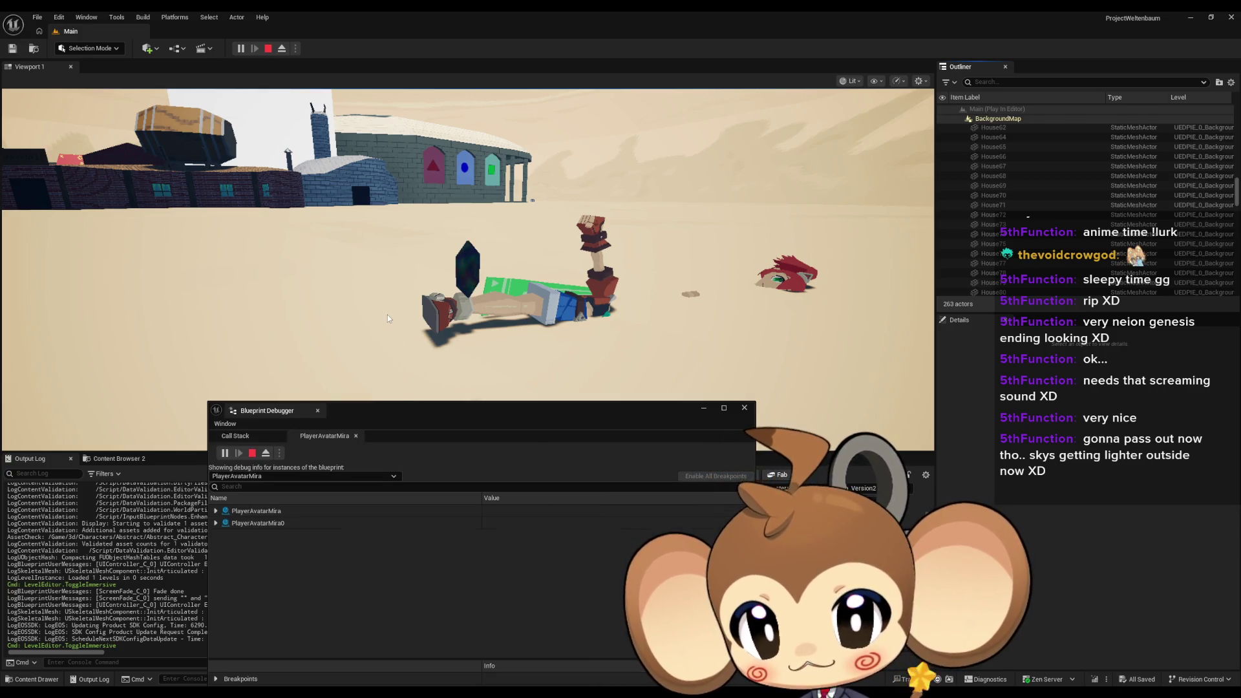
left_click(216, 523)
left_click(223, 535)
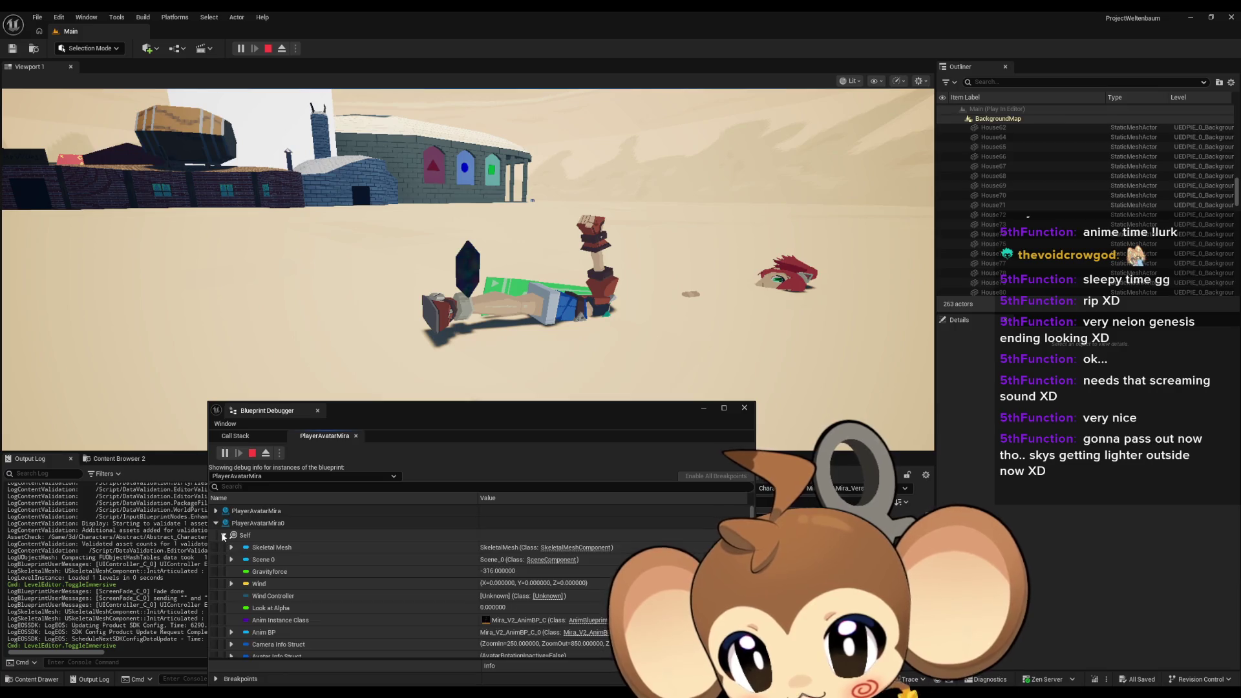
scroll(260, 559, "down", 5)
left_click(232, 555)
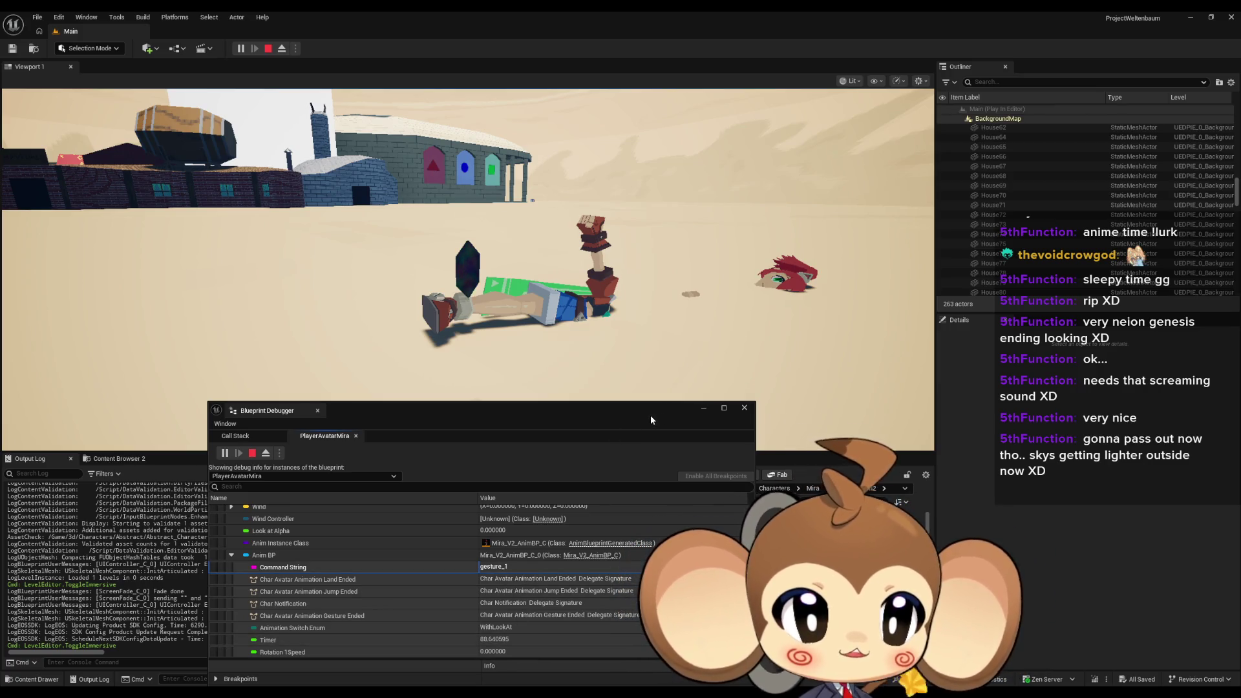
left_click(744, 407)
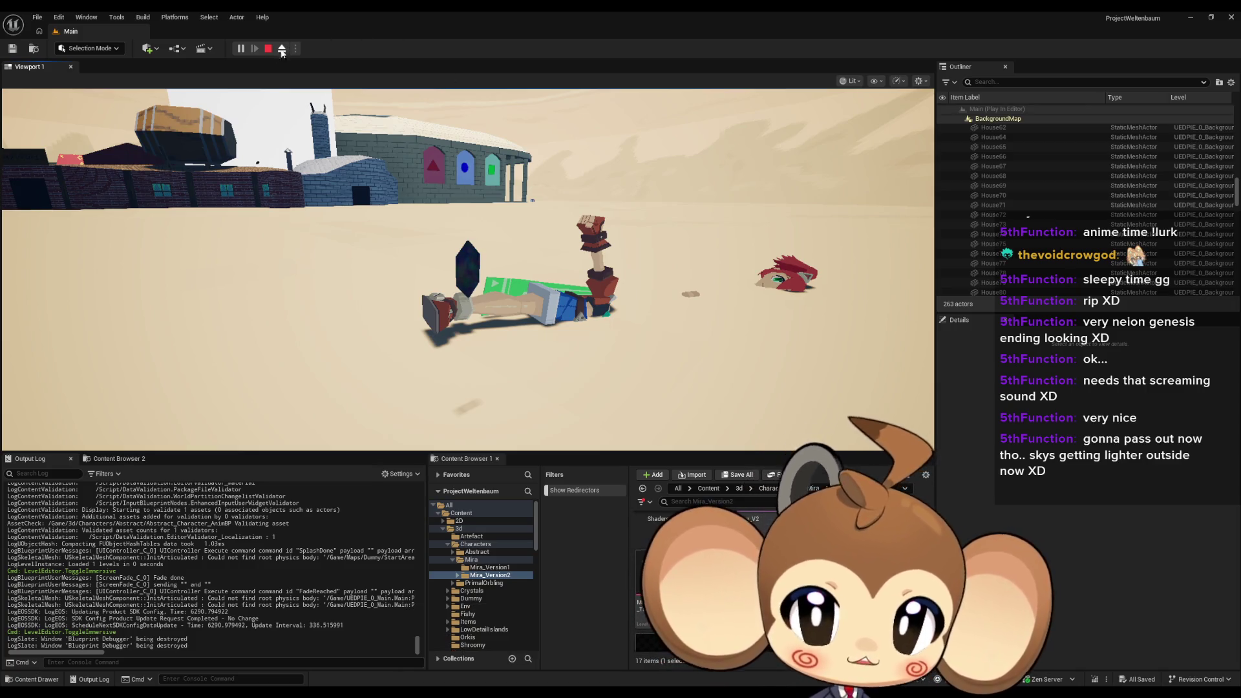
key("Escape")
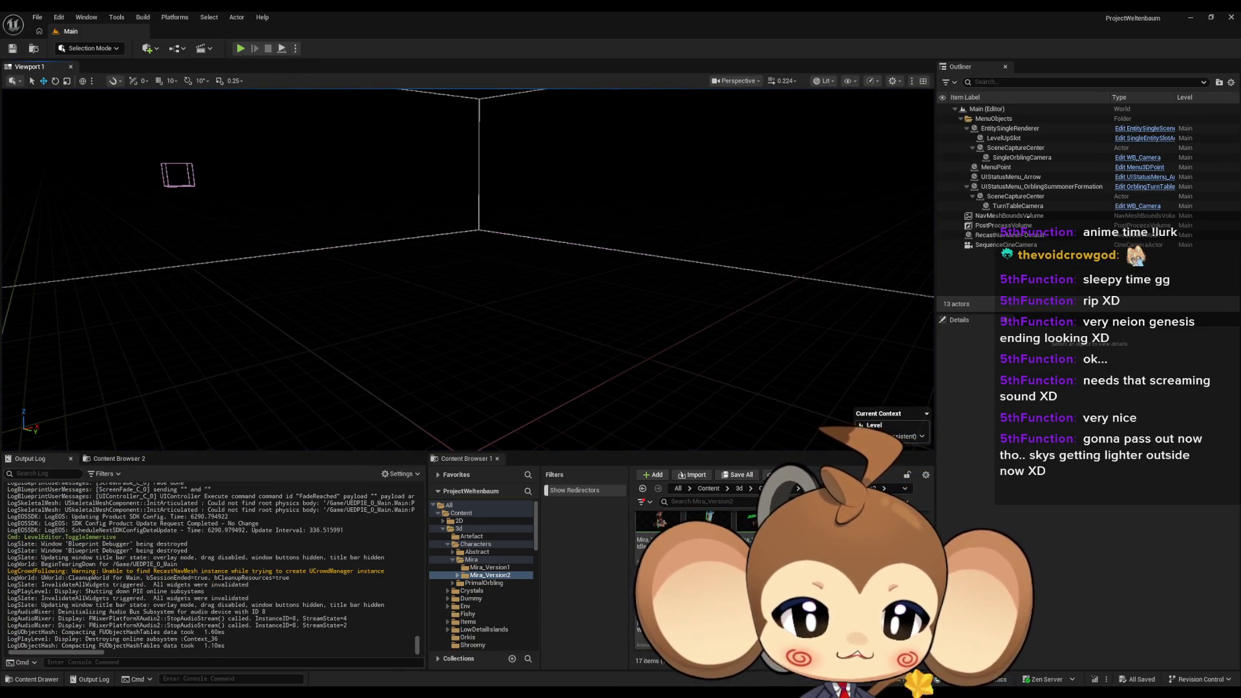
Select the Mira_V2_SittingIdle asset and scroll through the Mira_Version2 folder's assets
left_click(656, 569)
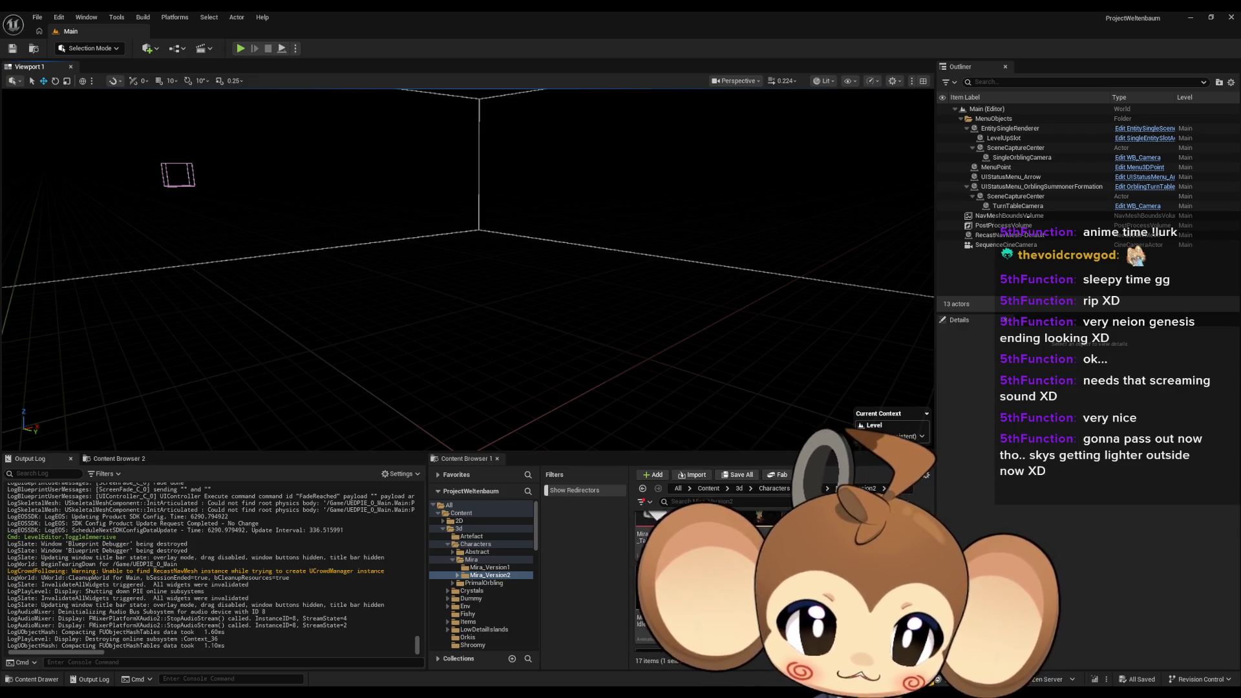
mouse_move(672, 530)
scroll(672, 568, "down", 1)
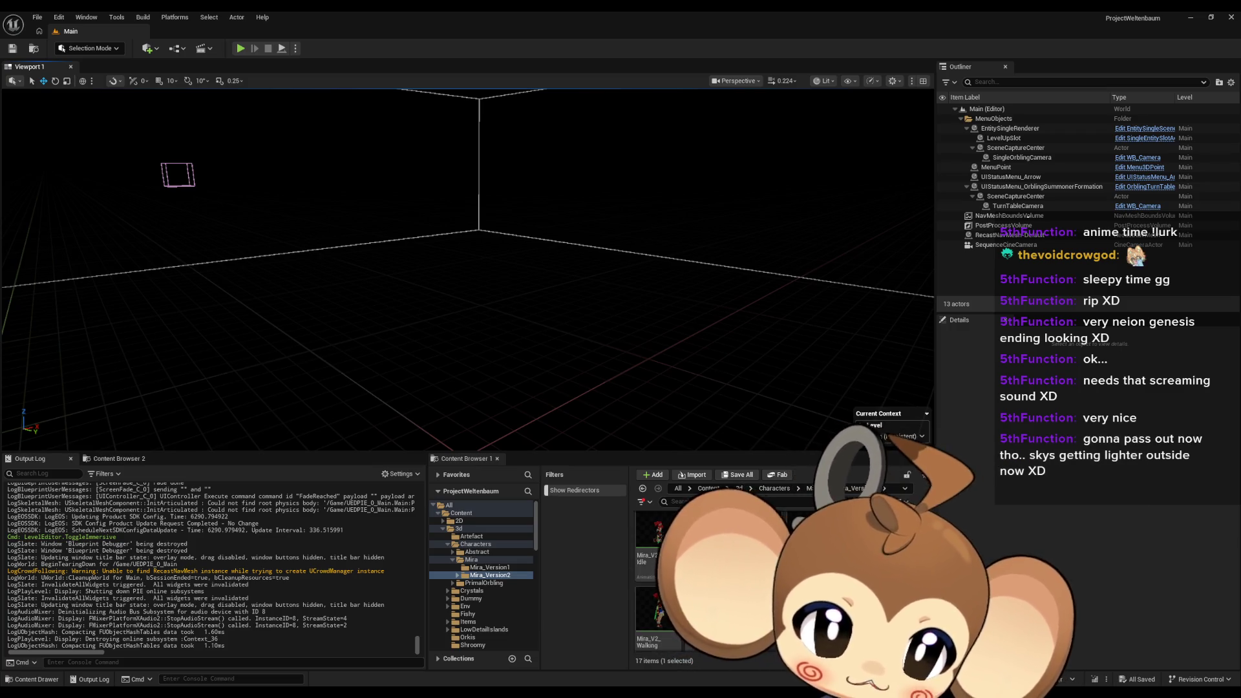
scroll(672, 568, "up", 2)
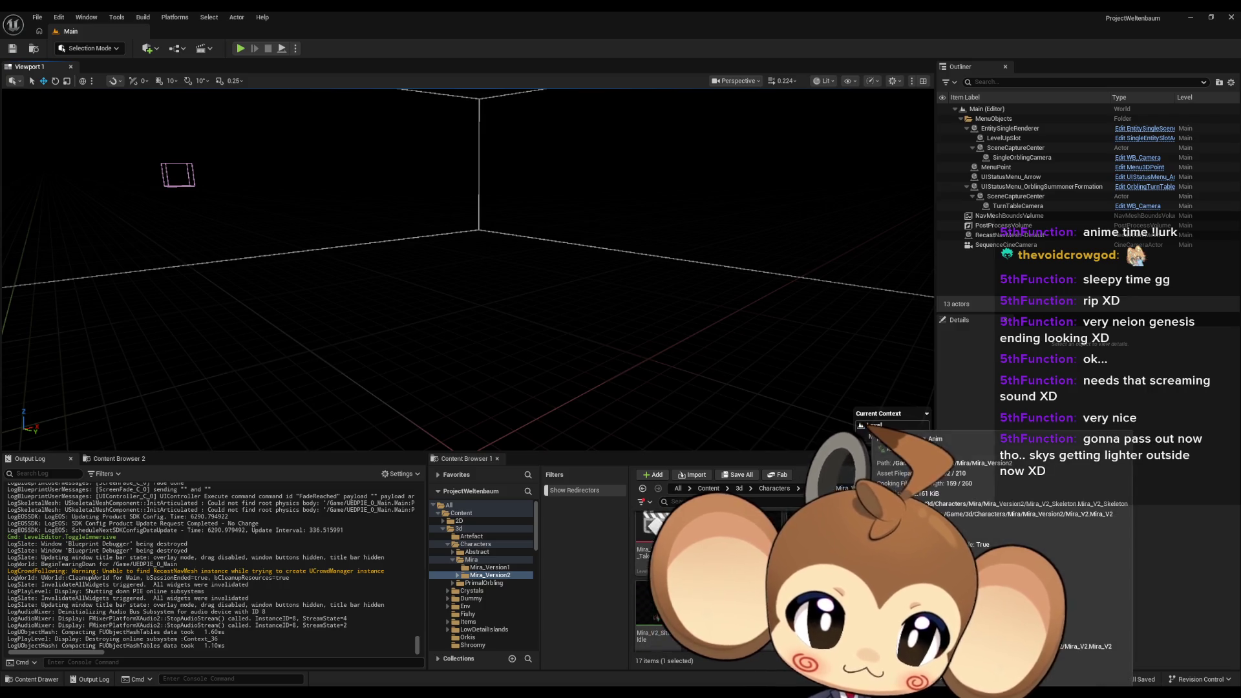
scroll(673, 569, "up", 2)
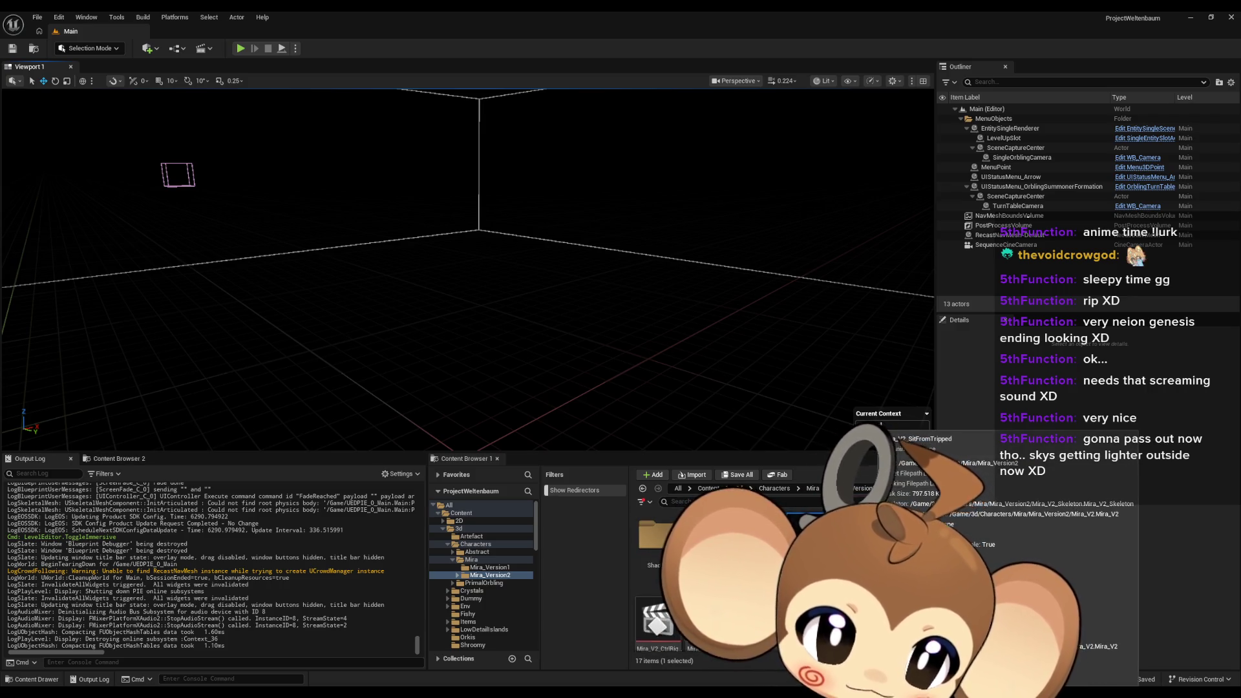
Toggle the preview Lighting and Environment settings, then select the Sequence Player in Abstract_Character_AnimBP
scroll(672, 569, "down", 2)
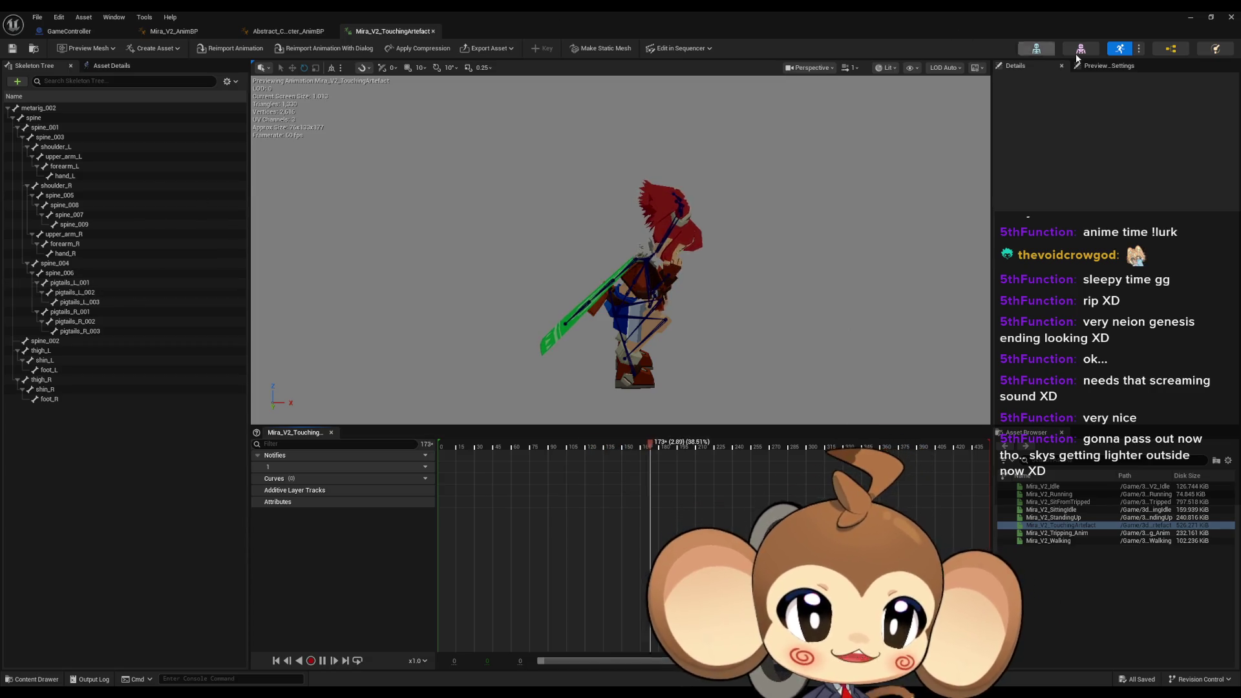
left_click(1112, 66)
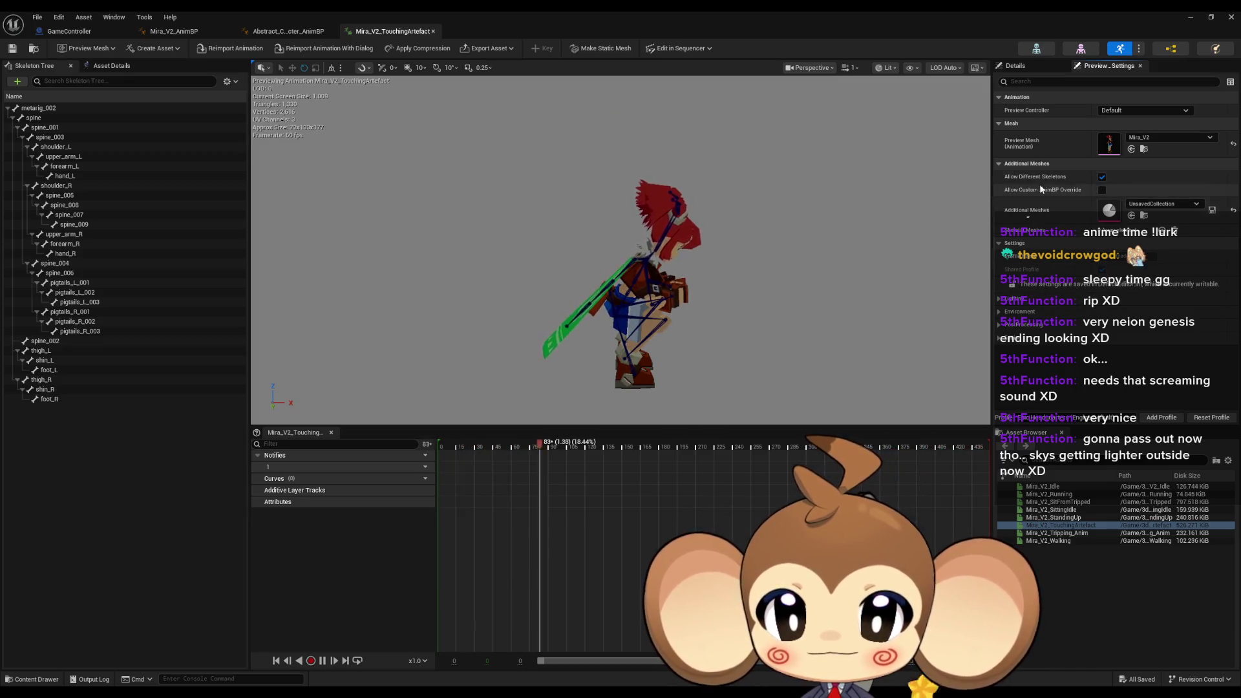
left_click(999, 301)
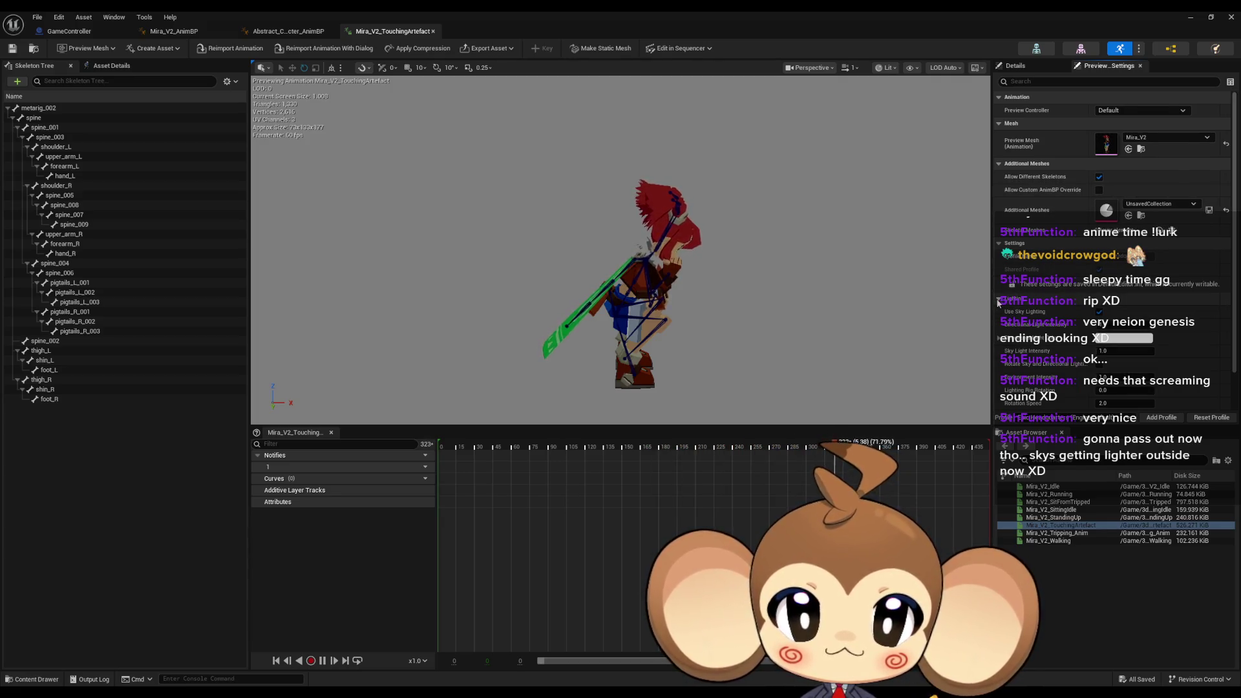
left_click(998, 301)
left_click(999, 311)
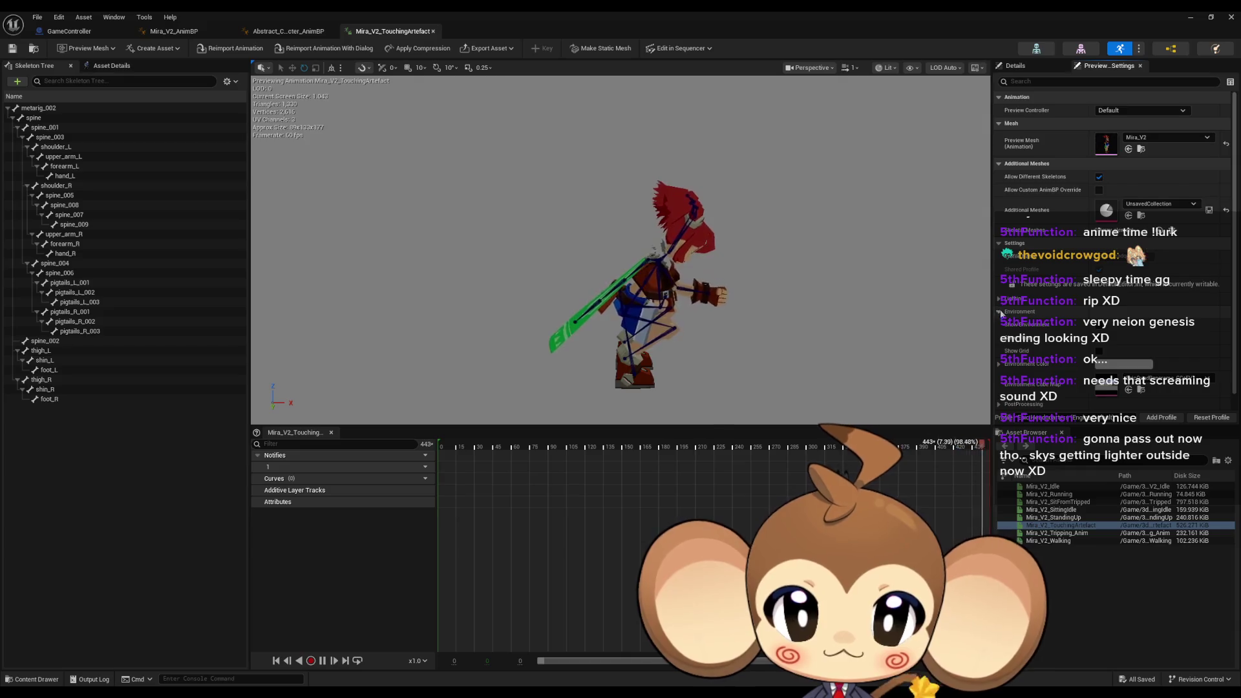
scroll(998, 304, "down", 1)
left_click(997, 287)
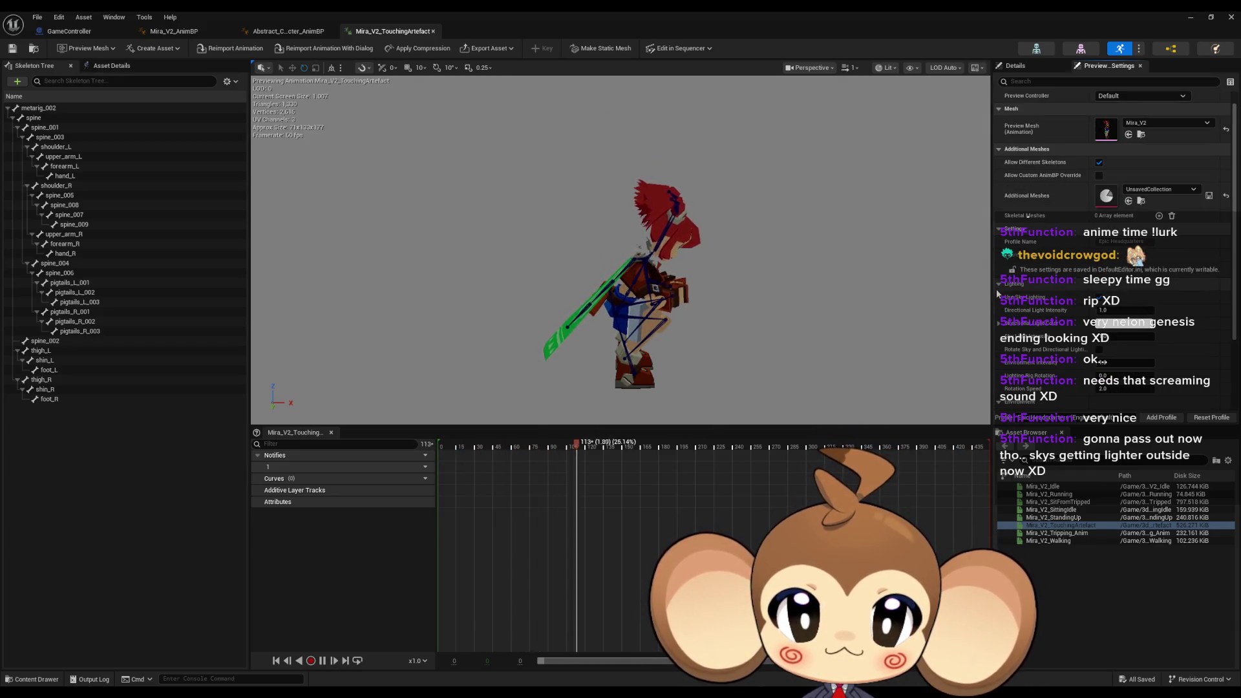
left_click(998, 285)
left_click(998, 297)
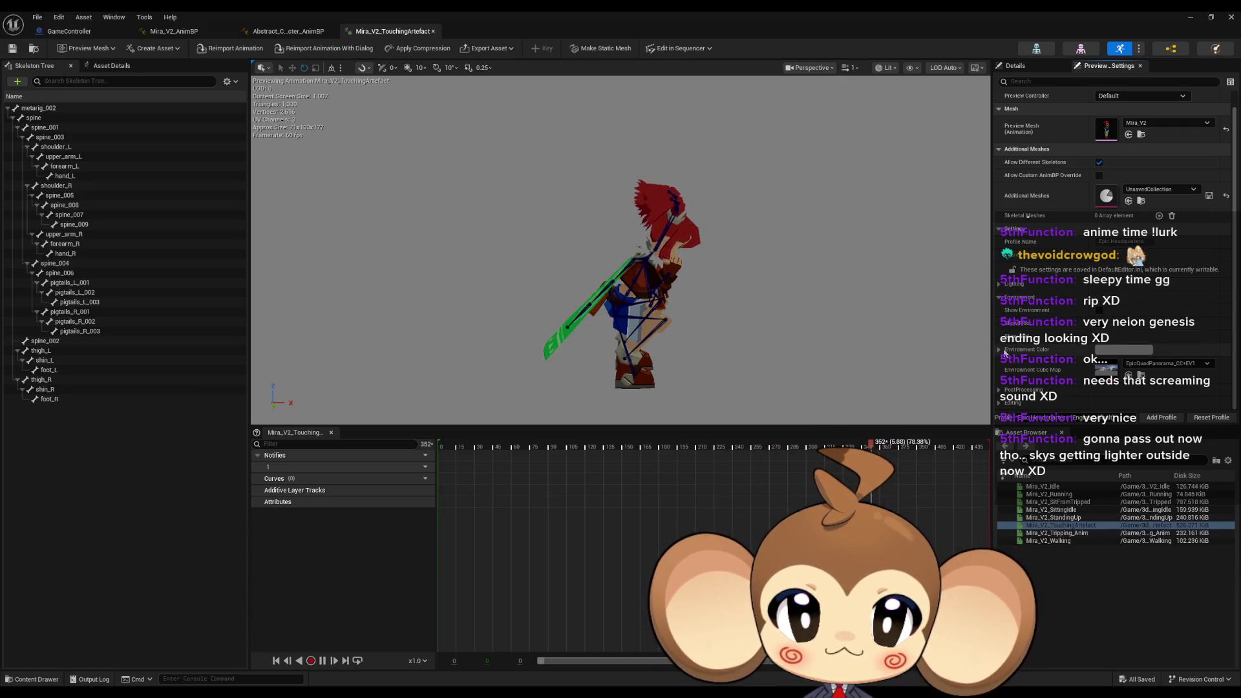
left_click(276, 29)
left_click_drag(443, 159, 599, 438)
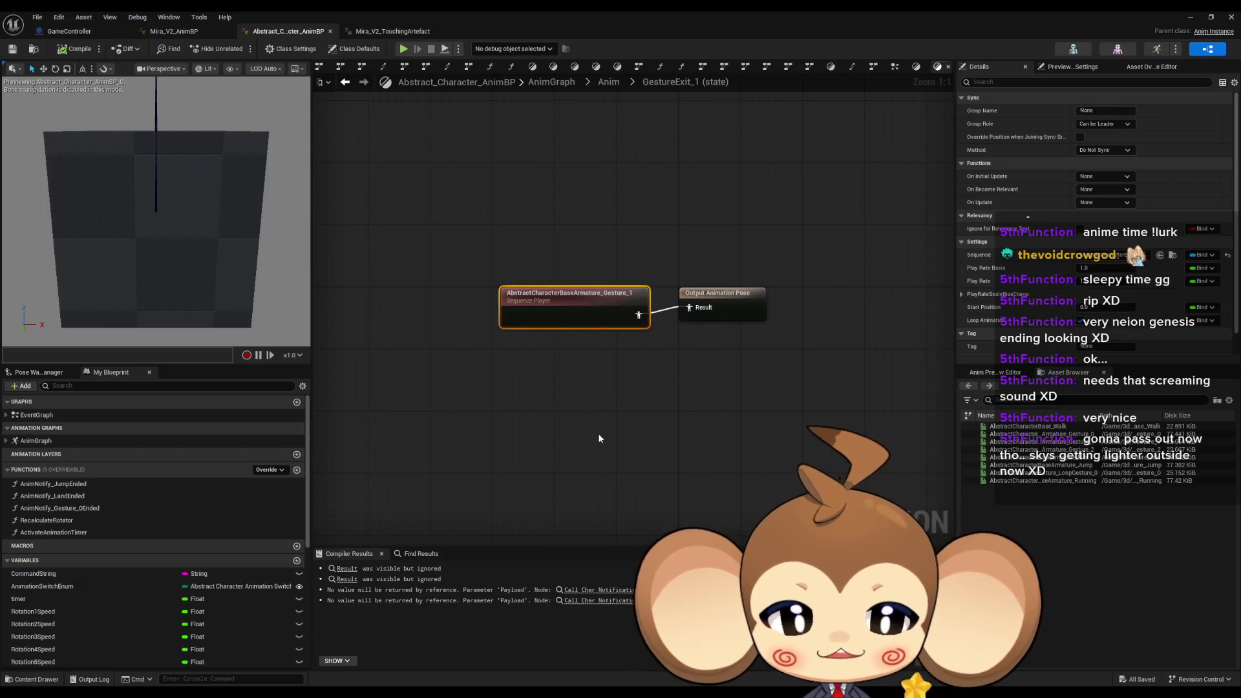
Compile Abstract_Character_AnimBP and set its debug object to the Preview Instance
left_click(66, 48)
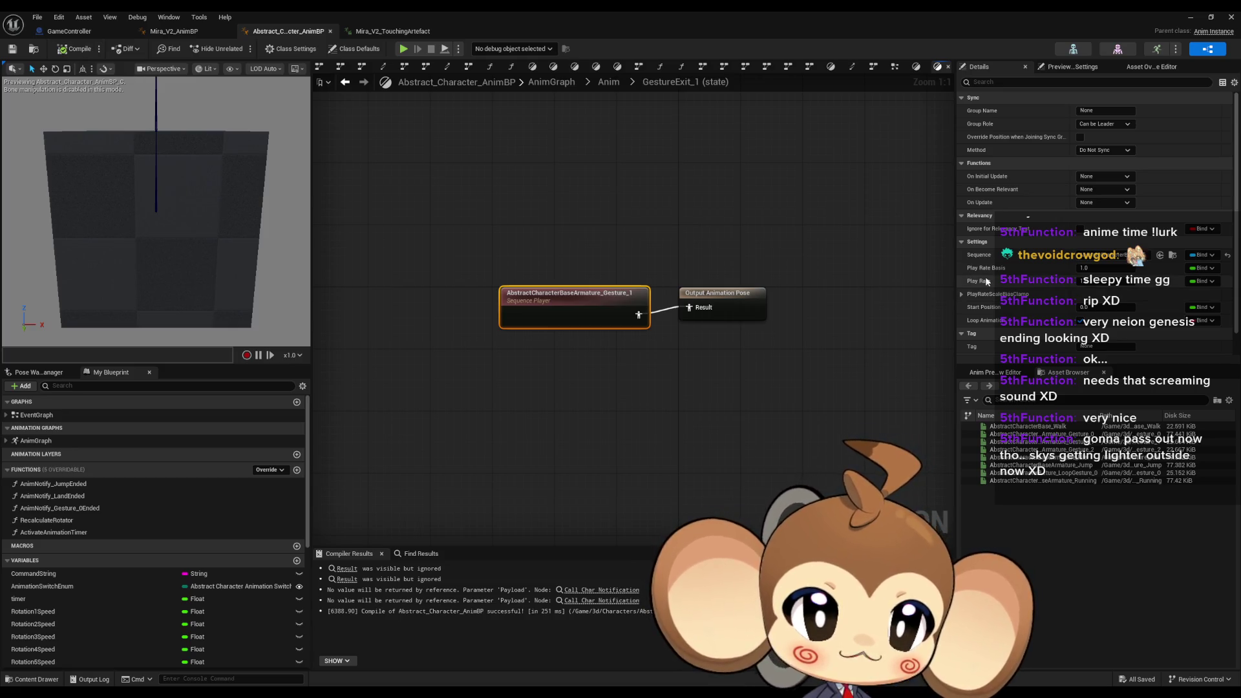
left_click_drag(502, 217, 606, 358)
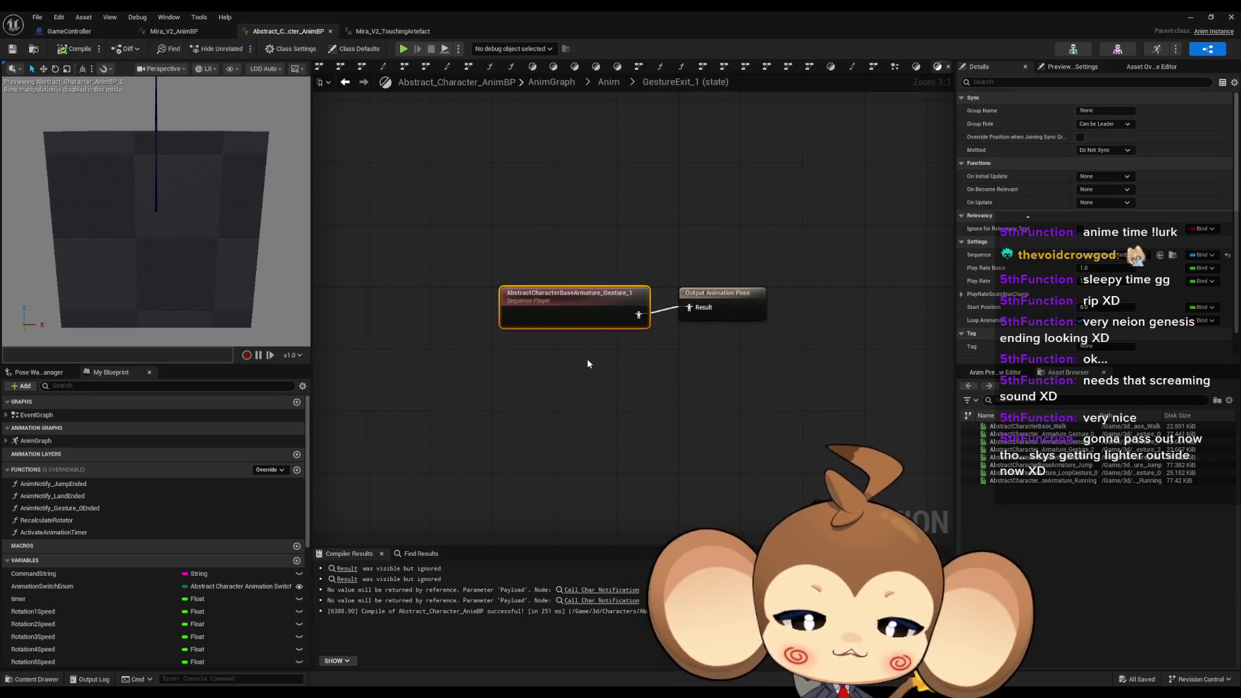
left_click(510, 48)
left_click(510, 64)
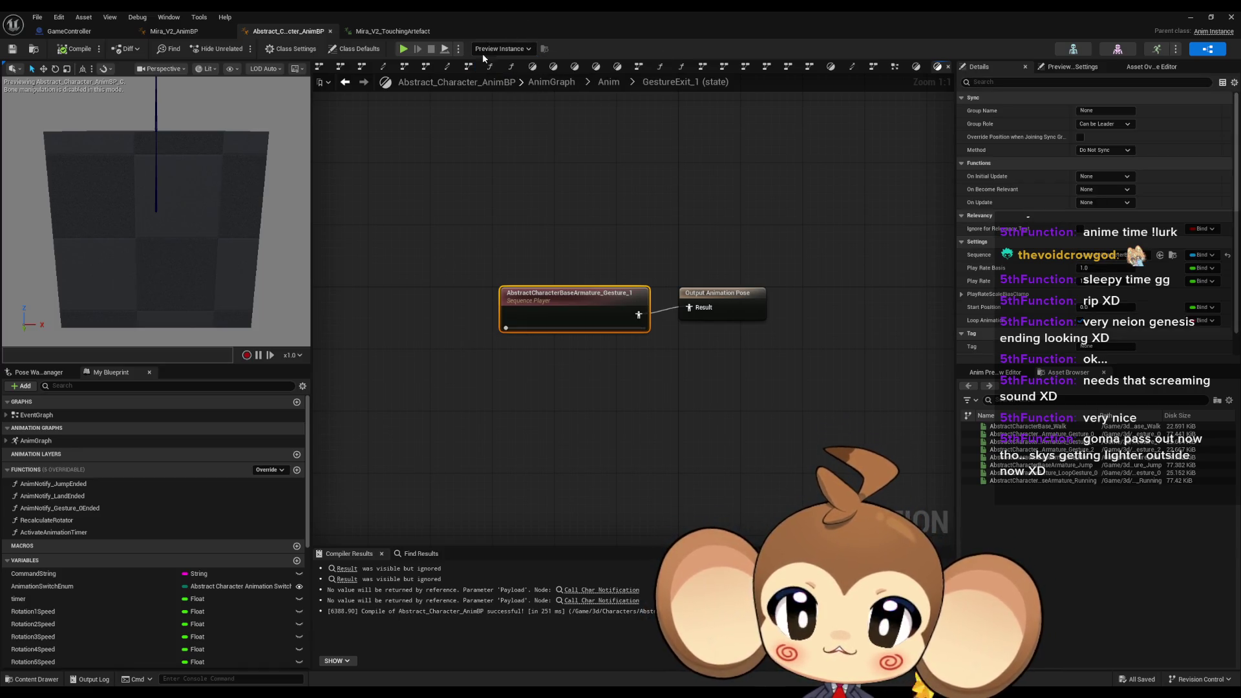
Edit CommandString's default value, review the Sequence Player settings, and switch to Mira_V2_AnimBP
left_click(122, 575)
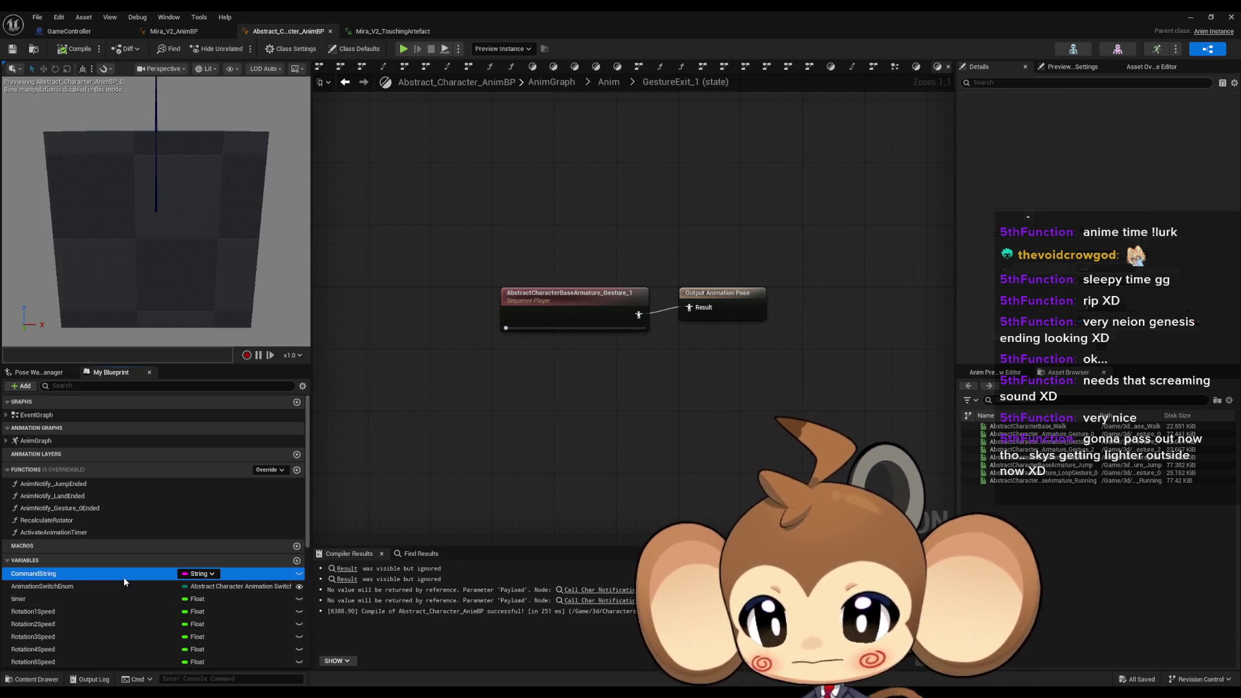
left_click(1106, 281)
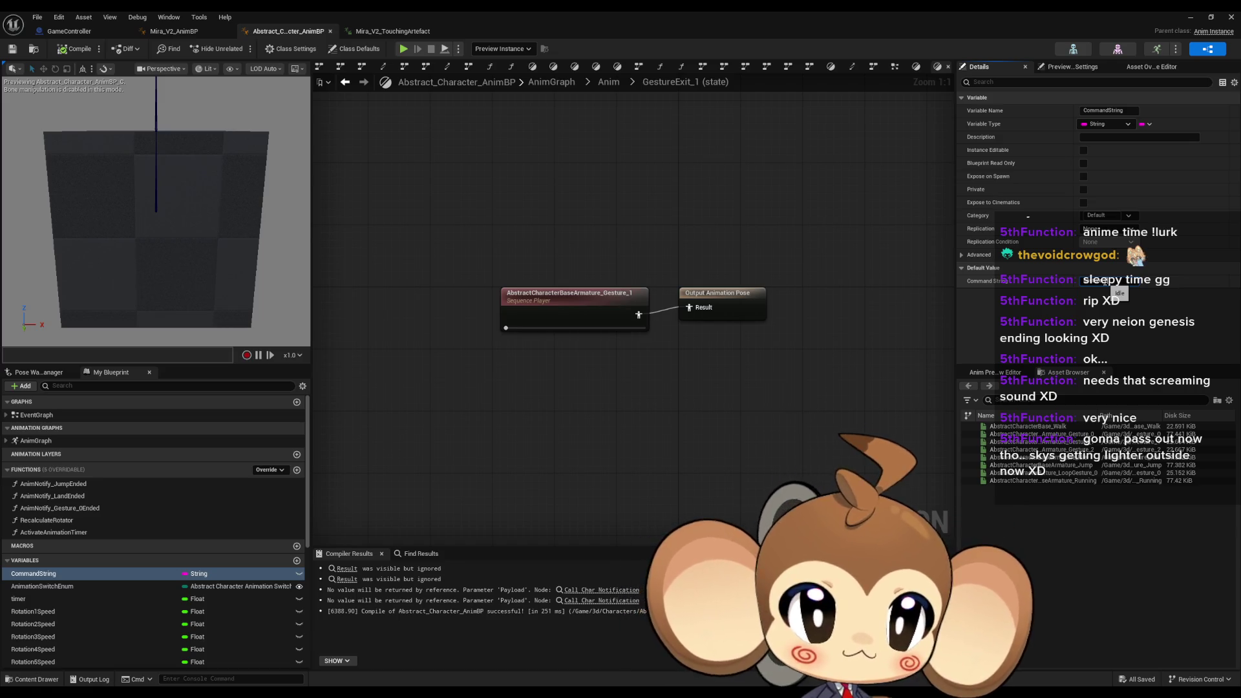
key("Return")
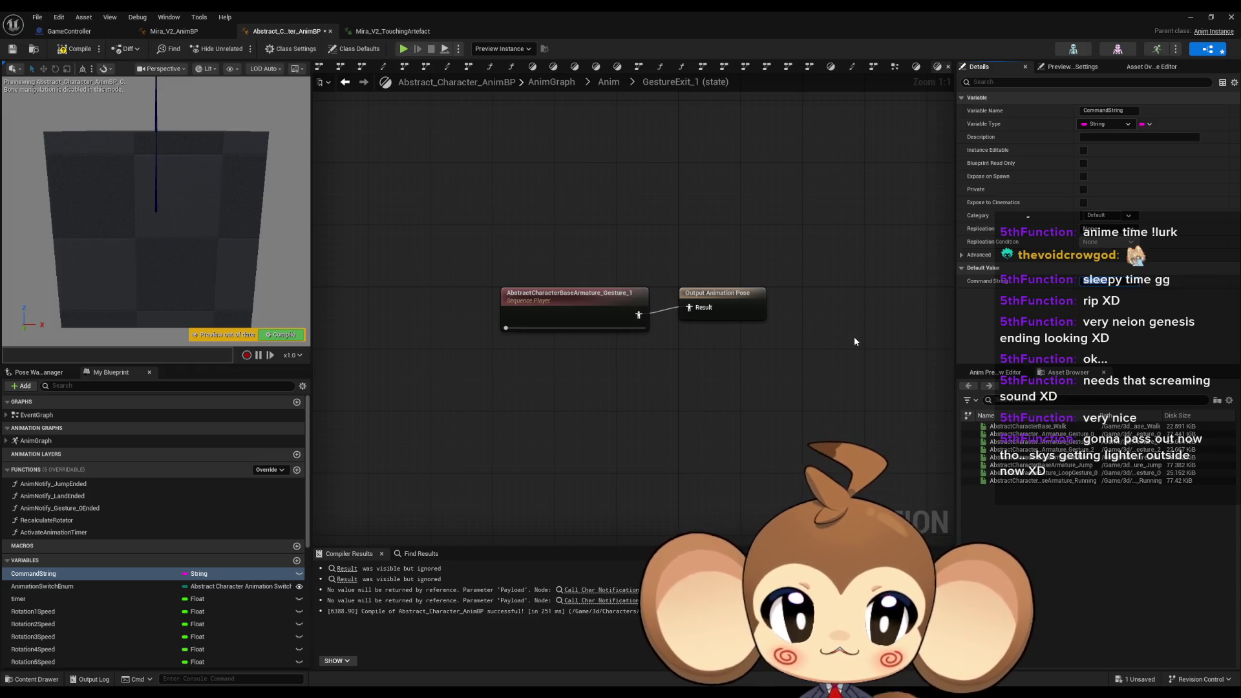
left_click(29, 441)
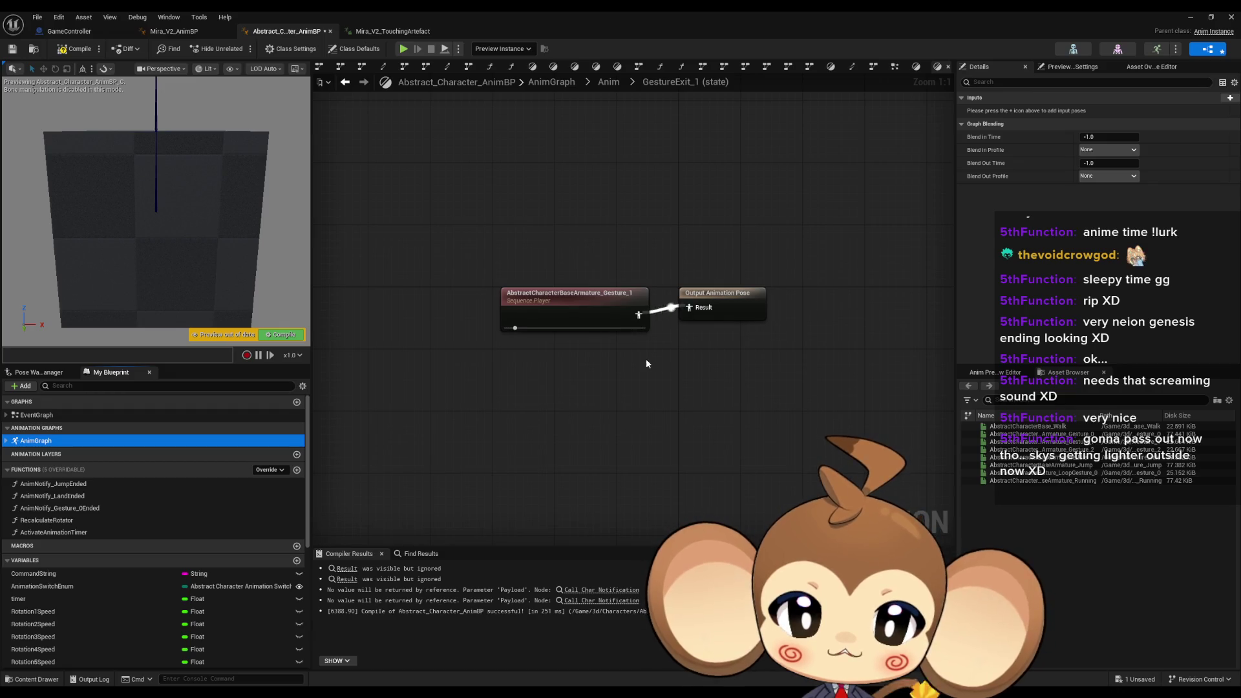
left_click(584, 314)
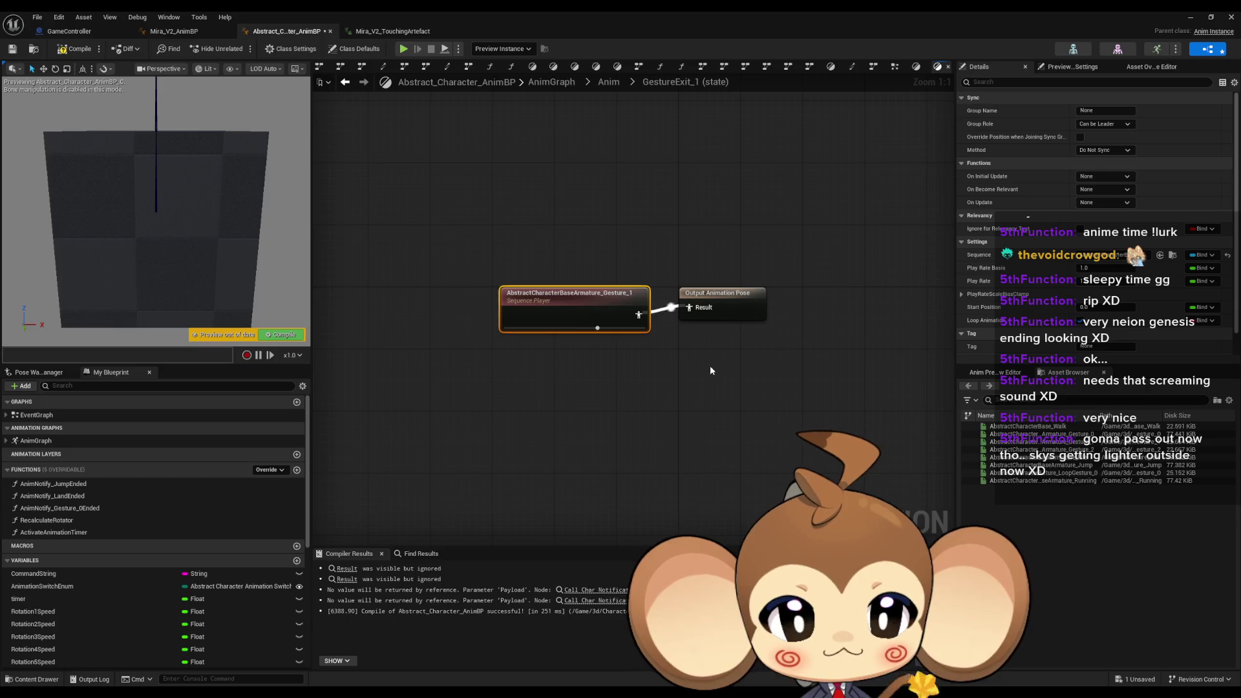
left_click(710, 369)
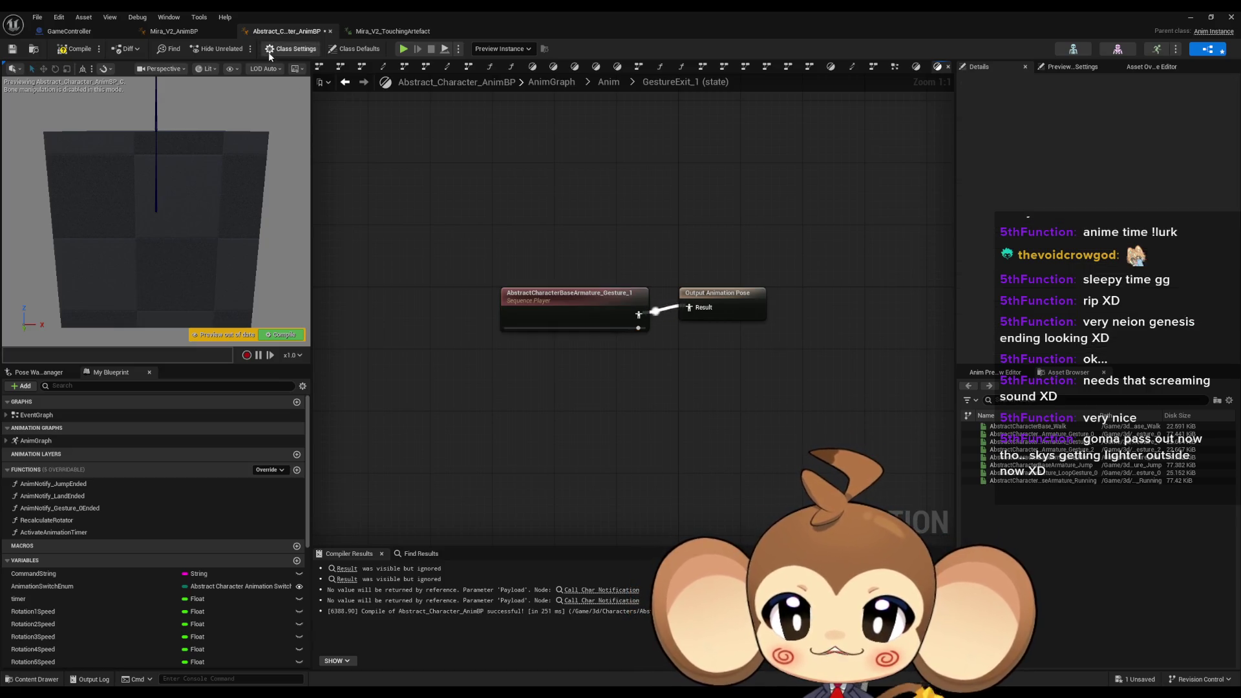
left_click(201, 34)
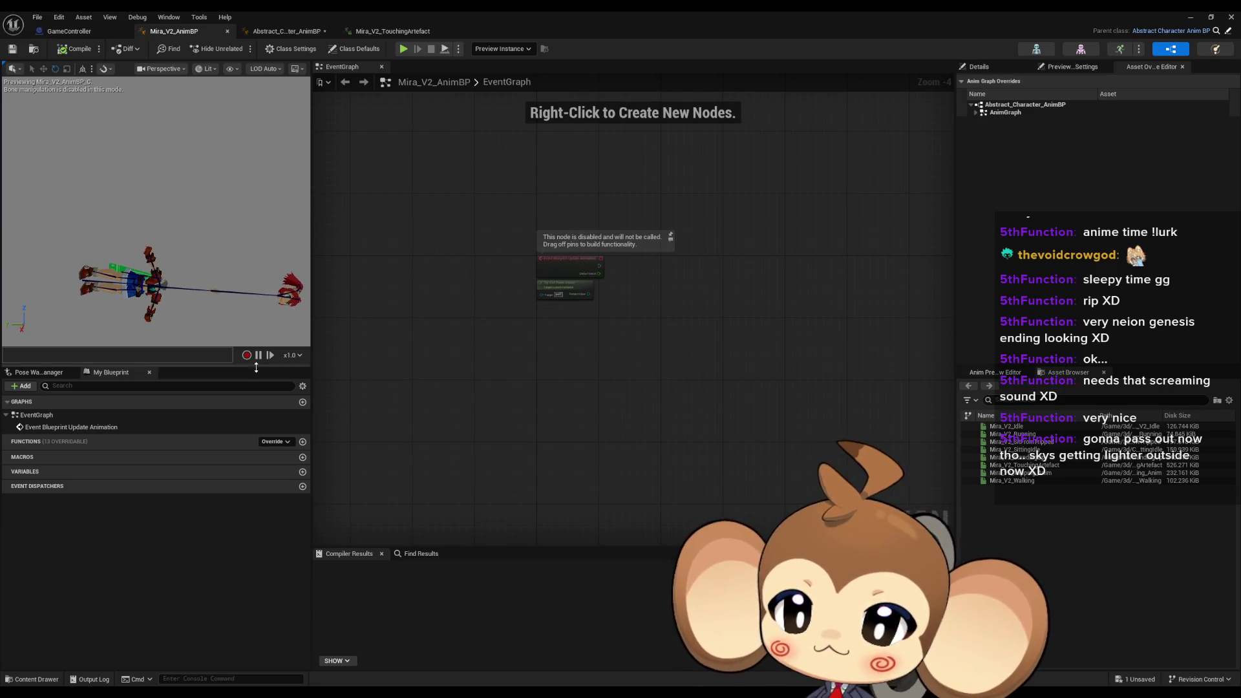
Expand the AnimGraph overrides and browse Mira_V2_AnimBP's class defaults and preview scene settings
left_click(976, 112)
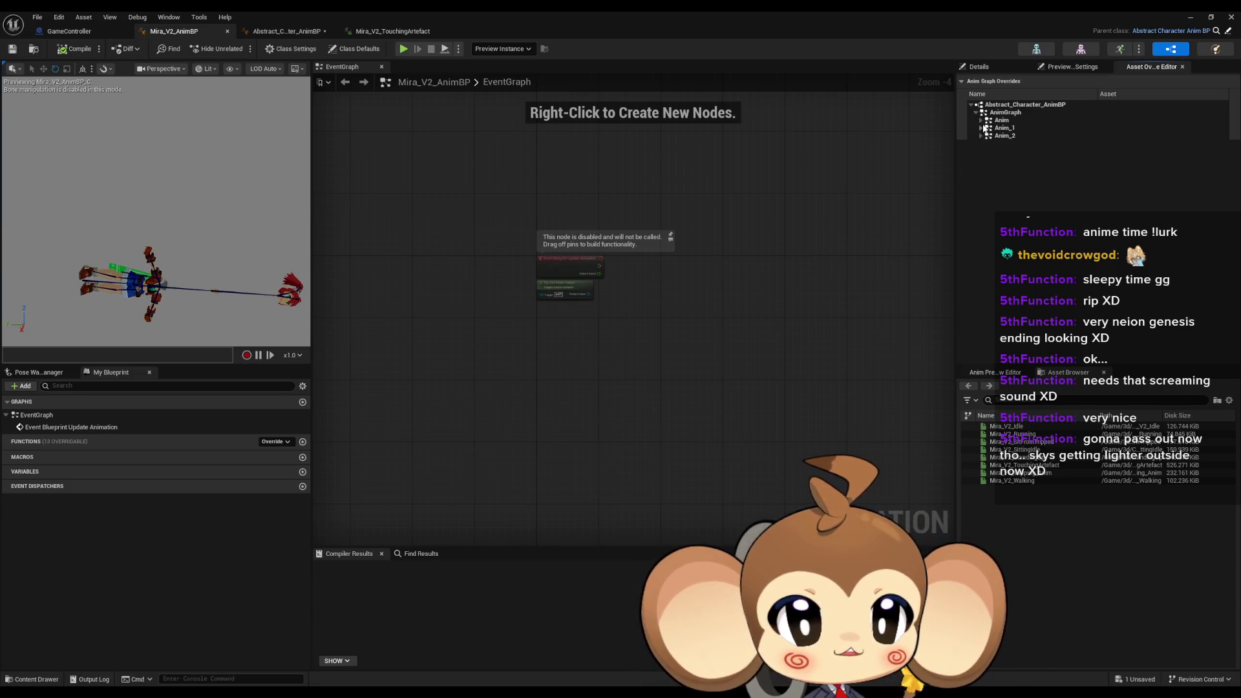
left_click(981, 120)
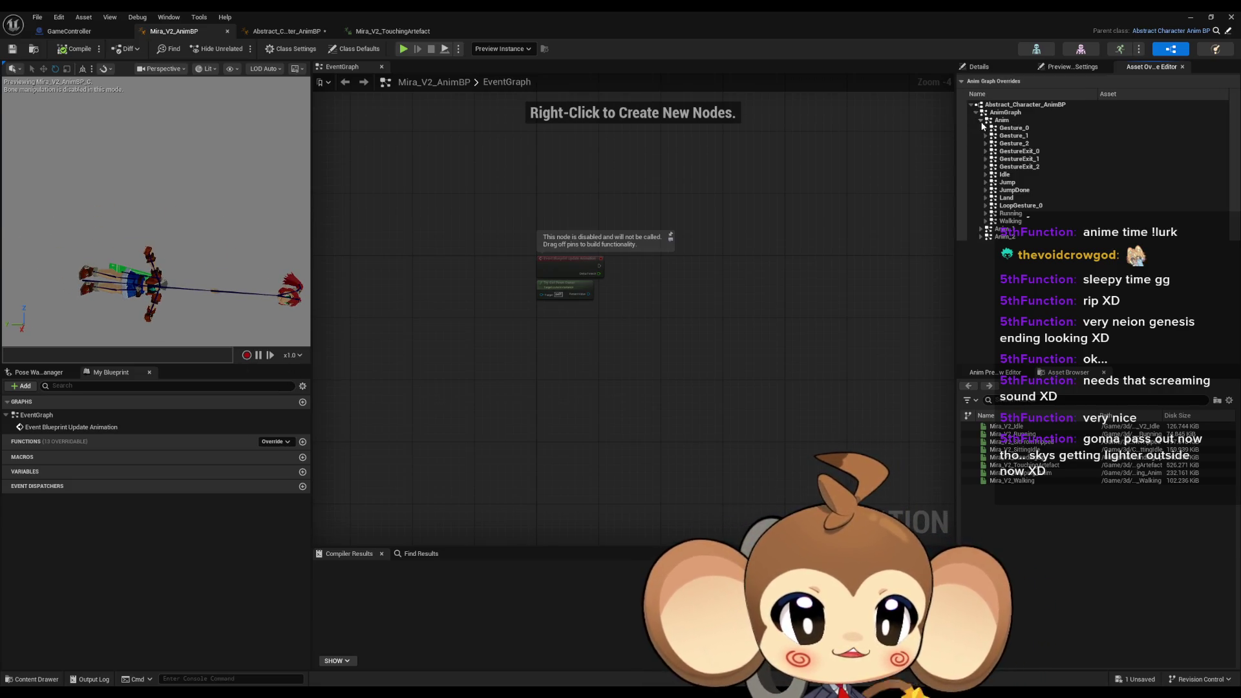
left_click(995, 68)
left_click(1053, 68)
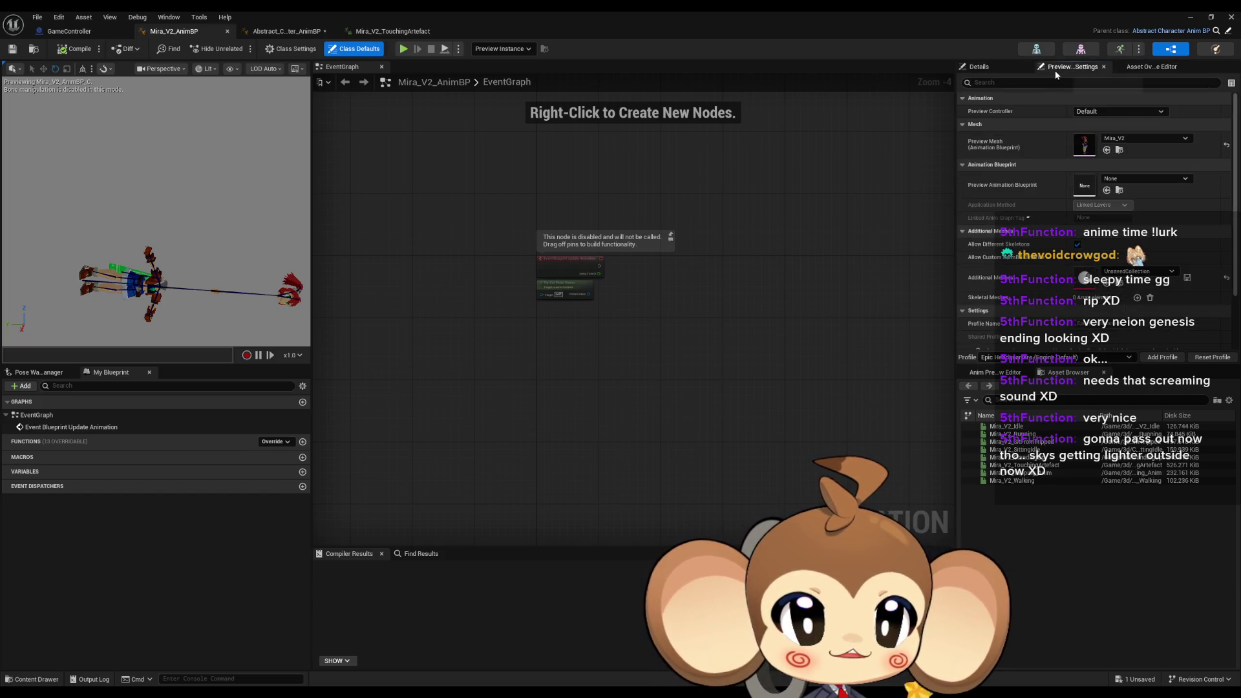
left_click(995, 71)
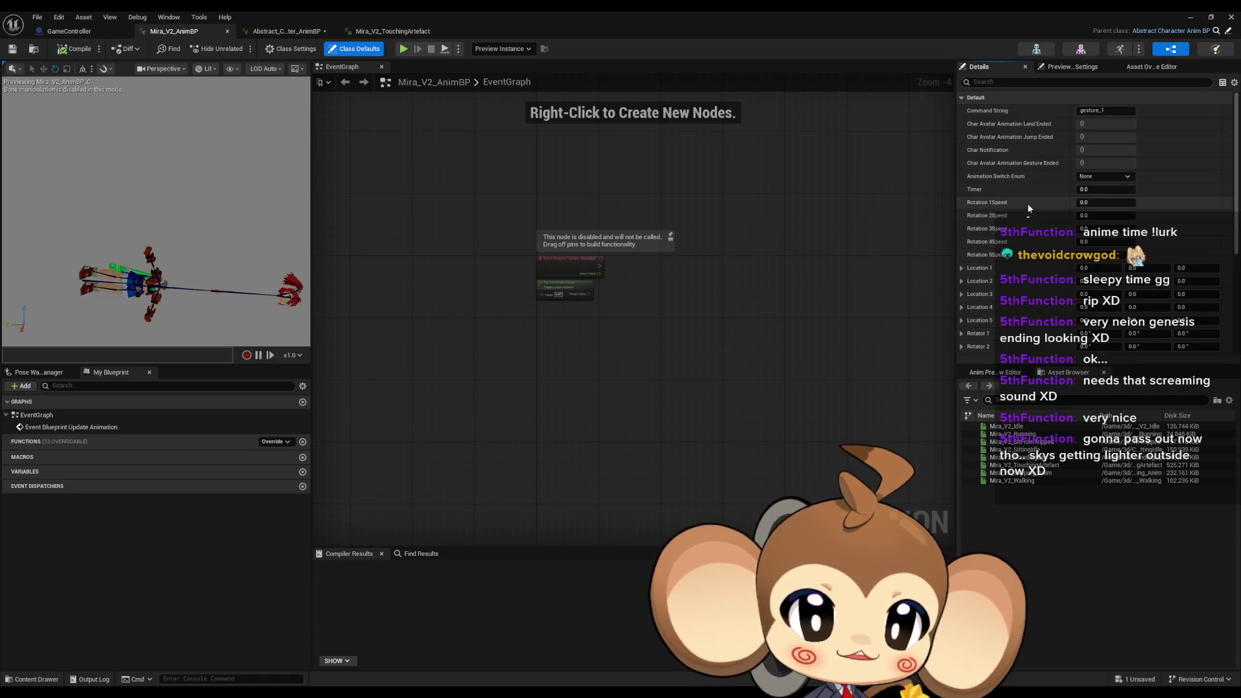
scroll(1023, 214, "down", 5)
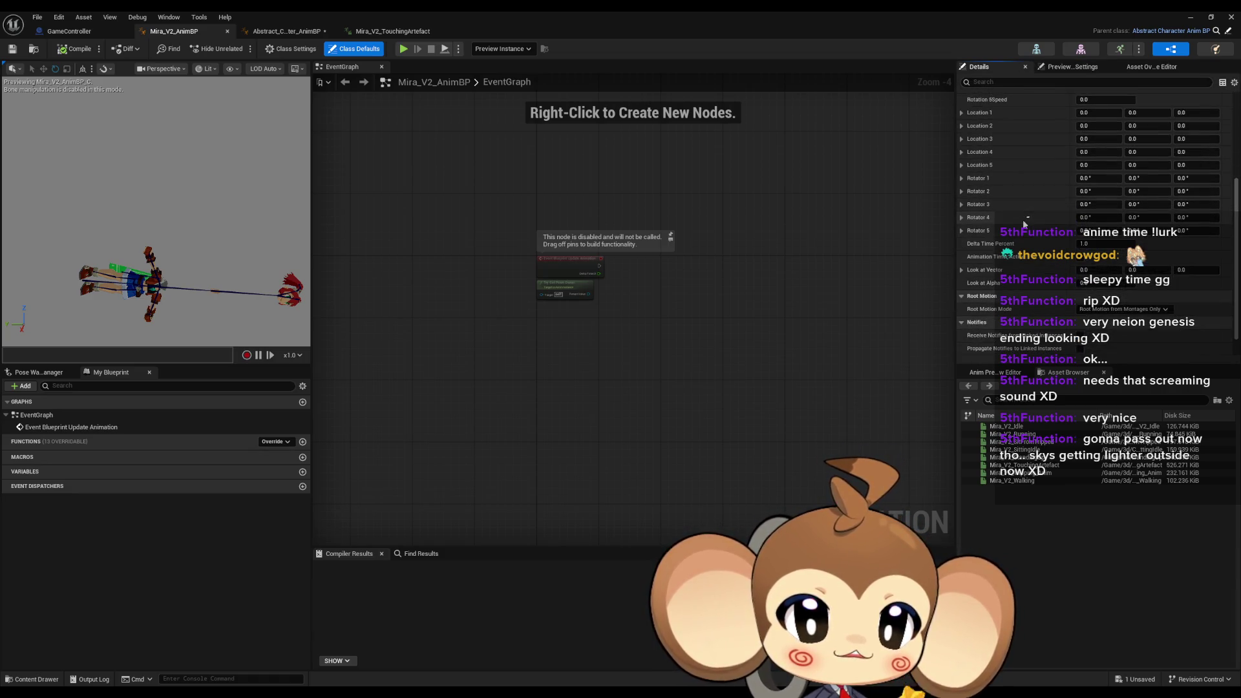
scroll(1022, 219, "up", 4)
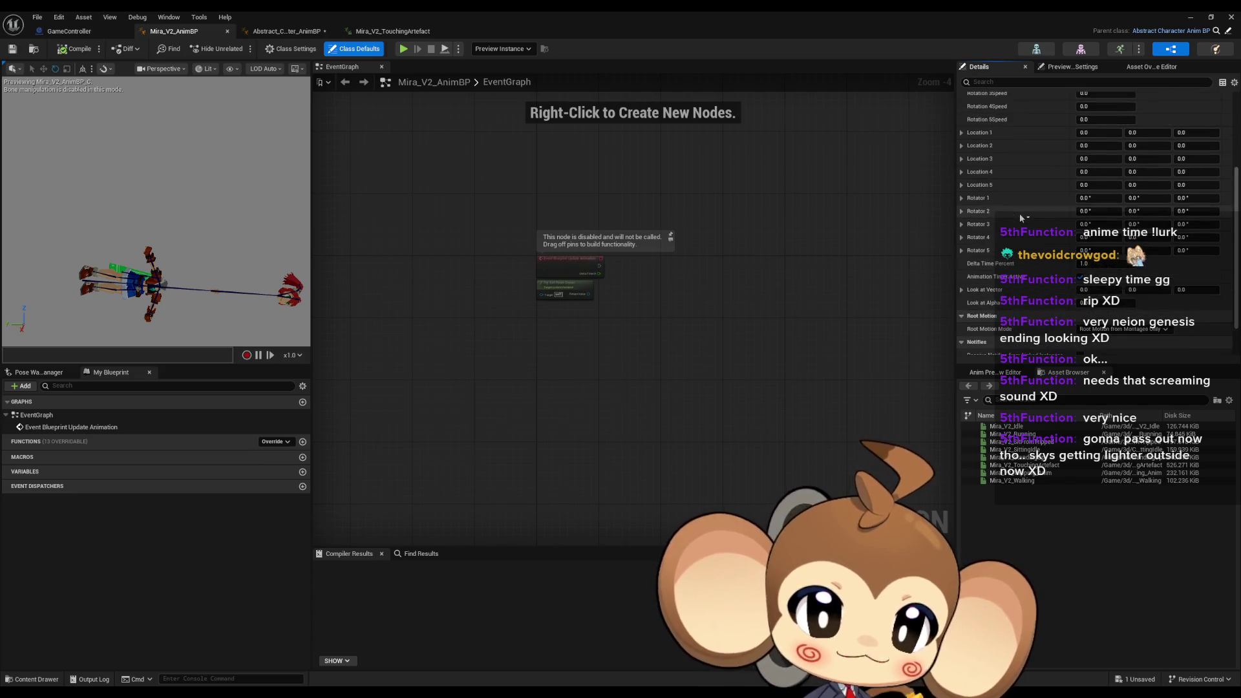
scroll(1020, 219, "up", 2)
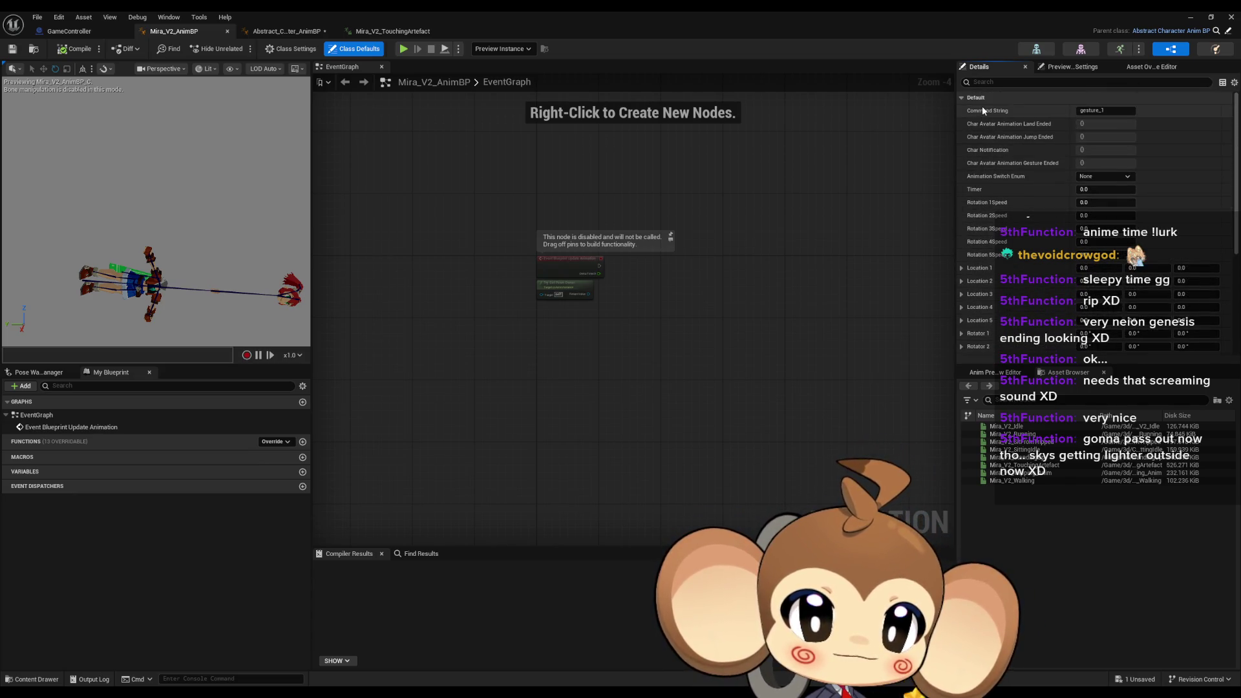
left_click(1150, 67)
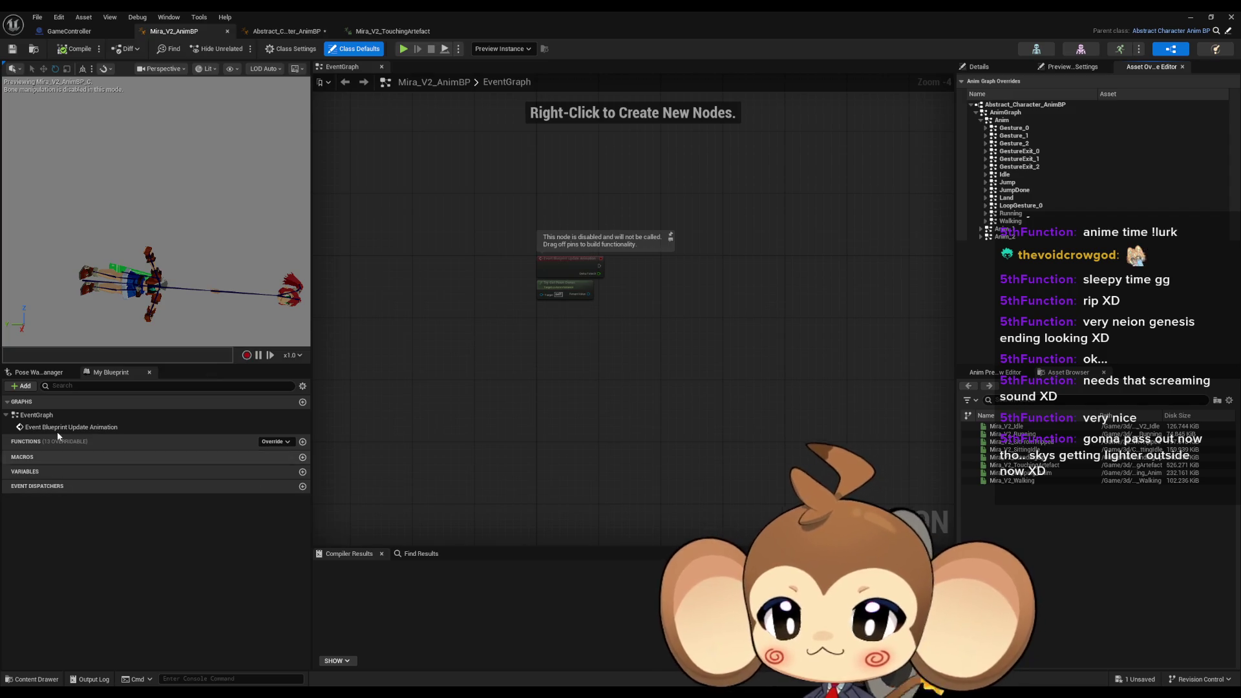
Adjust the variable list display options and check the Command String class default gesture_1
left_click(303, 387)
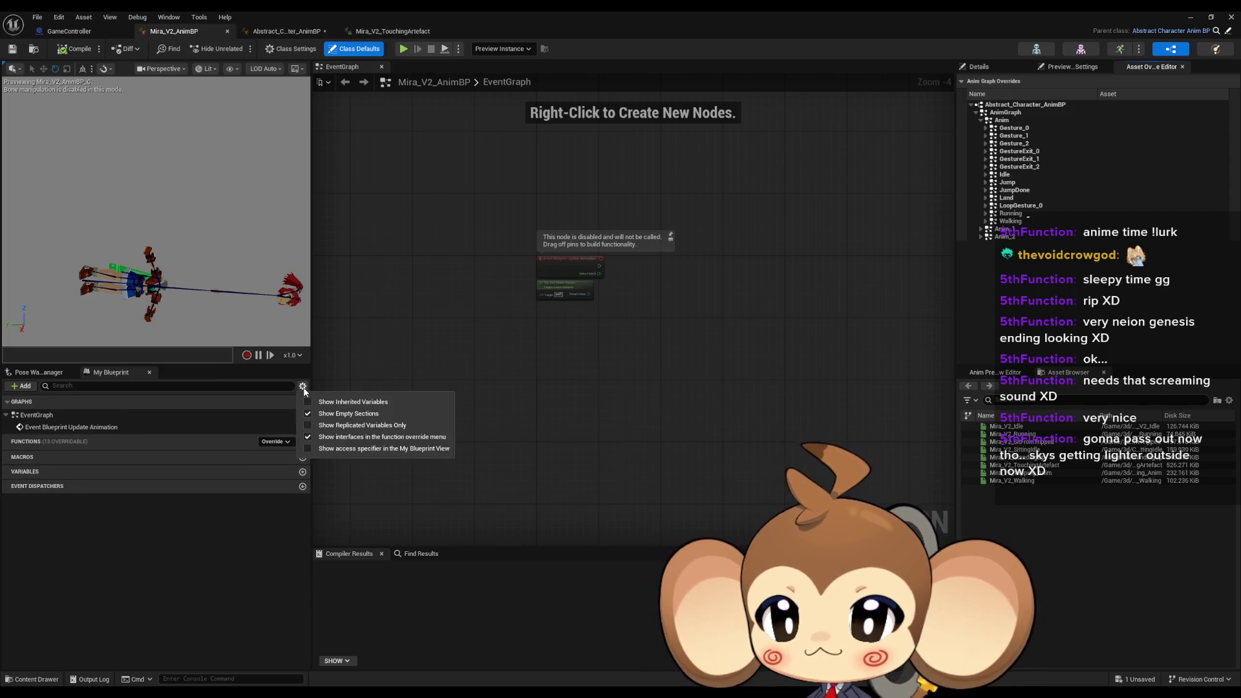
left_click(8, 472)
left_click(39, 484)
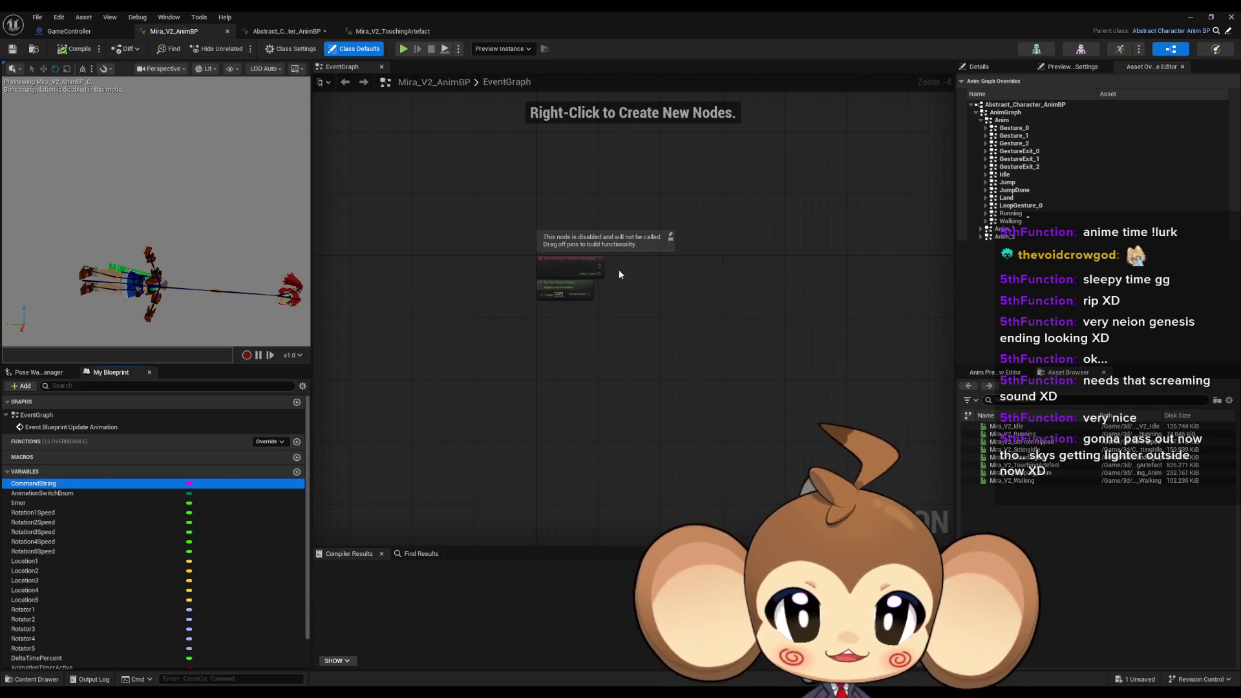
left_click(302, 386)
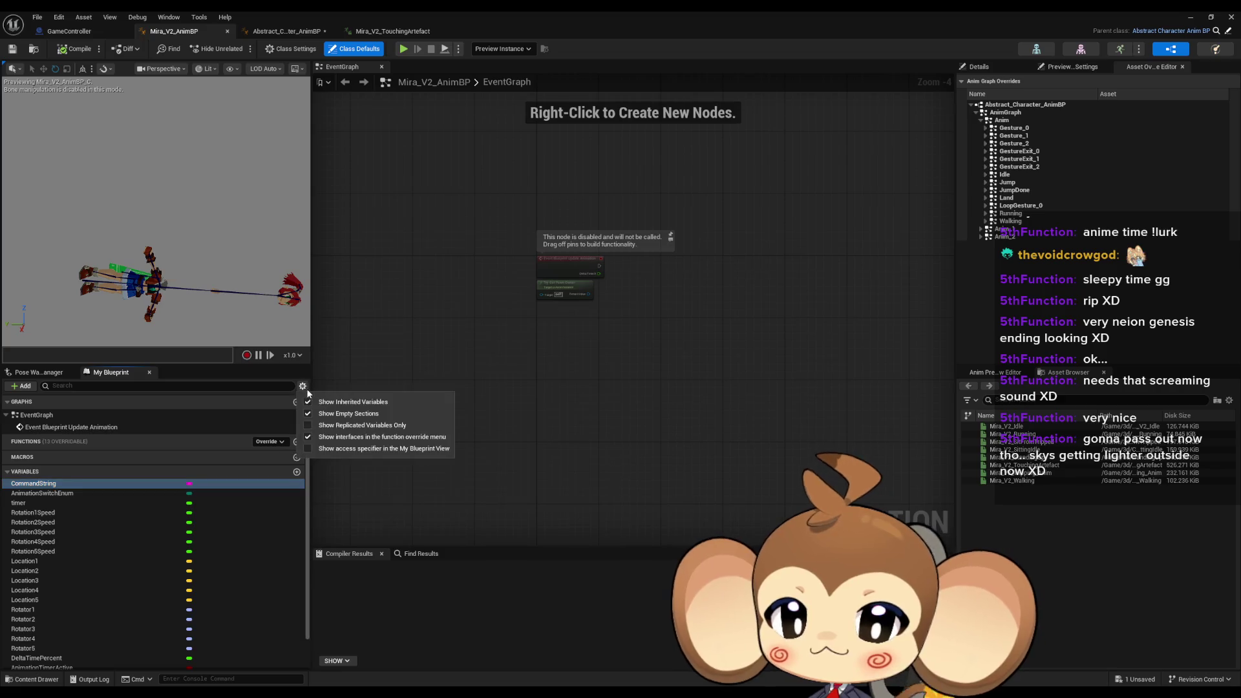
left_click(375, 402)
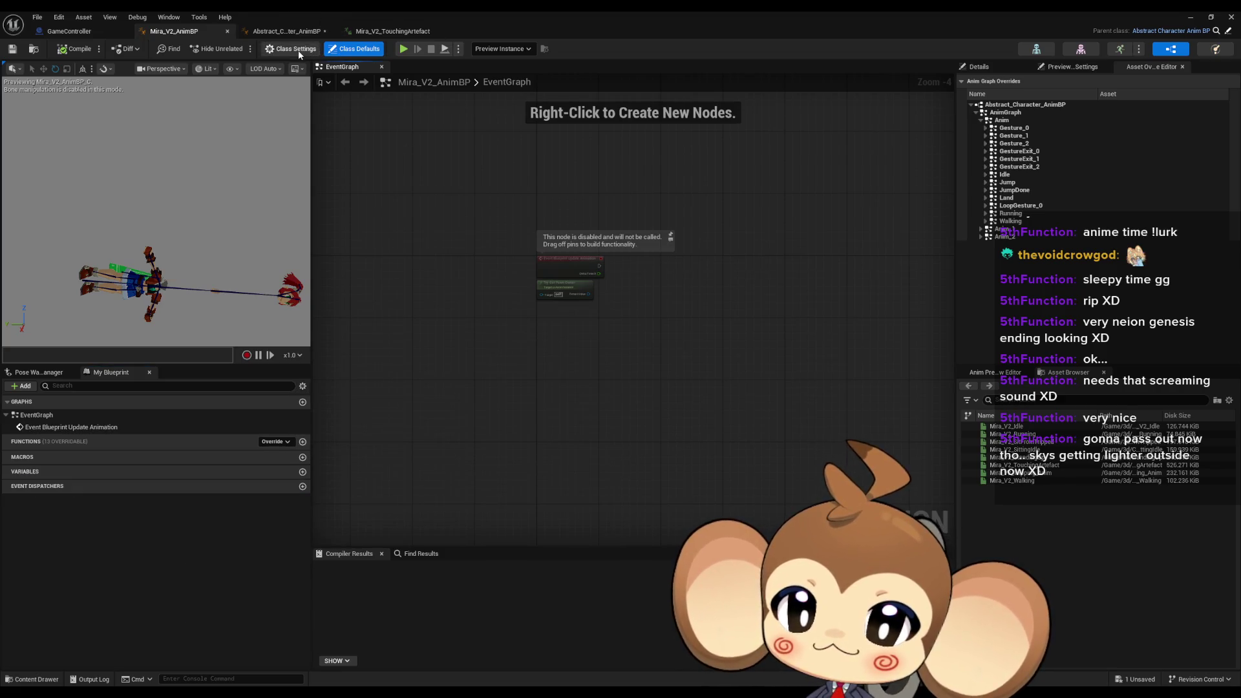
left_click(349, 49)
left_click(1108, 111)
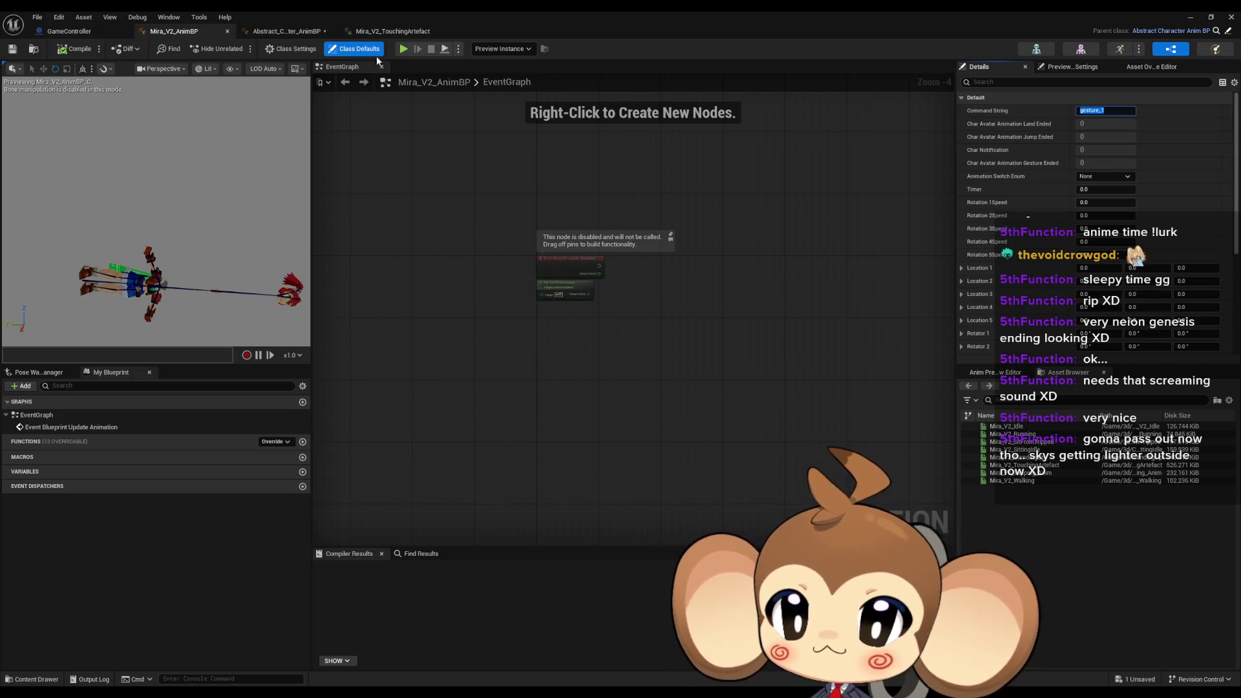
Inspect CommandString's default in Abstract_Character_AnimBP, compile it, and return to Mira_V2_AnimBP
left_click(287, 31)
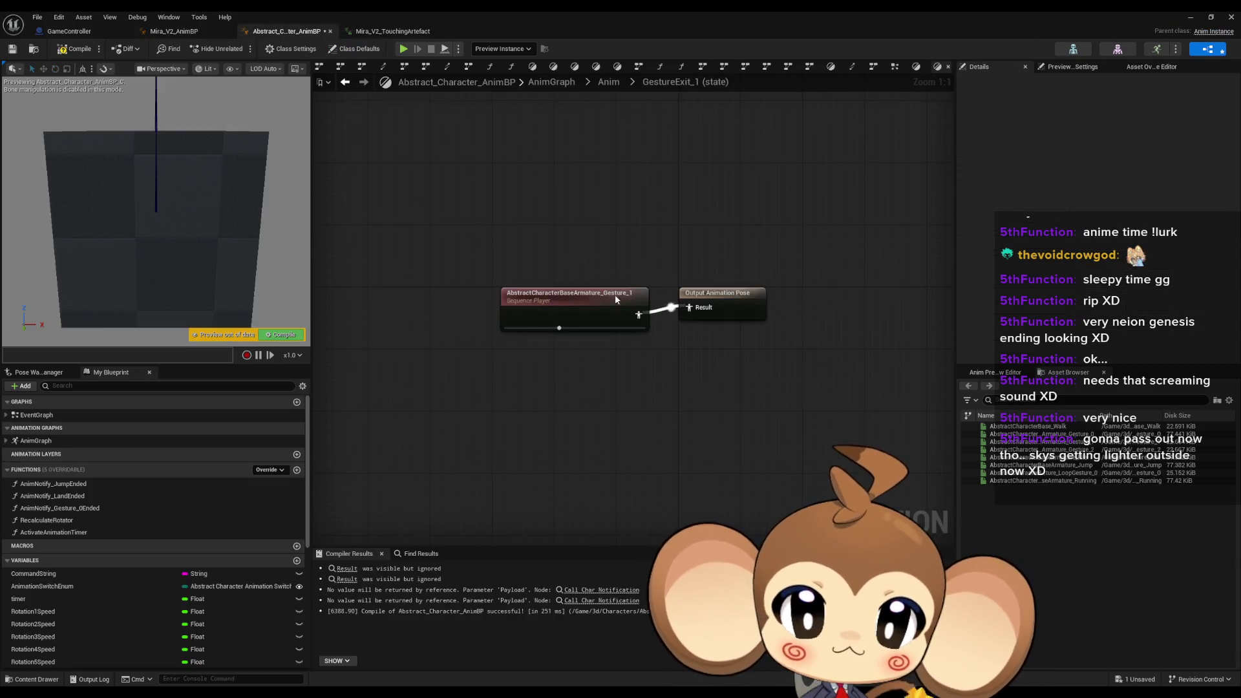
left_click(159, 572)
left_click(1119, 282)
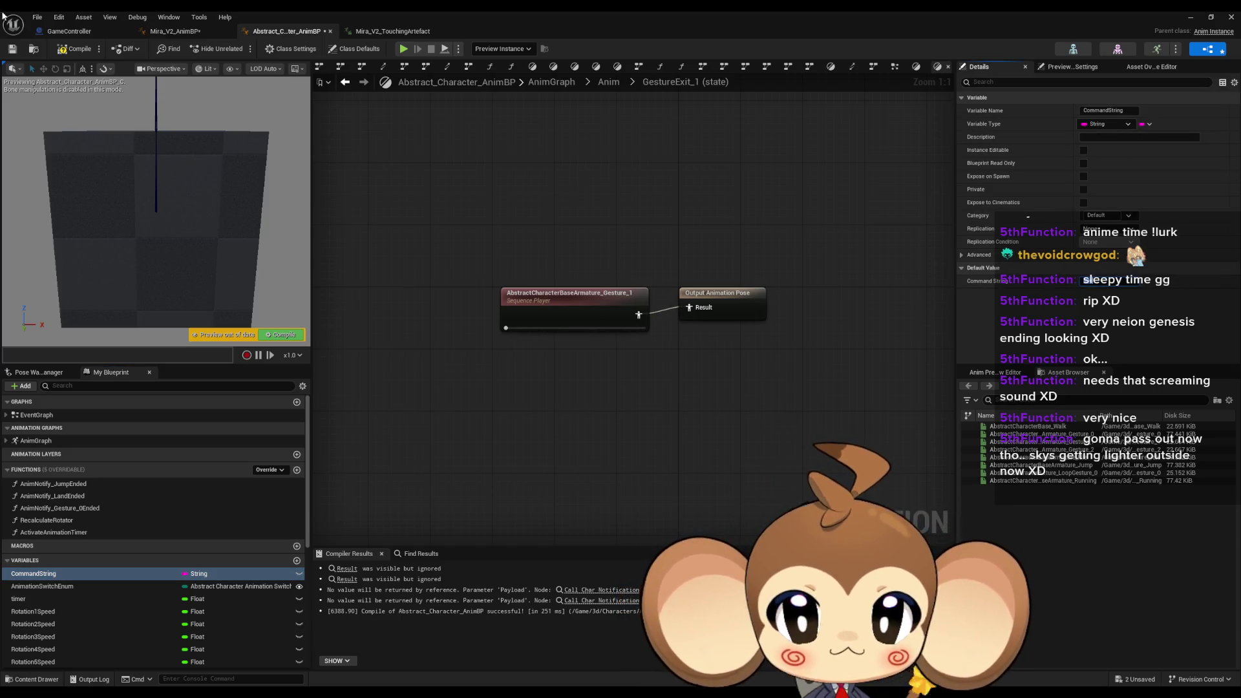
left_click(74, 48)
left_click(173, 31)
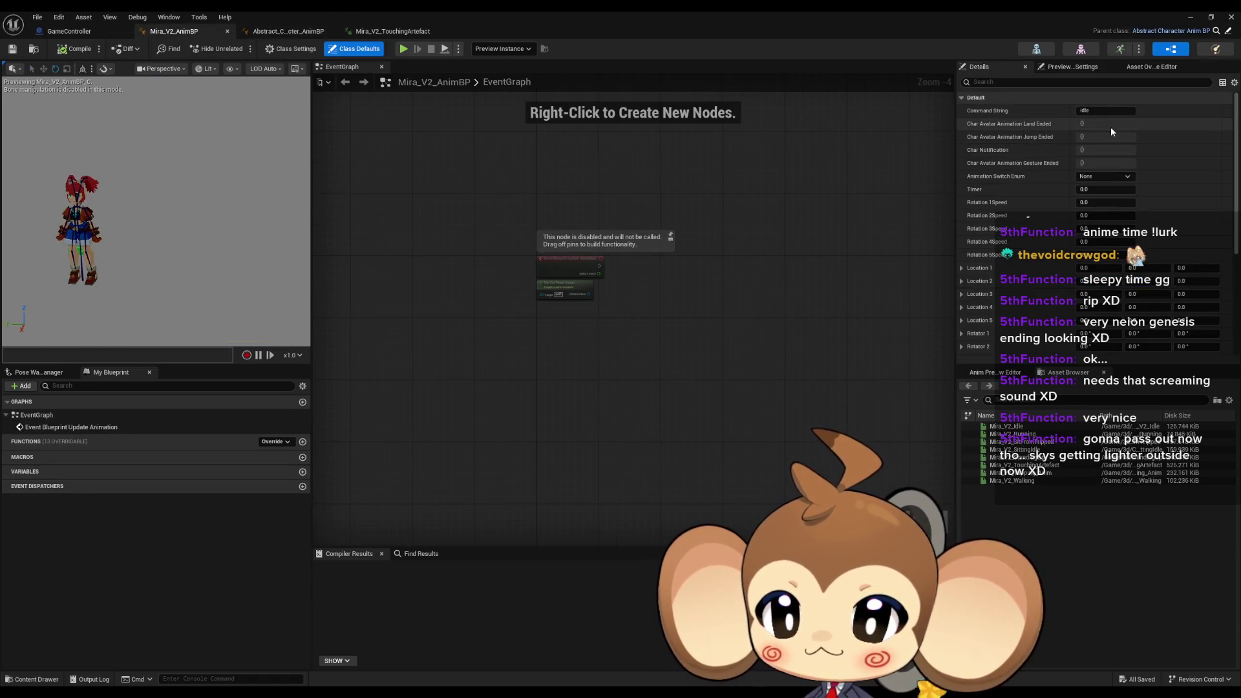
Preview gesture_1 as Mira_V2_AnimBP's Command String, then reset it to idle
left_click(1120, 113)
type("gesture_3")
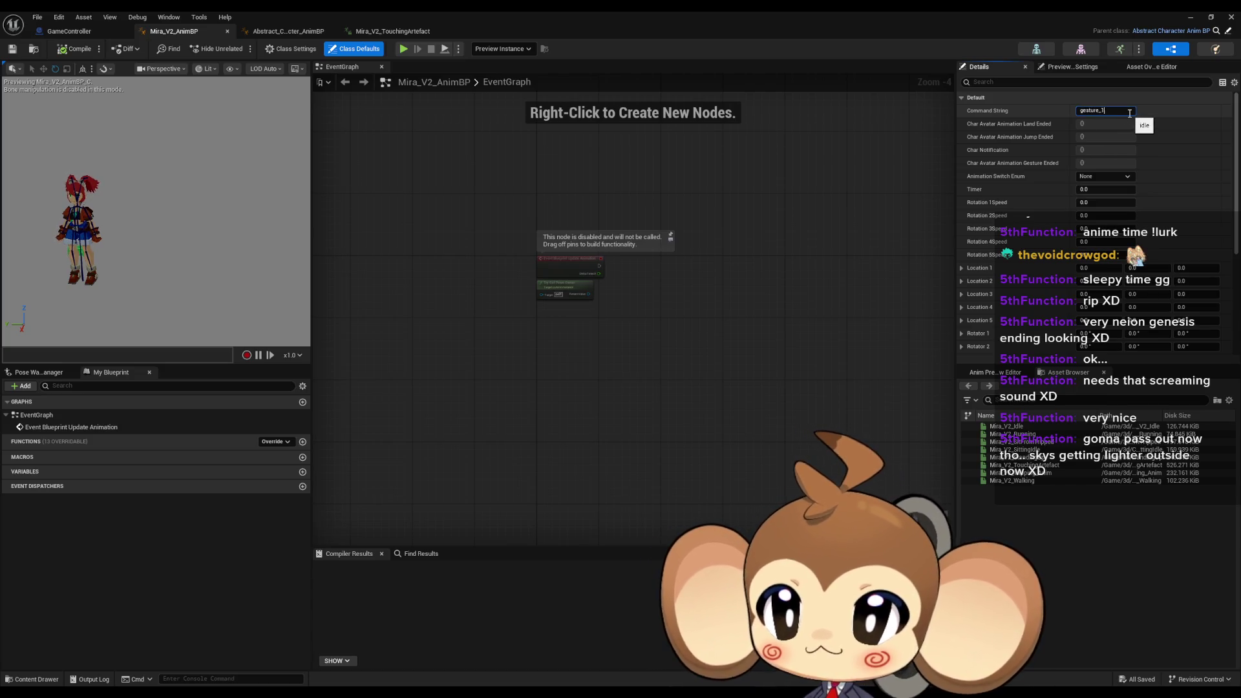
type("1")
key("Return")
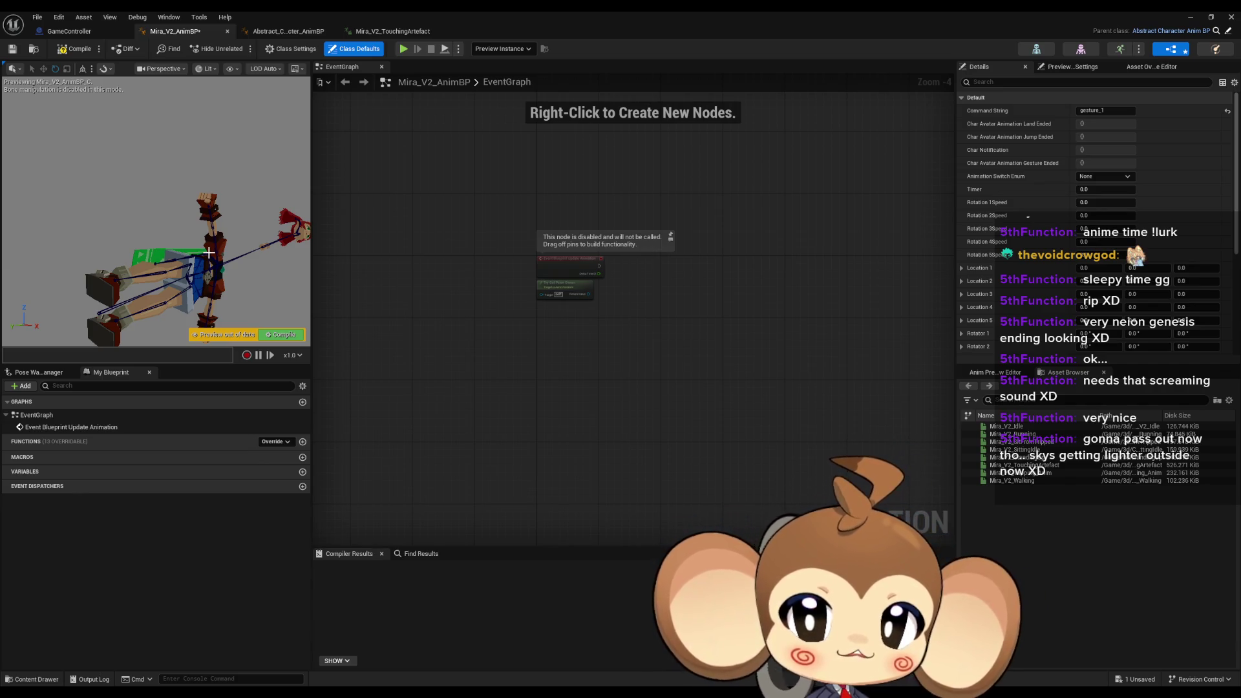
left_click(1120, 49)
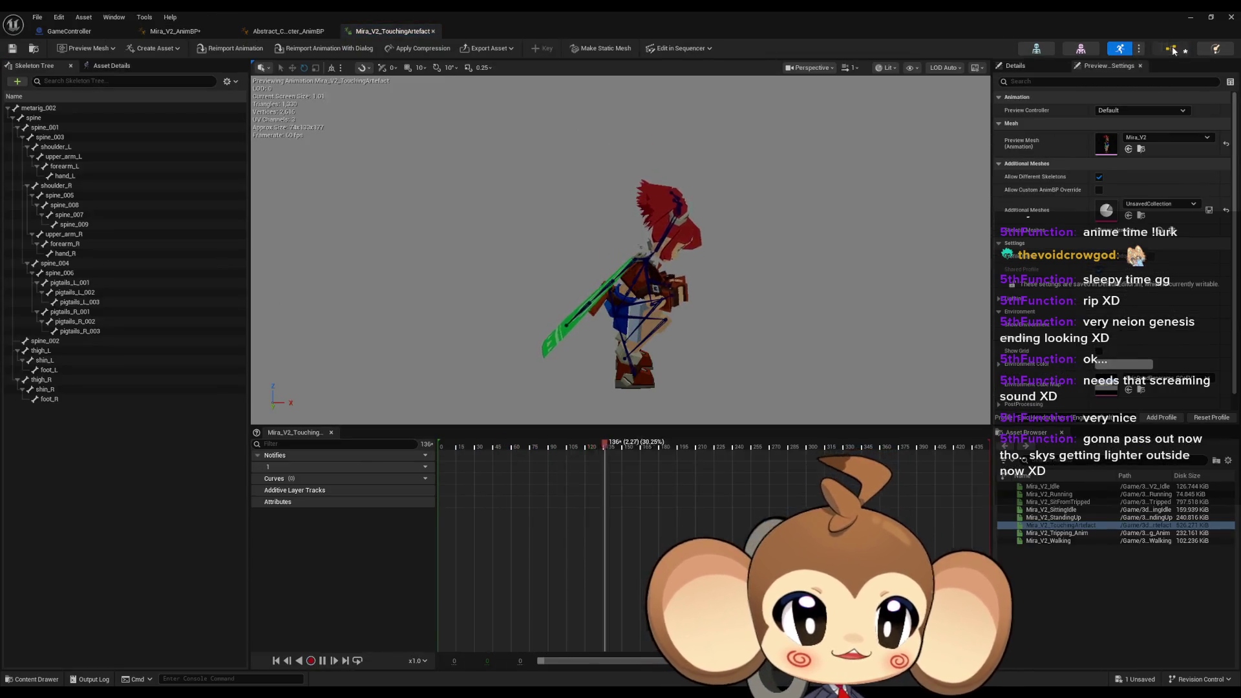
left_click(1170, 48)
left_click(1107, 110)
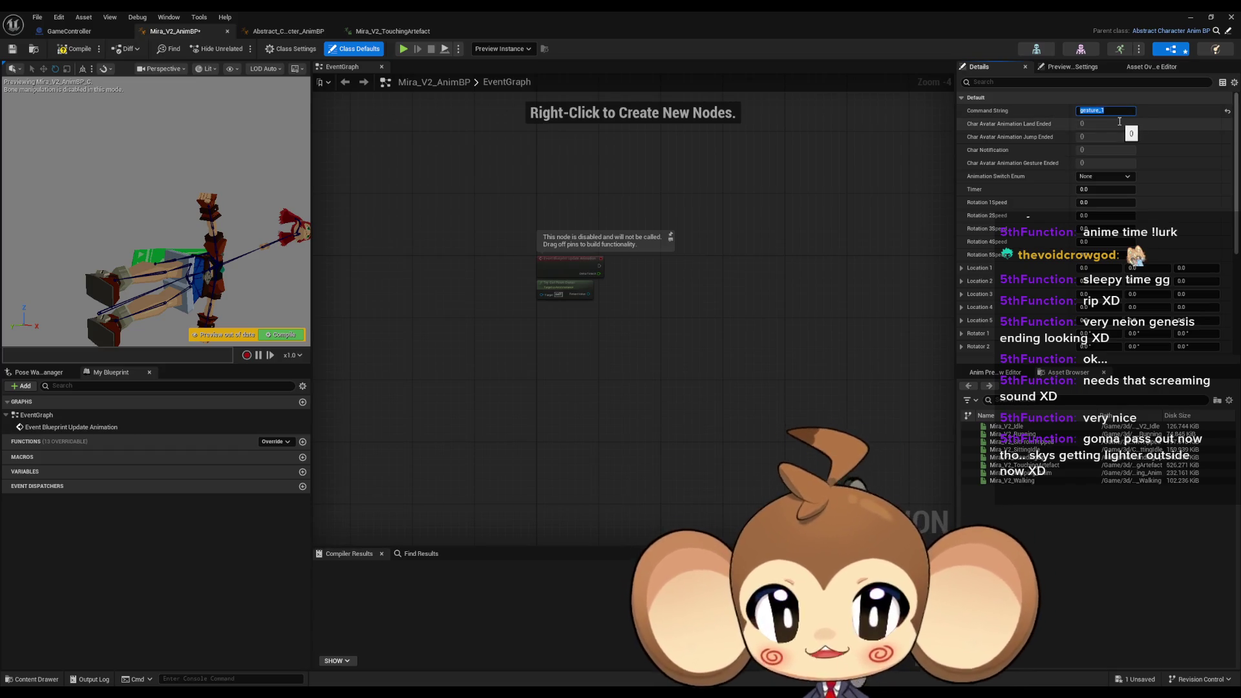
type("idle")
key("Return")
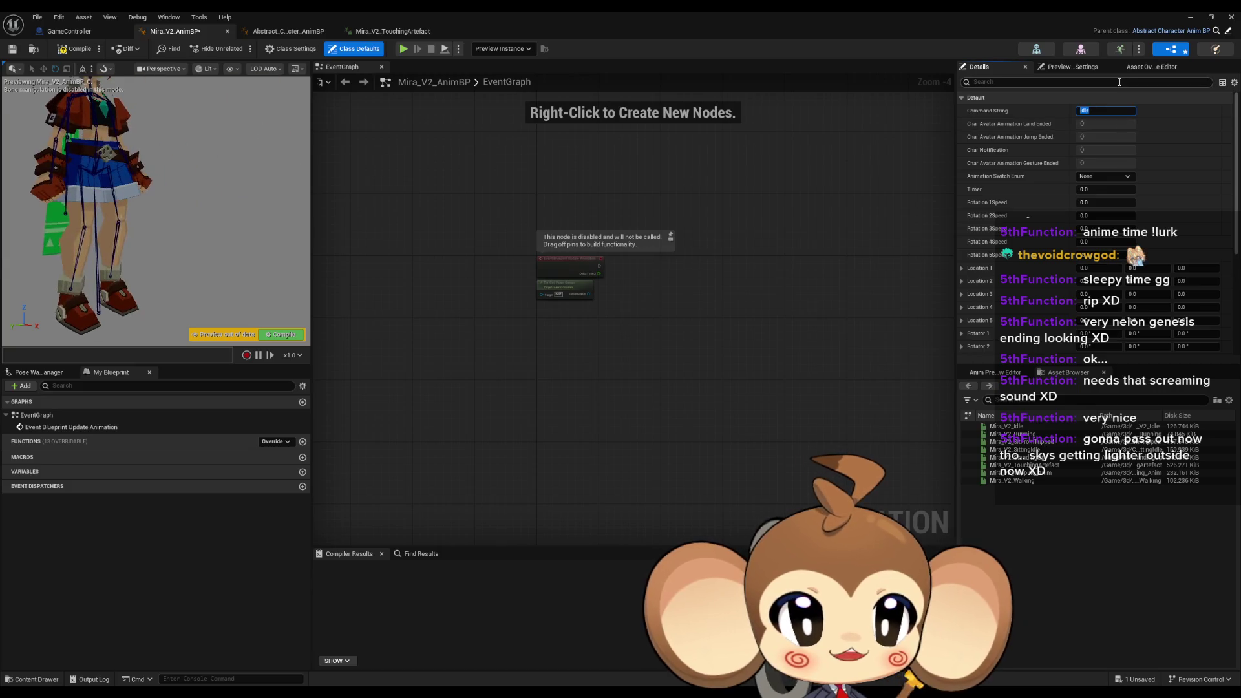
In the Asset Override Editor, expand Anim down to GestureExit_1 and open its animation picker
left_click(1131, 67)
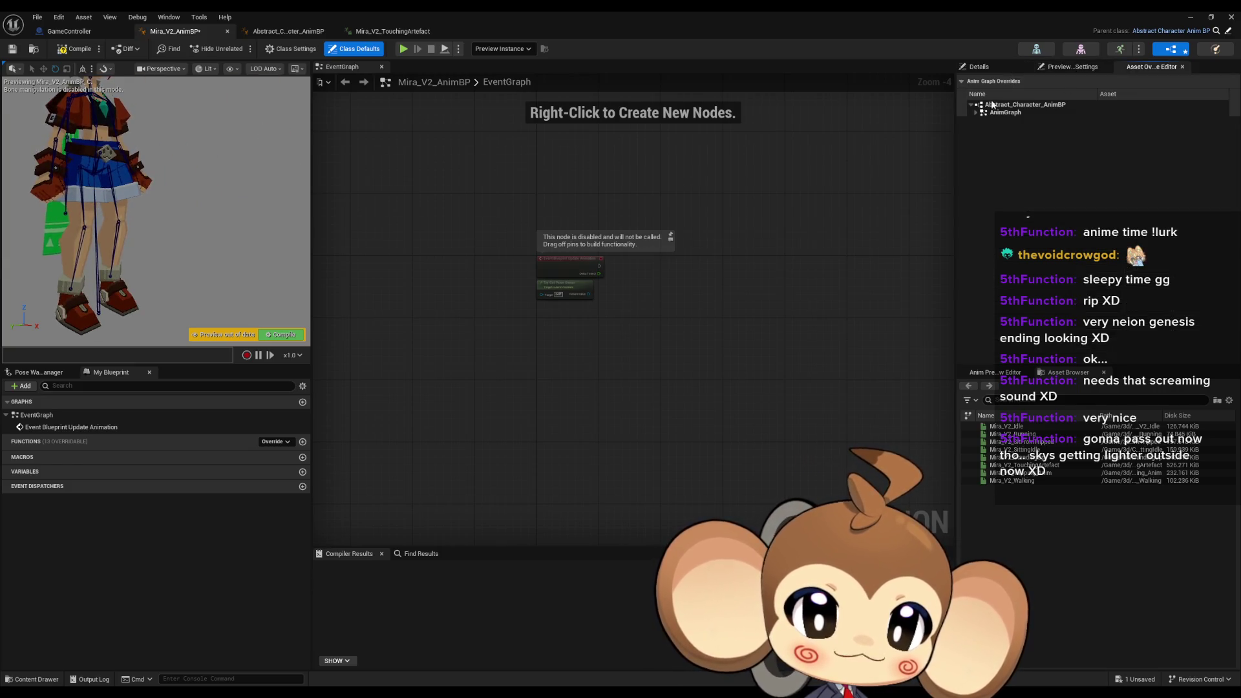
left_click(980, 121)
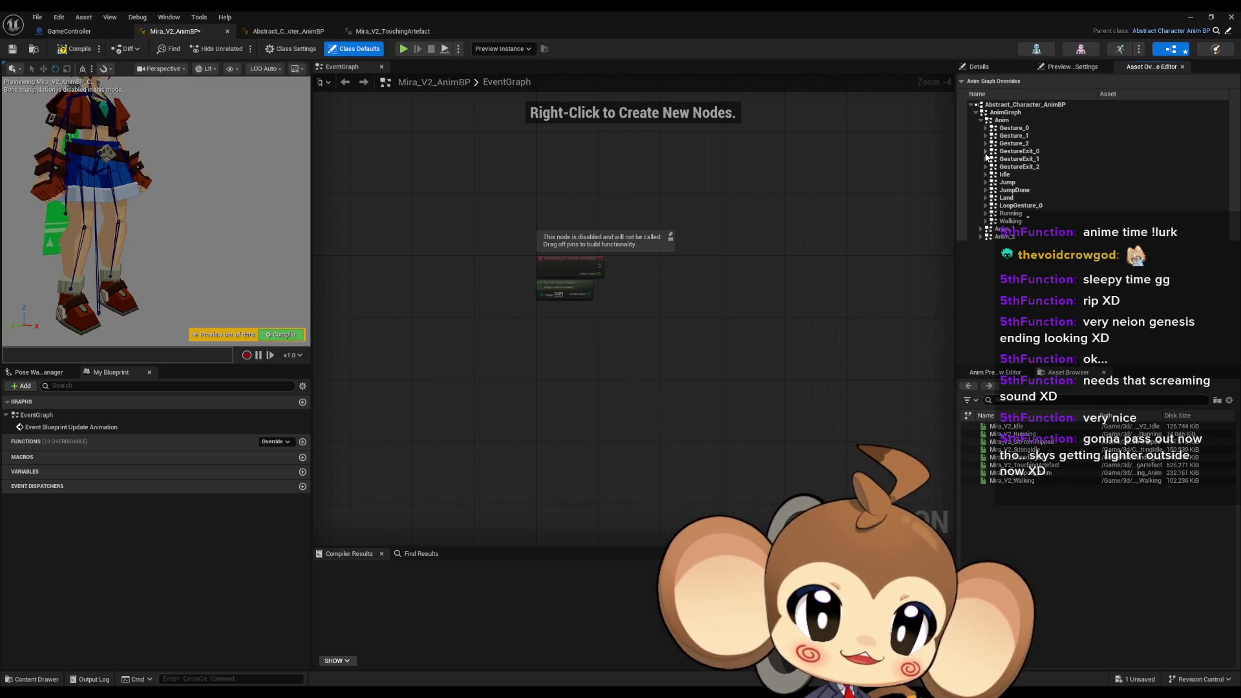
left_click(985, 152)
left_click(985, 152)
left_click(986, 159)
left_click(1140, 171)
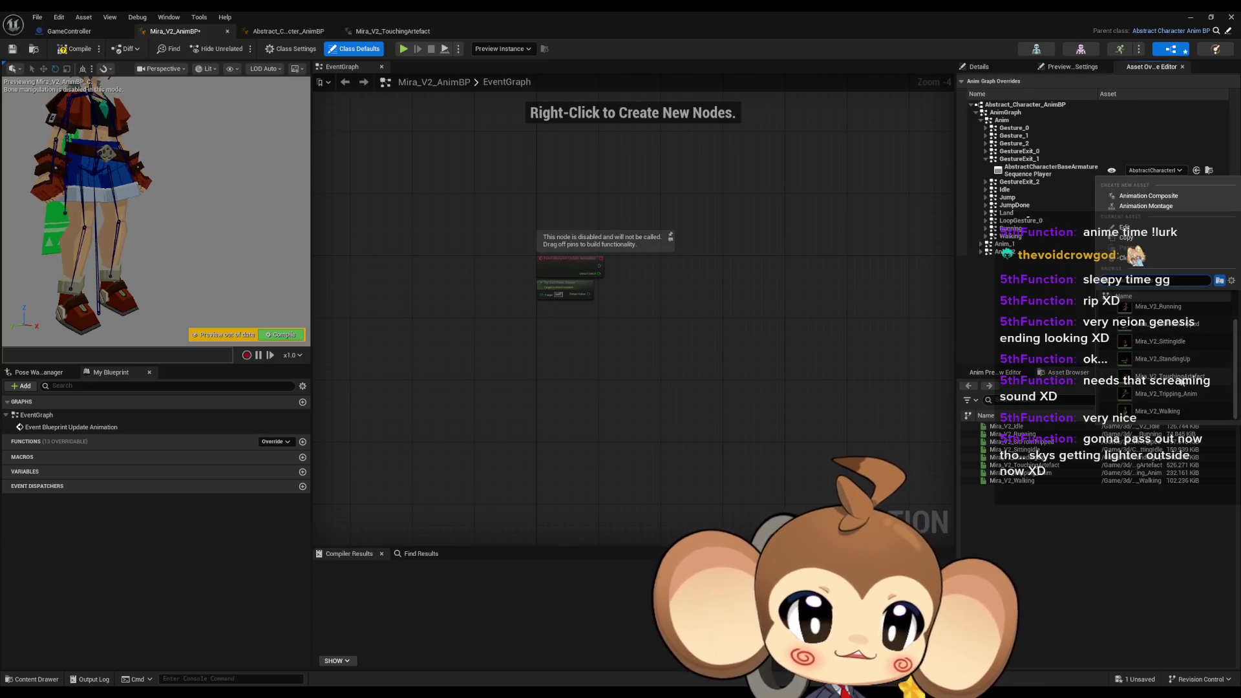
Assign Mira_V2_TouchingArtefact to GestureExit_1's Sequence Player and compile Mira_V2_AnimBP
left_click(1174, 399)
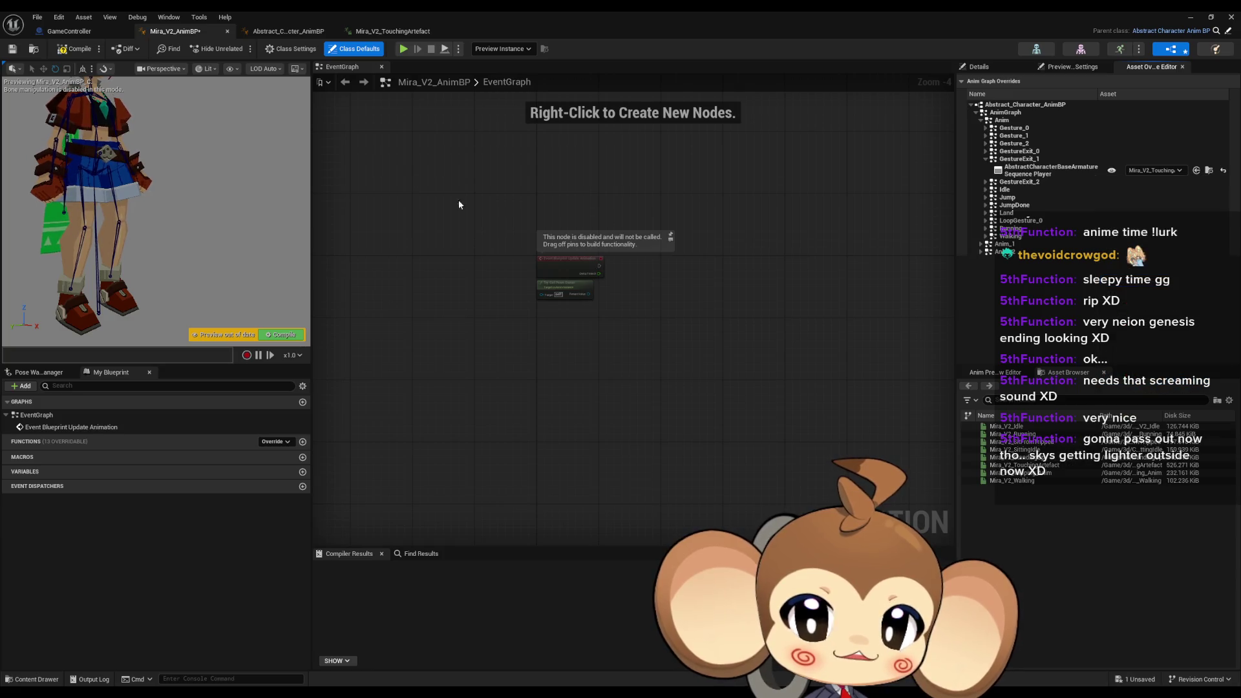
left_click(63, 52)
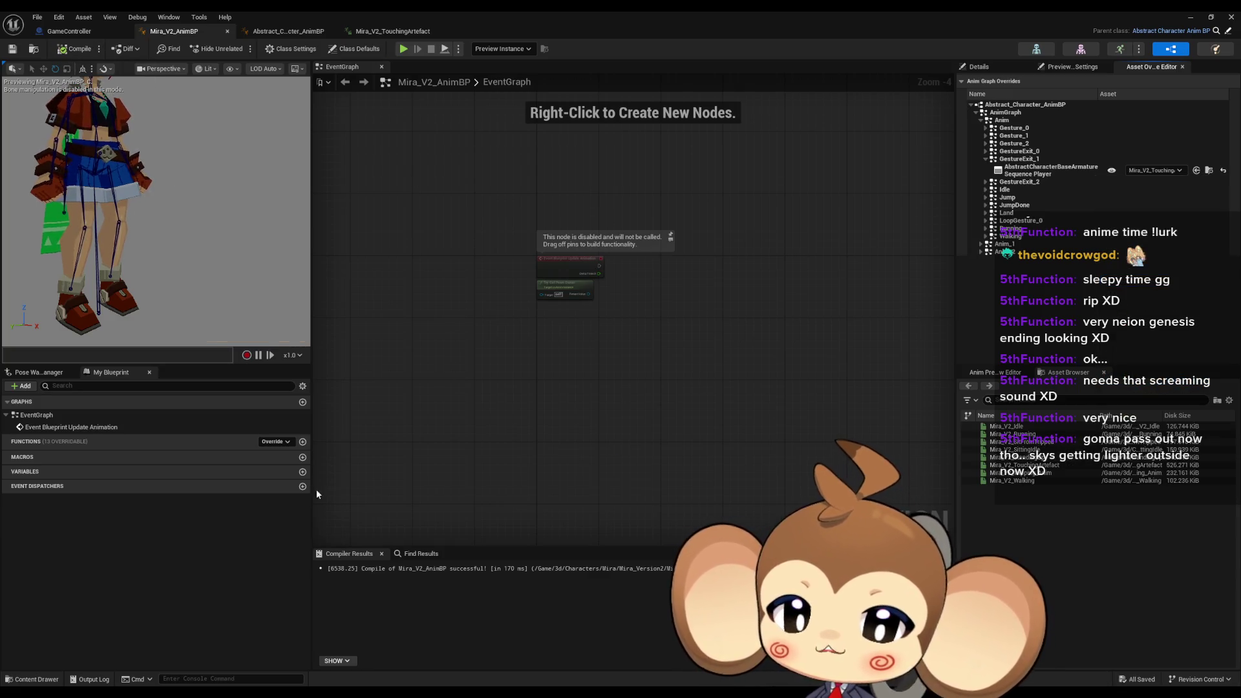
left_click(299, 50)
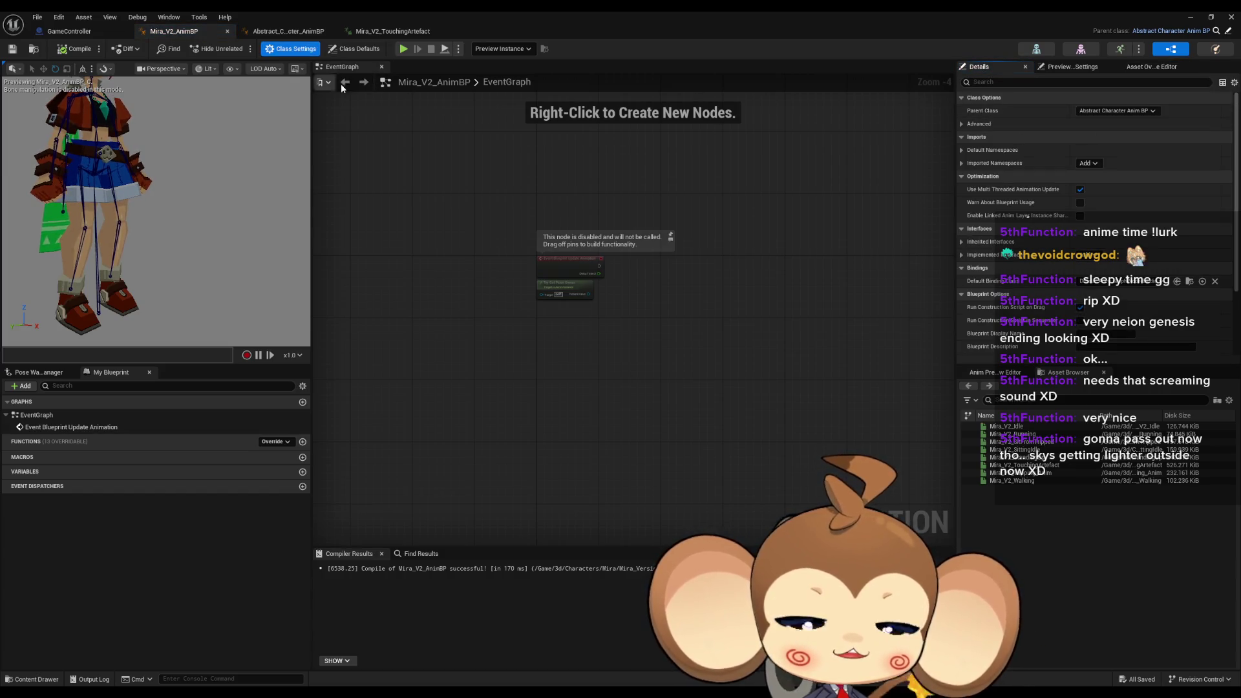
left_click_drag(530, 197, 600, 252)
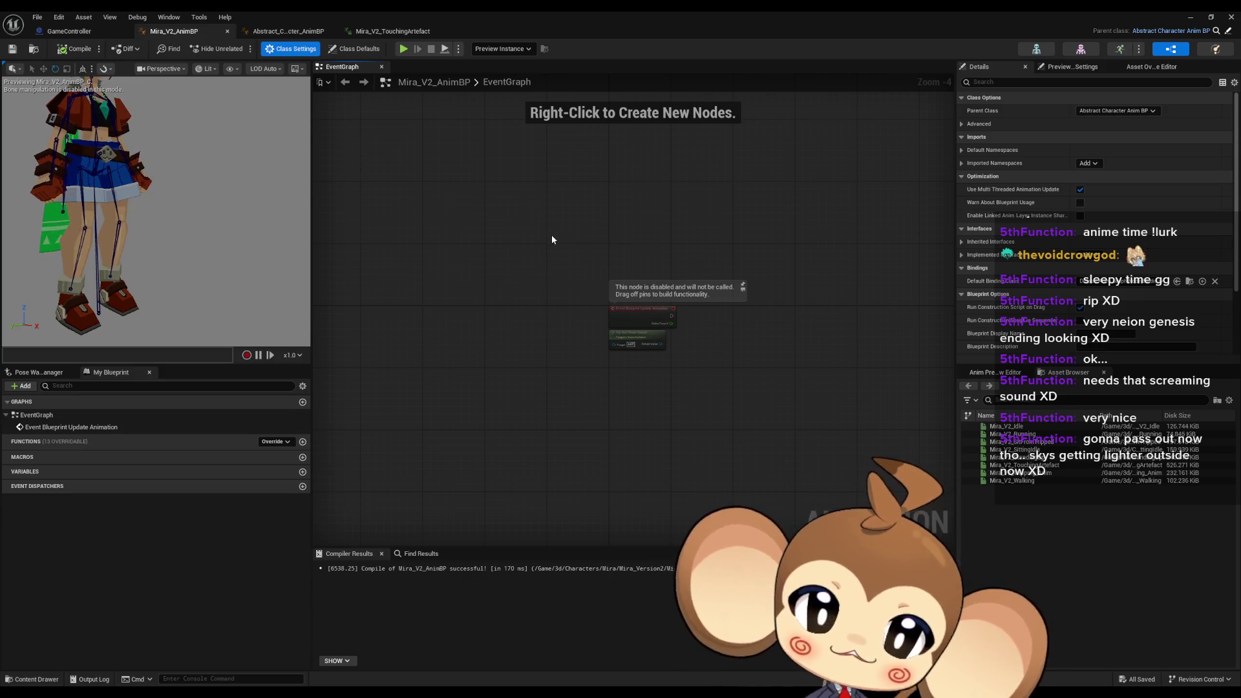
Confirm the parent class remains Abstract Character Anim BP, glancing at that blueprint before returning
left_click(1132, 111)
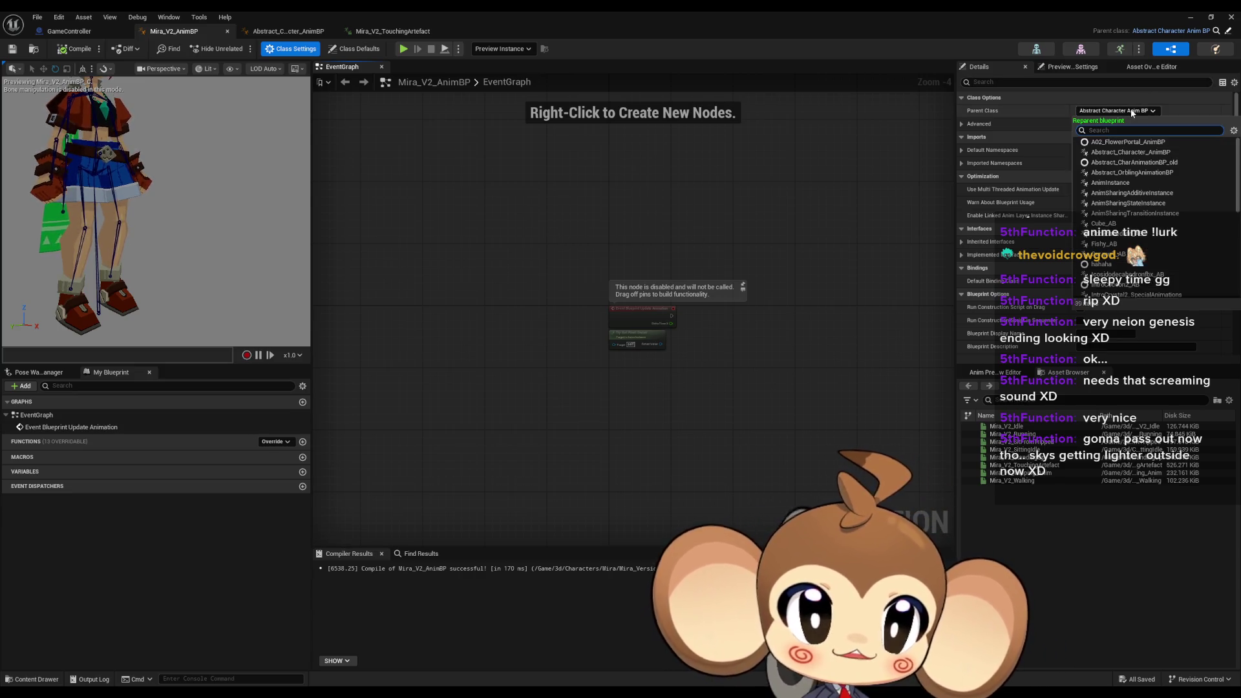
left_click(1132, 111)
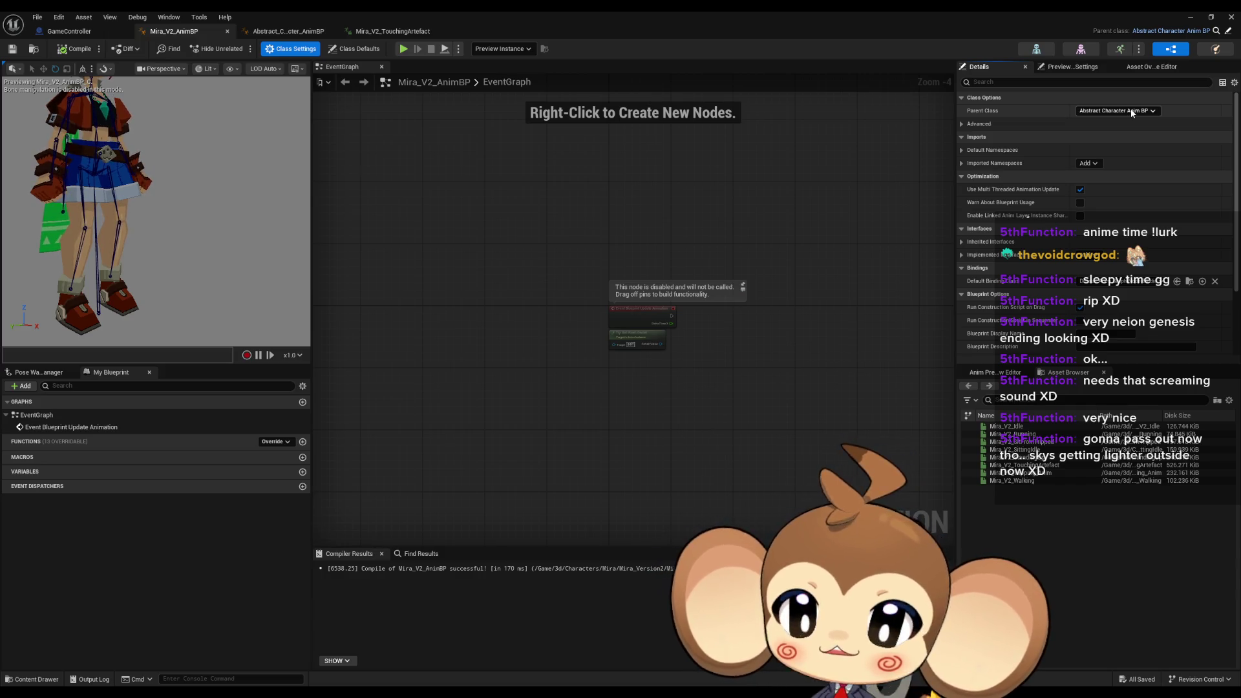
left_click_drag(516, 230, 508, 258)
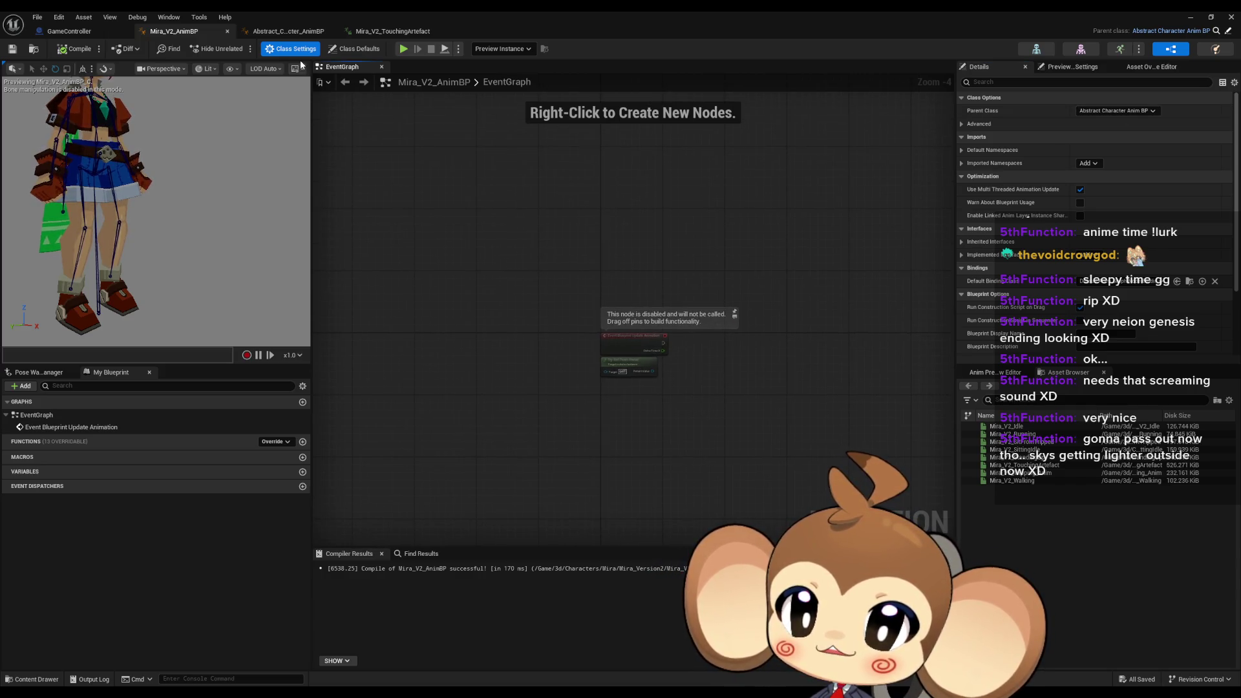
left_click(284, 31)
left_click(162, 33)
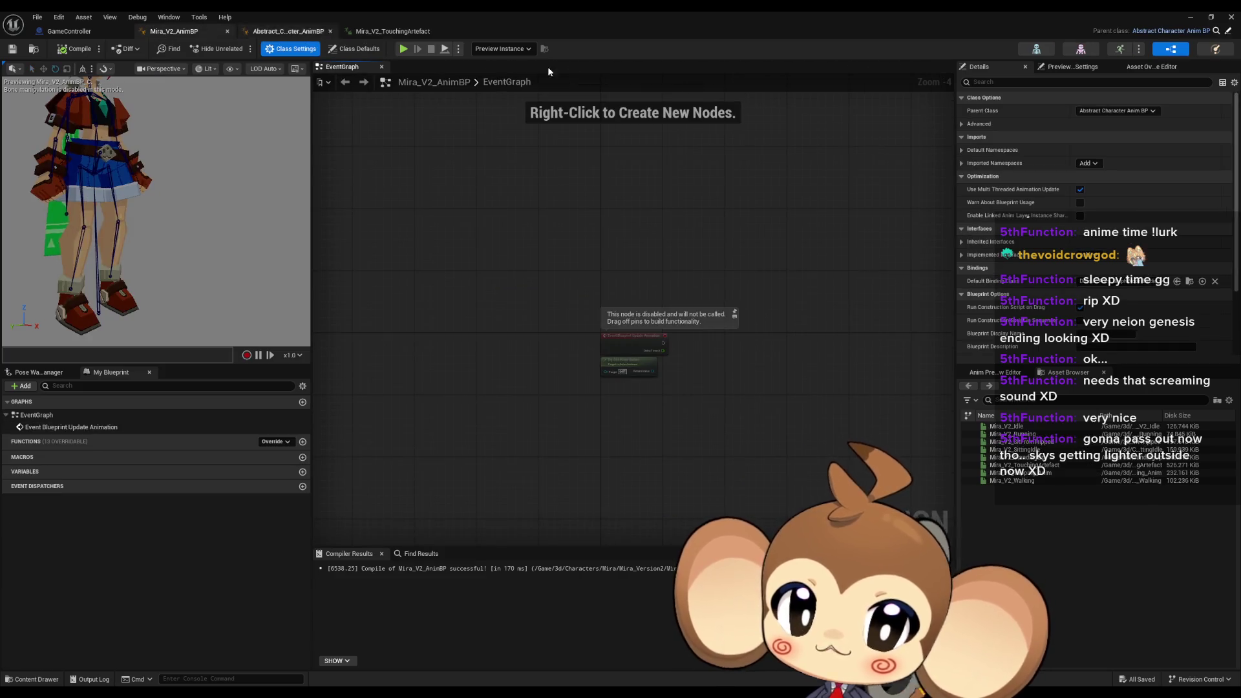
Cycle Command String through gesture_1 and walk, leave it at idle, then compile and save
left_click(352, 49)
type("gesture_")
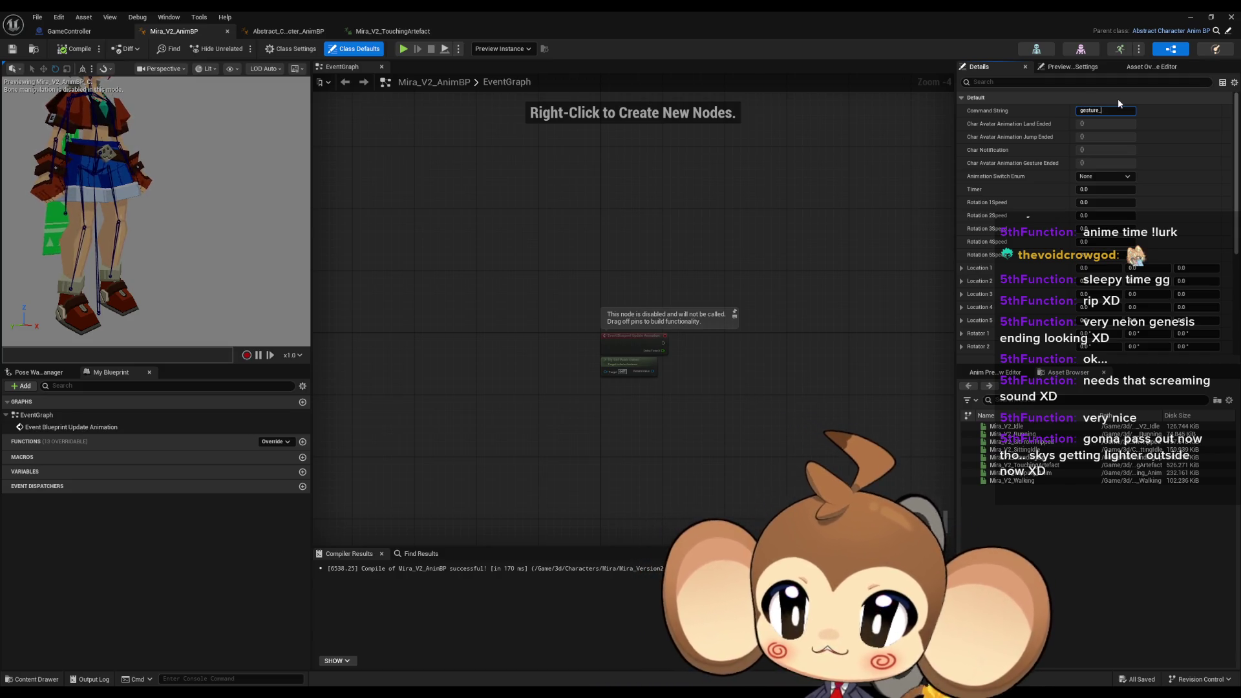
type("1")
key("Return")
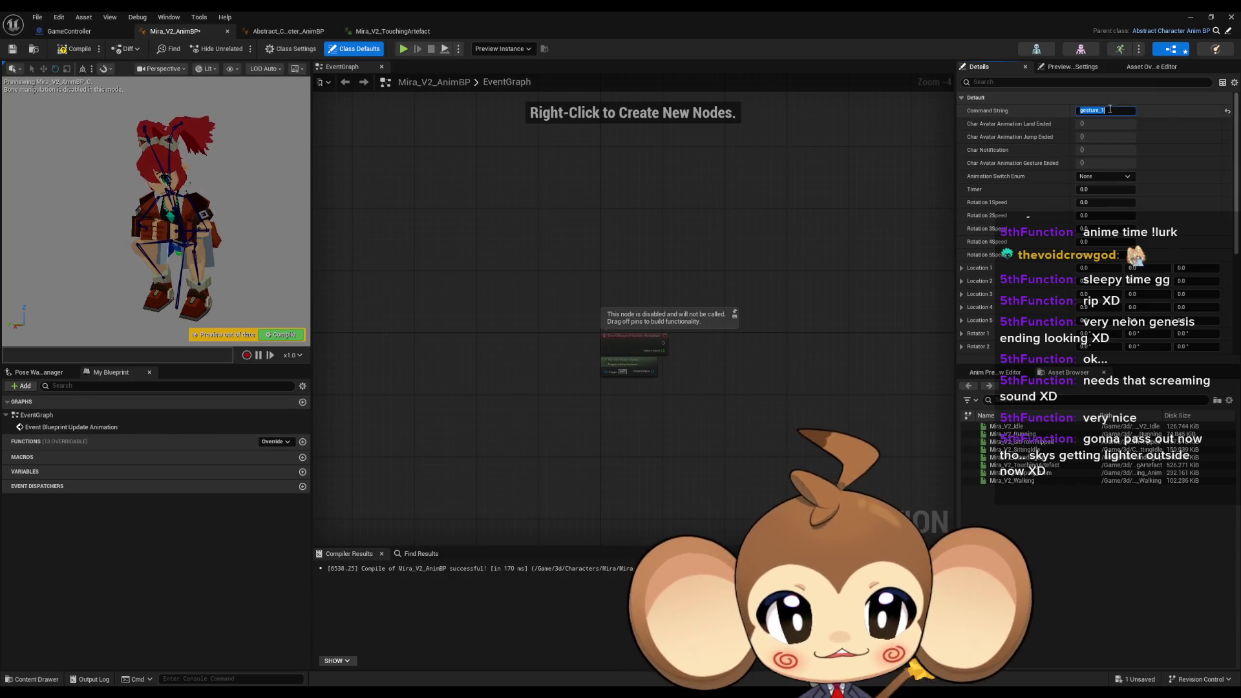
type("idle")
key("Return")
type("walk")
key("Return")
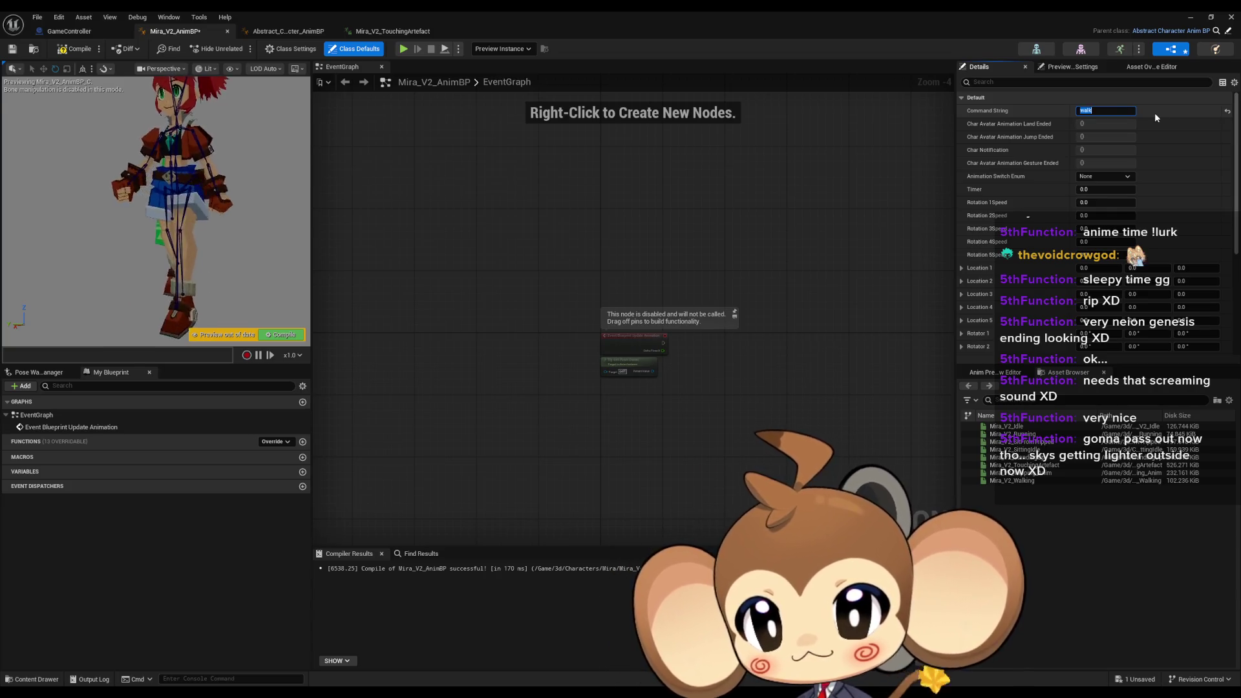
type("idle")
key("Return")
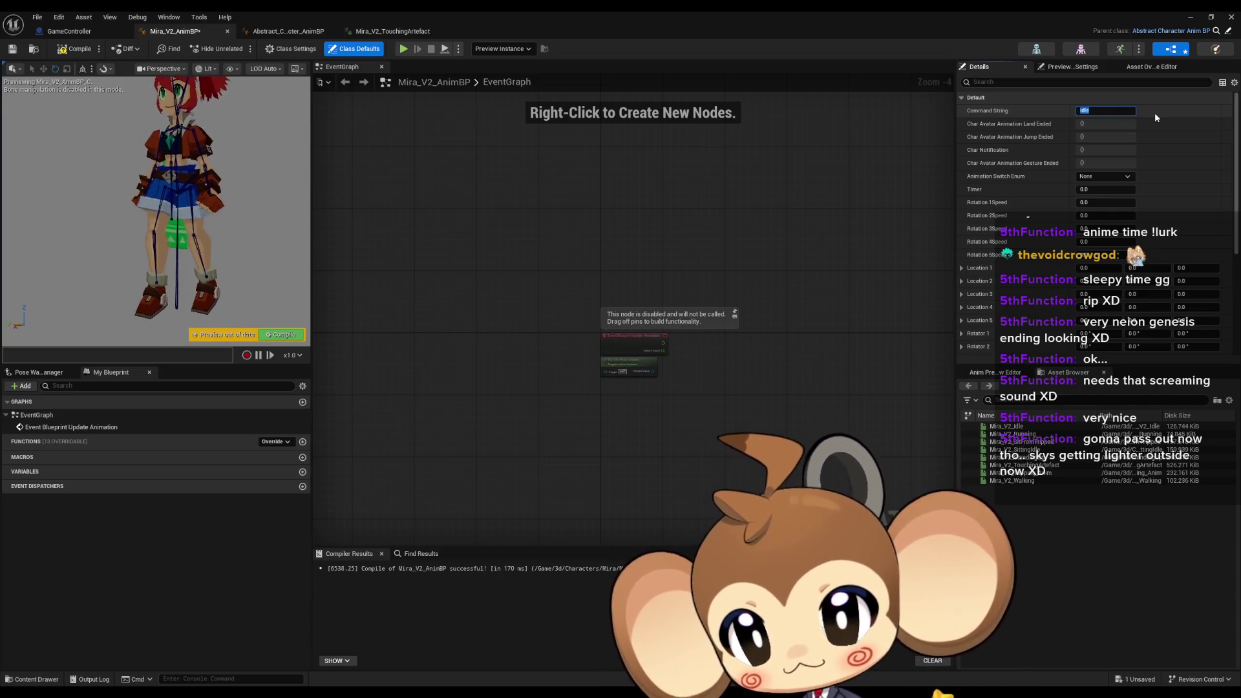
type("id")
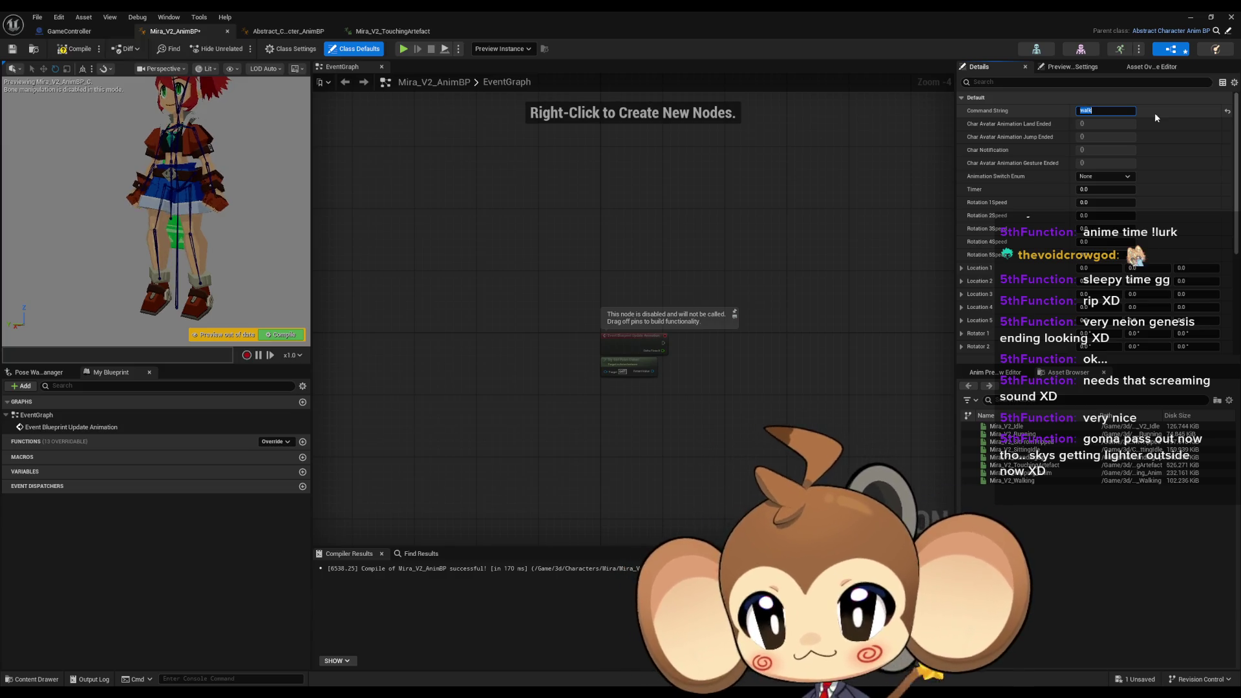
type("le")
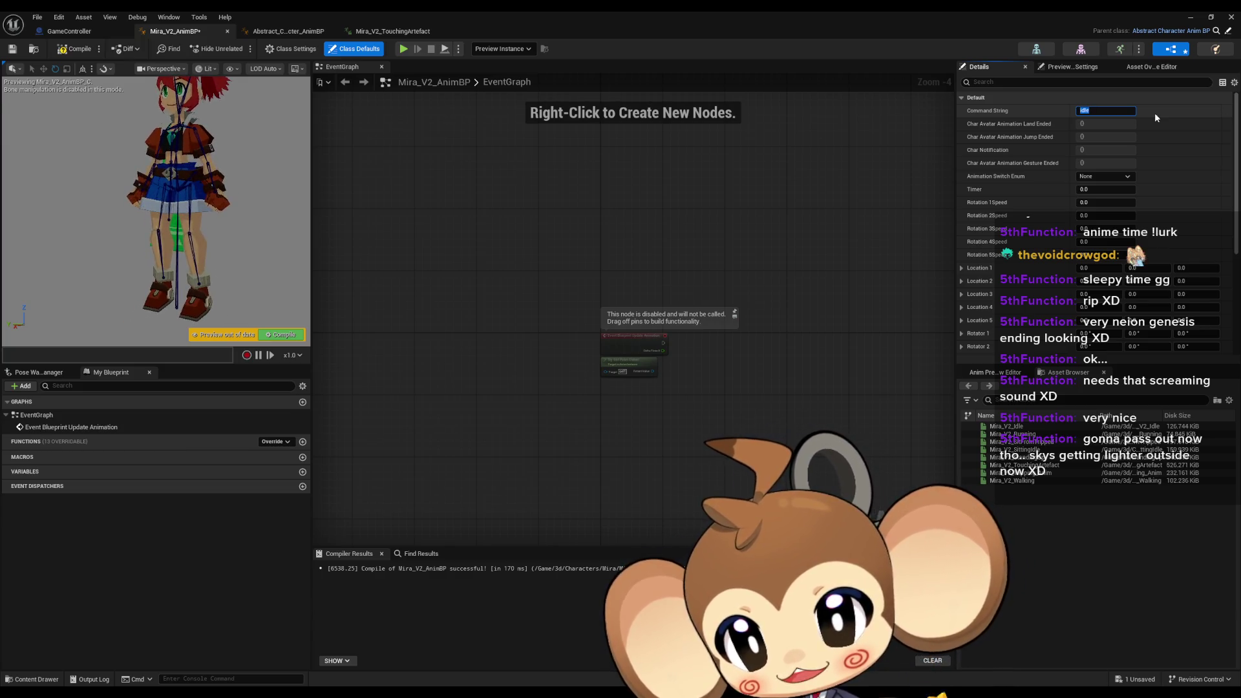
key("Return")
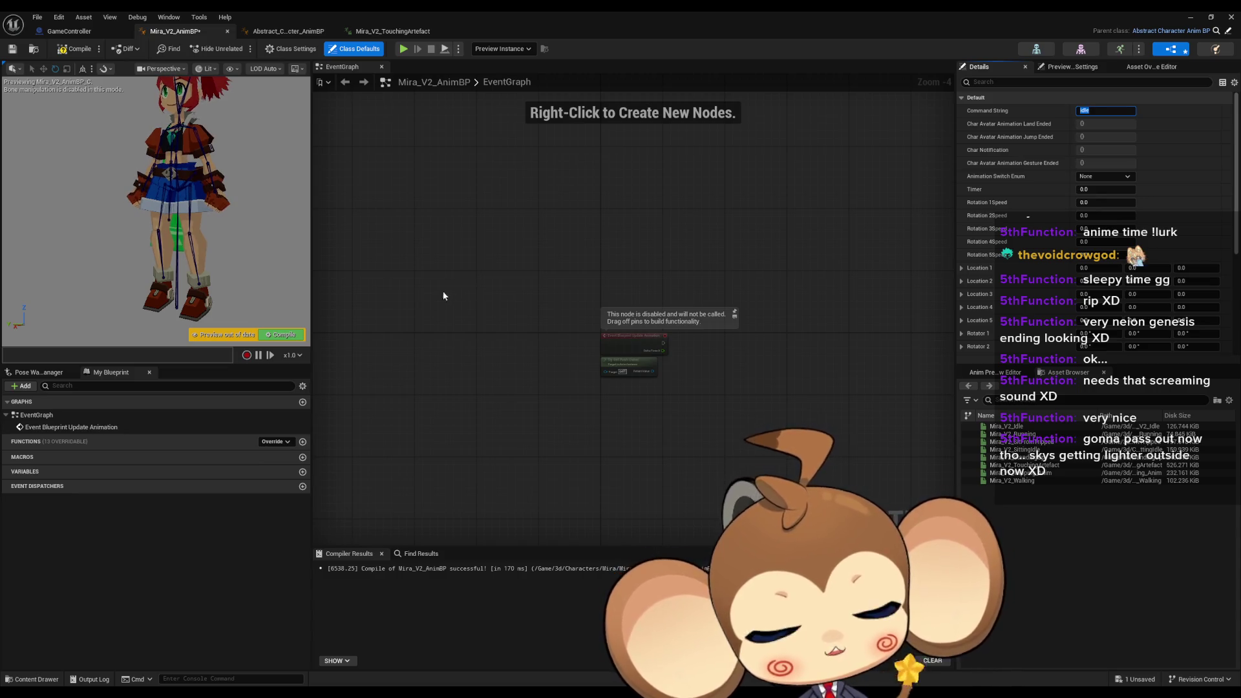
left_click(75, 48)
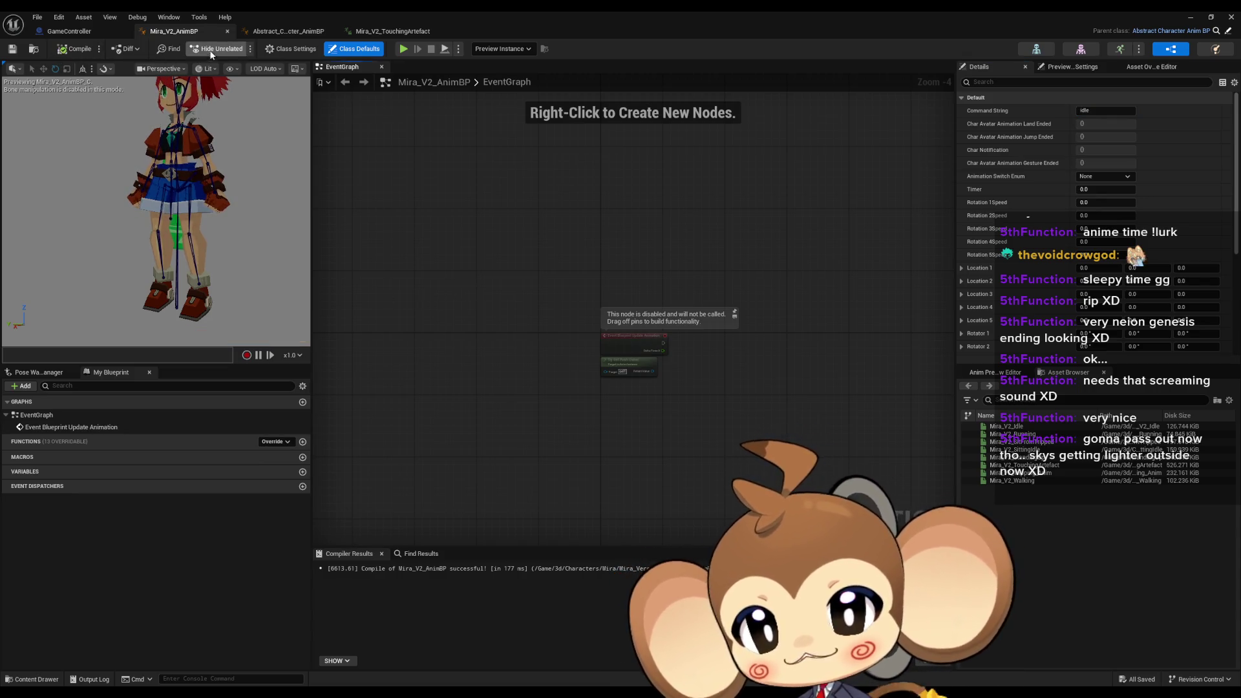
Close the Abstract_Character_AnimBP, Mira_V2_AnimBP, Mira_V2_TouchingArtefact and GameController editor tabs
left_click(277, 32)
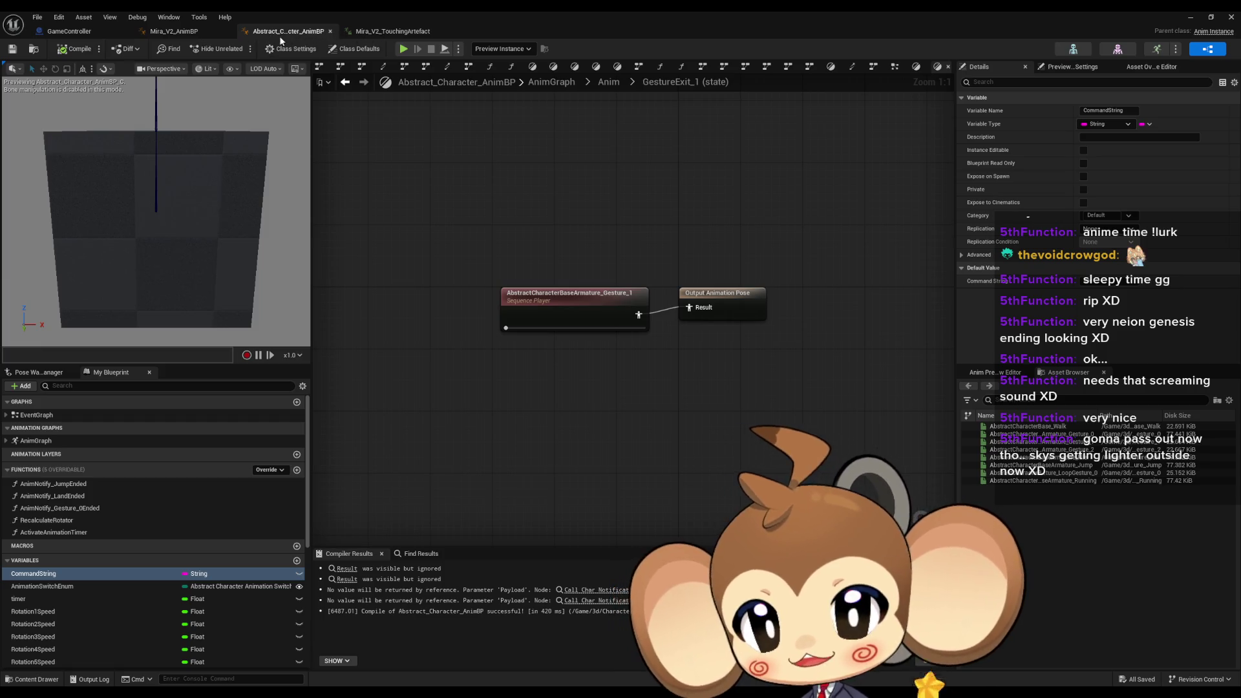
middle_click(283, 32)
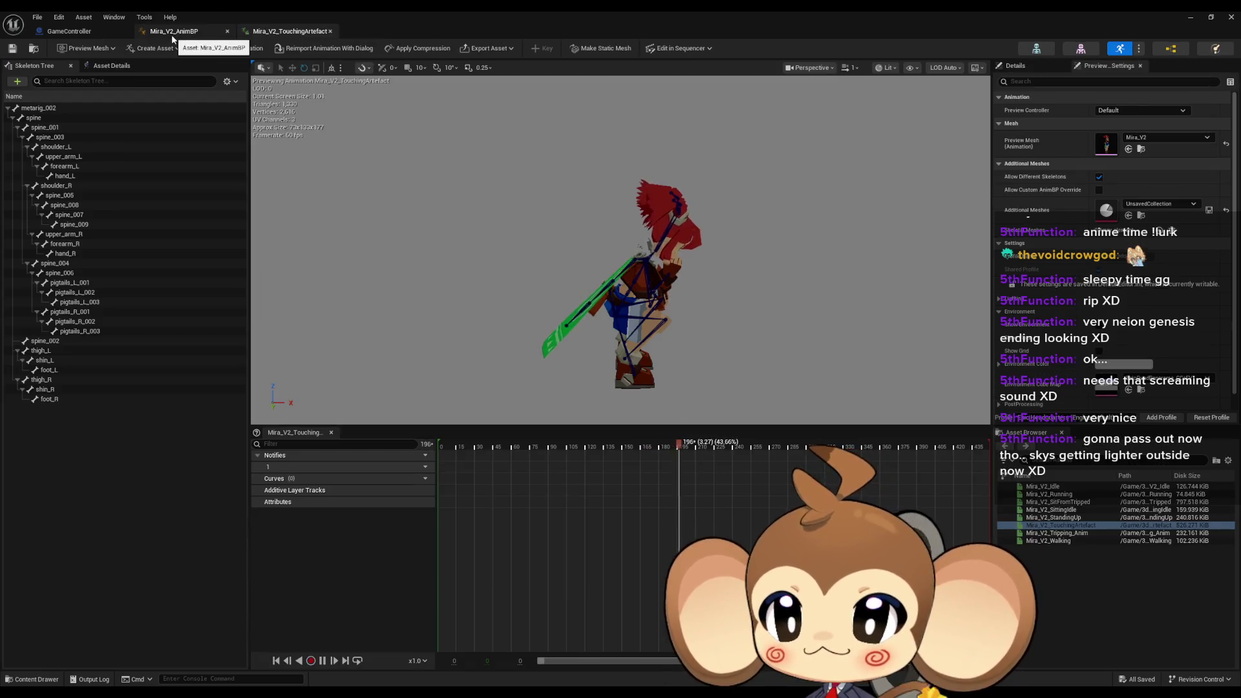
middle_click(183, 32)
middle_click(195, 32)
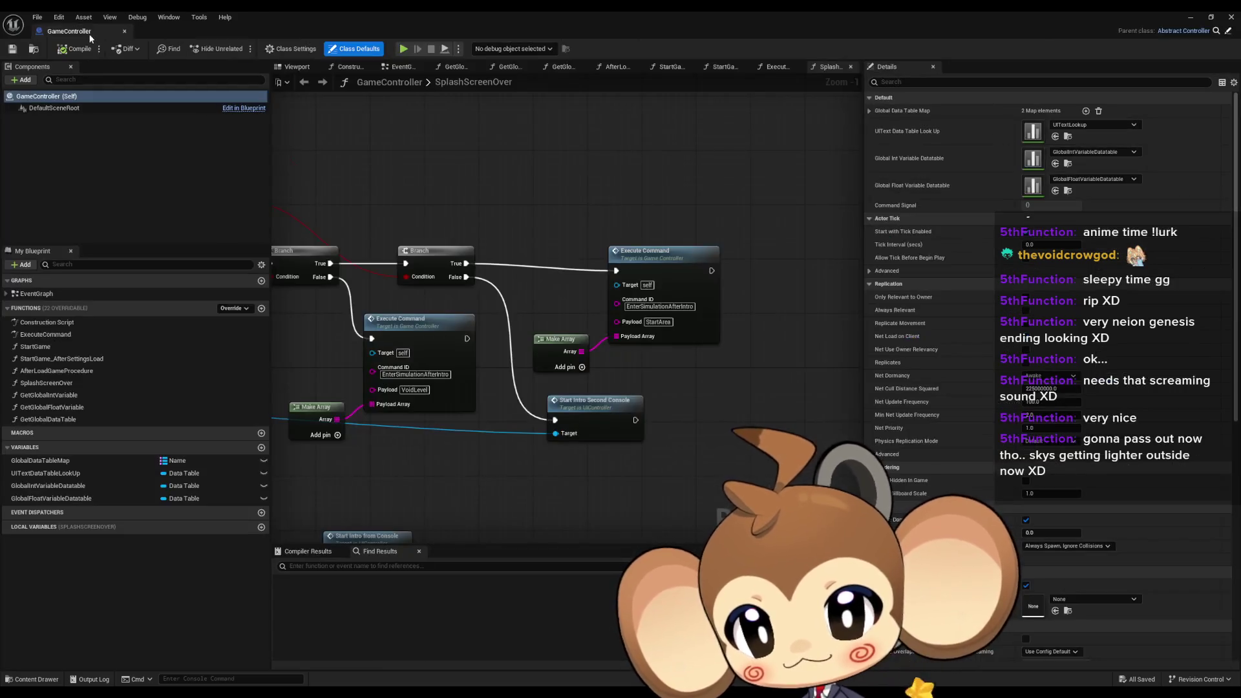
middle_click(88, 35)
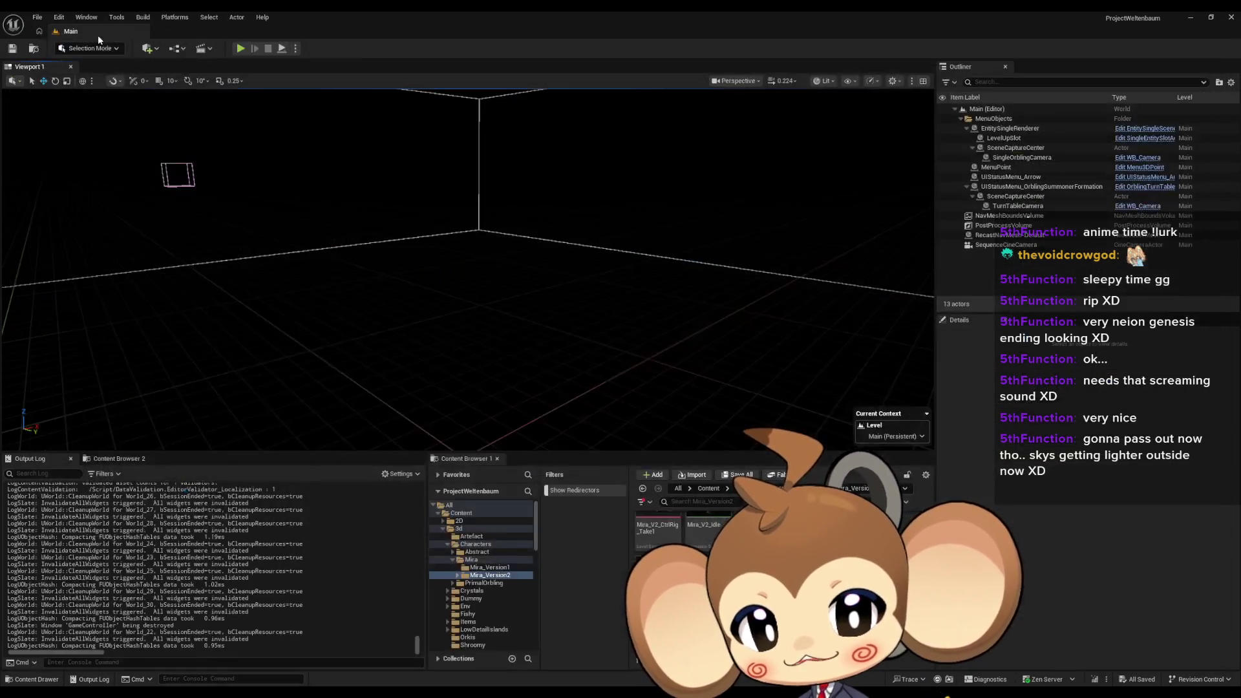
Start a Play-in-Editor session and swing the camera behind the character
left_click(708, 488)
key("alt+p")
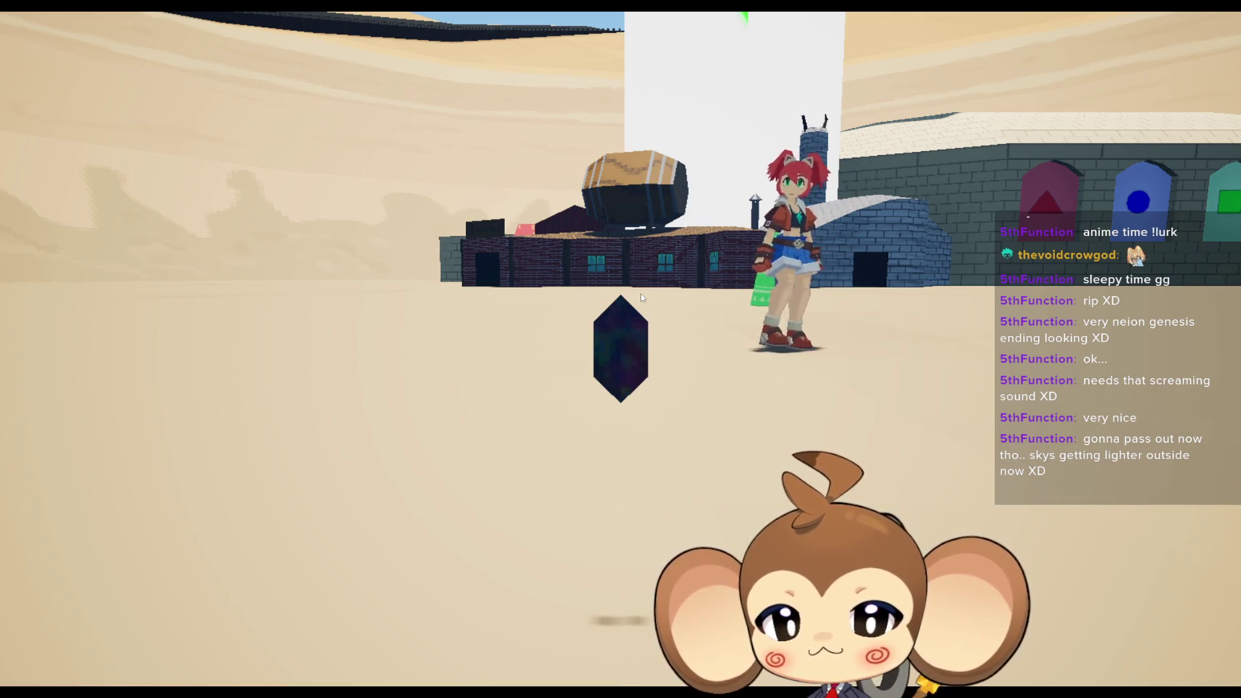
left_click_drag(642, 297, 508, 491)
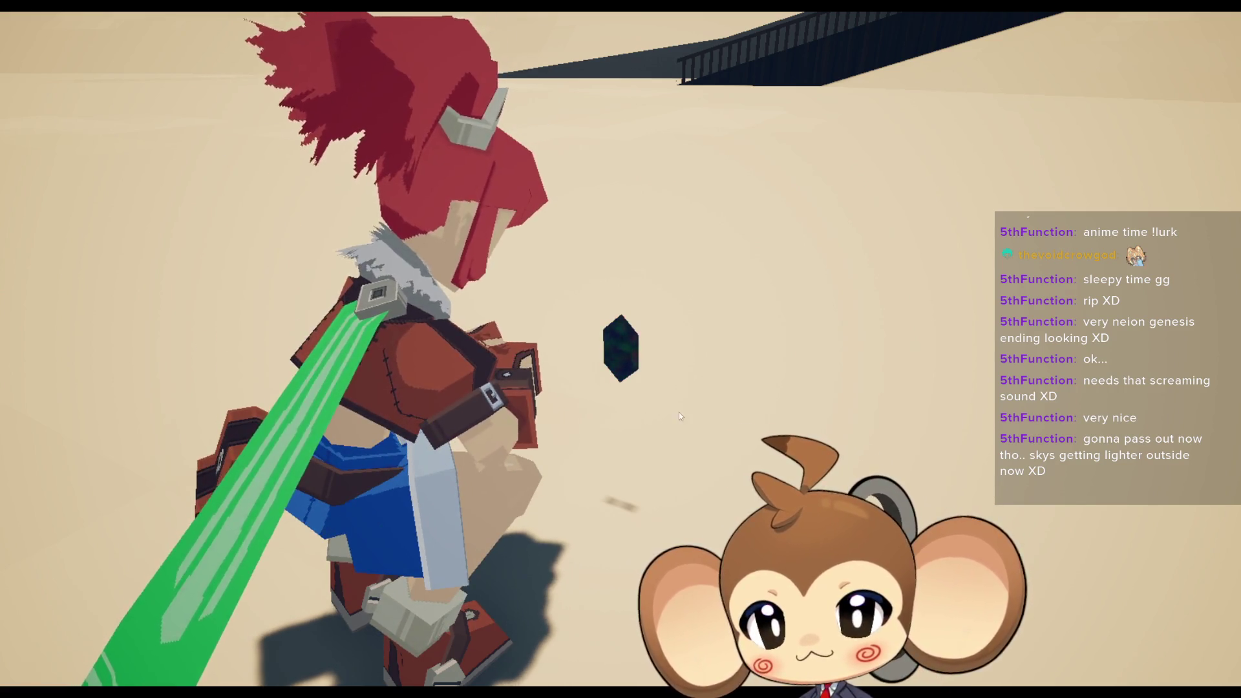
Make the crouched character reach a hand toward the floating dark crystal
left_click(582, 347)
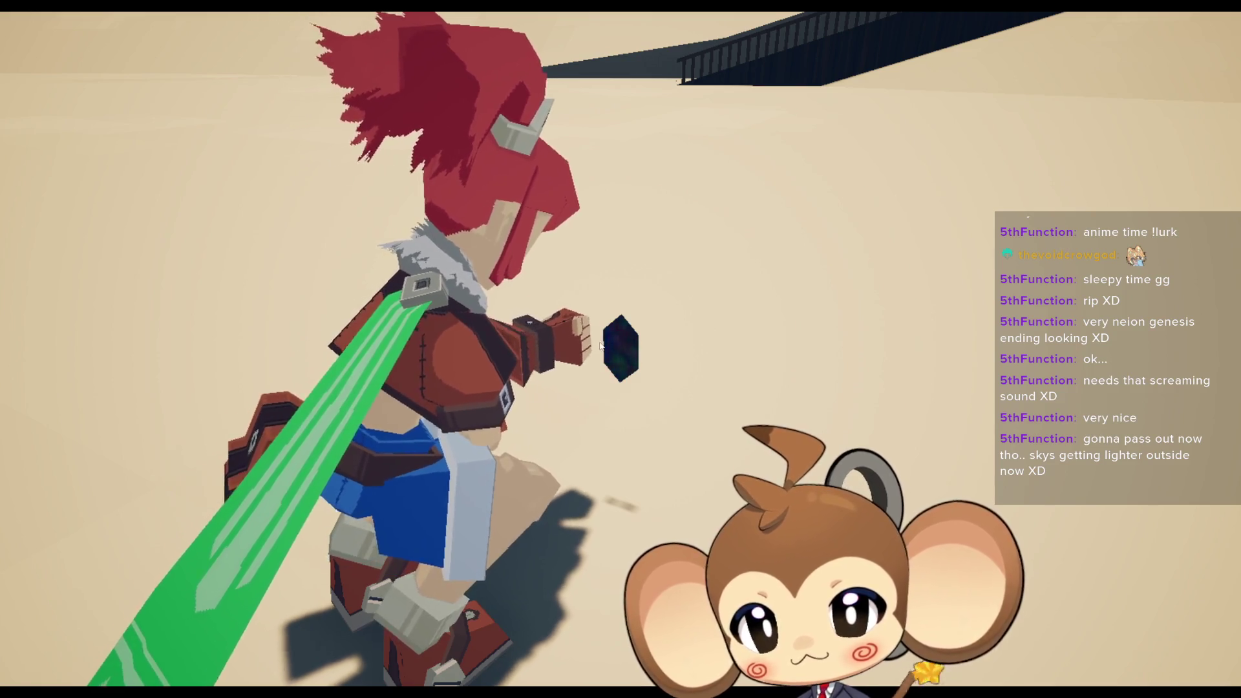
Attack the dark crystal with sword swings in the running game
left_click(622, 344)
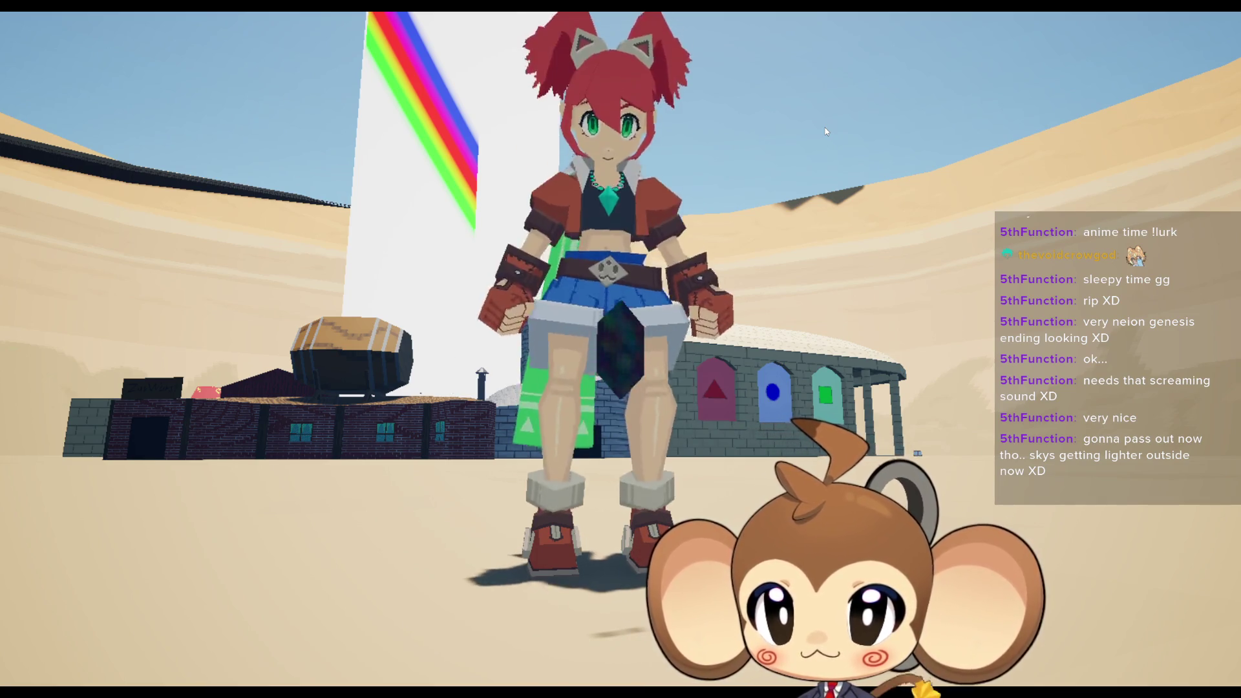
Restart the play session and orbit the camera in close around the character
key("F11")
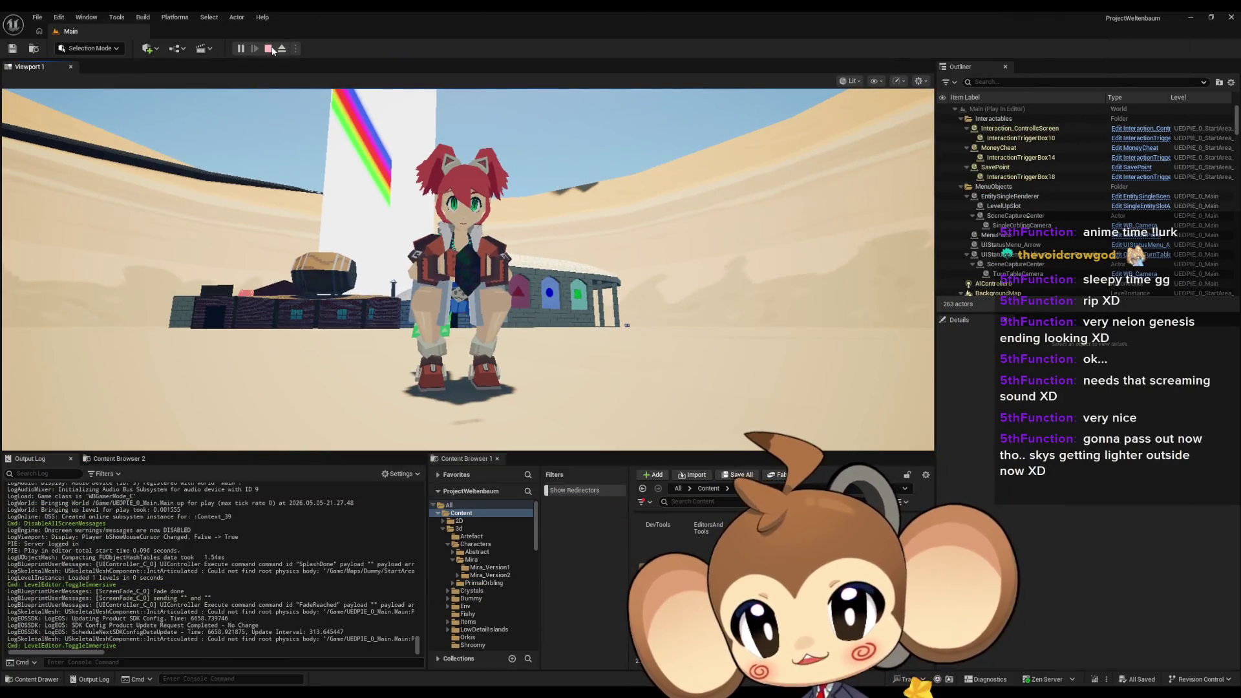
left_click(272, 49)
left_click(254, 48)
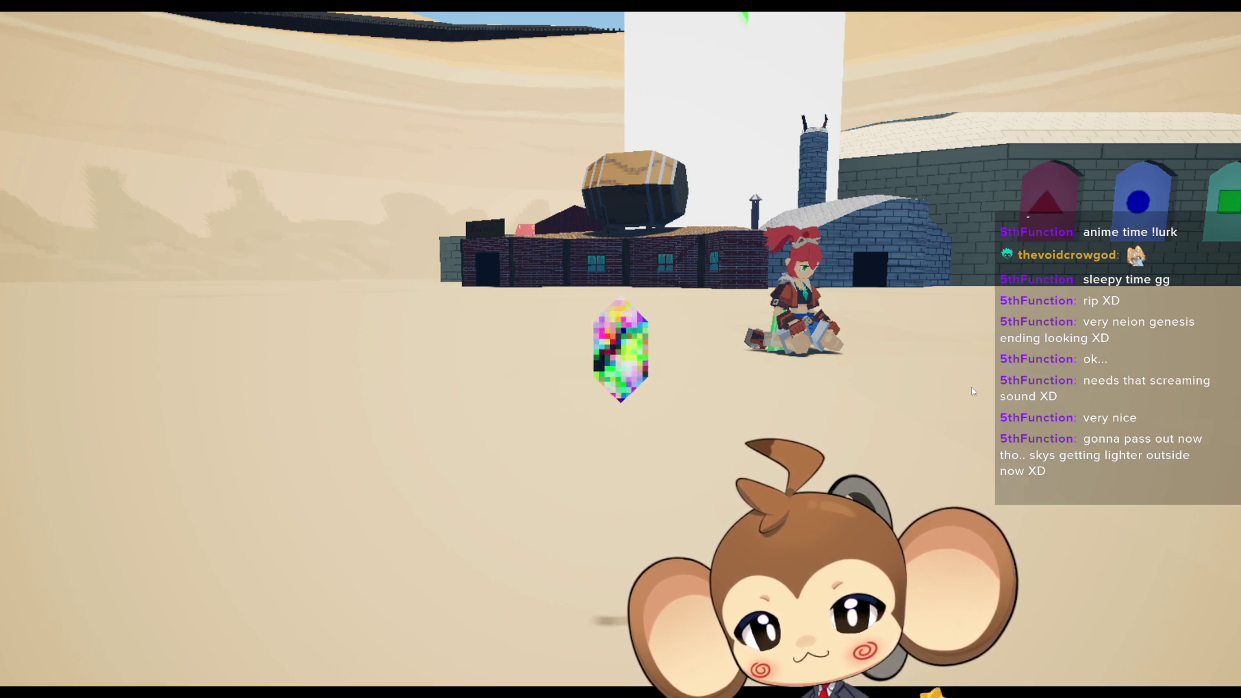
left_click_drag(972, 387, 975, 397)
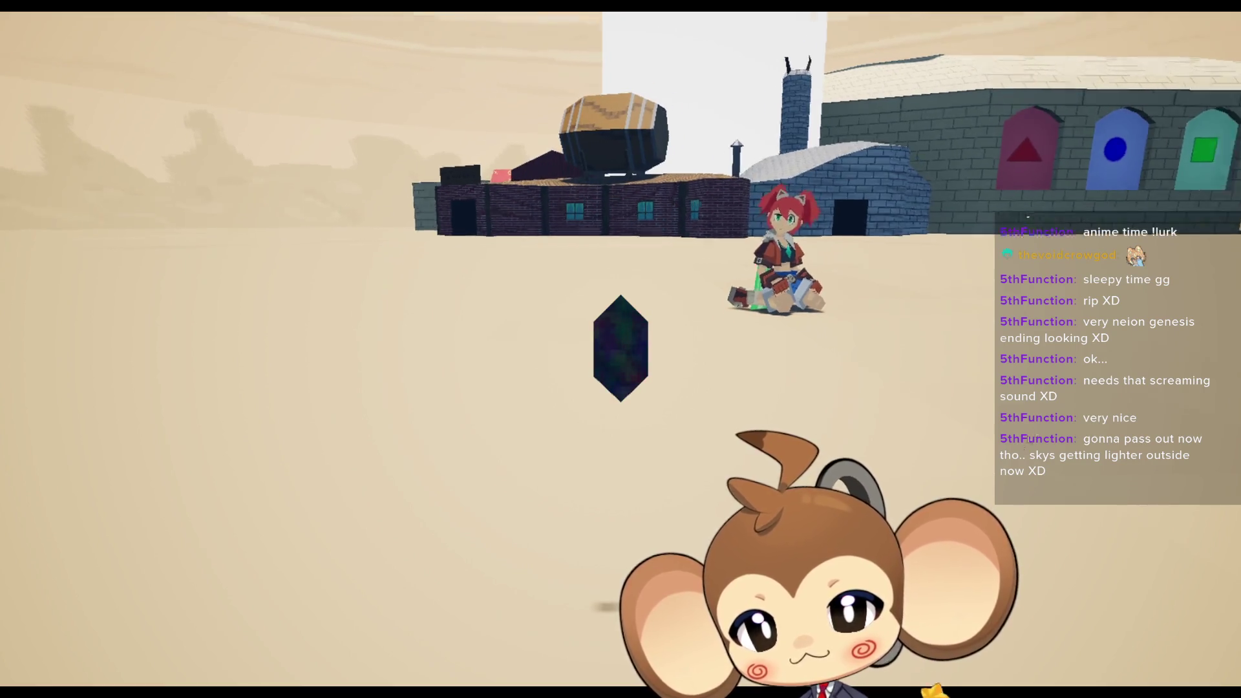
mouse_move(909, 437)
left_mouse_down()
mouse_move(956, 392)
mouse_move(940, 352)
mouse_move(915, 383)
mouse_move(811, 398)
mouse_move(673, 381)
mouse_move(521, 327)
mouse_move(761, 388)
left_mouse_up()
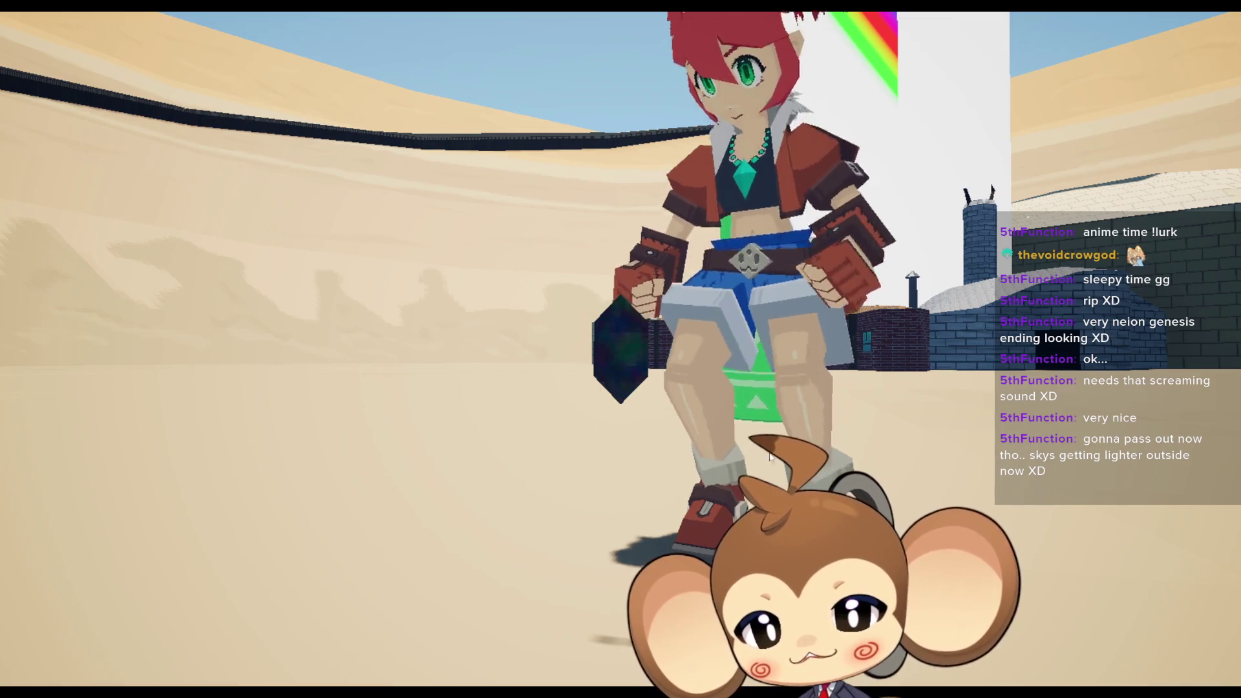
mouse_move(769, 457)
left_mouse_down()
mouse_move(720, 390)
mouse_move(784, 353)
left_mouse_up()
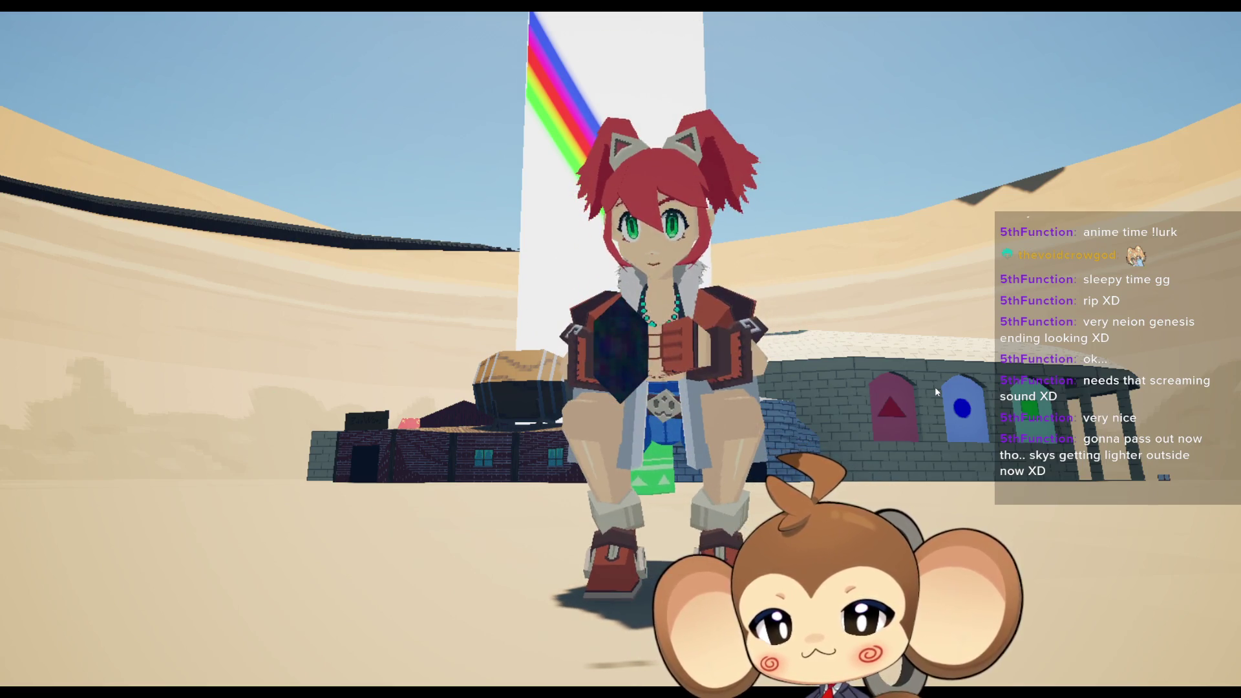
Stop the play session and name the new sequence LS_MiraNoticeArtefactdelme
key("F11")
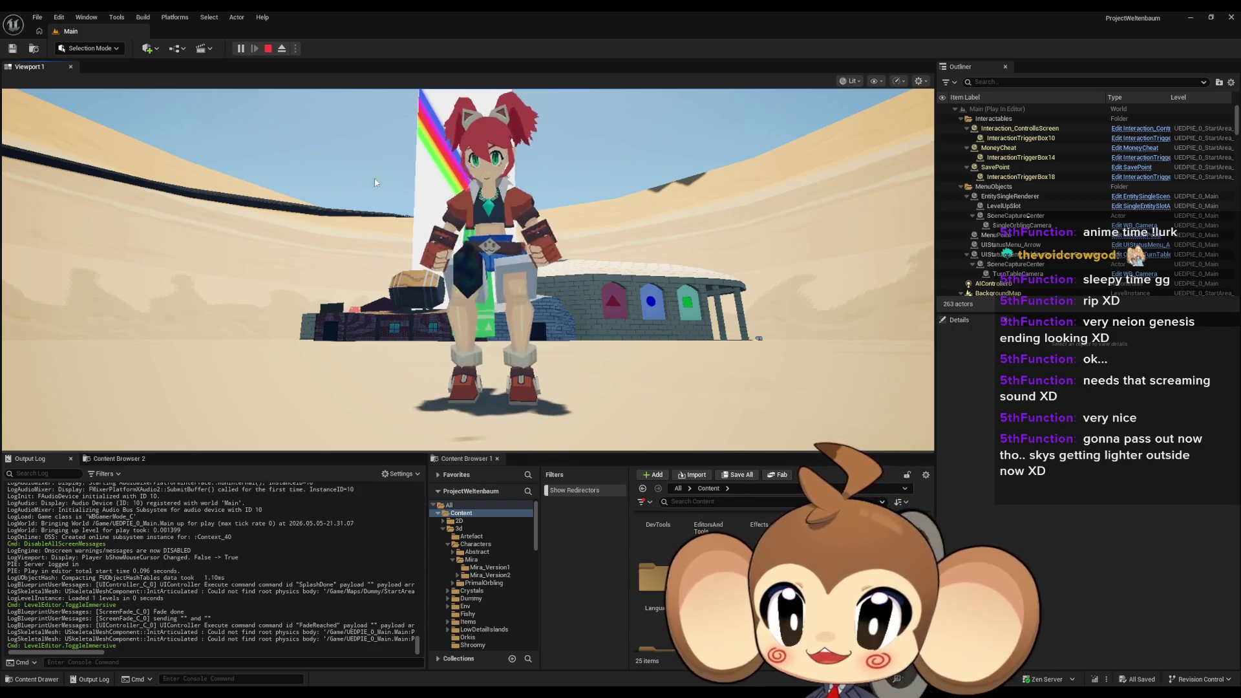
left_click(268, 49)
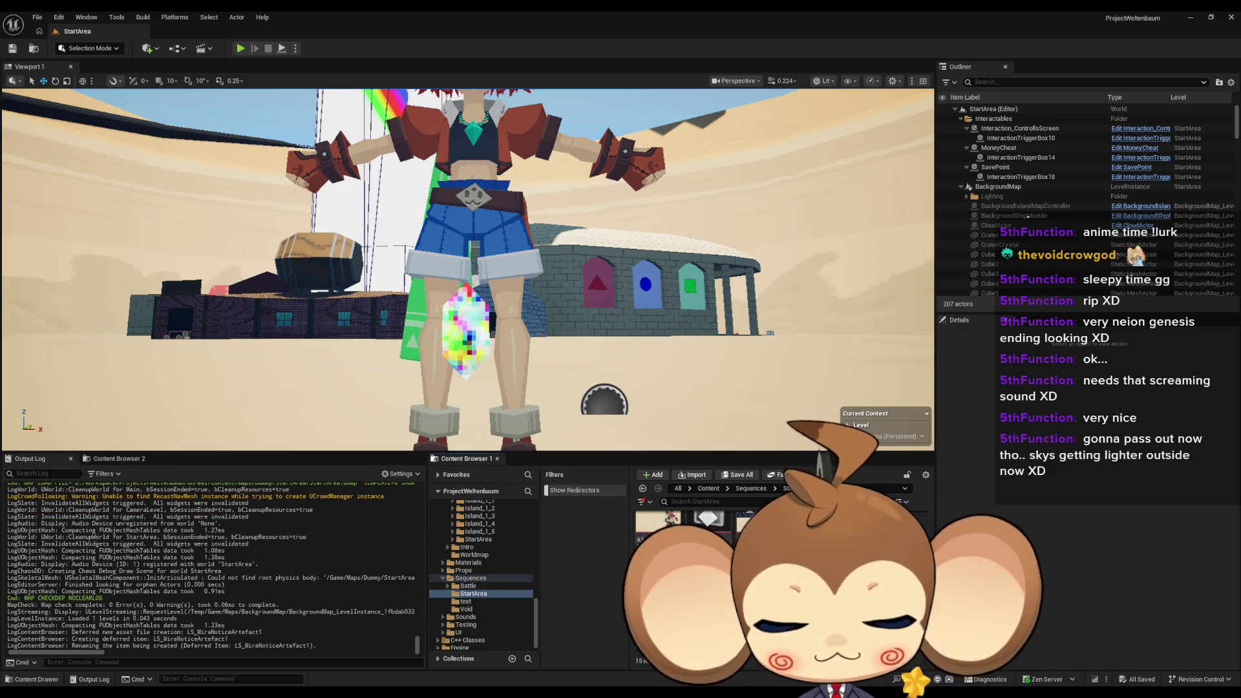
key("Return")
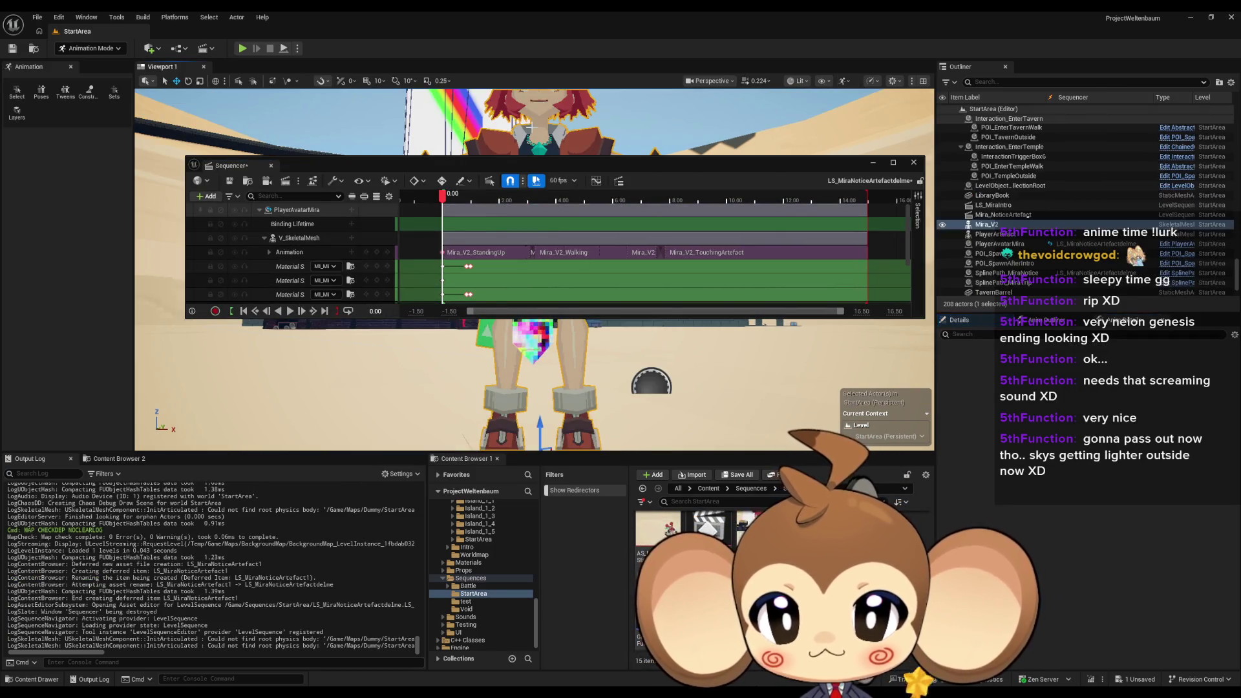
Hide the placed Mira_V2 actor, dock Sequencer, and rebind PlayerAvatarMira as a Spawnable Actor
left_click(944, 224)
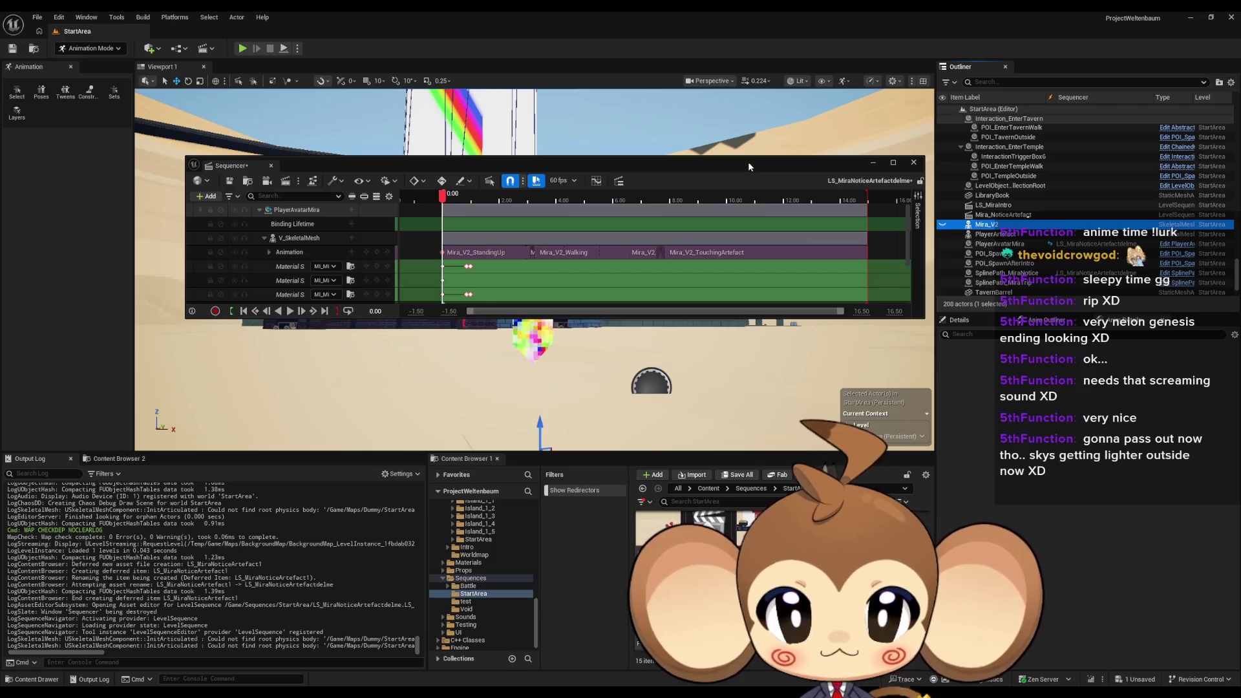
left_click_drag(749, 167, 388, 569)
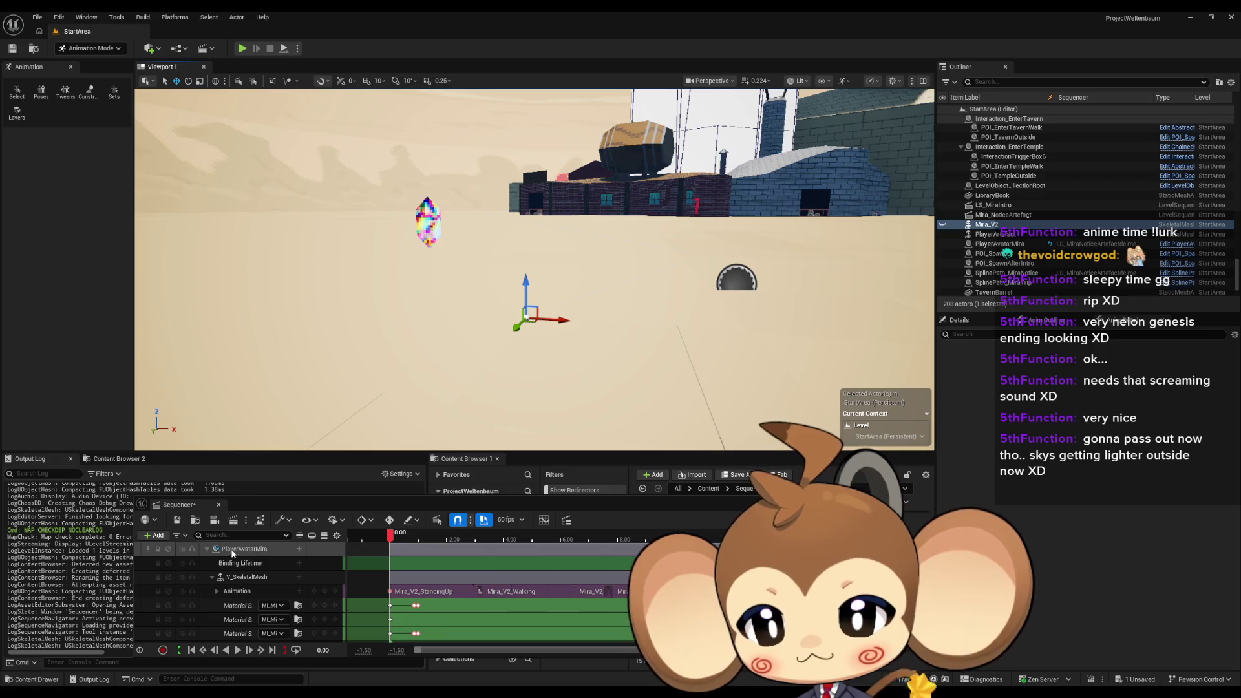
left_click(249, 550)
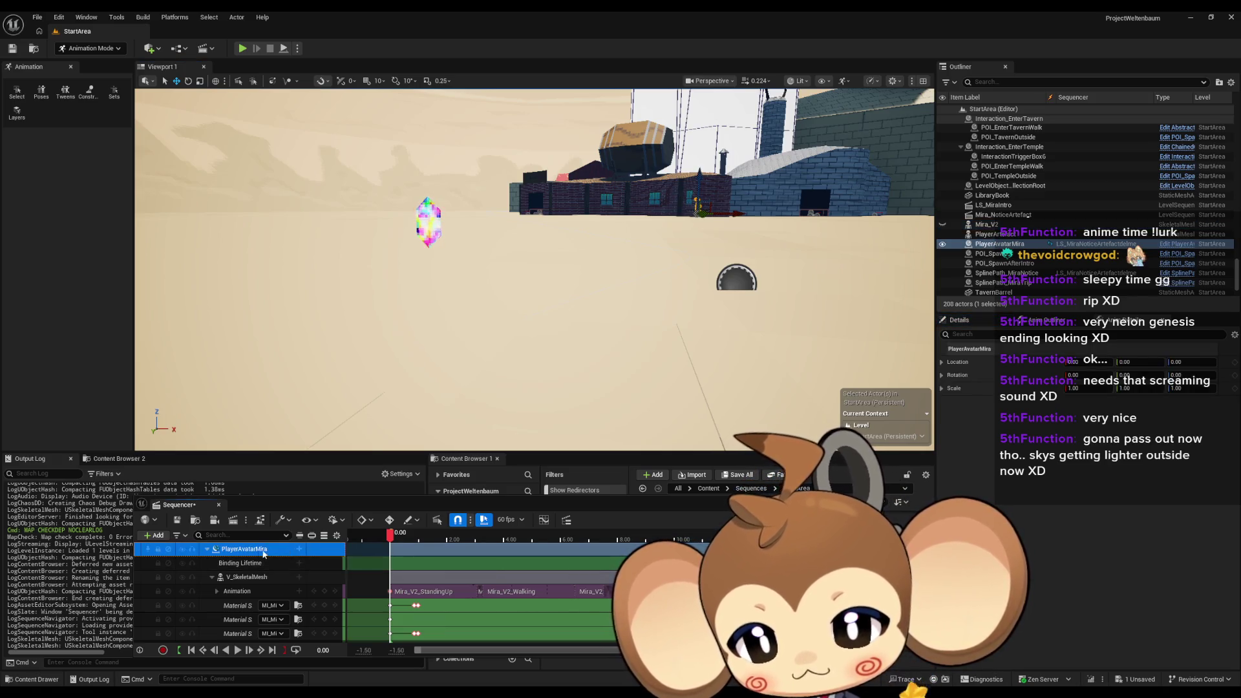
right_click(263, 553)
mouse_move(304, 269)
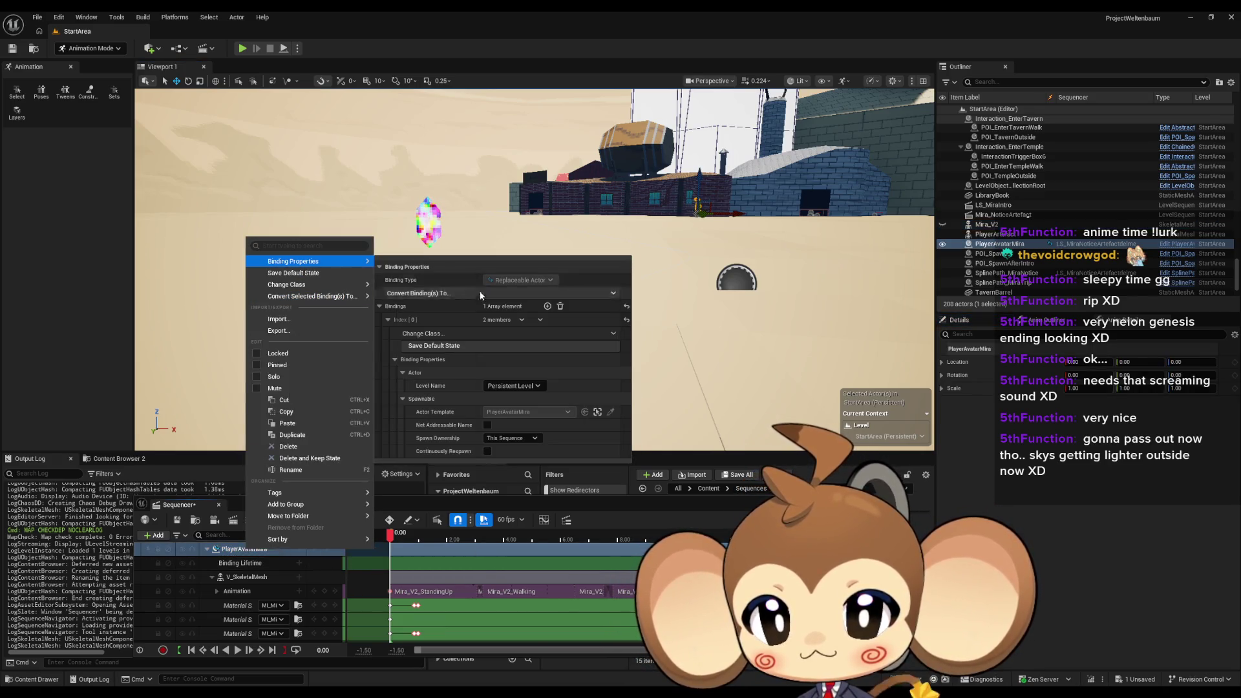
left_click(518, 280)
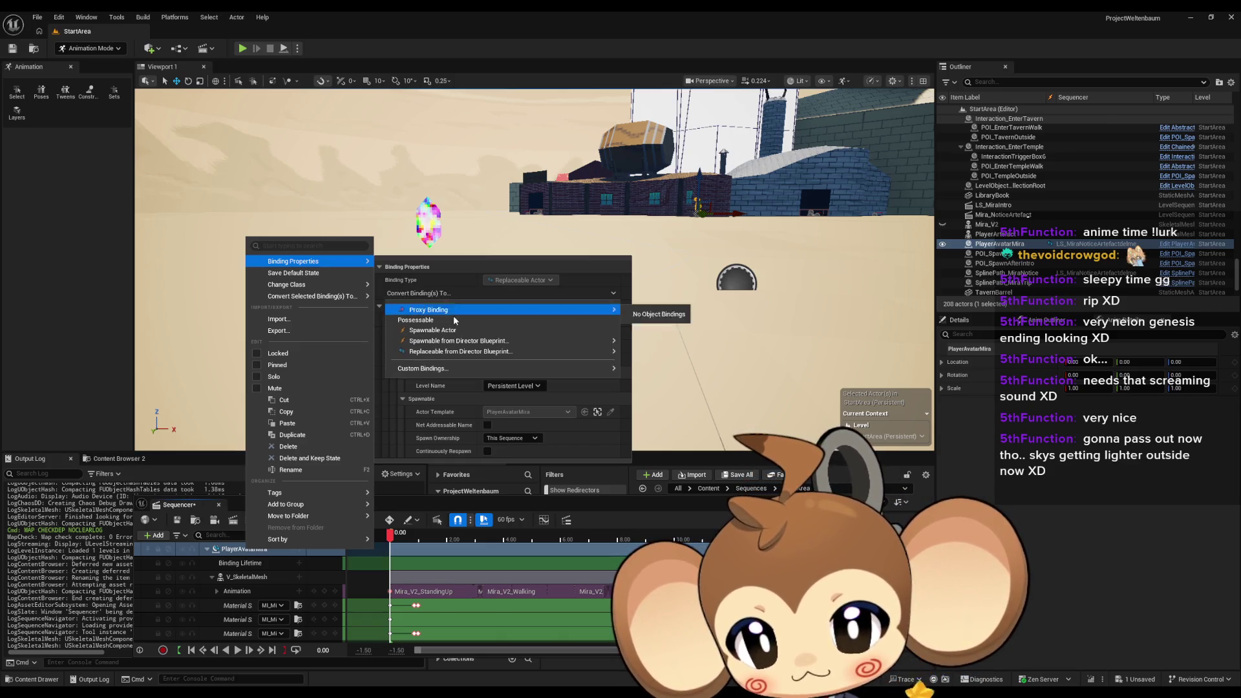
left_click(550, 314)
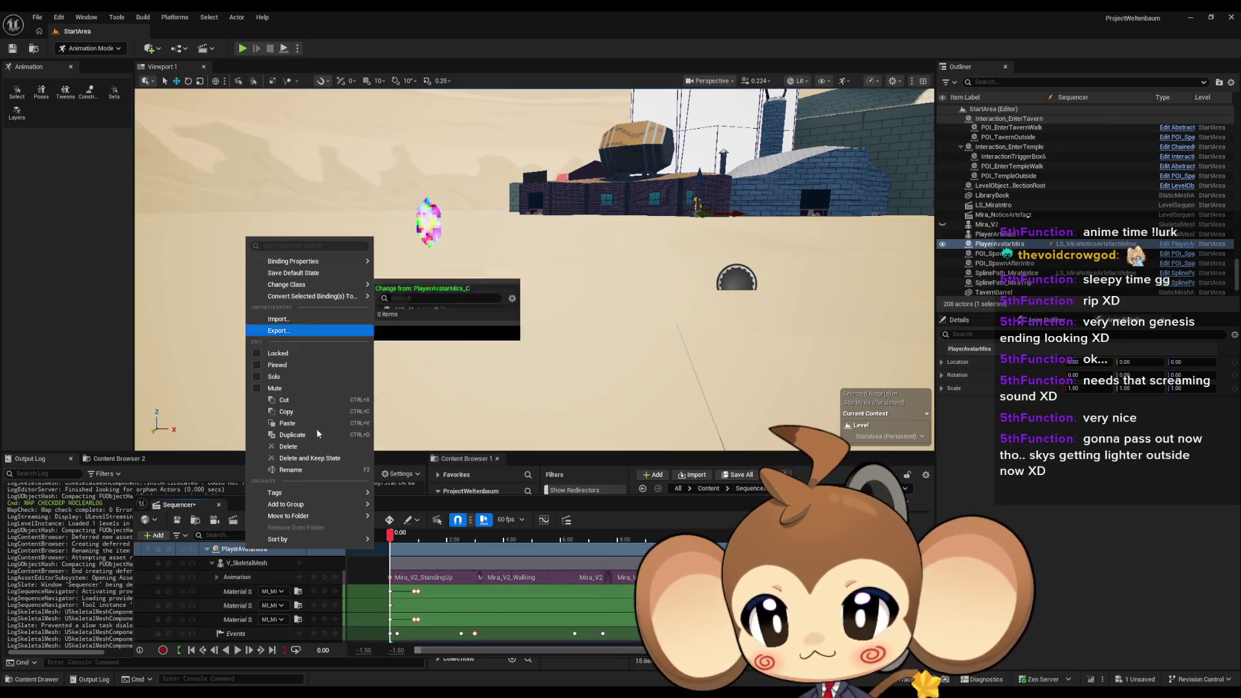
Dismiss the track menu and set the playhead just before frame zero
mouse_move(290, 539)
left_click(230, 554)
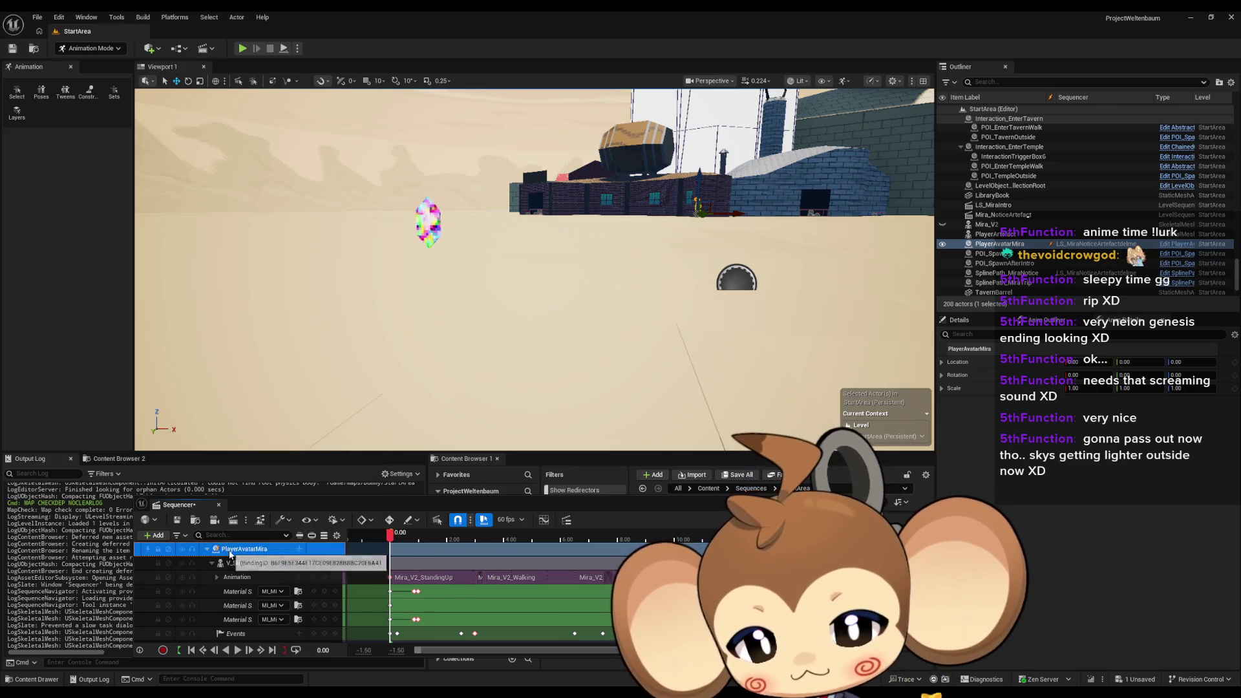
scroll(453, 579, "down", 3)
scroll(451, 581, "up", 3)
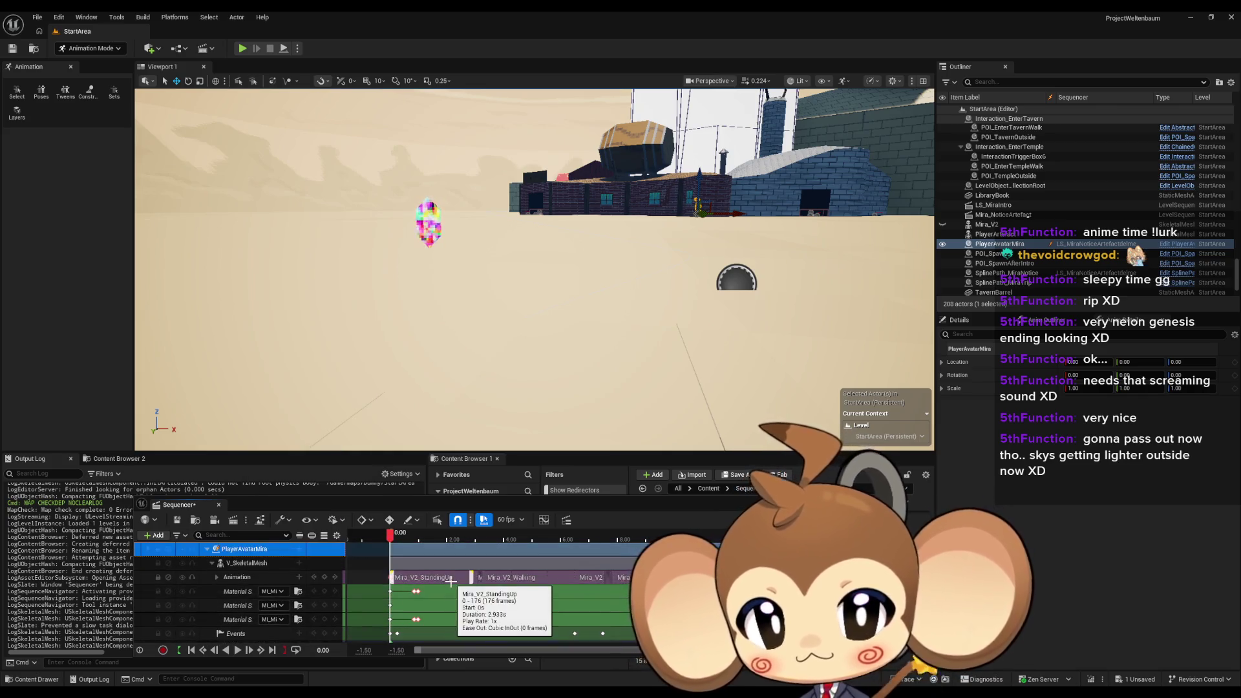
left_click(383, 536)
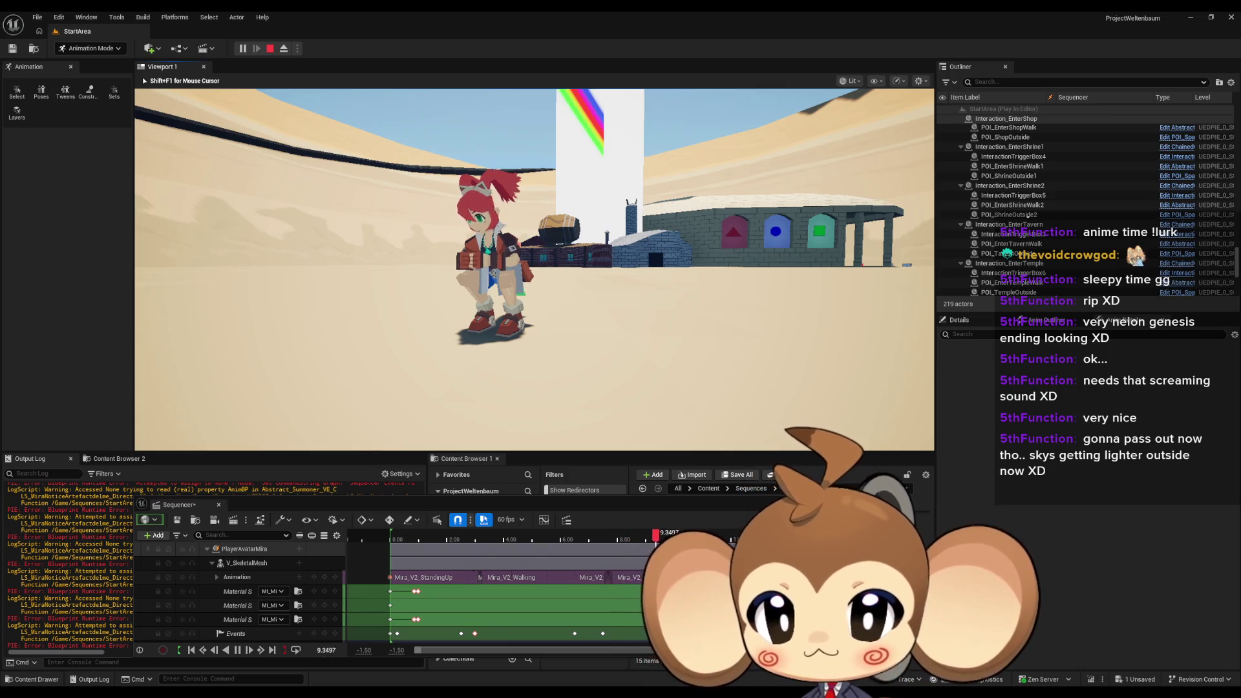
Scrub to about 2.3 s, select the event key, float the timeline, and stop play
mouse_move(711, 534)
left_mouse_down()
mouse_move(423, 510)
mouse_move(576, 511)
left_mouse_up()
scroll(577, 610, "down", 1)
left_click(577, 610)
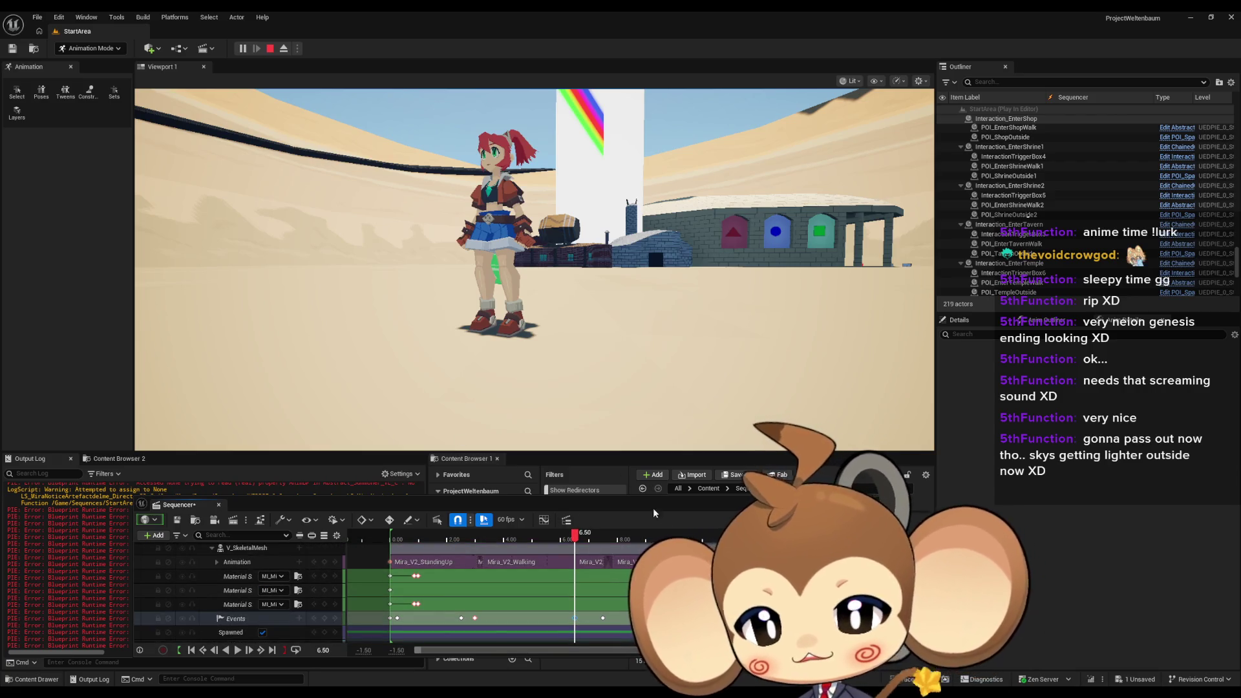
left_click_drag(181, 505, 191, 298)
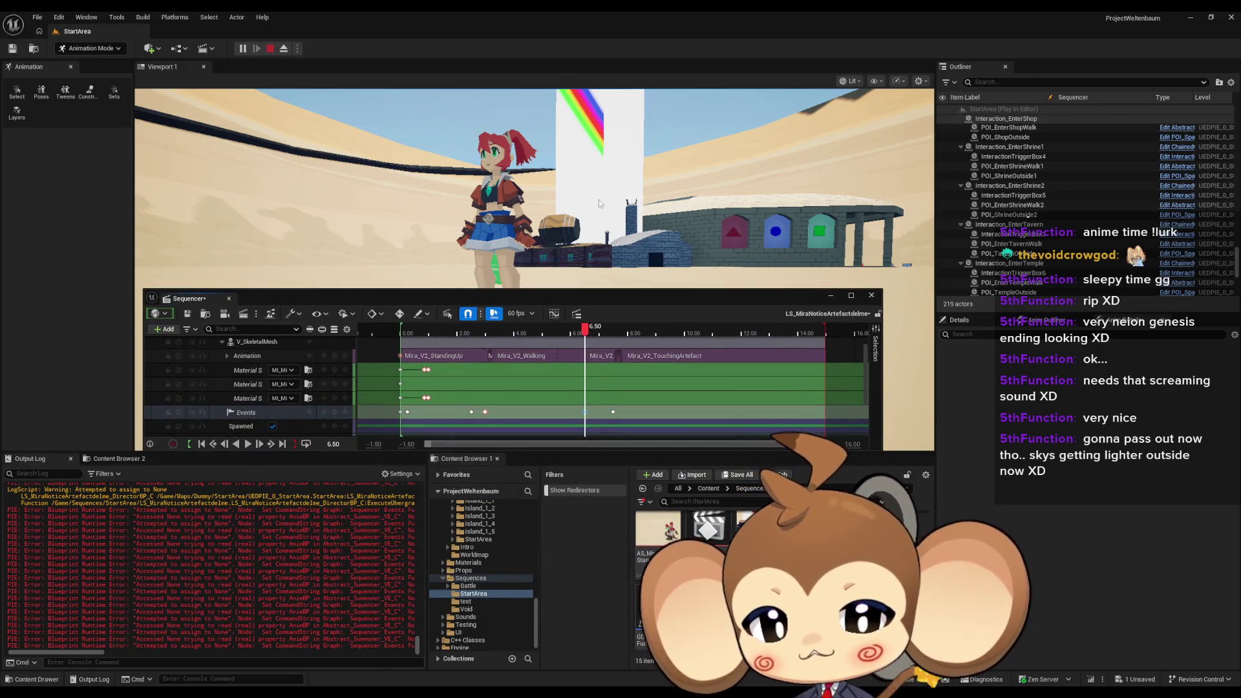
key("Escape")
Browse the Content folders and open the Abstract_Character_AnimBP animation blueprint
left_click(708, 489)
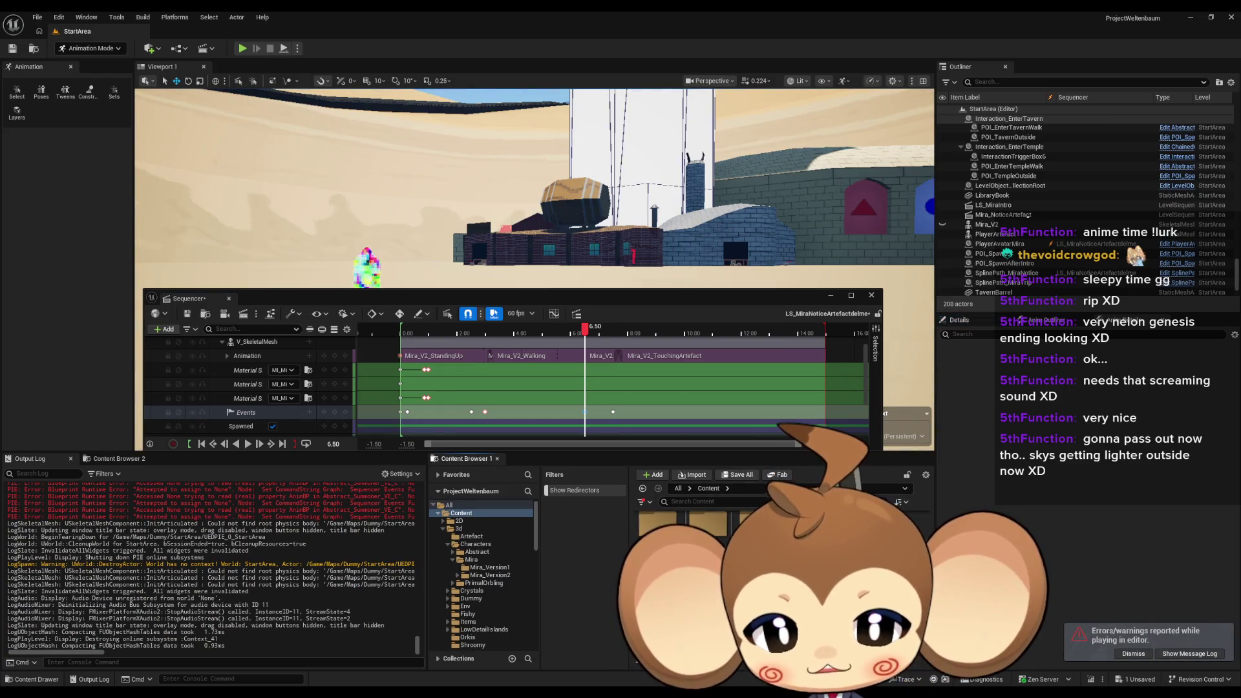
double_click(707, 527)
double_click(708, 530)
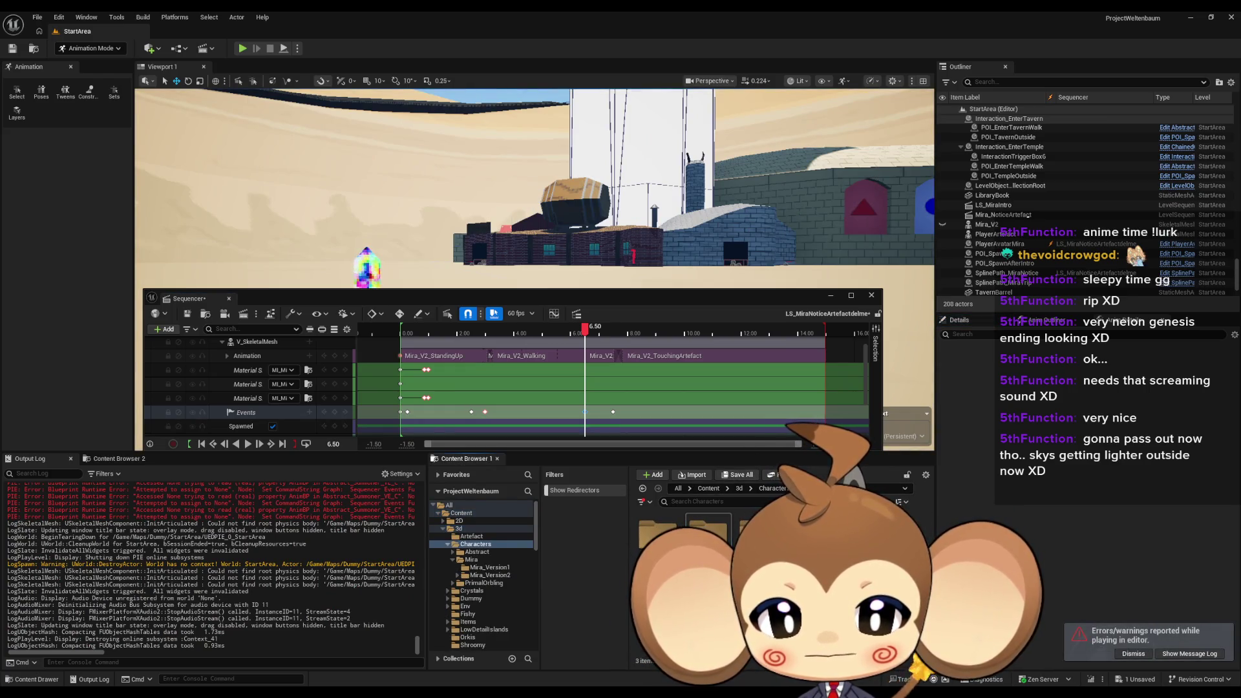
left_click(740, 489)
double_click(654, 534)
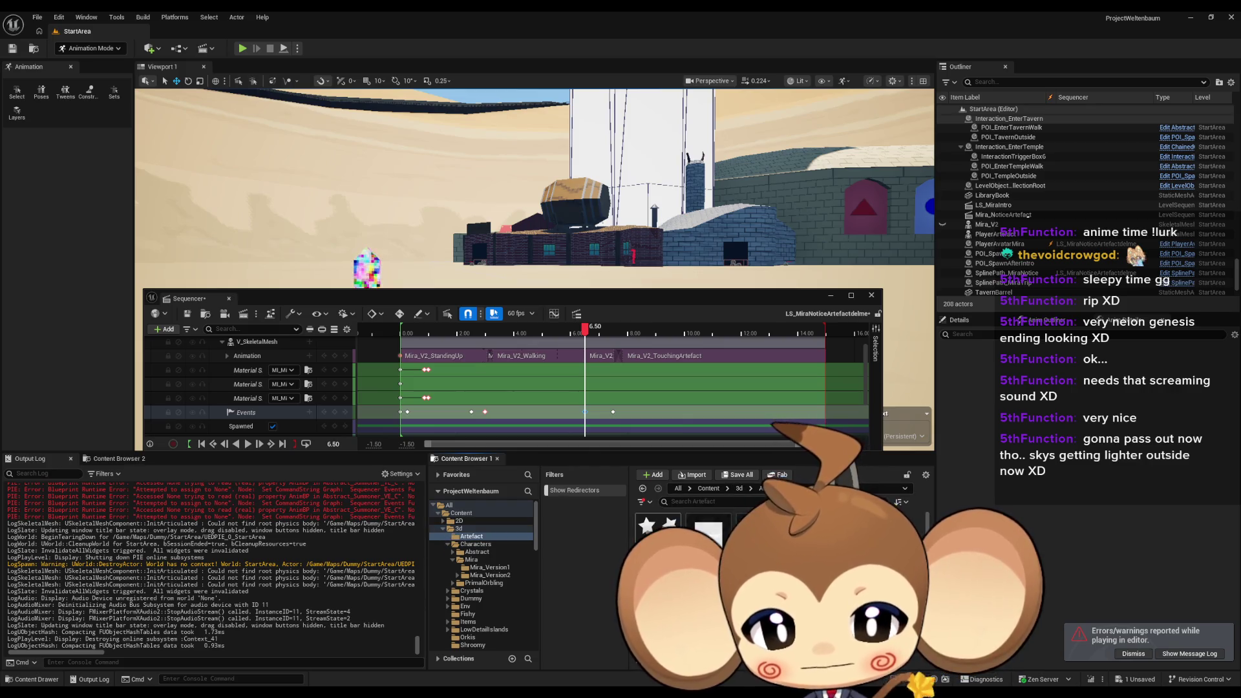
left_click(739, 489)
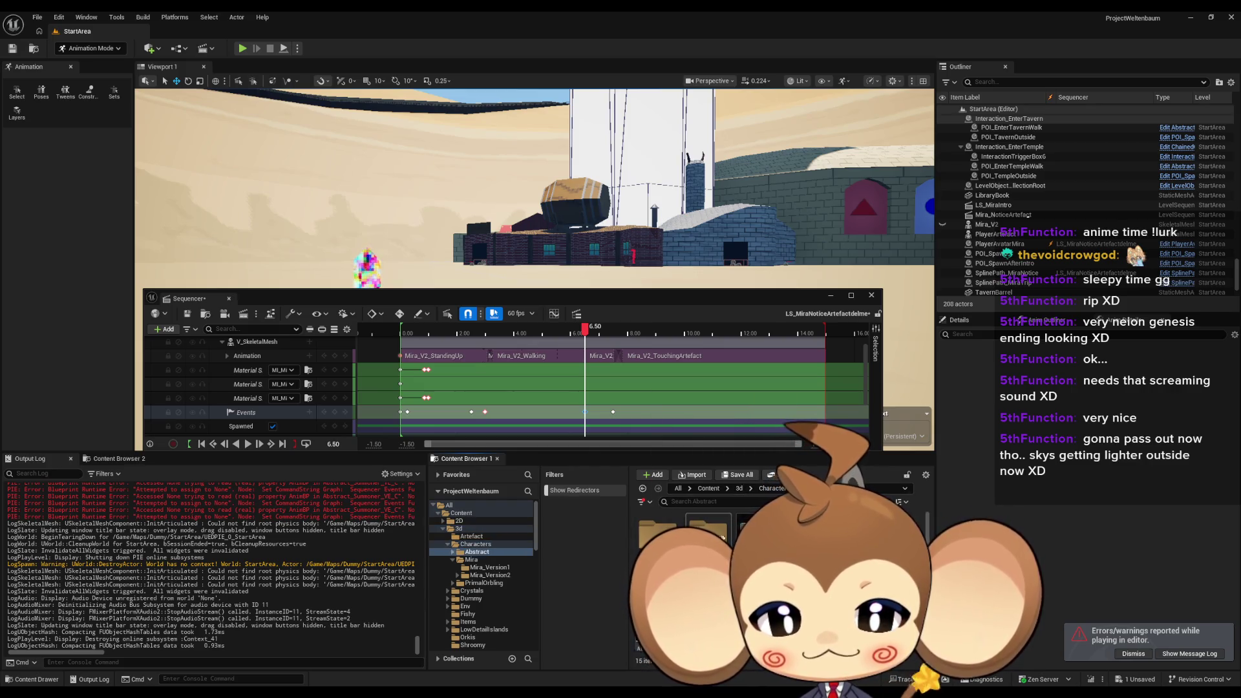
double_click(750, 533)
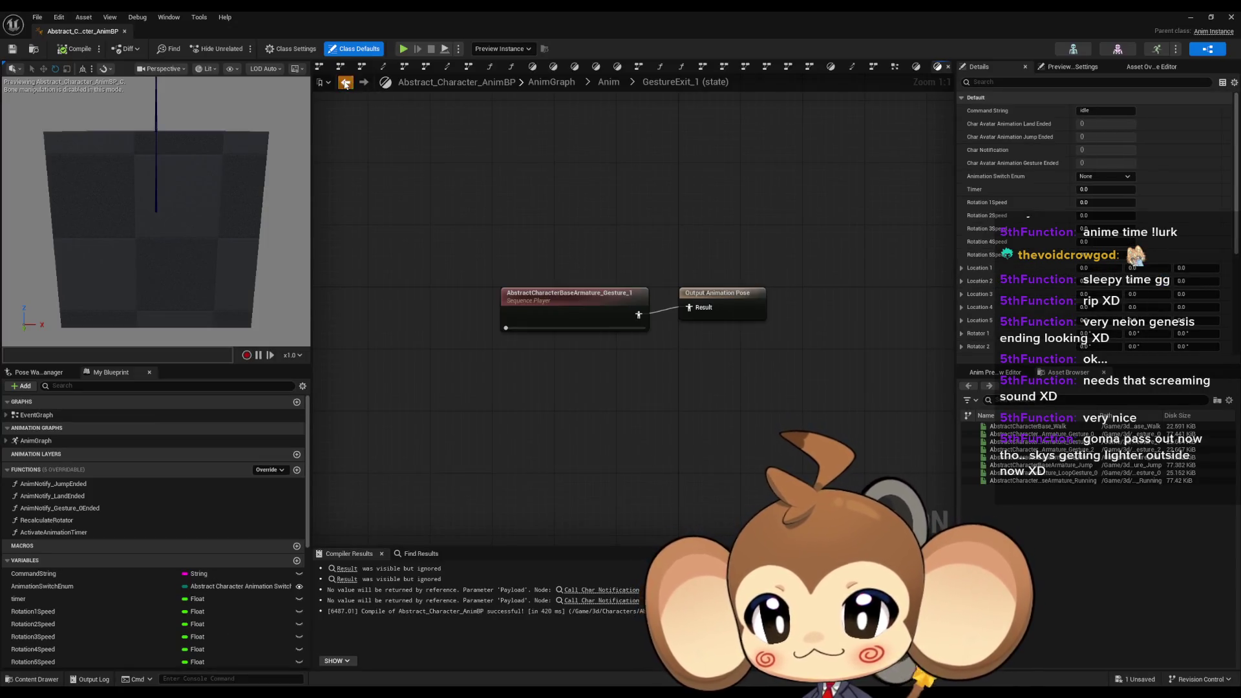
Inspect the GoToWalking→Walking and GoToIdle→Idle transition rules in the Anim state machine
left_click(345, 83)
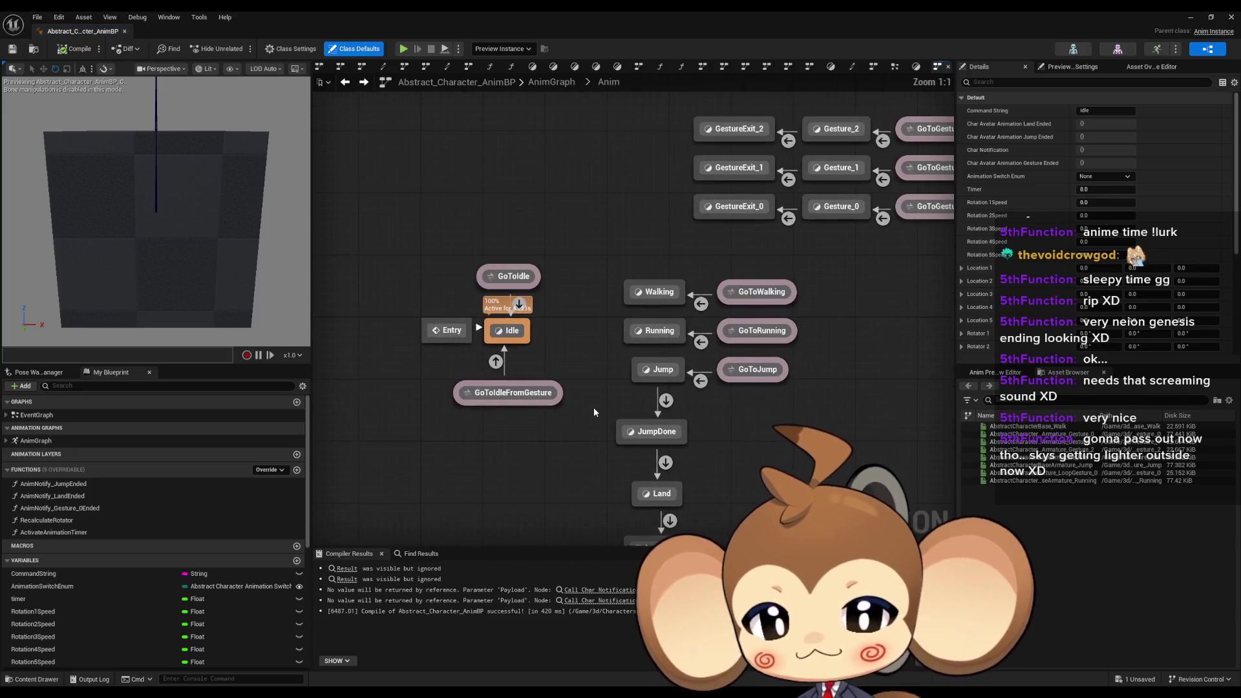
mouse_move(593, 407)
left_mouse_down()
mouse_move(612, 343)
mouse_move(534, 337)
mouse_move(686, 370)
left_mouse_up()
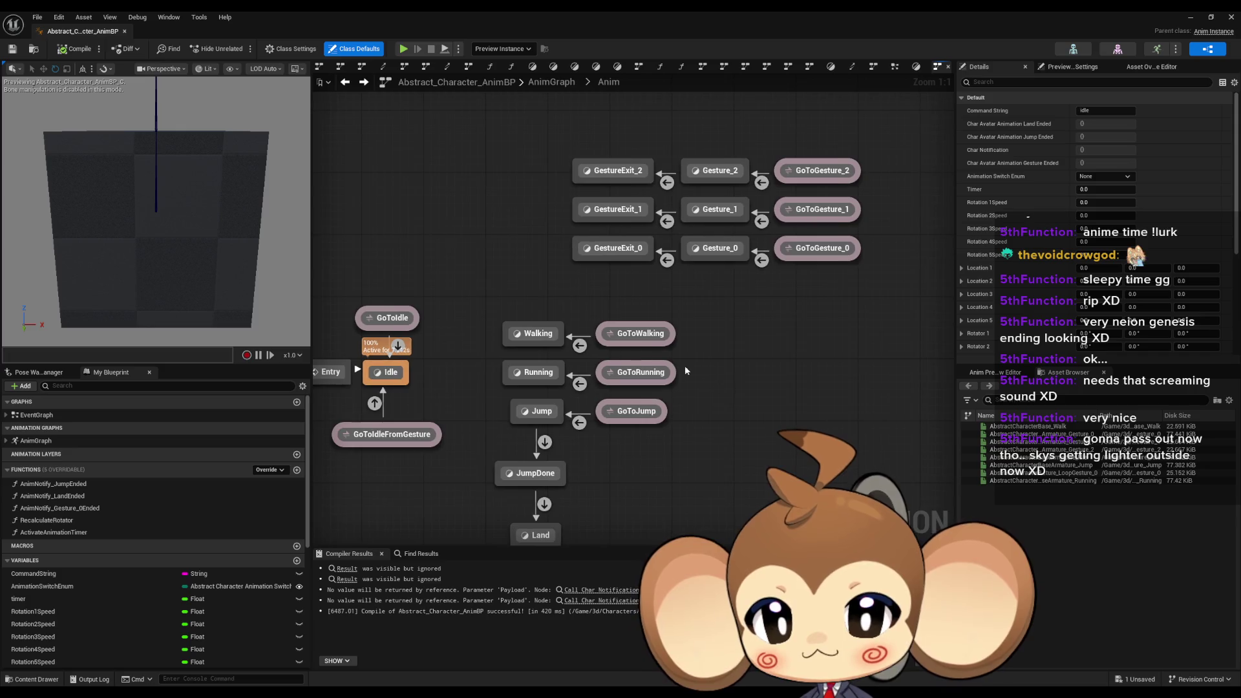
left_click(633, 334)
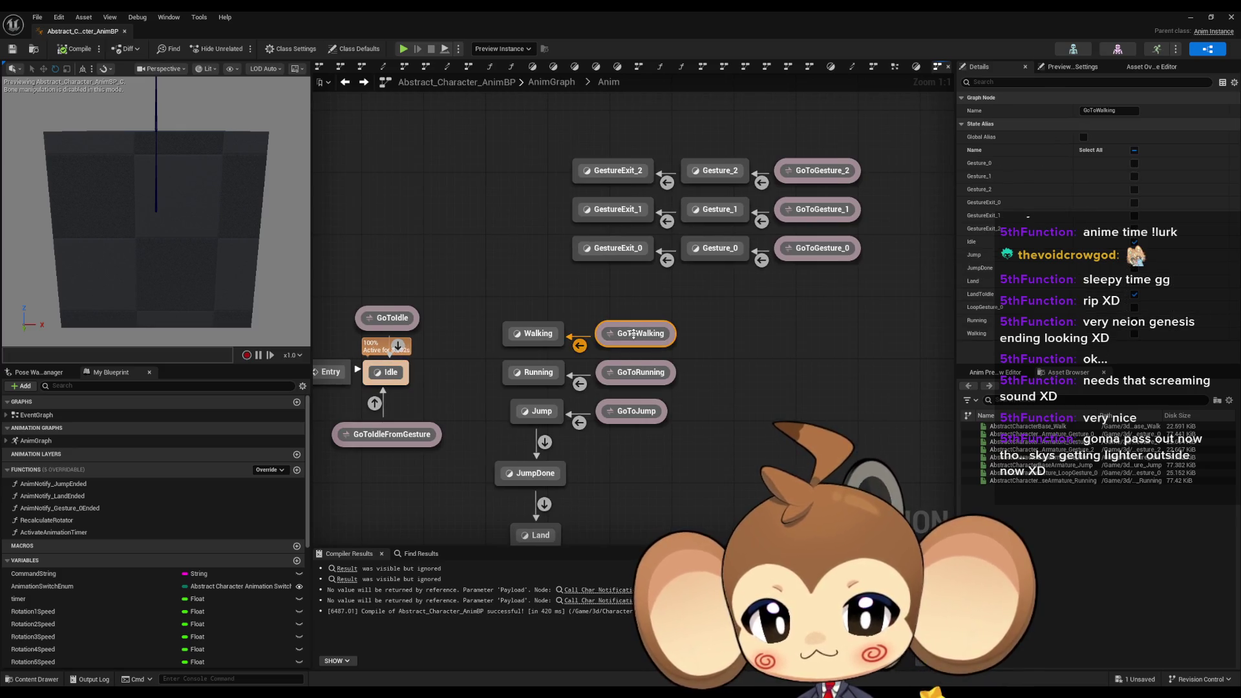
left_click(580, 346)
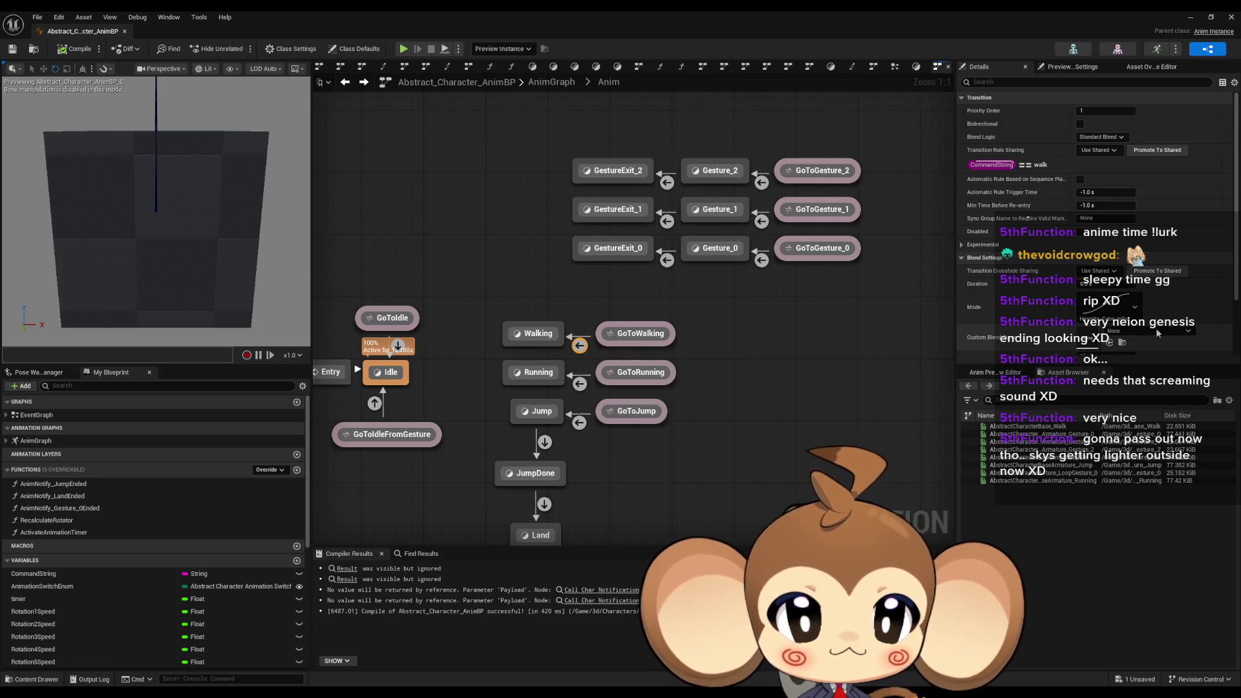
scroll(1028, 218, "down", 2)
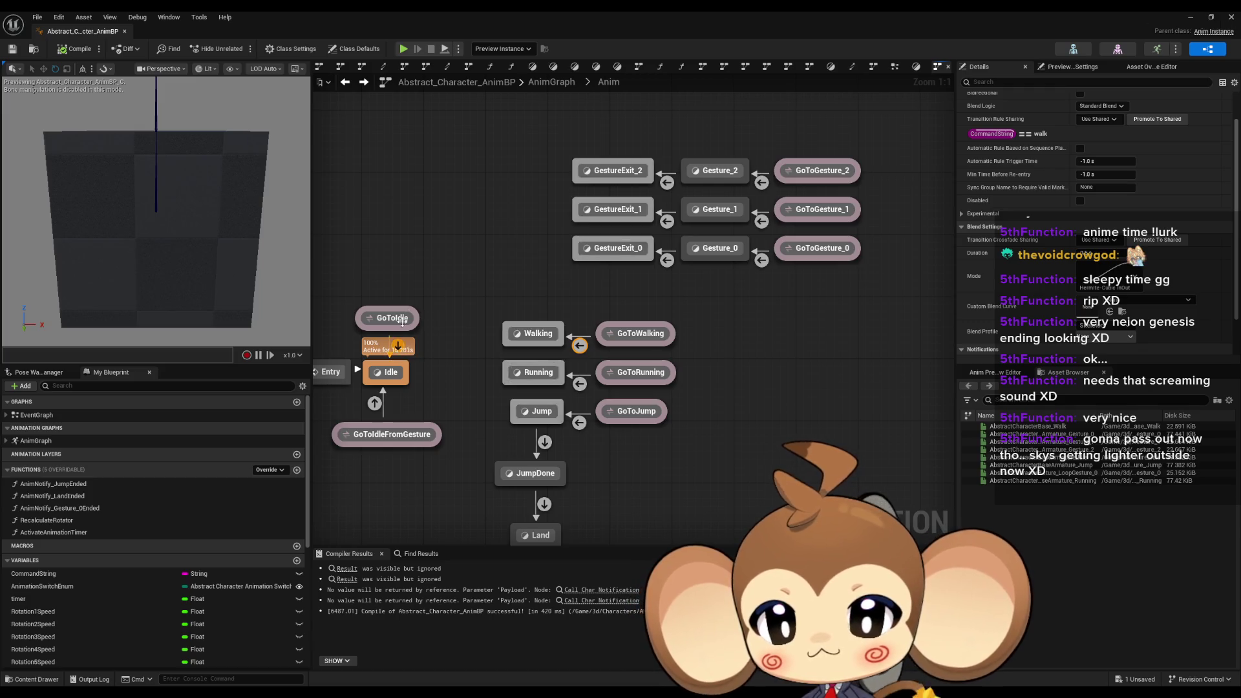
left_click(397, 345)
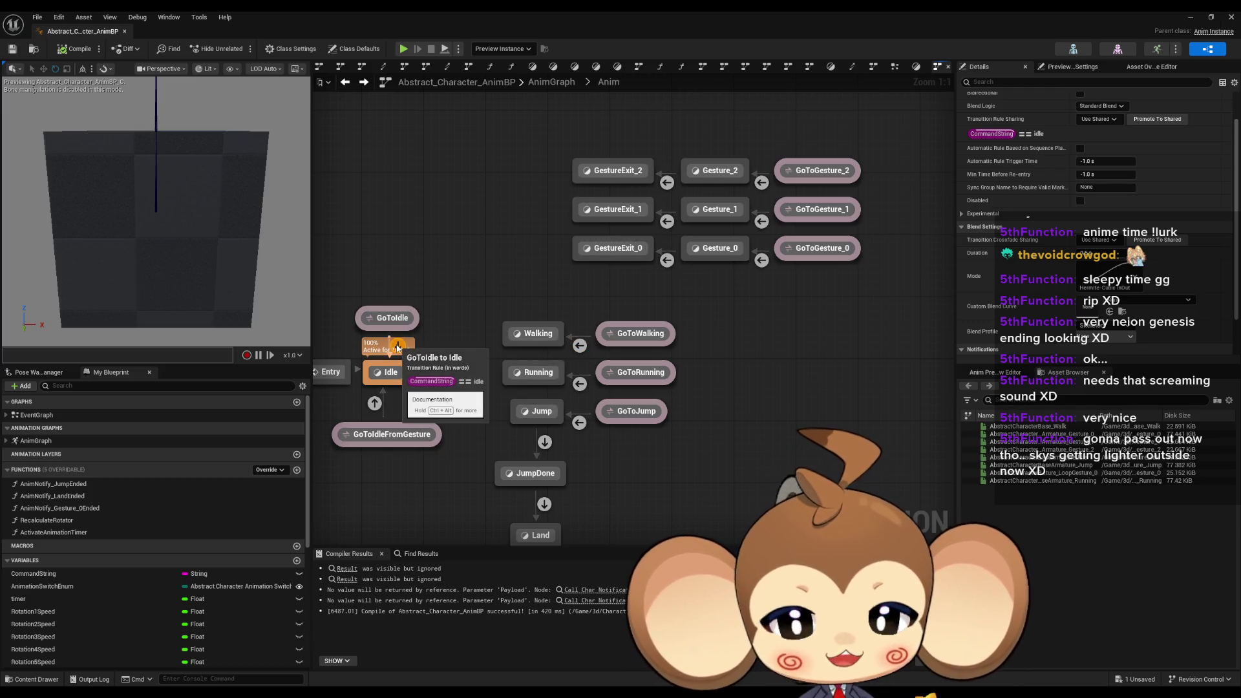
left_click(396, 318)
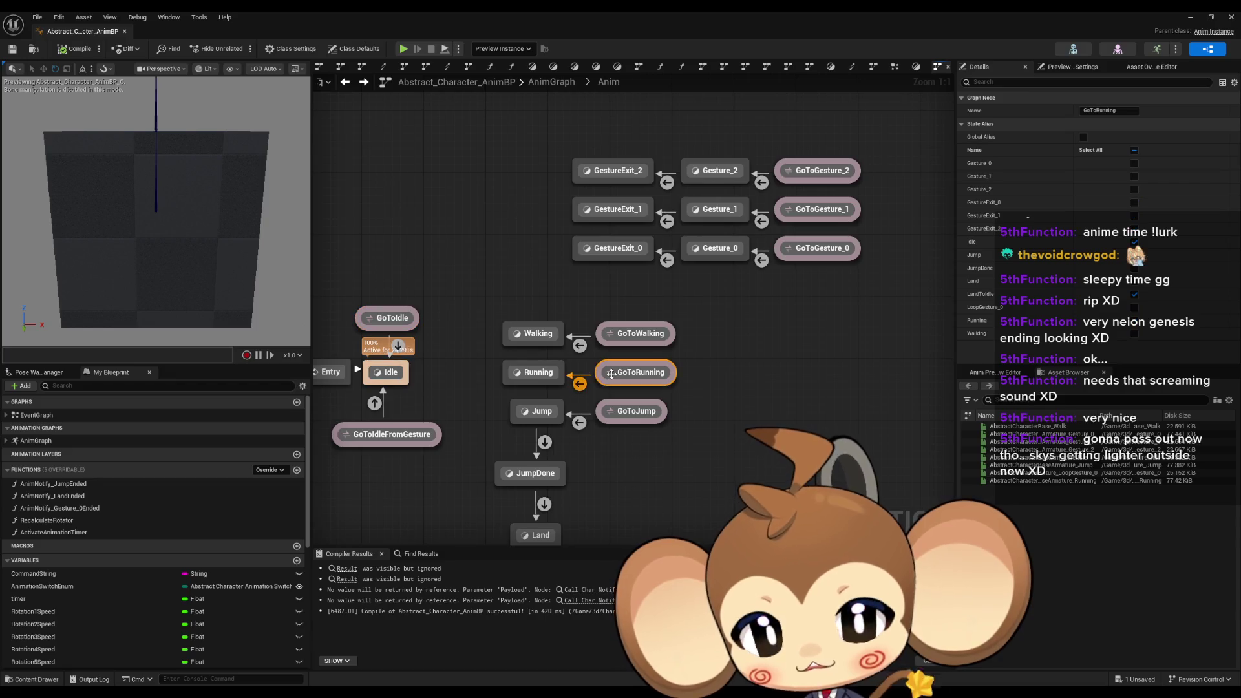
left_click_drag(661, 385, 754, 383)
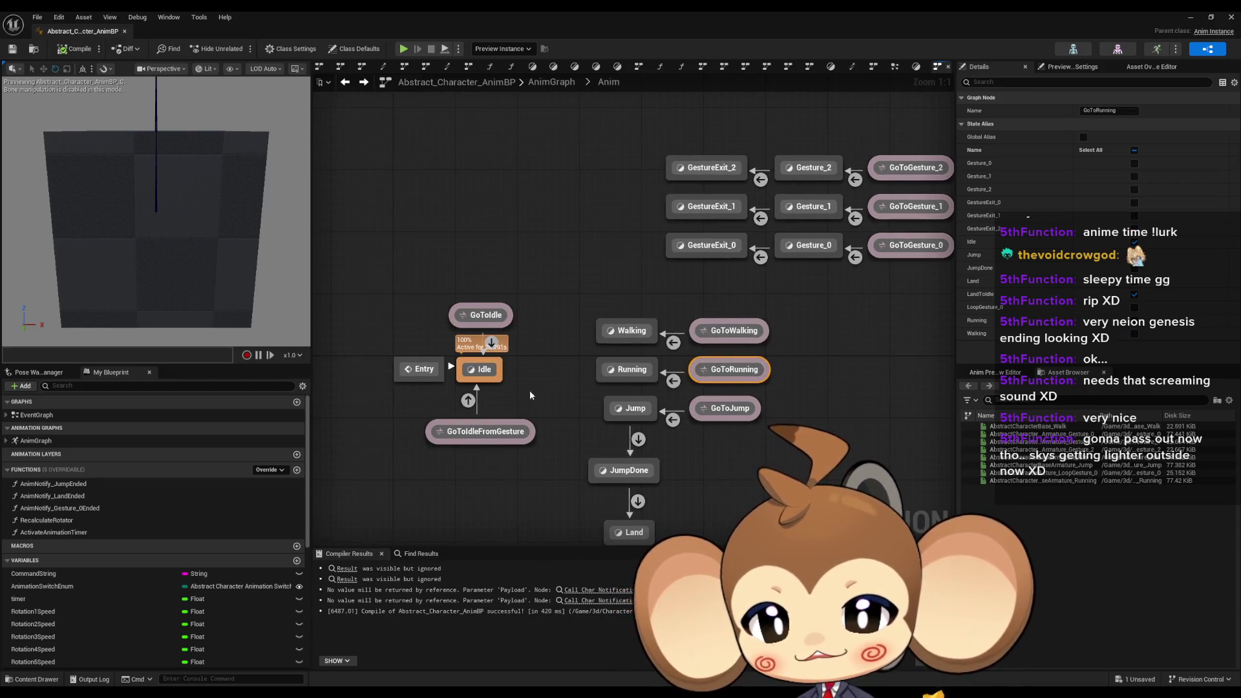
left_click(674, 344)
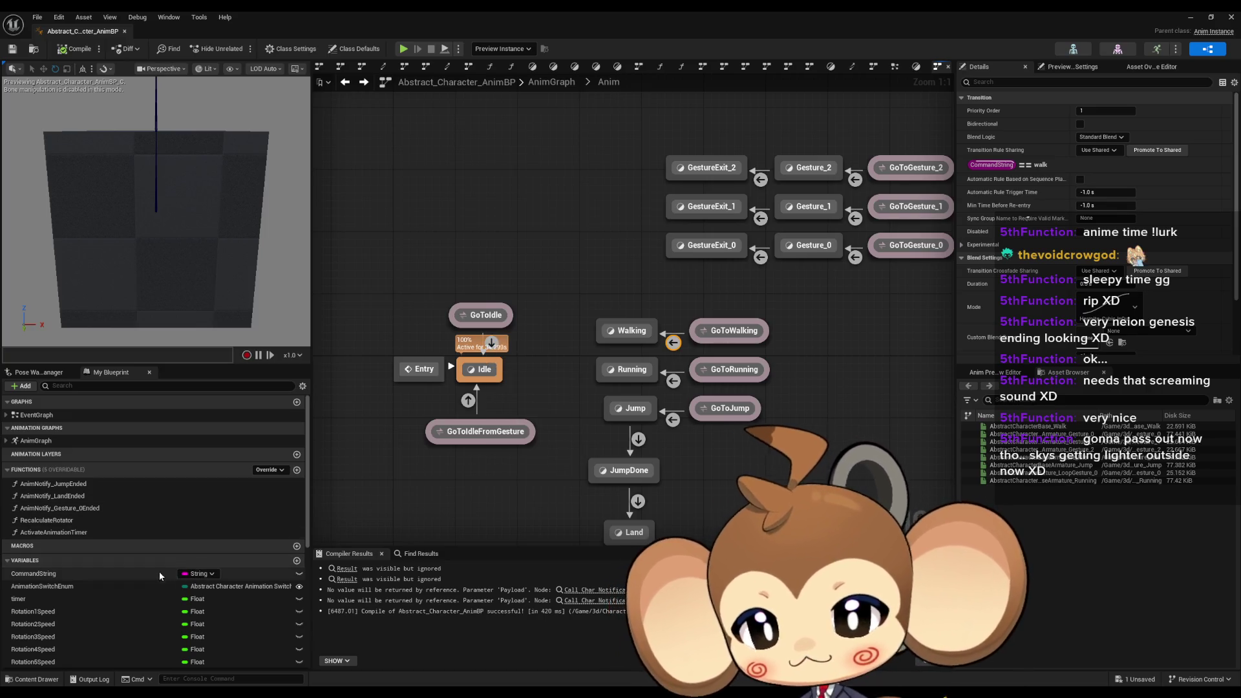
Set the Command String default to walk, then back to idle, and return to the level
left_click(360, 49)
type("walk")
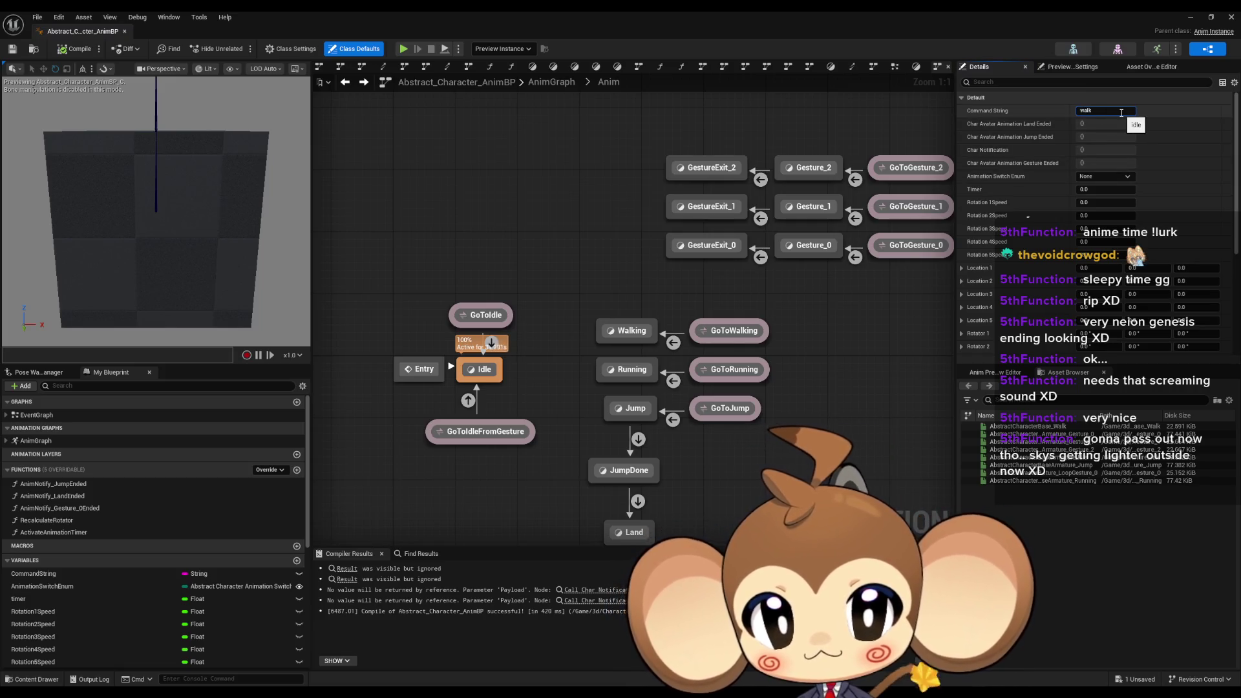
key("Return")
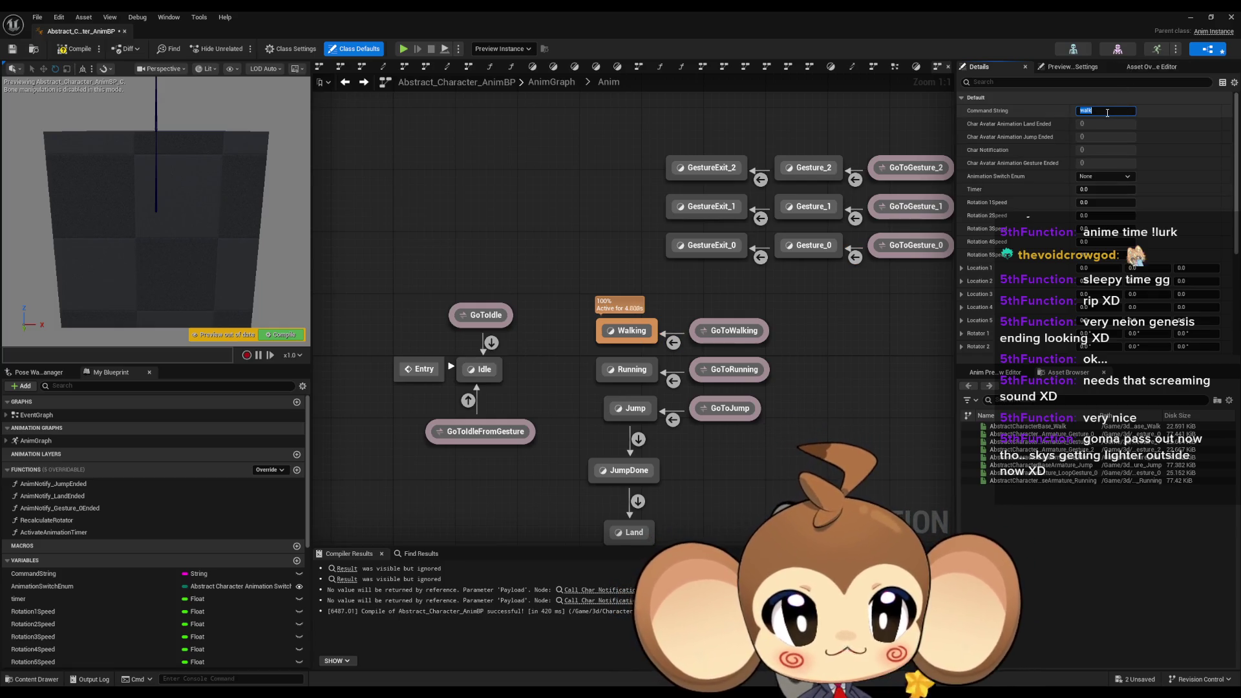
type("idle")
key("Return")
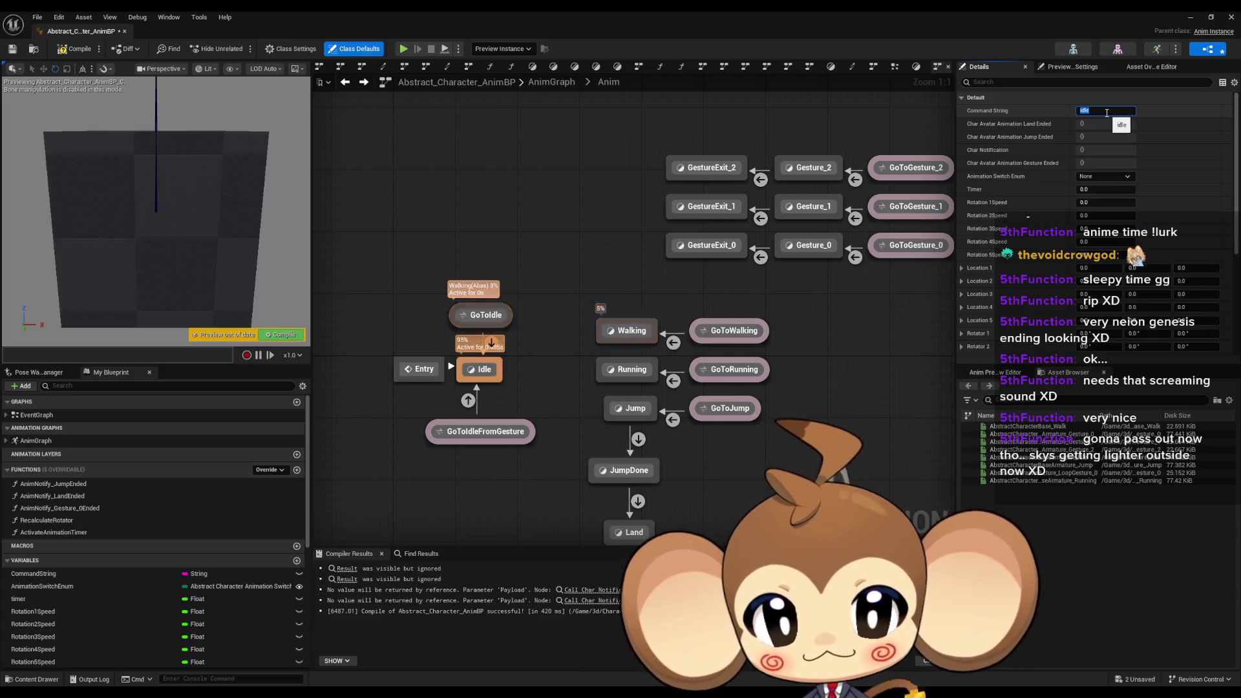
left_click(1189, 18)
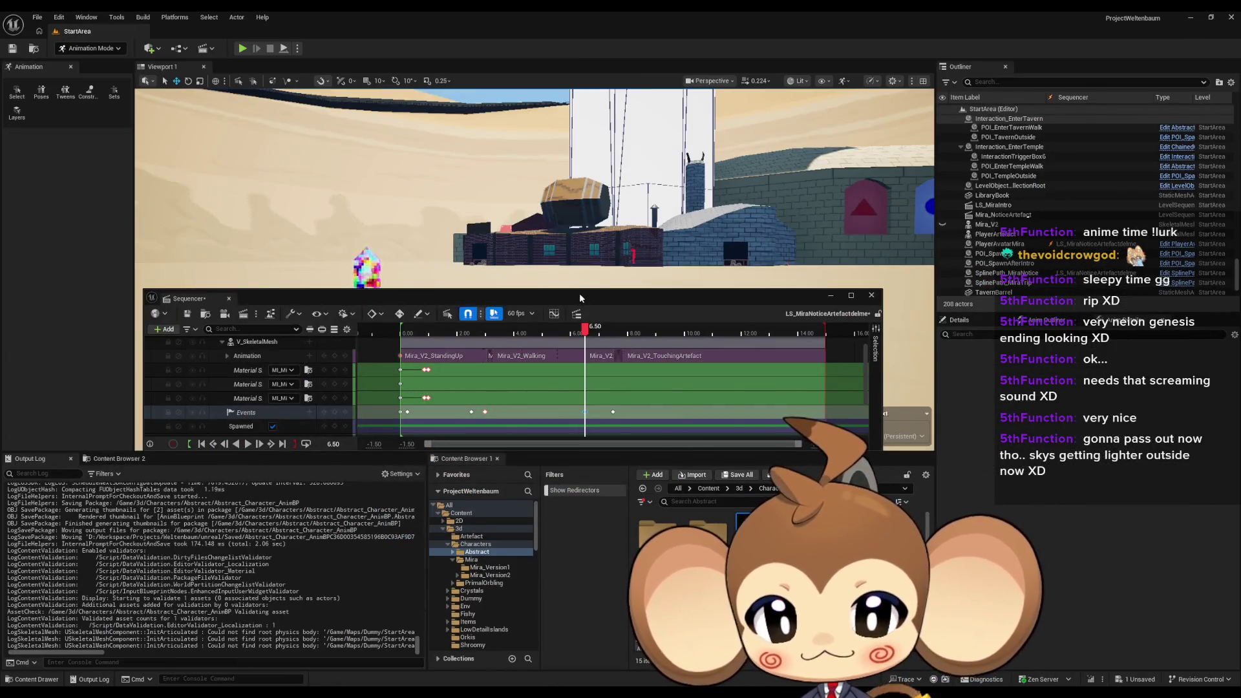
Move the Events key from 6.50 s to about 6.03 s
left_click_drag(577, 313, 586, 263)
scroll(598, 362, "up", 5)
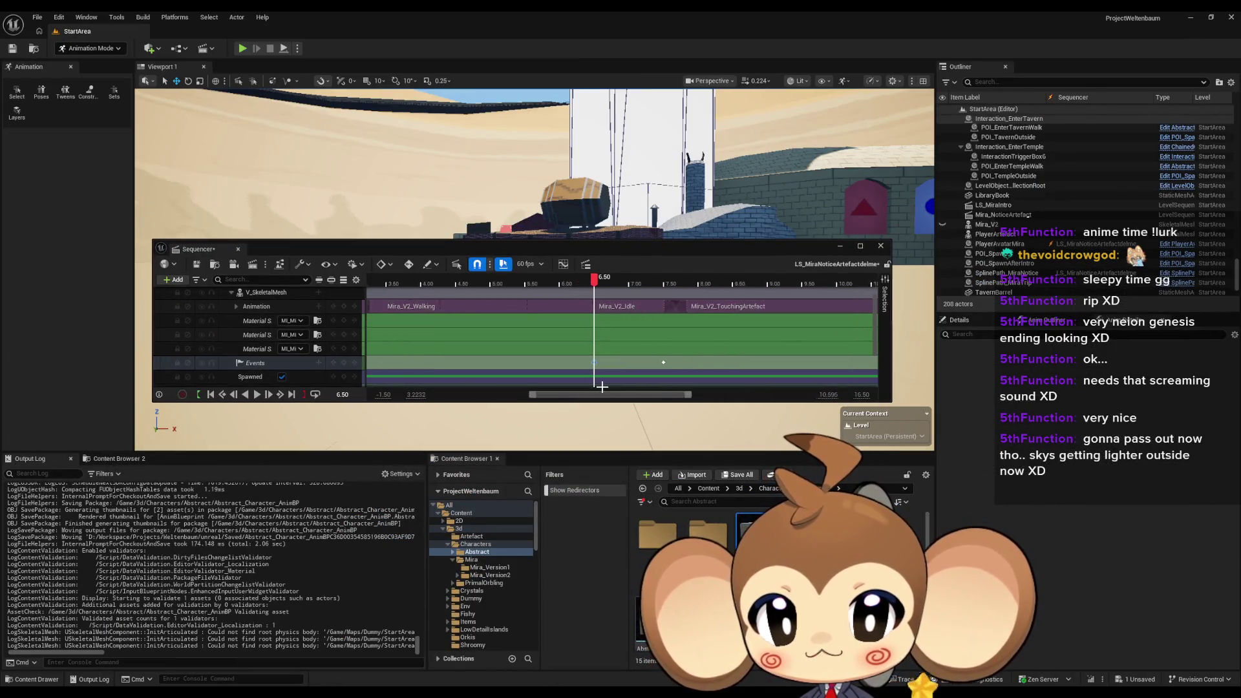
scroll(598, 374, "up", 3)
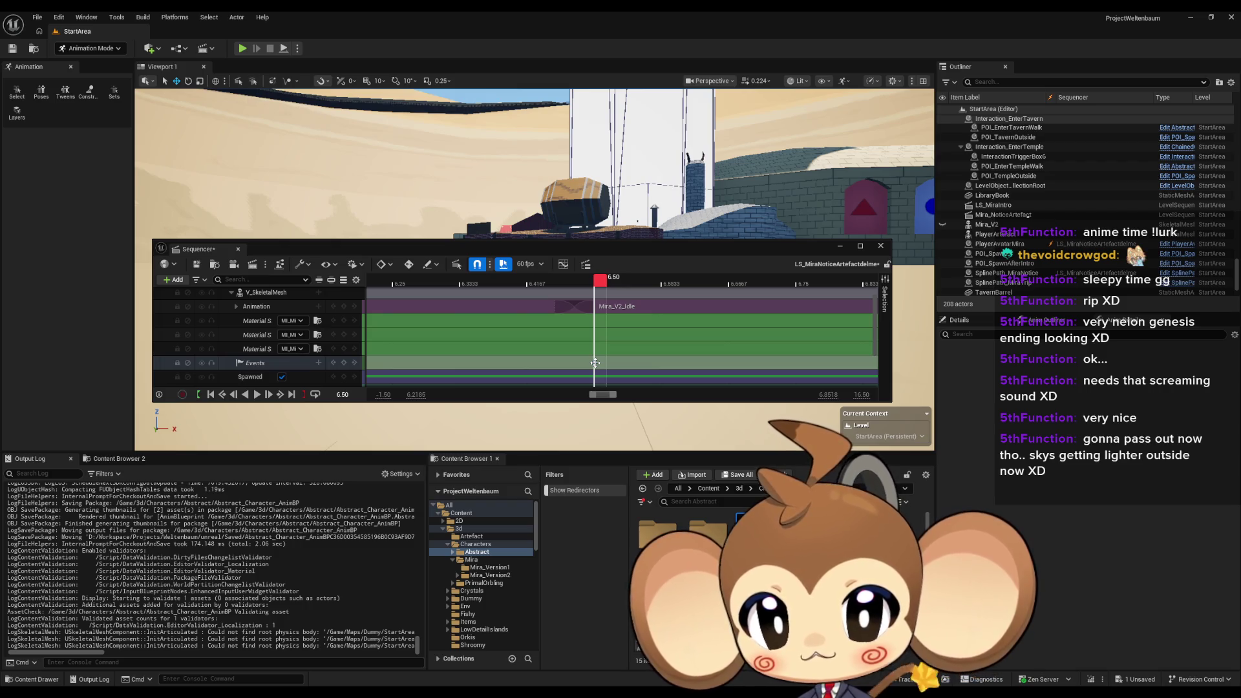
scroll(595, 362, "down", 3)
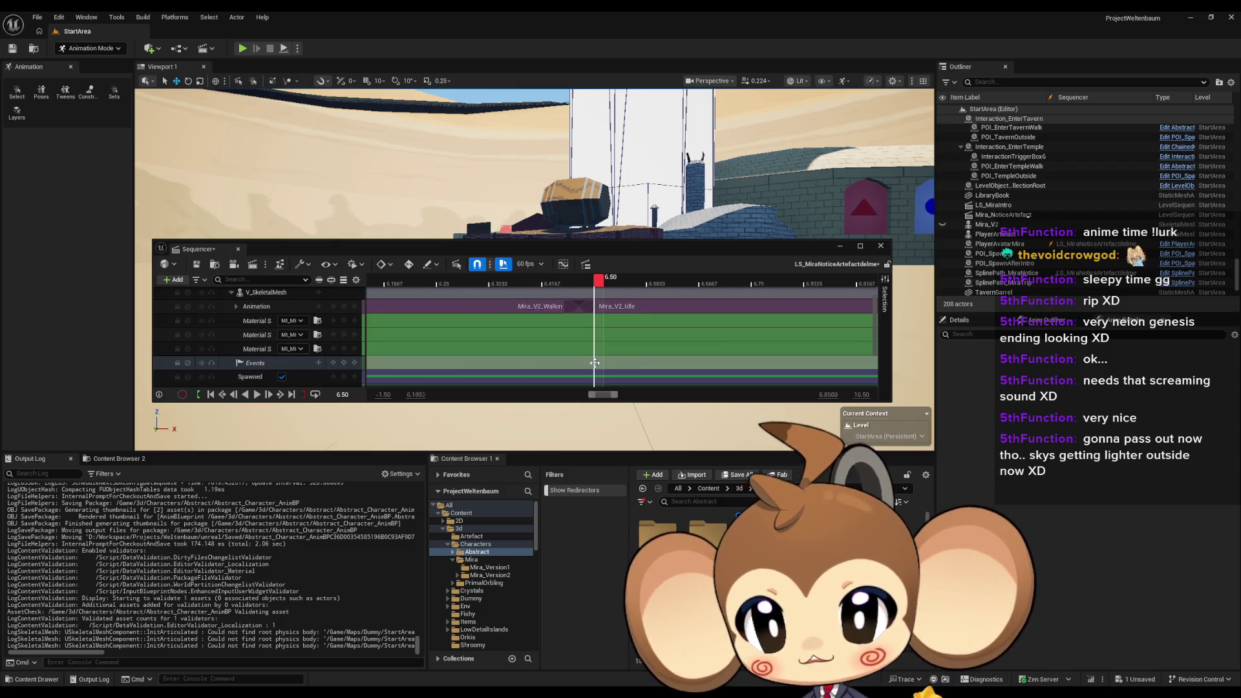
scroll(595, 362, "up", 1)
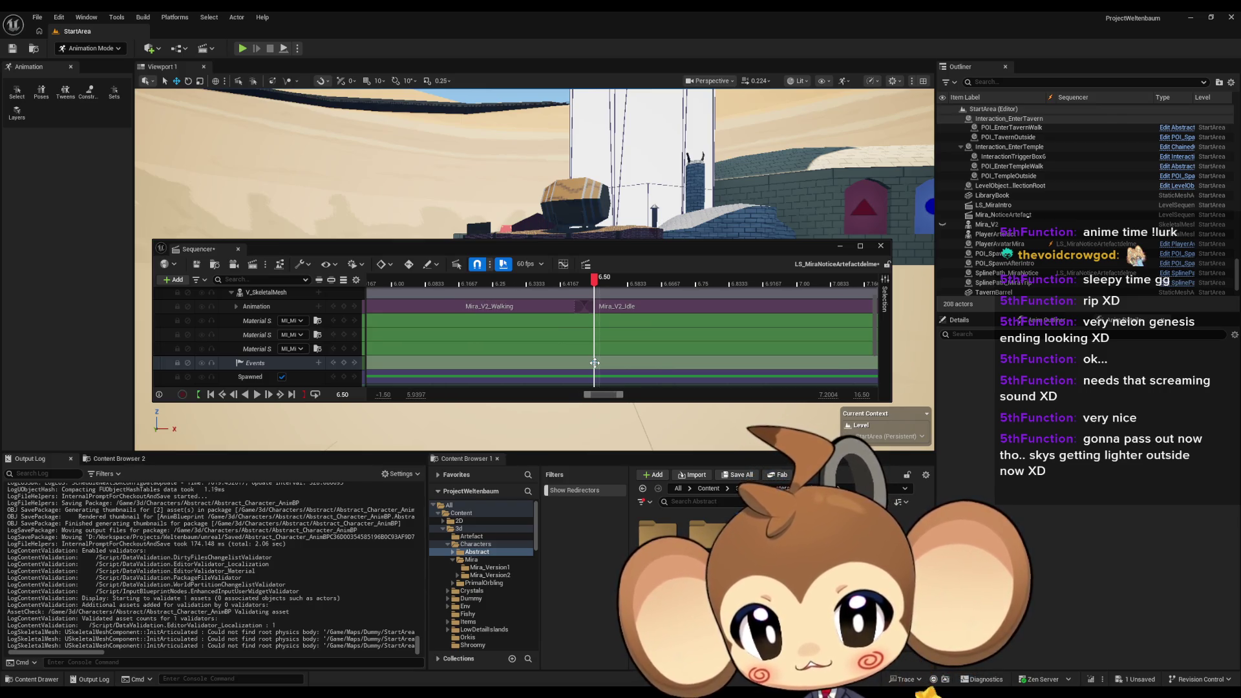
left_click_drag(595, 362, 391, 365)
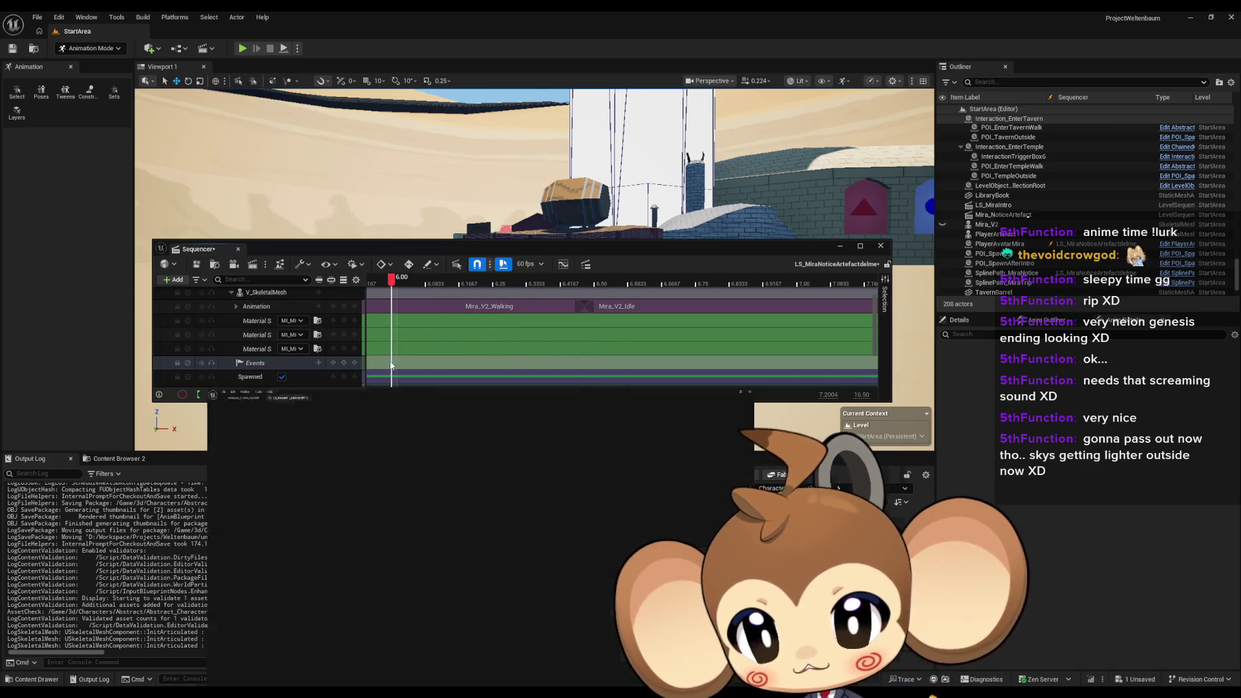
Open the event's logic in the director blueprint and recompile it
double_click(391, 364)
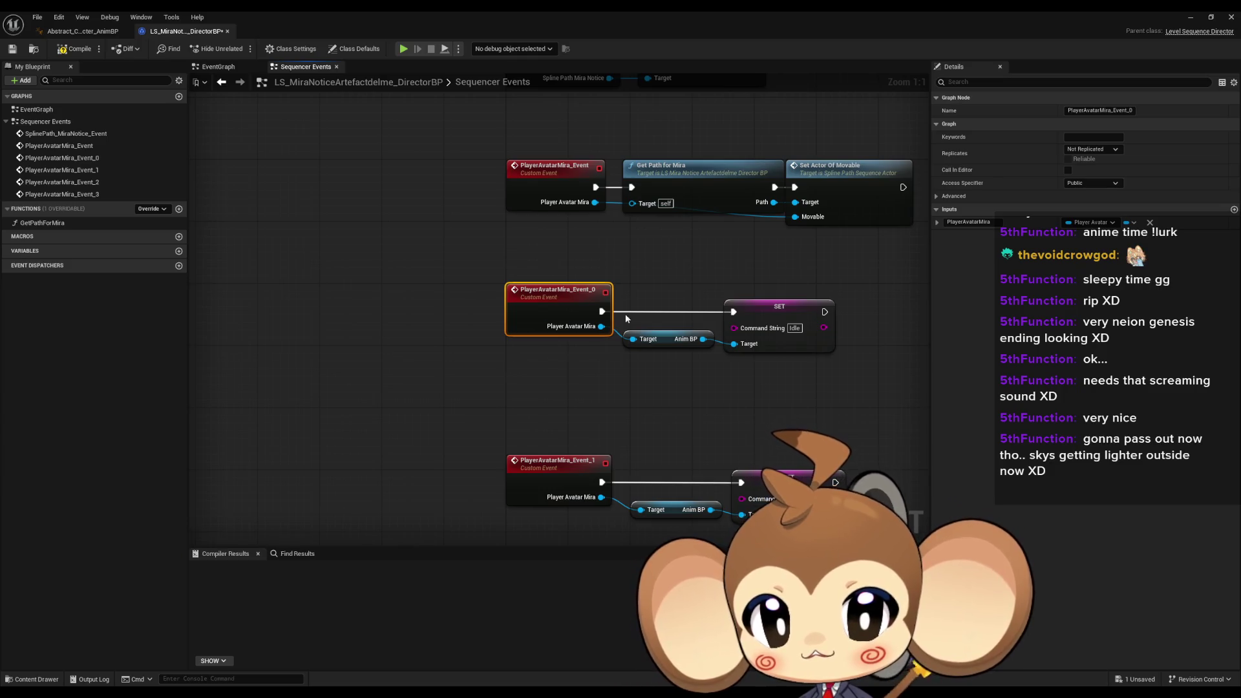
left_click(89, 52)
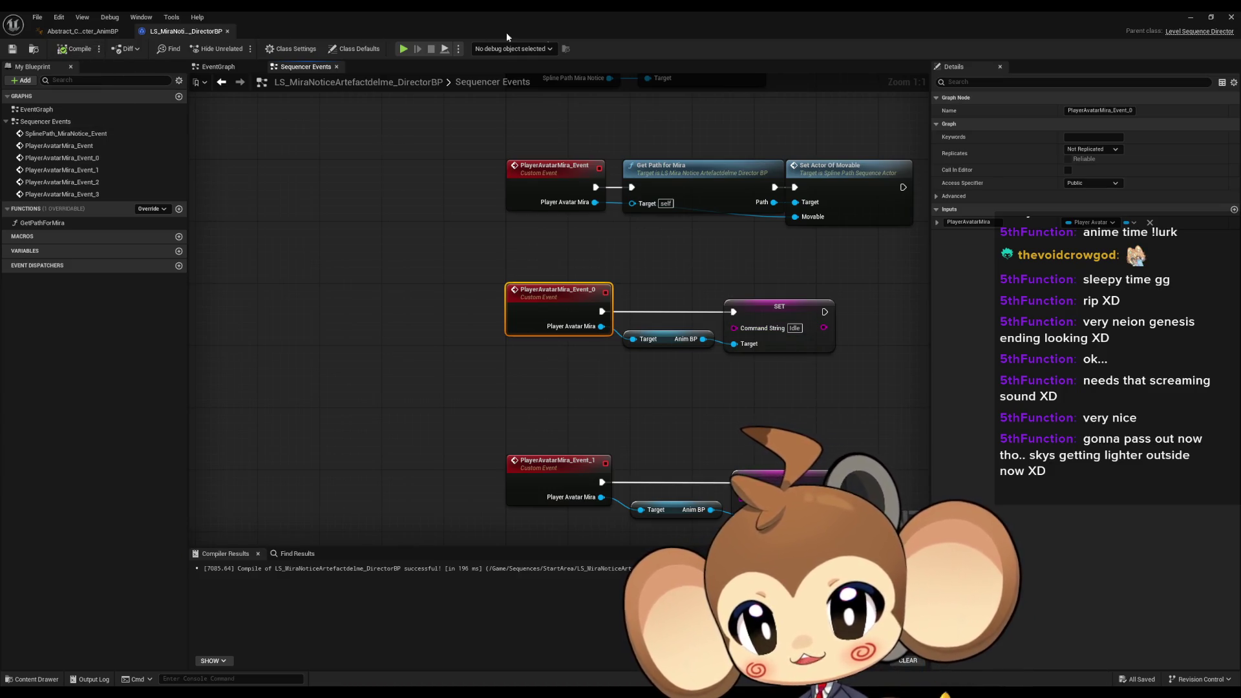
left_click(1190, 18)
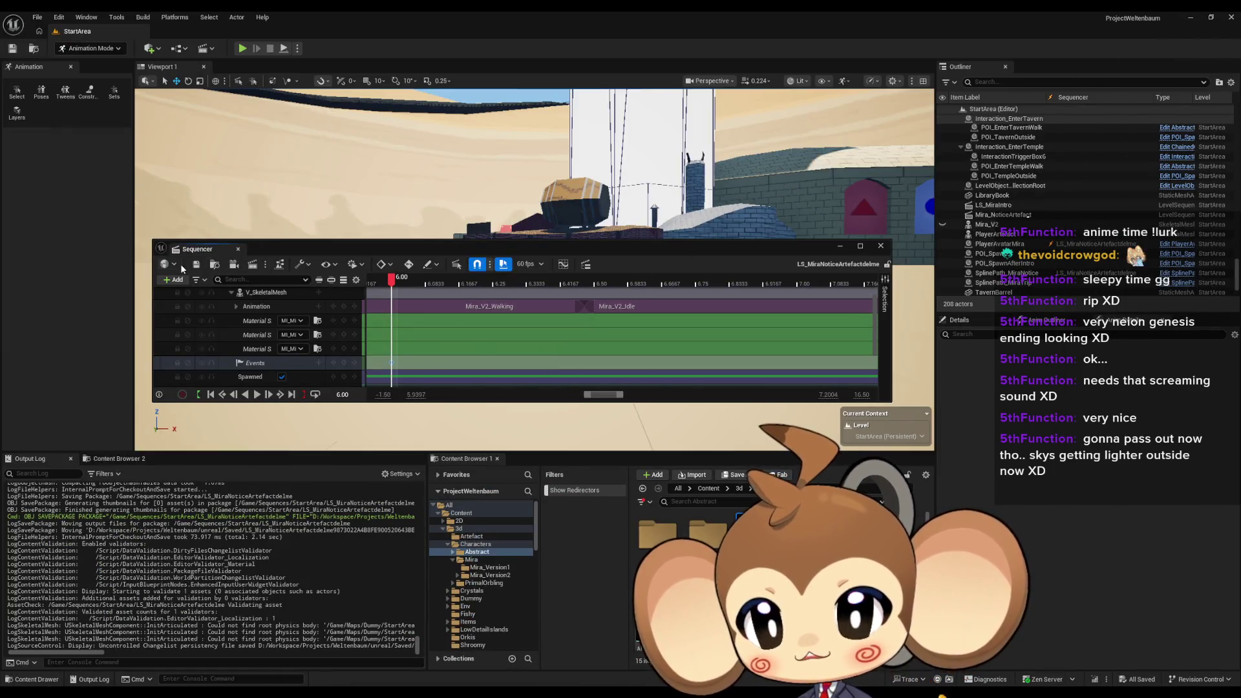
Save and close the sequence, go to the Content root, and start a play-in-editor test
left_click(198, 266)
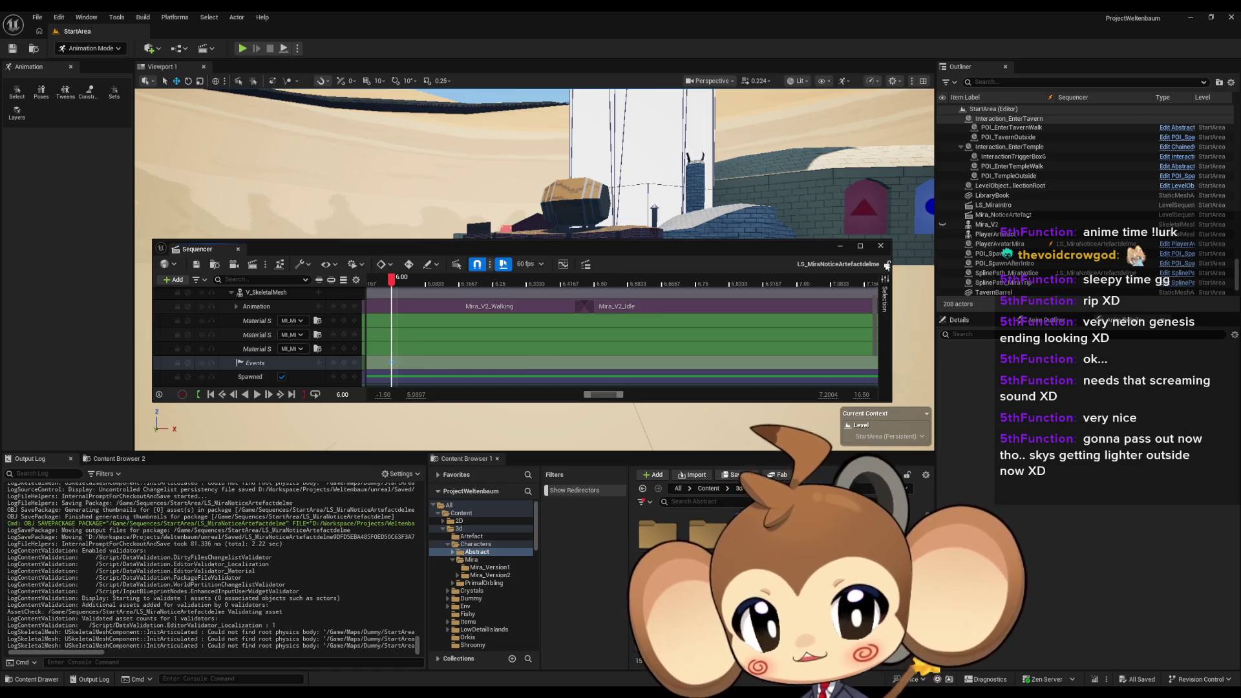
left_click(881, 245)
left_click(707, 489)
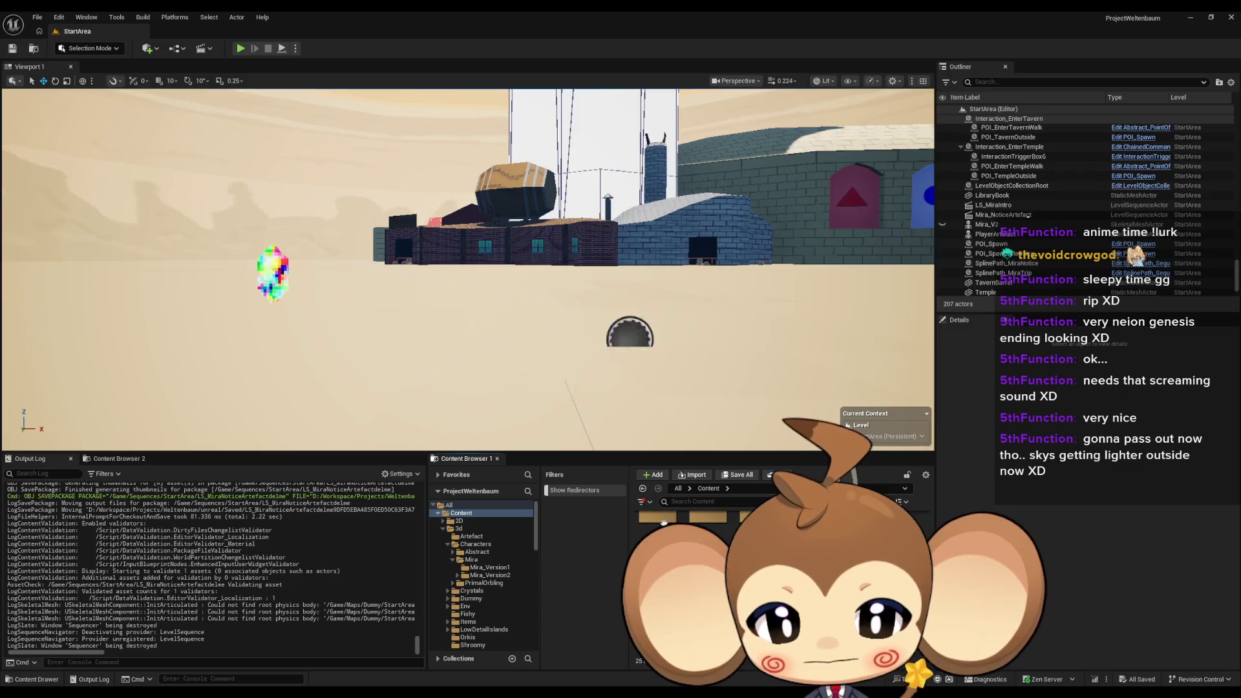
left_click(244, 51)
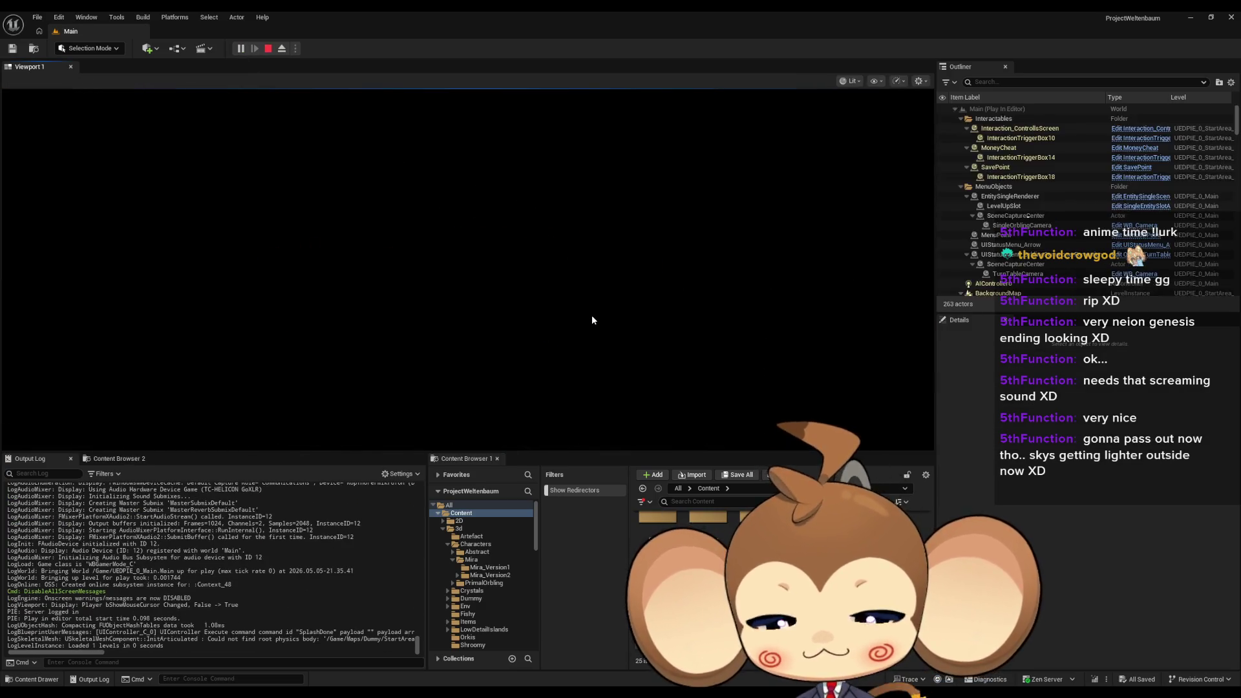
Watch Mira's notice animation in fullscreen play, then return the game to the editor layout
key("F11")
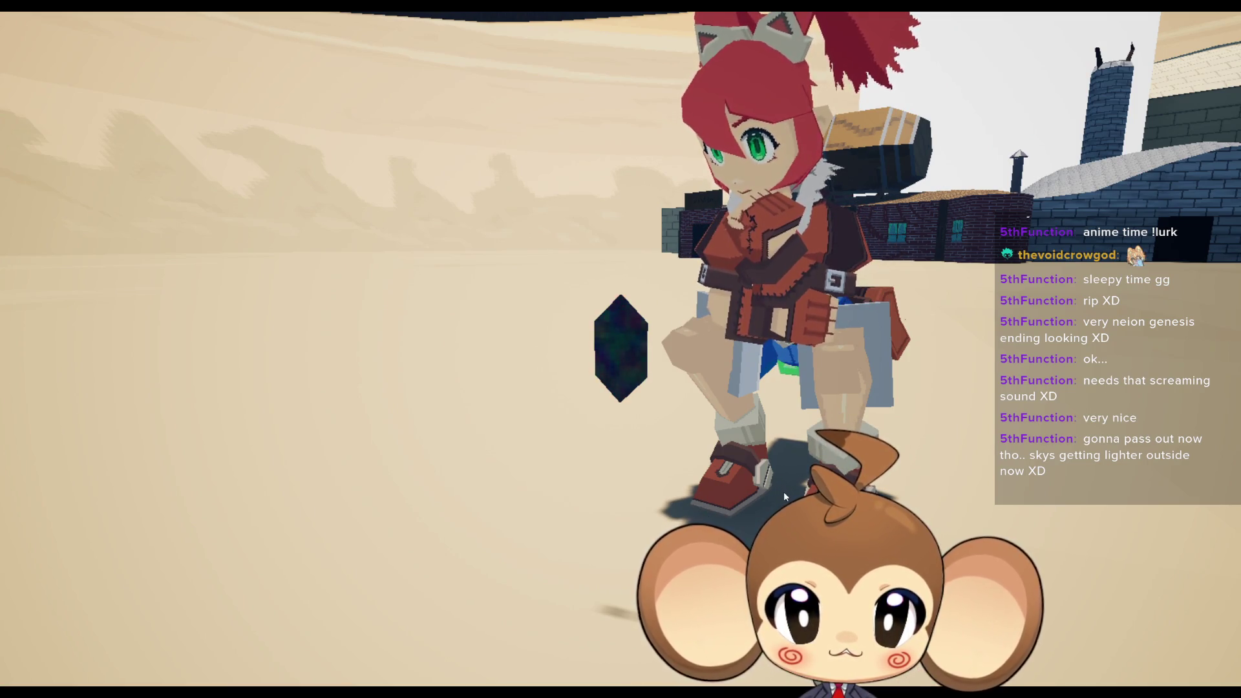
key("F11")
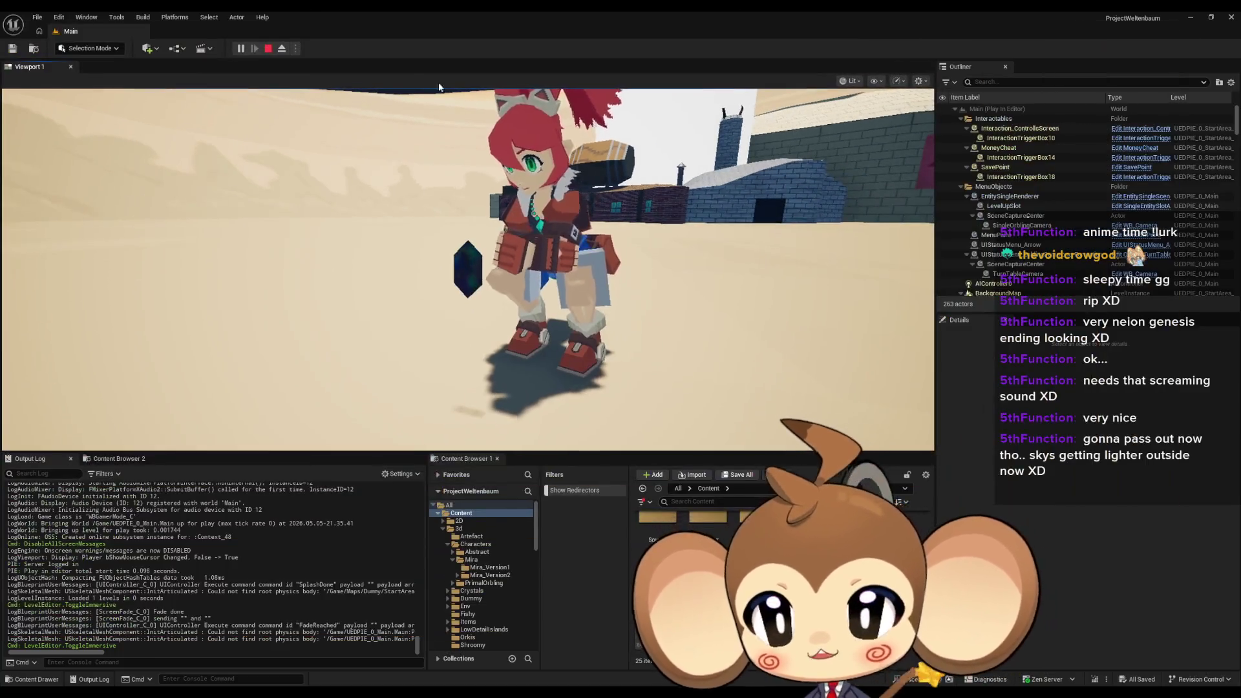
Stop the play session and force delete the leftover LS_MiraNoticeArtefactdelme sequence
left_click(268, 49)
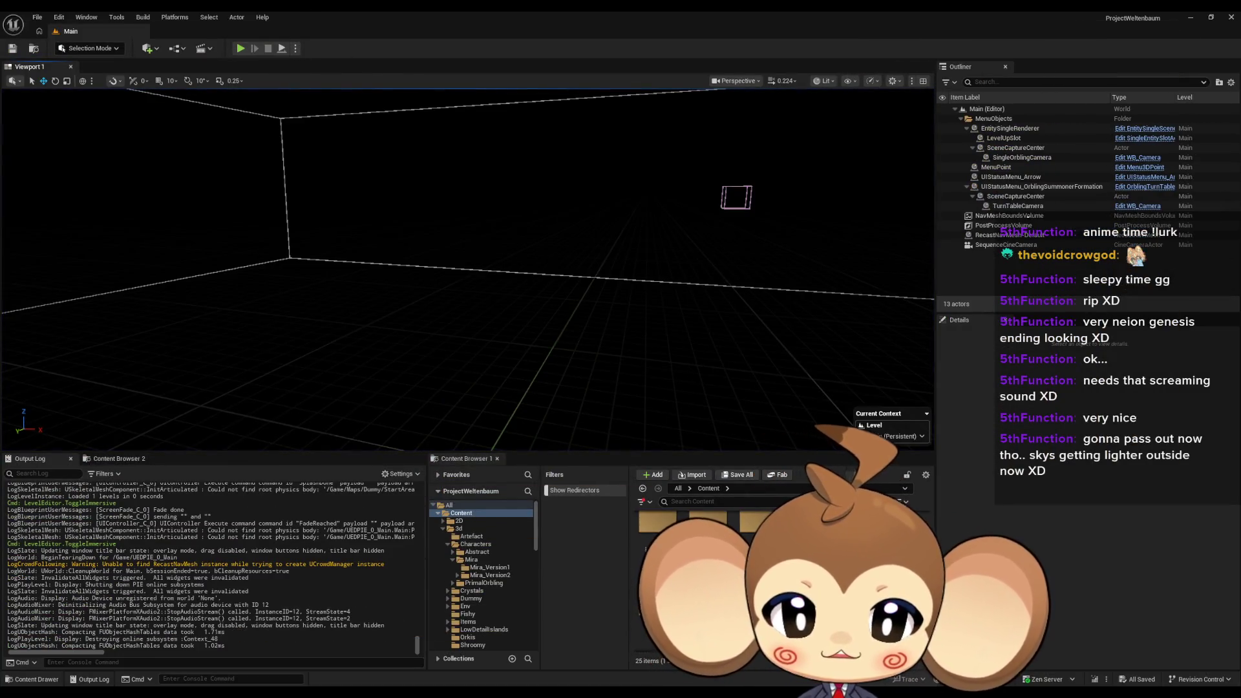
left_click(471, 578)
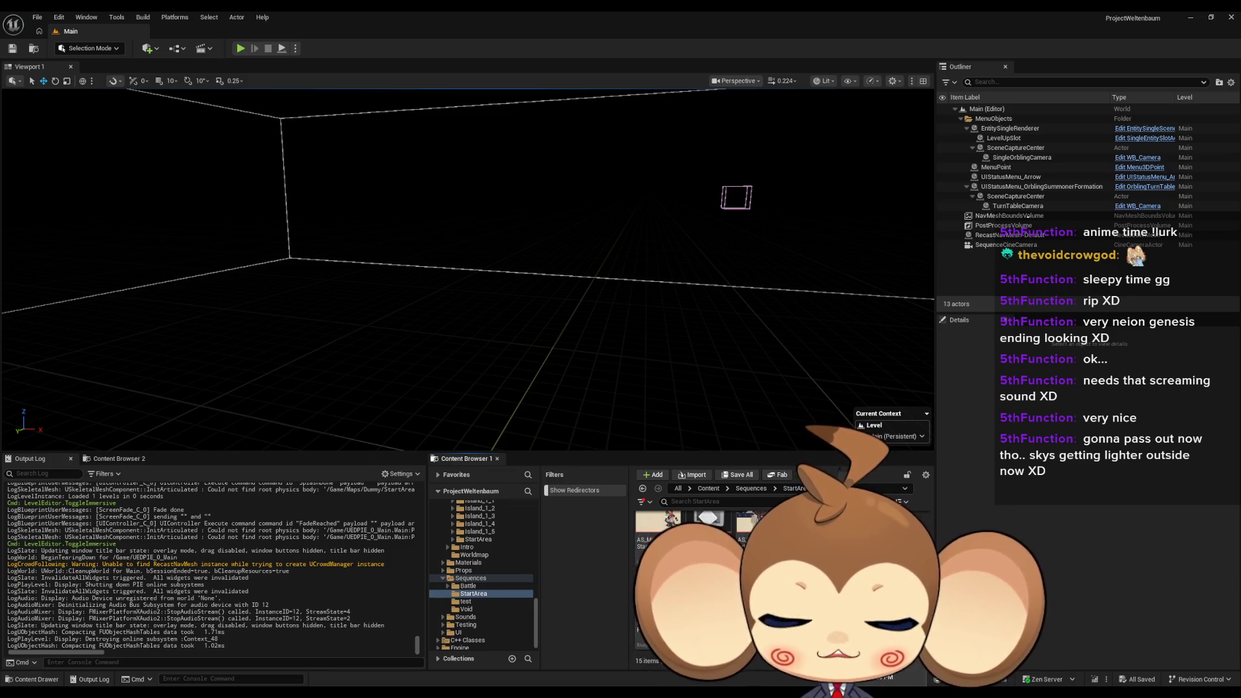
key("Delete")
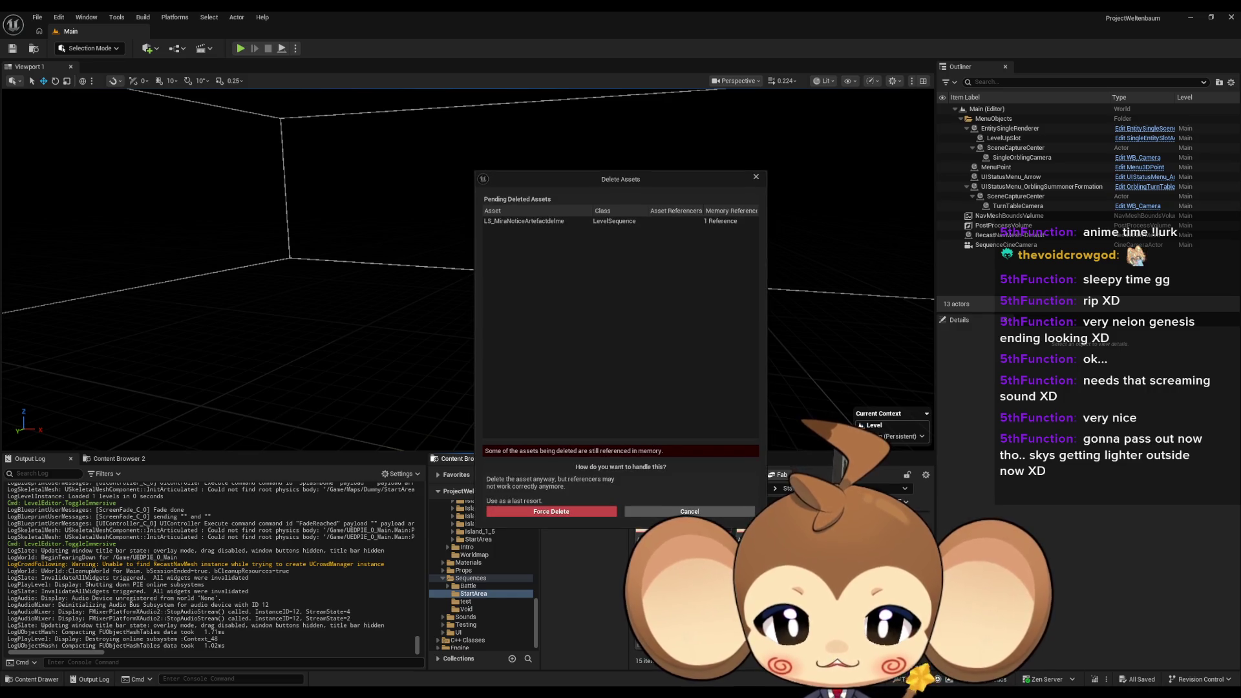
left_click(585, 514)
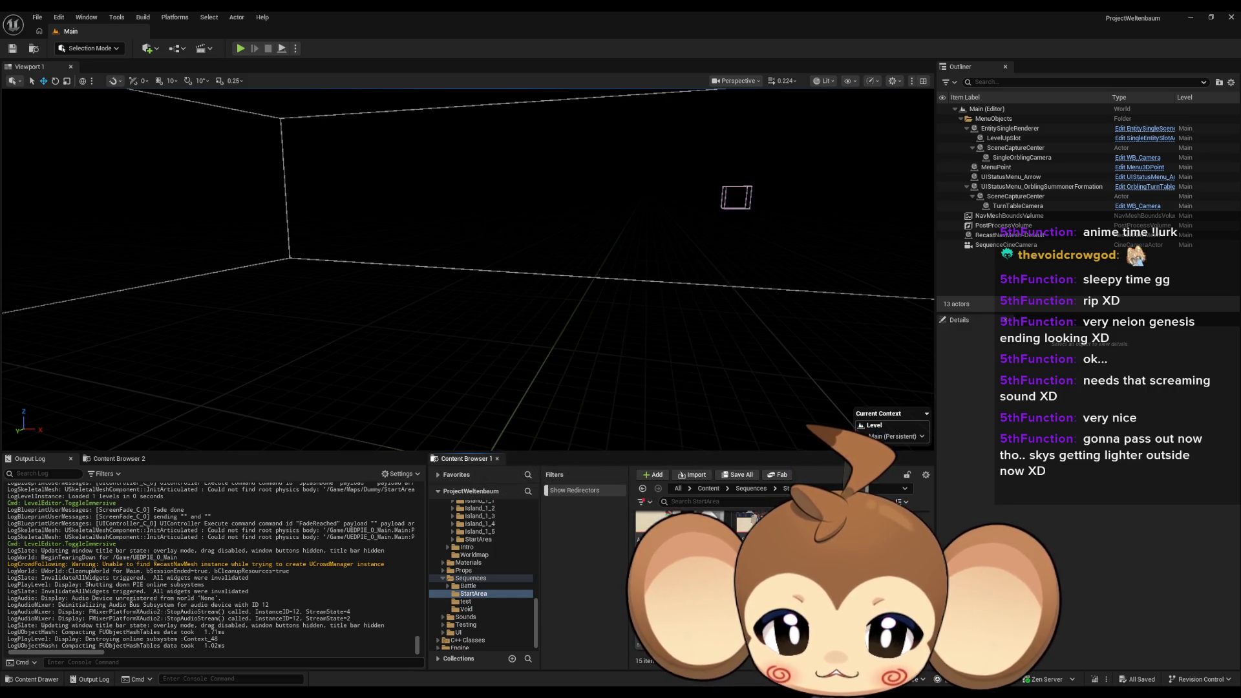
In LS_MiraNoticeArtefact, move the Events key from 6.50 s to about 6.03 s
double_click(709, 524)
scroll(526, 341, "down", 1)
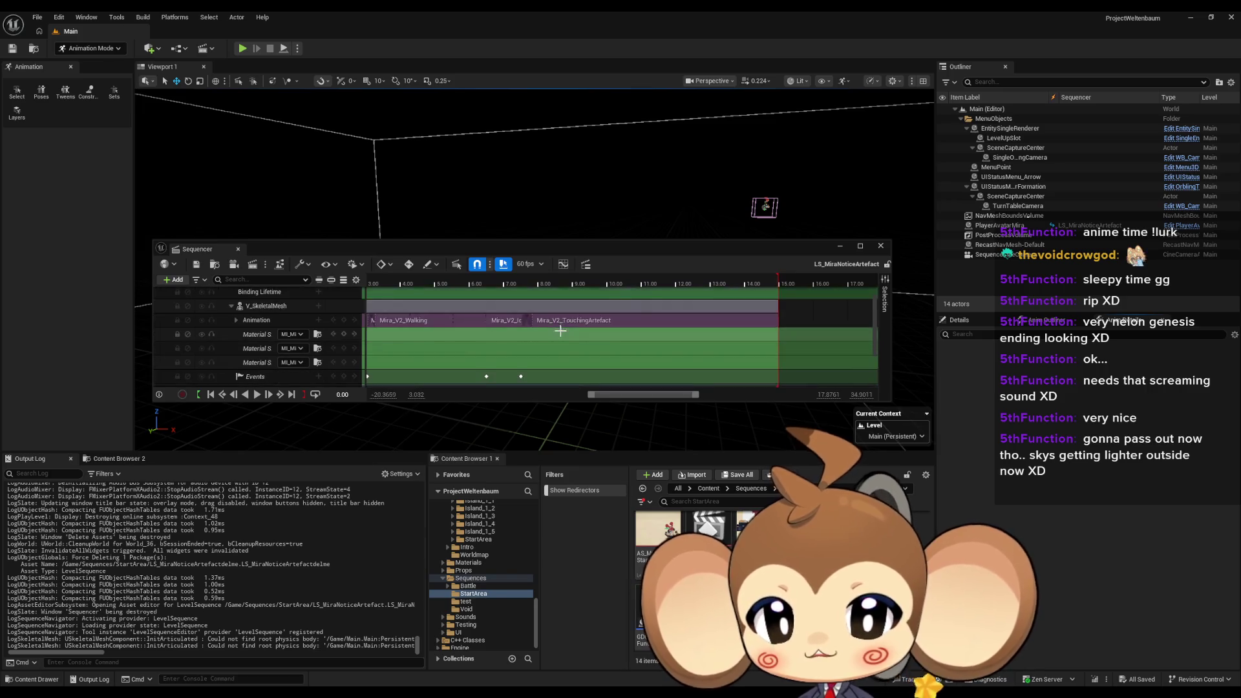
scroll(619, 346, "up", 1)
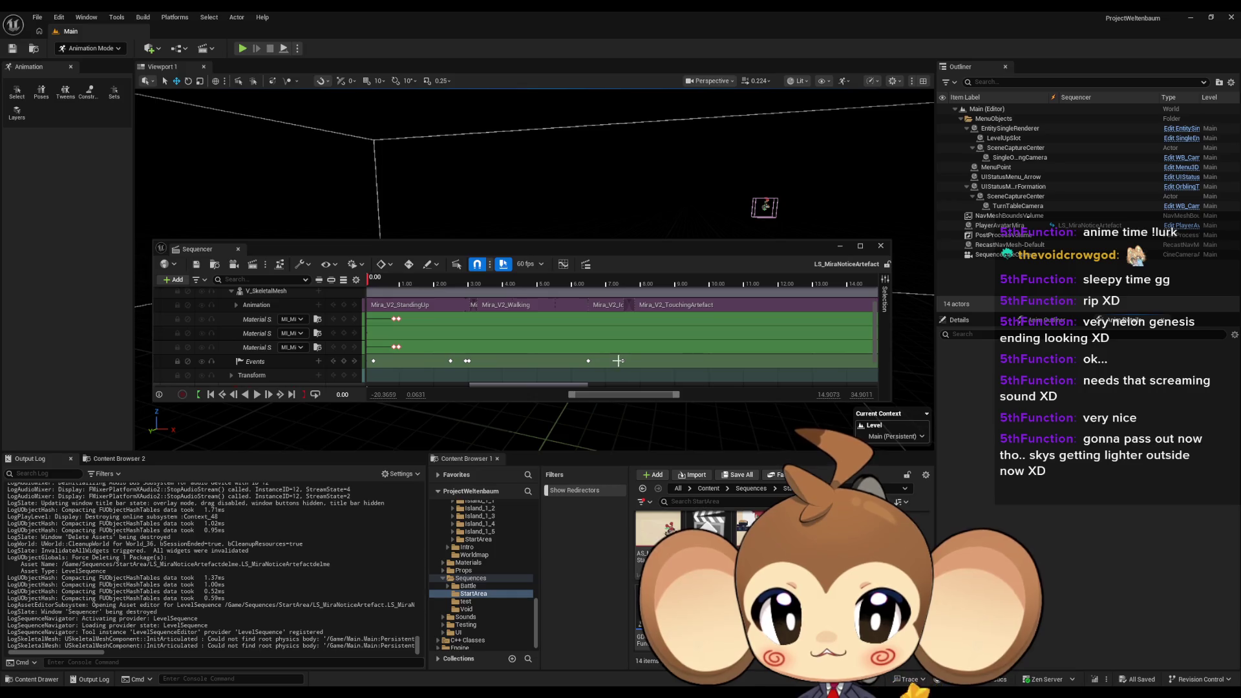
scroll(620, 360, "up", 2)
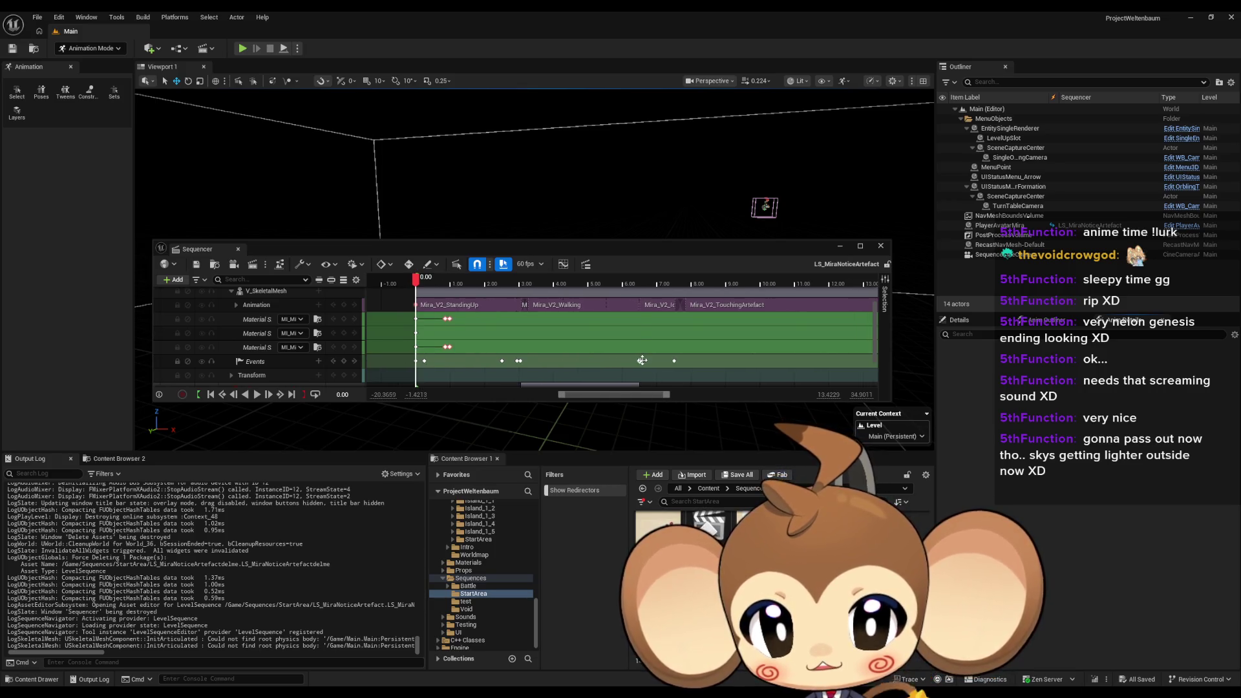
left_click(642, 360)
scroll(647, 360, "up", 4)
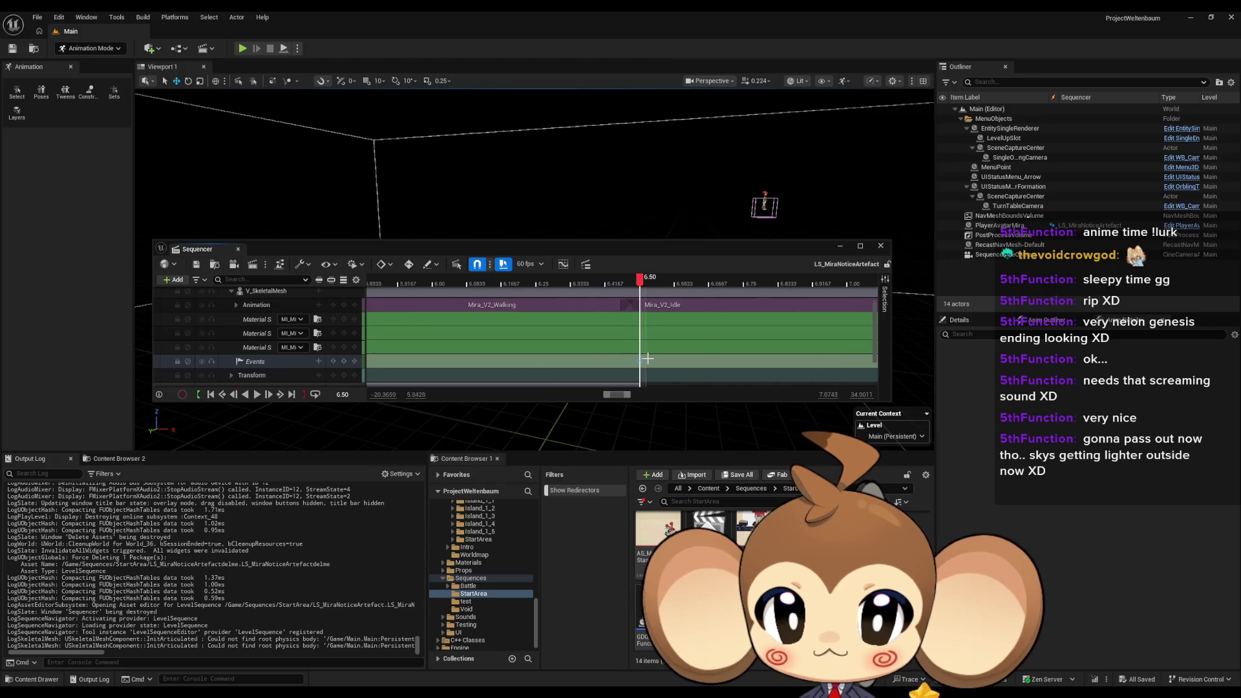
scroll(645, 360, "up", 1)
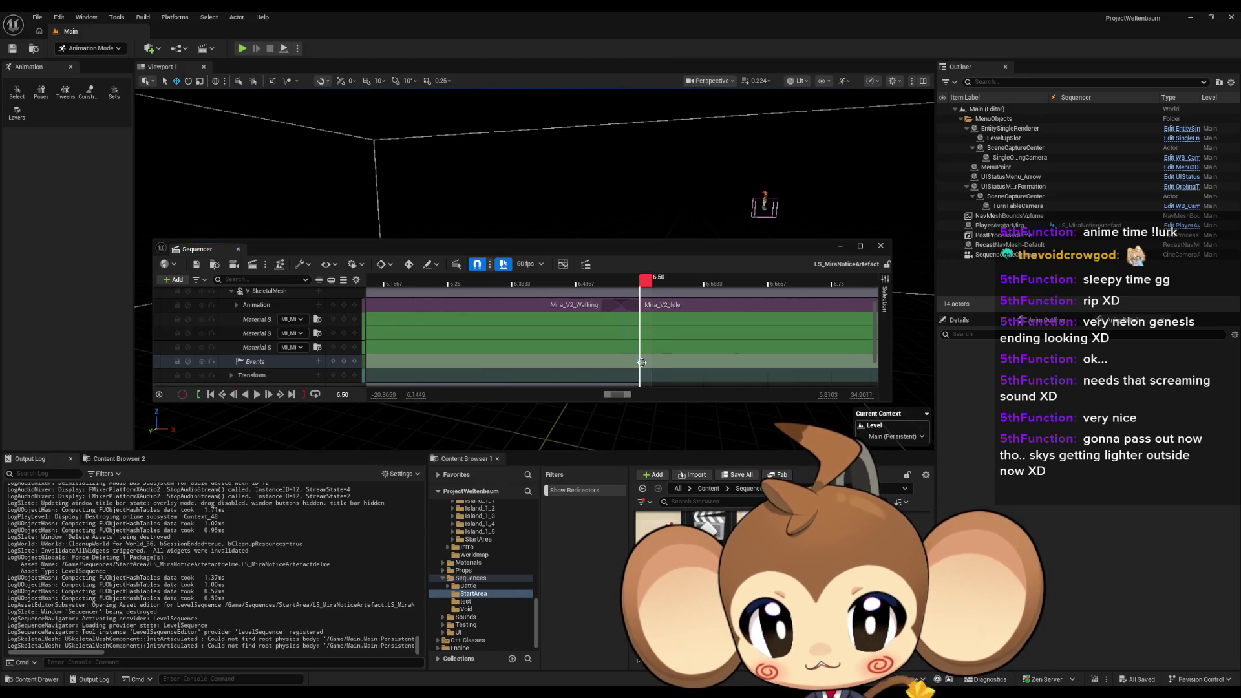
left_click_drag(497, 360, 418, 369)
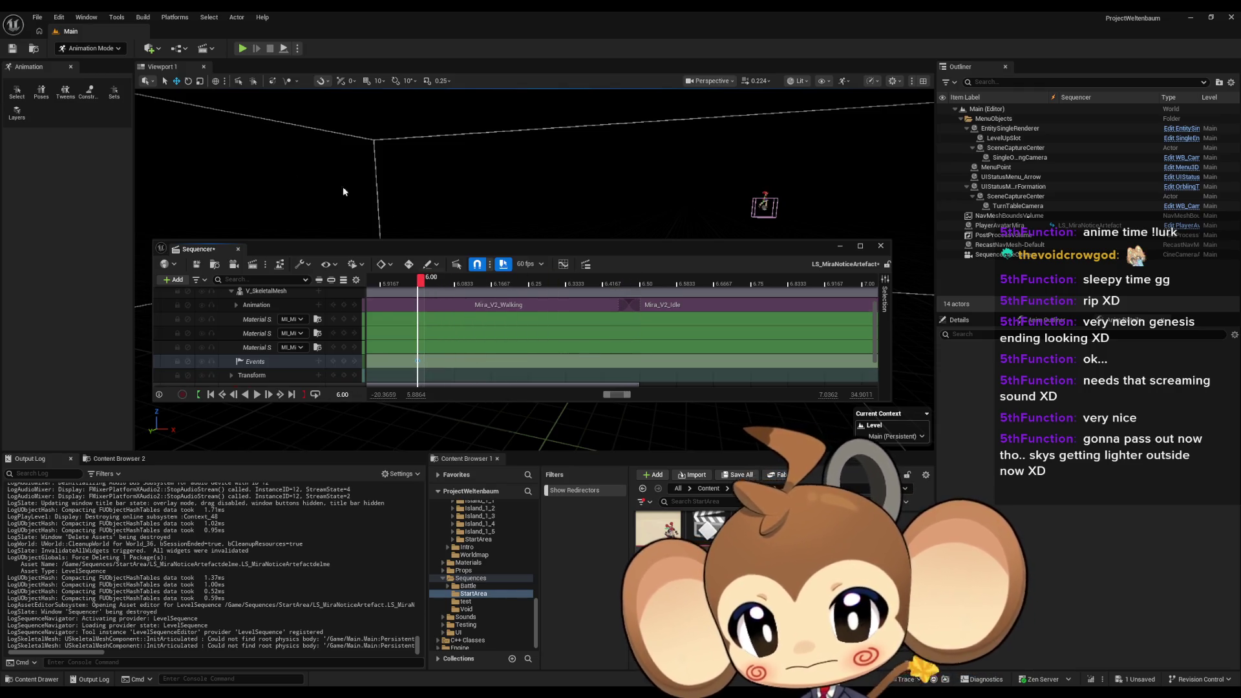
Save and close the notice sequence, then start a playtest with Alt+P
left_click(196, 265)
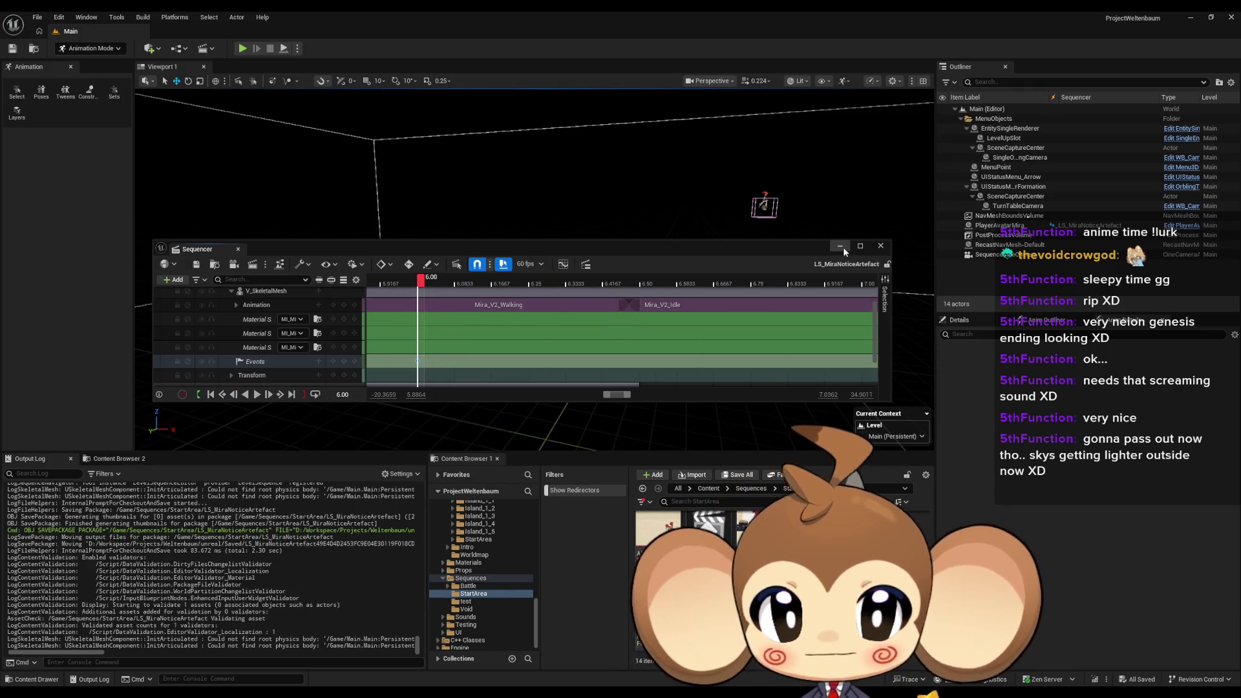
left_click(879, 246)
key("alt+p")
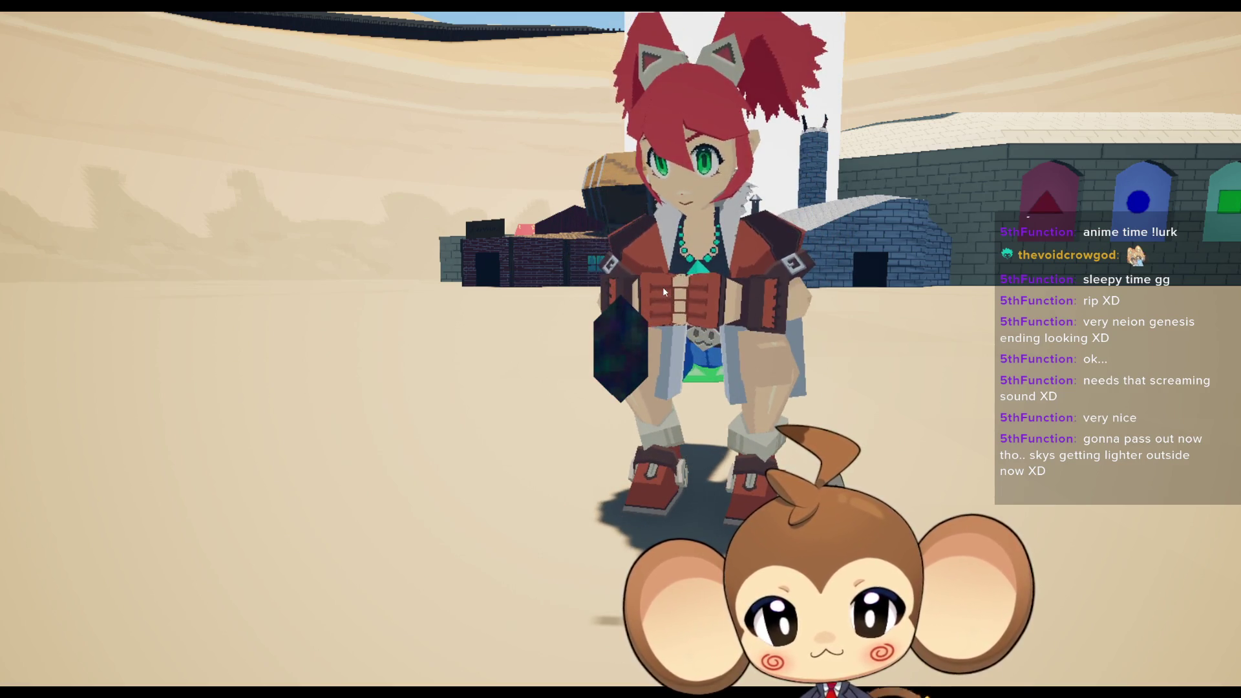
After watching the earlier notice event, leave fullscreen and stop the play session
key("F11")
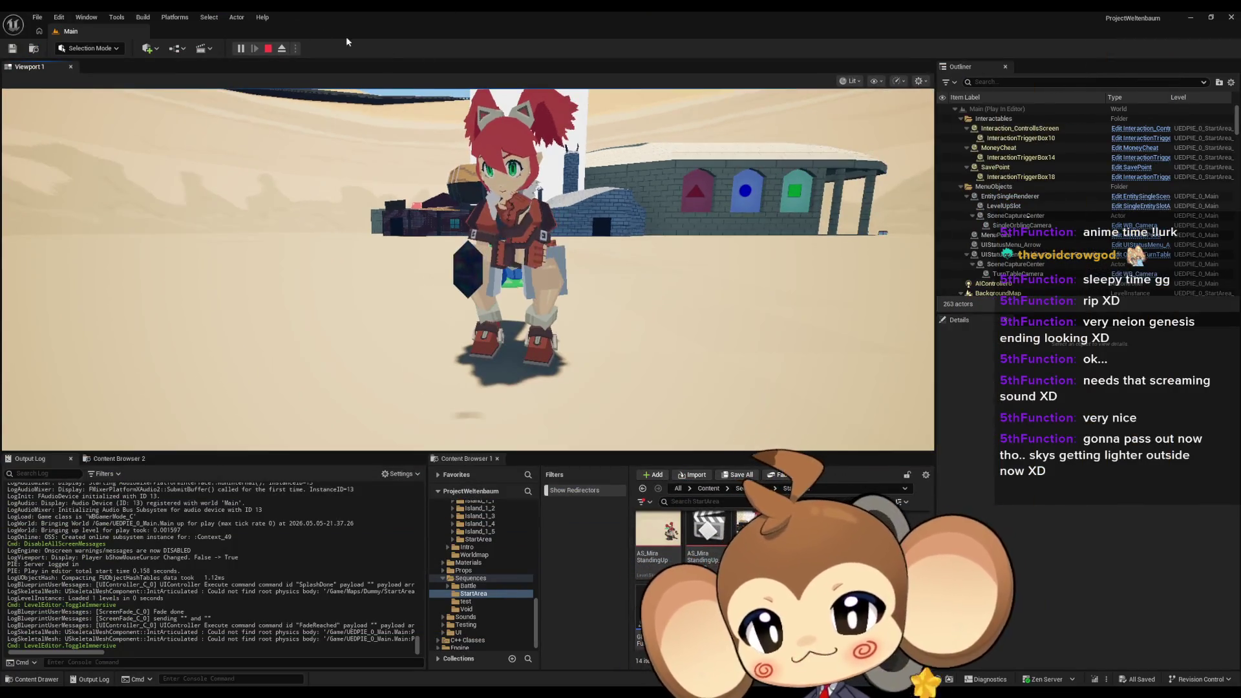
left_click(268, 50)
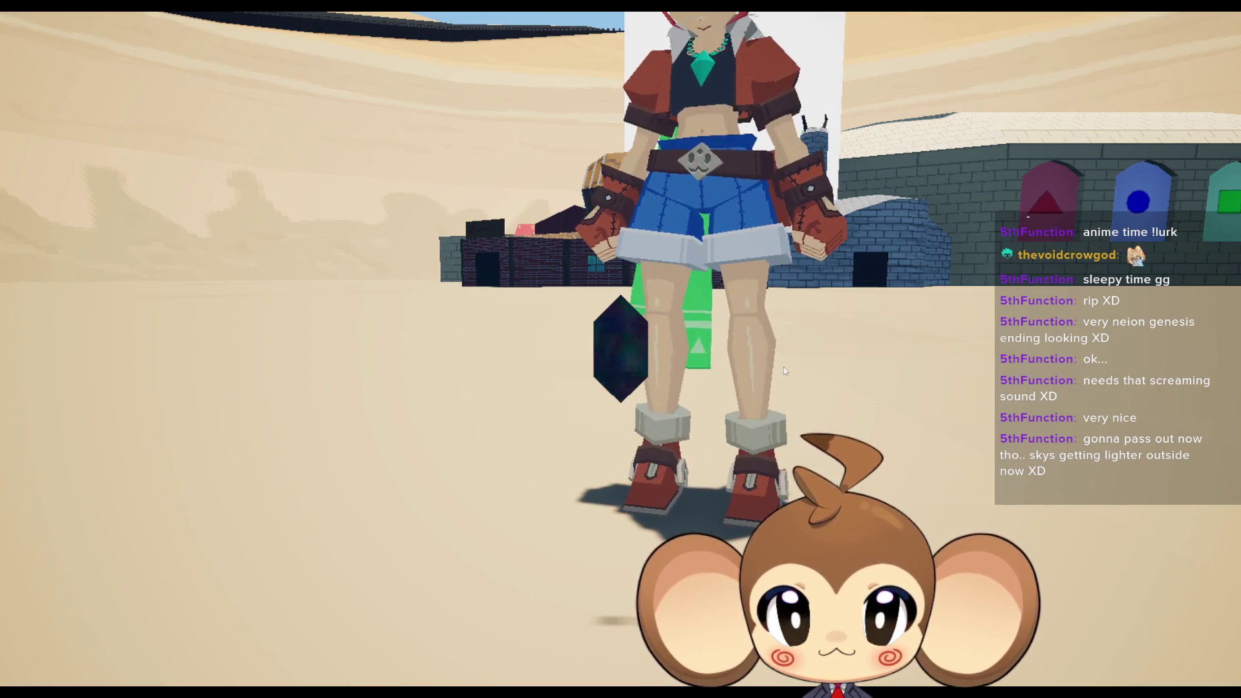
key("F11")
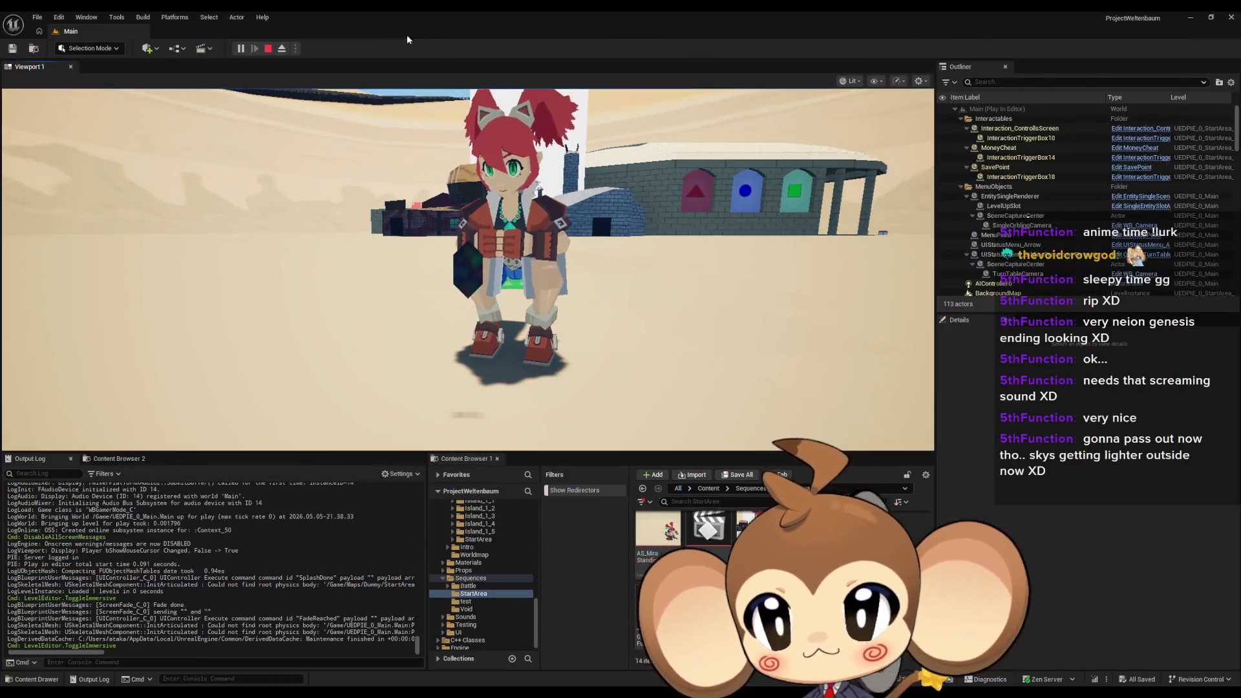
left_click(270, 49)
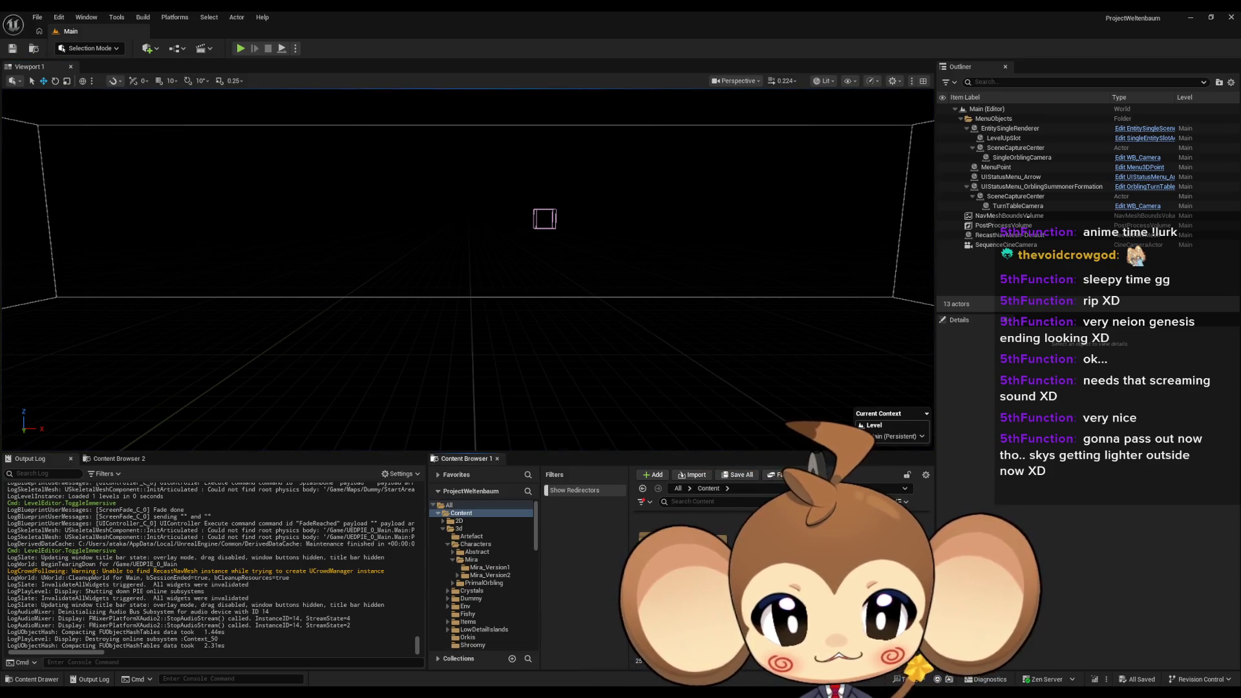
Open LS_MiraNoticeArtefact from Sequences > StartArea and move its Events key from 6.00 s to about 6.25 s
left_click(750, 488)
double_click(708, 536)
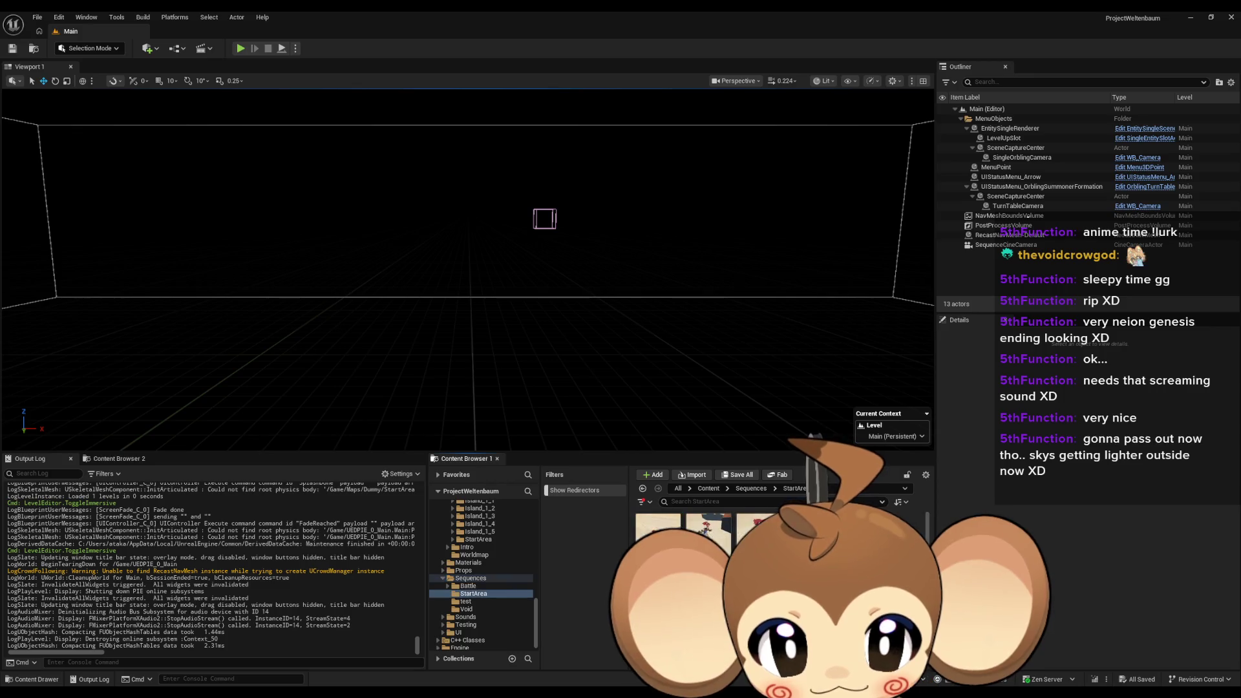
double_click(708, 520)
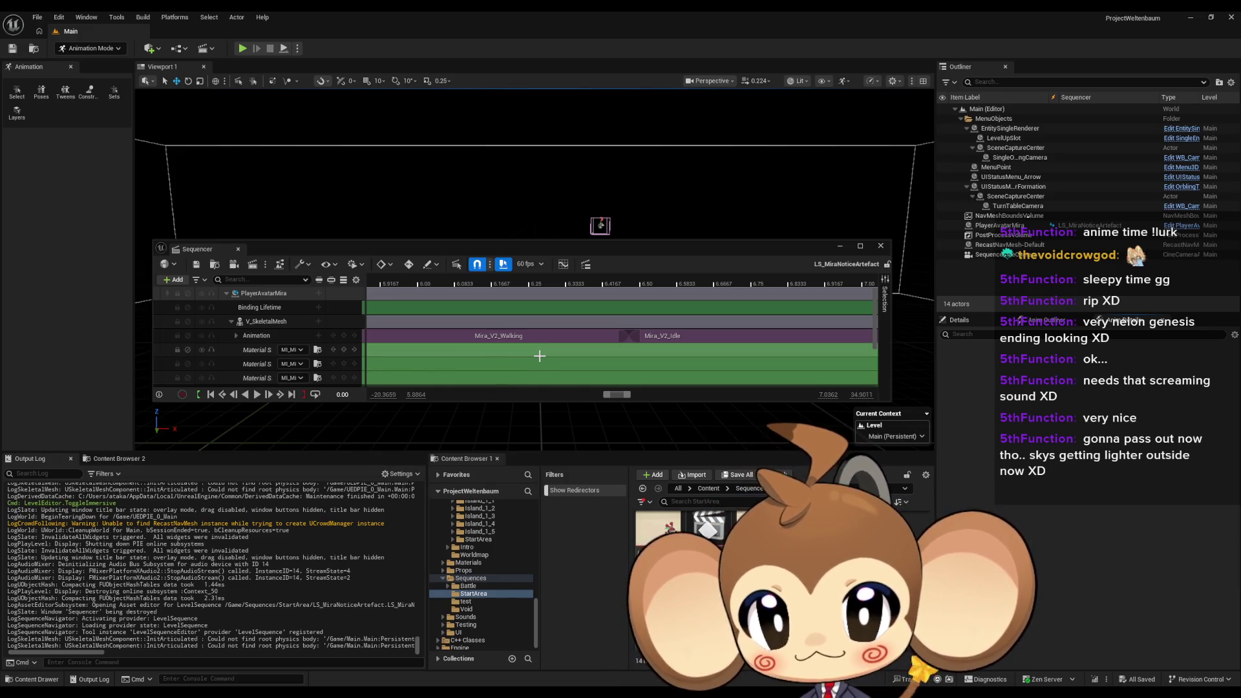
scroll(523, 343, "down", 5)
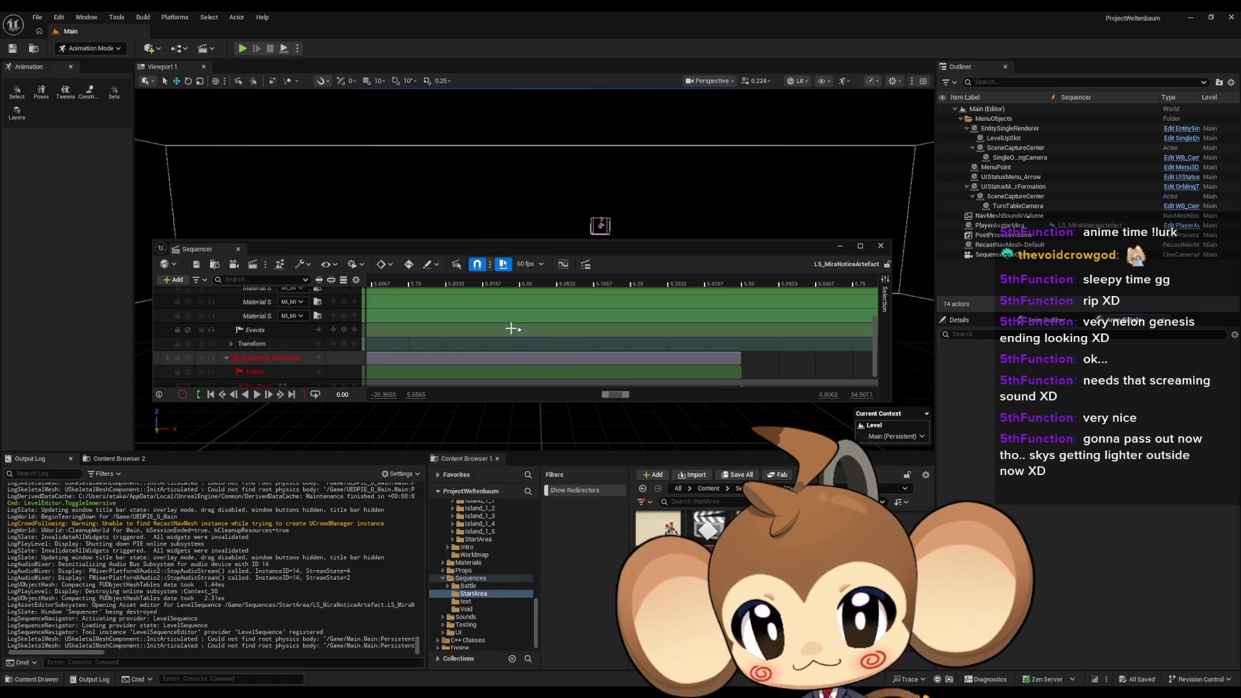
left_click(519, 330)
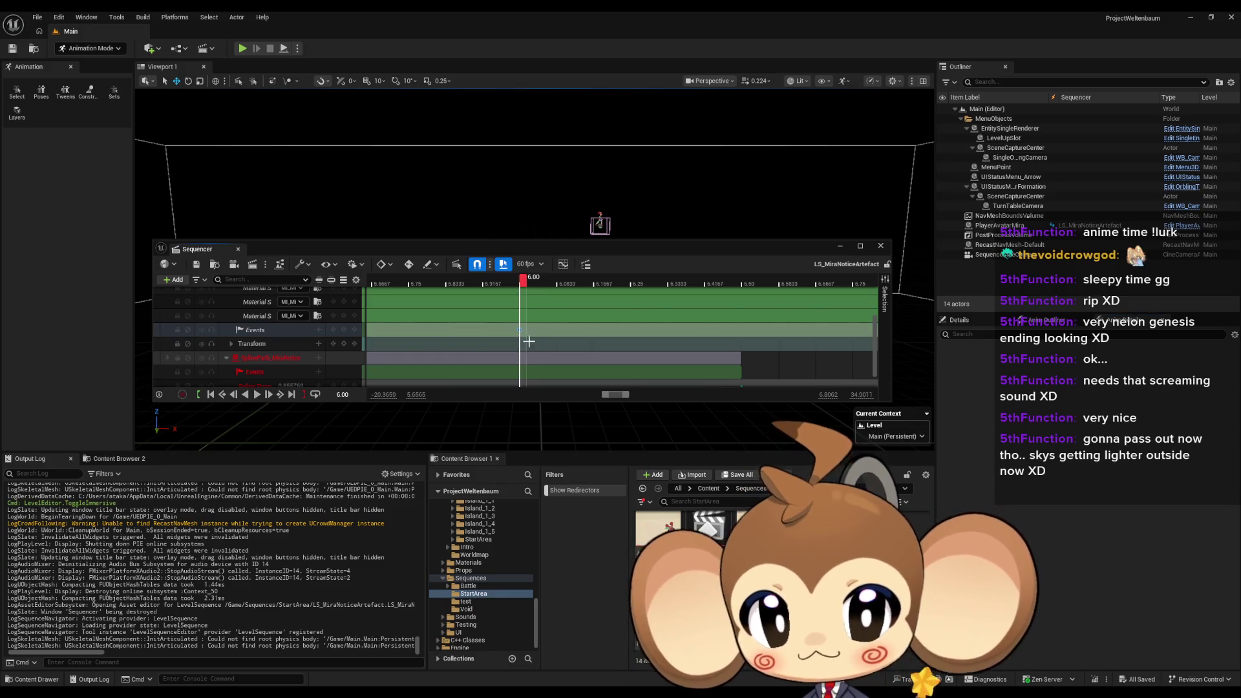
left_click_drag(519, 330, 625, 327)
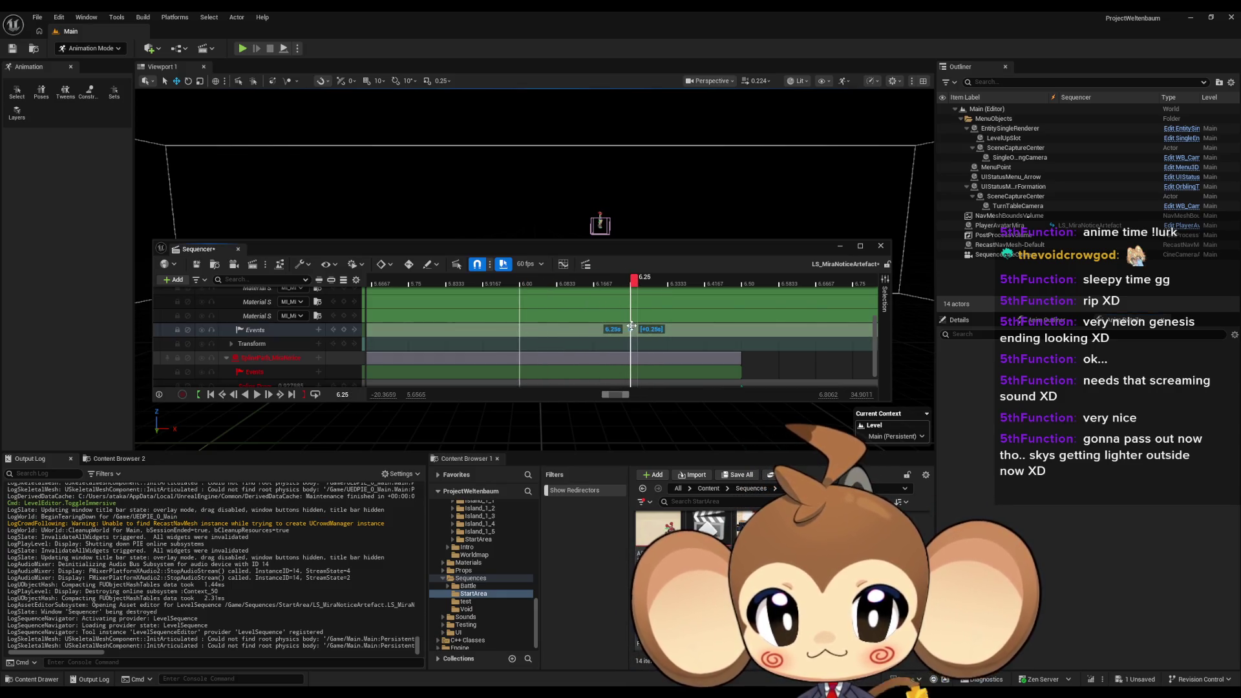
Save the sequence, close Sequencer, and start a new playtest
key("ctrl+s")
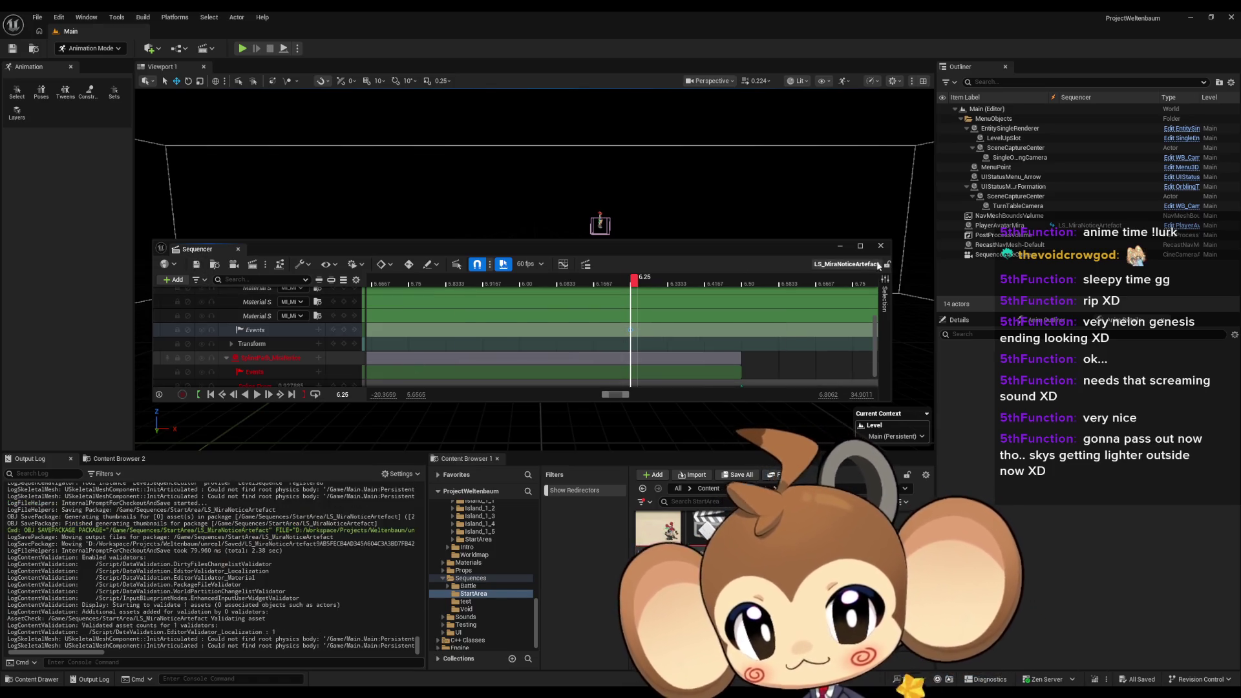
left_click(880, 247)
left_click(244, 47)
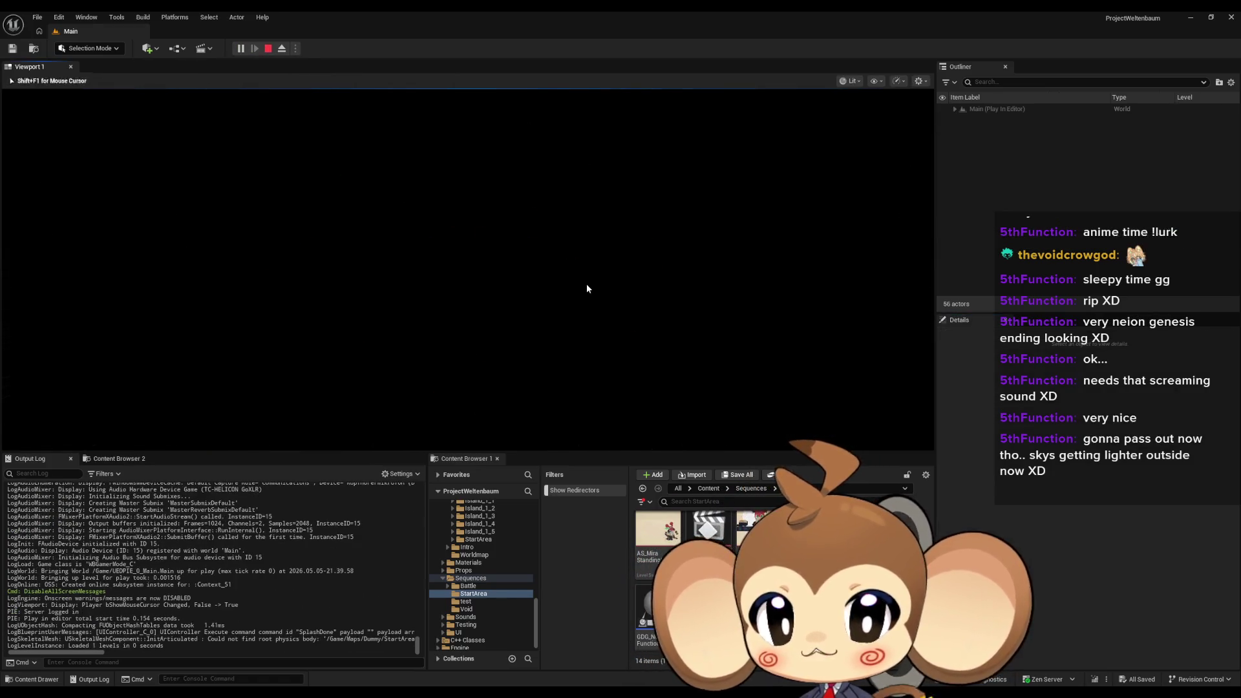
Play fullscreen, walk the character toward the camera and swing the view, then stop the session
key("F11")
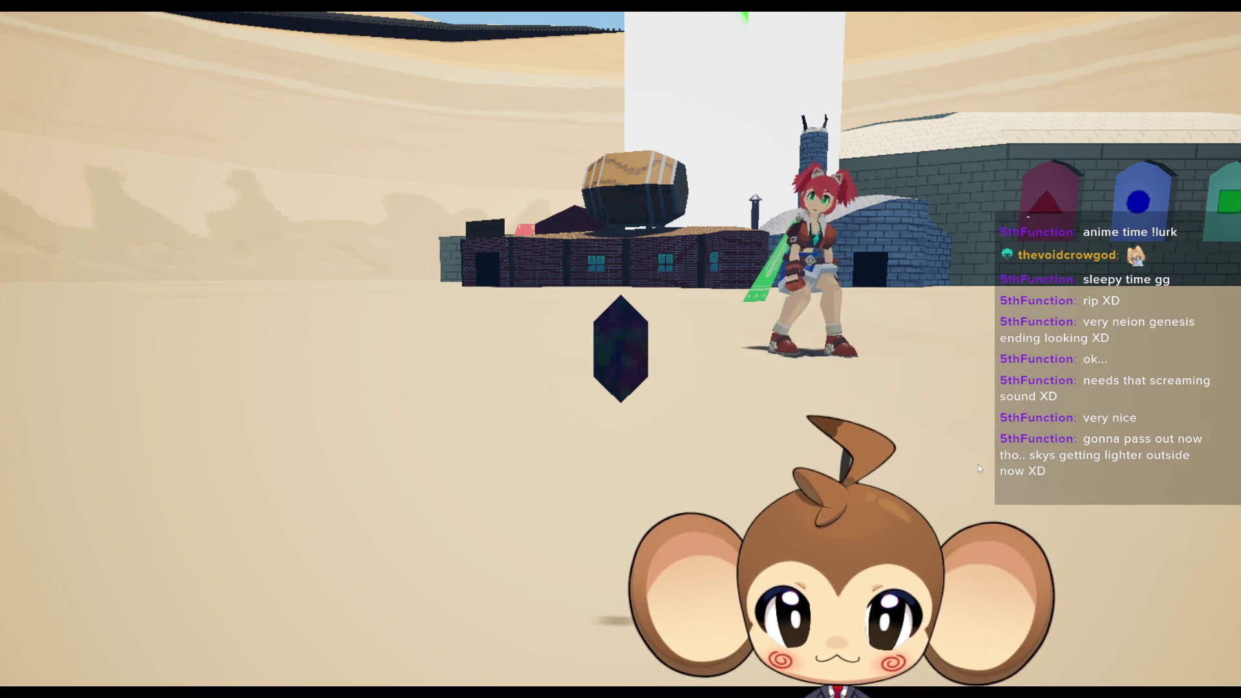
key("s")
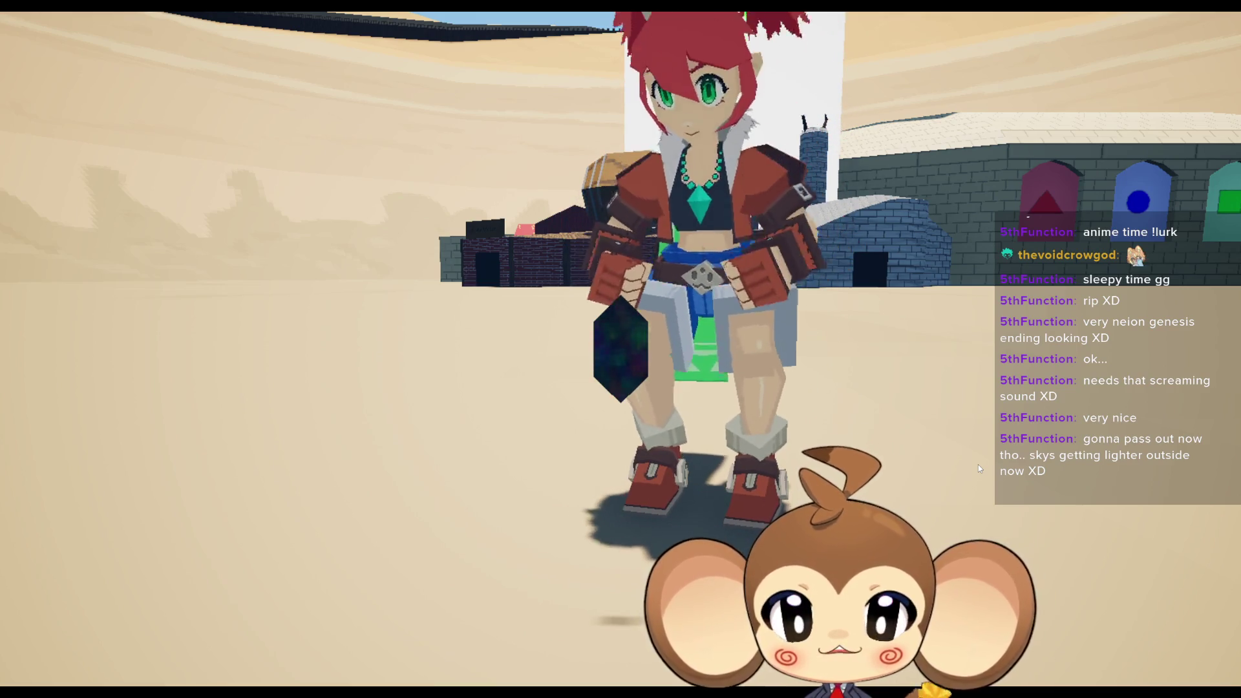
mouse_move(979, 464)
left_mouse_down()
mouse_move(583, 341)
mouse_move(649, 370)
left_mouse_up()
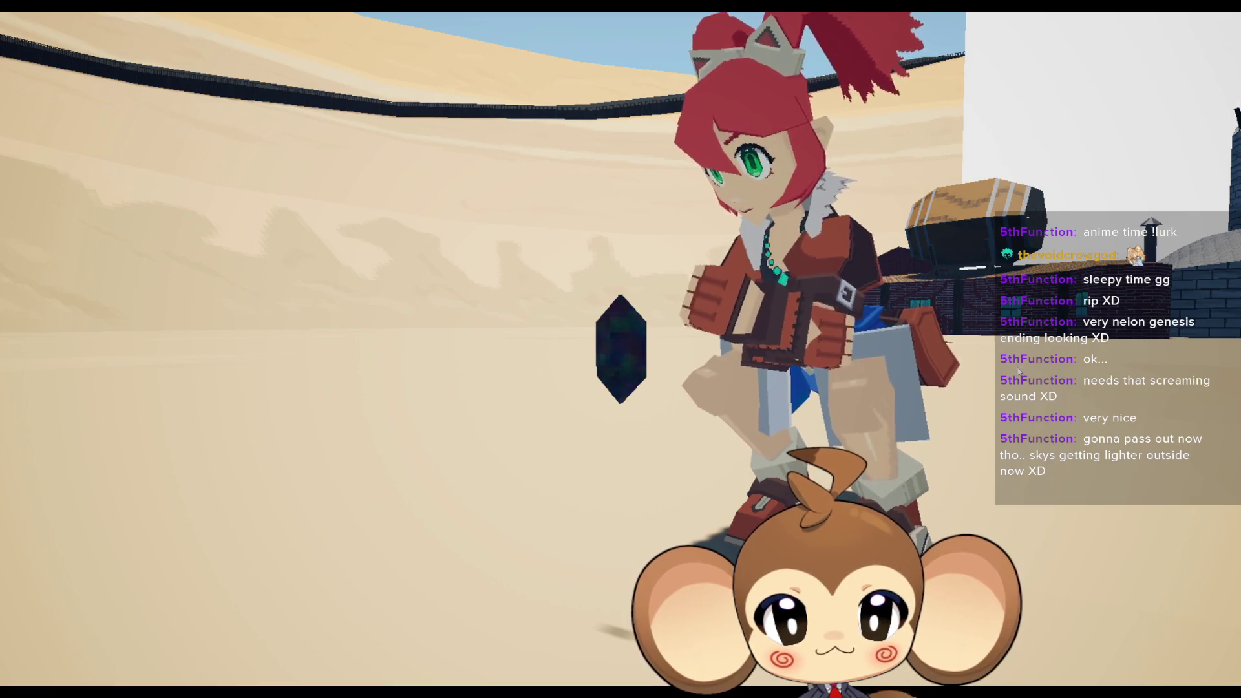
key("F11")
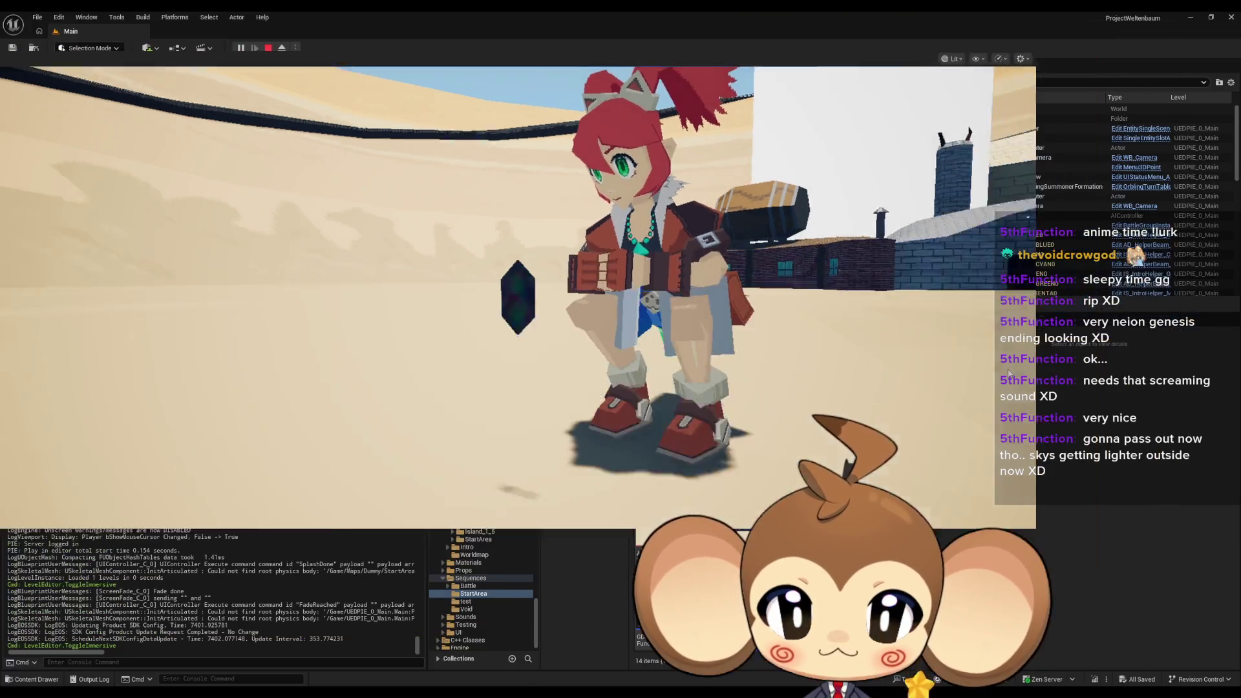
left_click(268, 48)
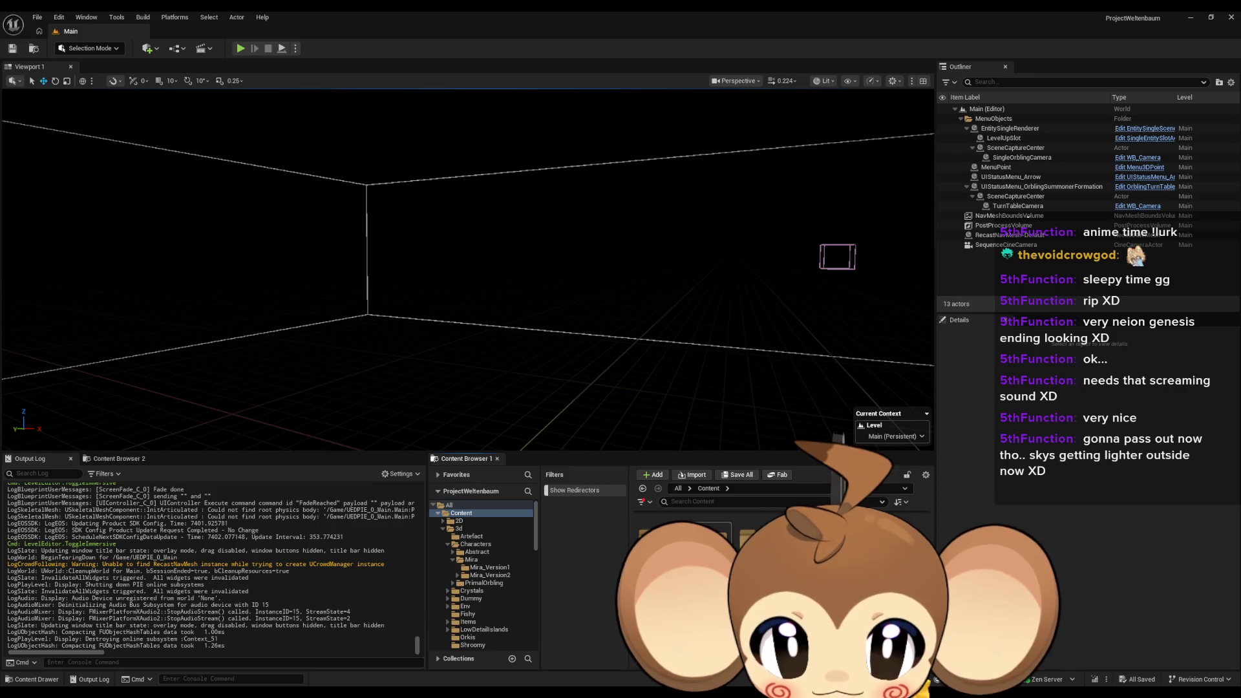
Load the StartArea map from Maps > Dummy and frame the selected spline
double_click(711, 527)
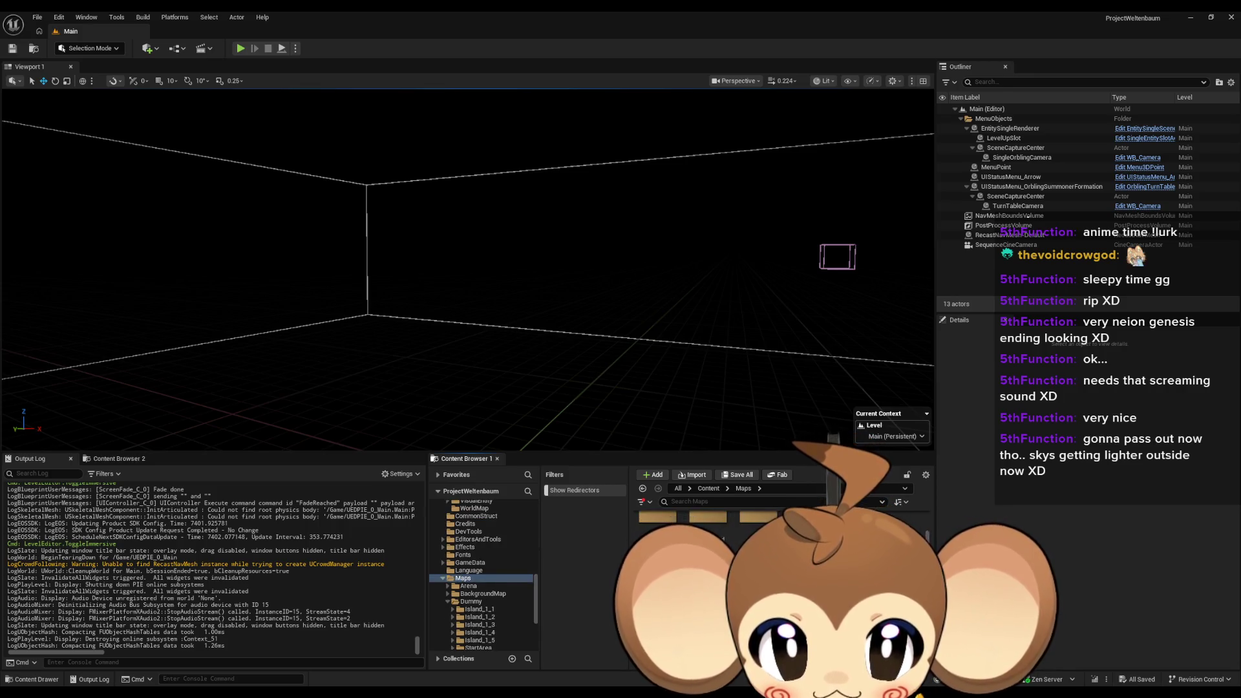
double_click(753, 530)
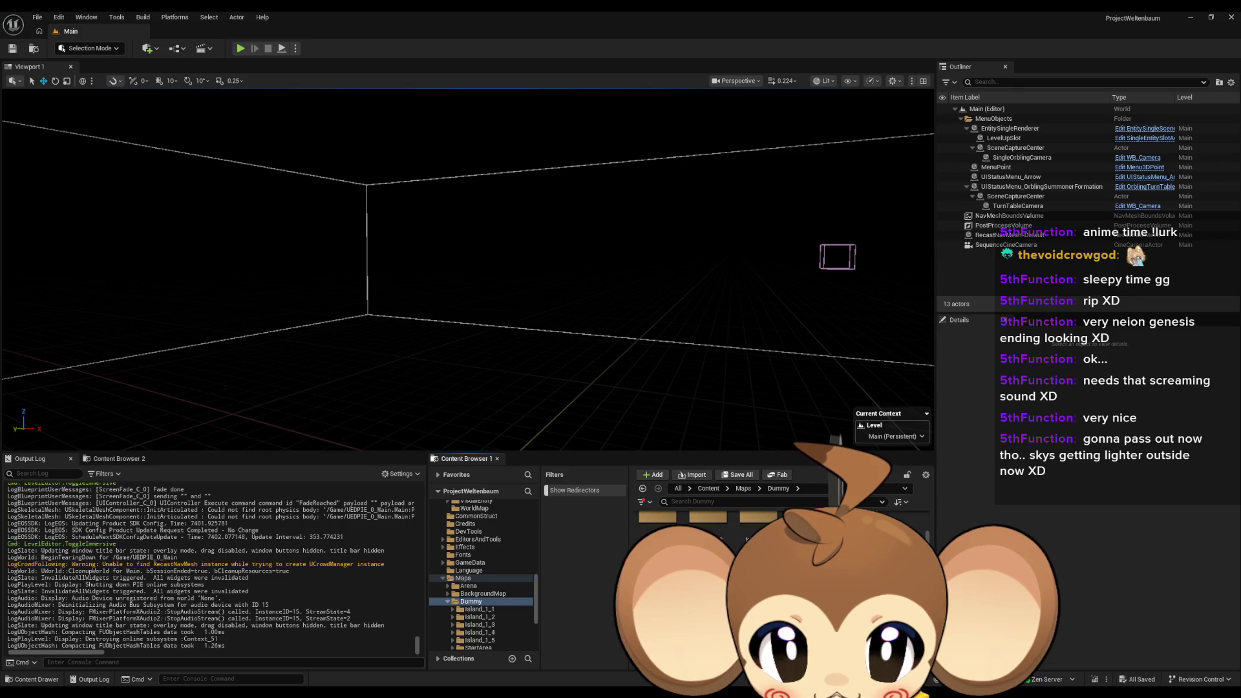
double_click(910, 527)
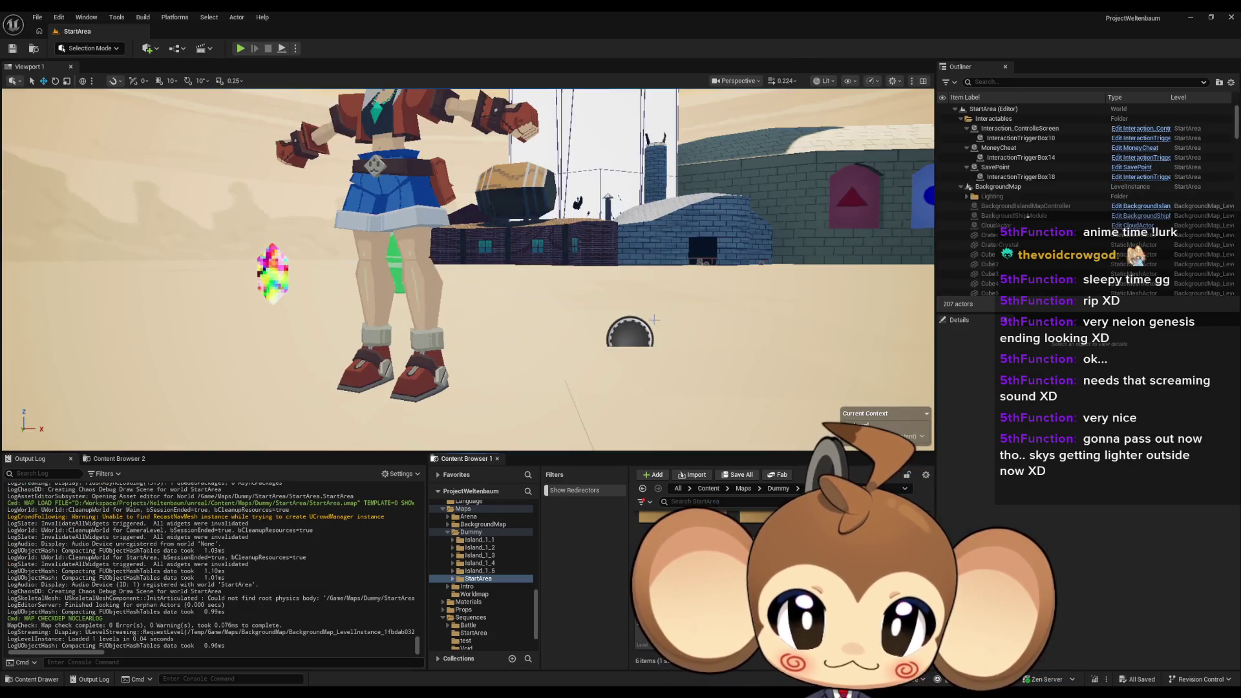
key("f")
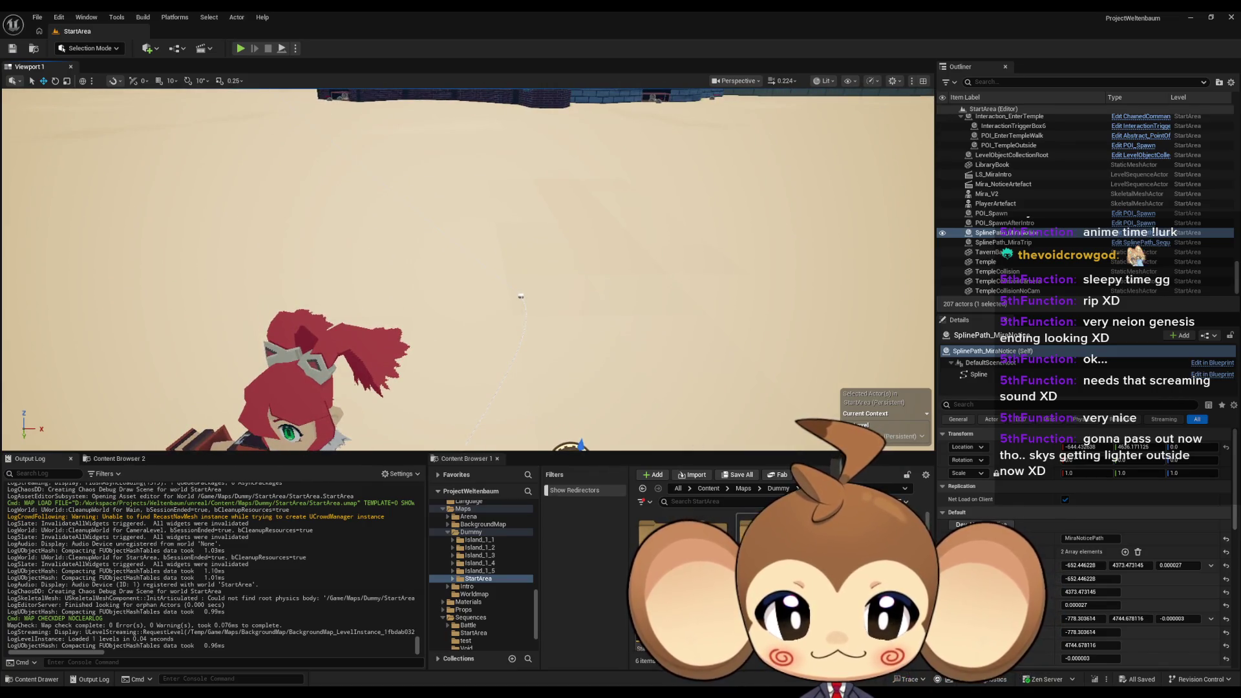
Open LS_MiraNoticeArtefact from Content > Sequences > StartArea in Sequencer
left_click(708, 489)
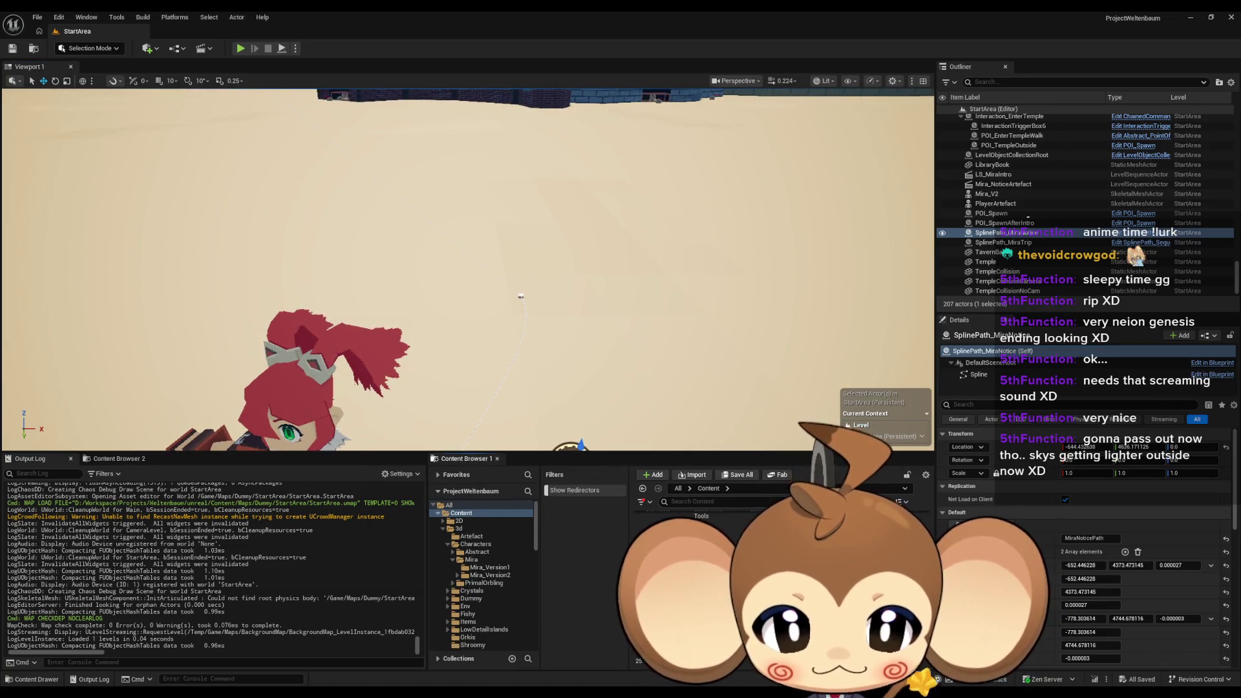
left_click(471, 577)
left_click(474, 593)
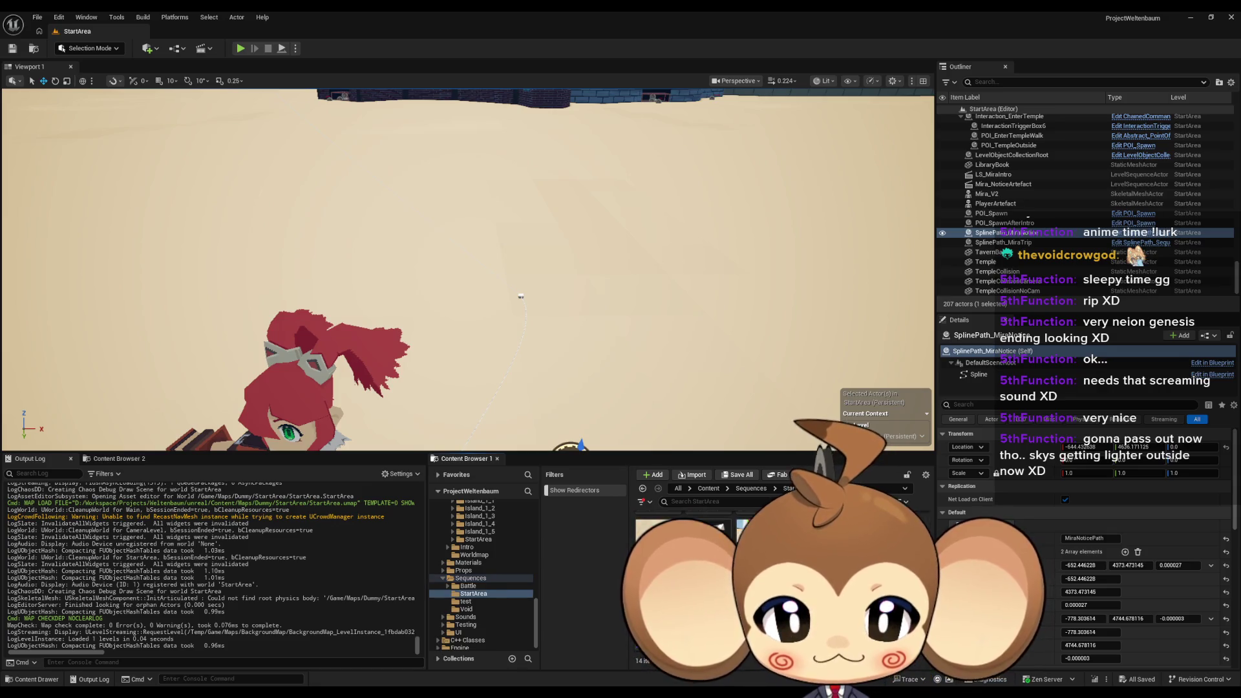
double_click(708, 520)
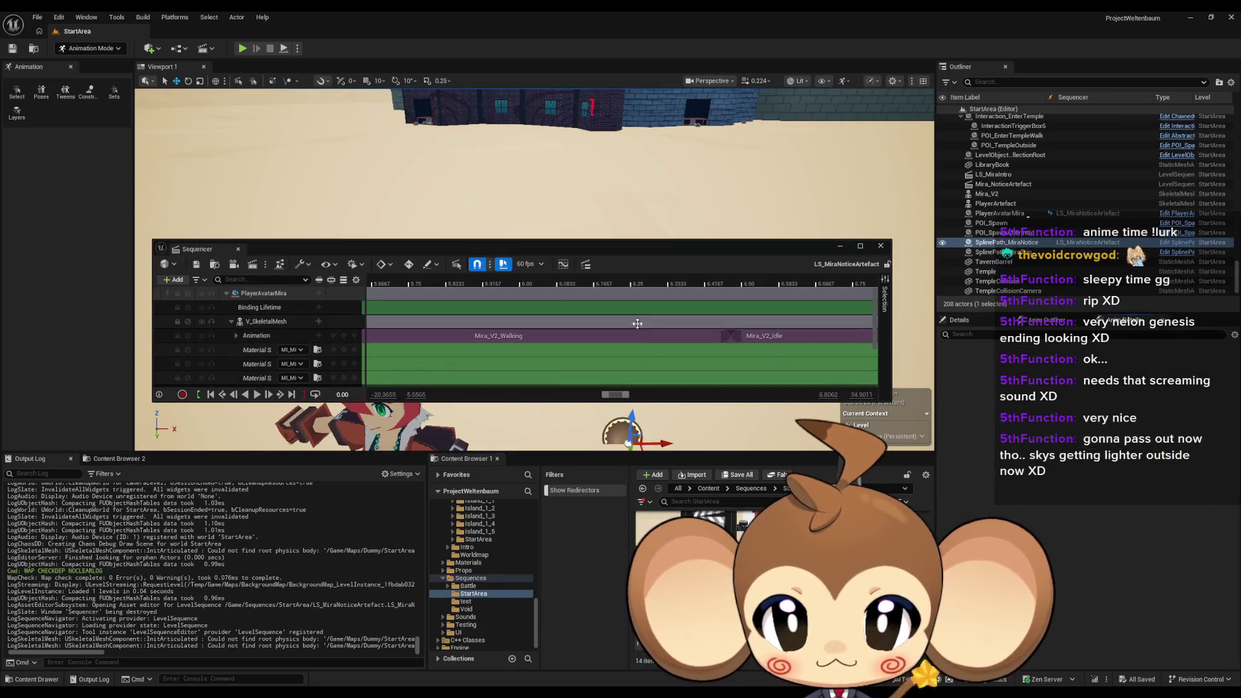
Dock Sequencer in the bottom panel, select the PlayerAvatarMira track, and look around the viewport
left_click_drag(622, 247, 595, 476)
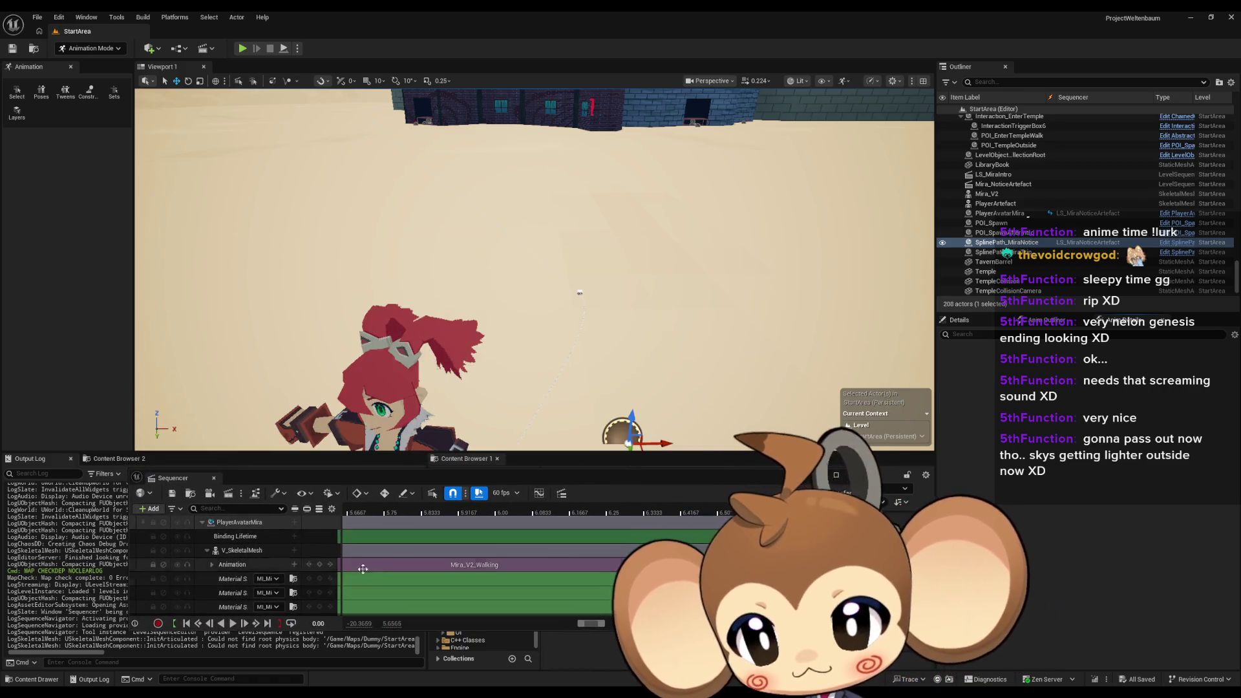
left_click(246, 536)
scroll(543, 571, "down", 3)
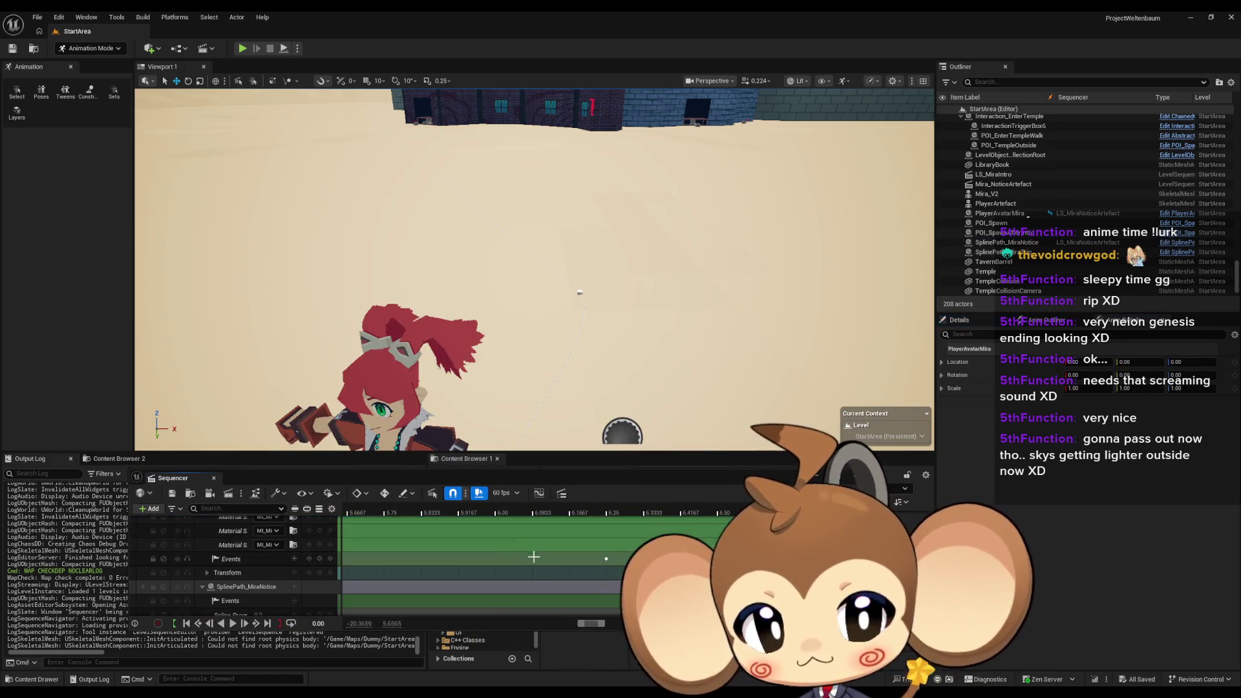
scroll(485, 555, "down", 5)
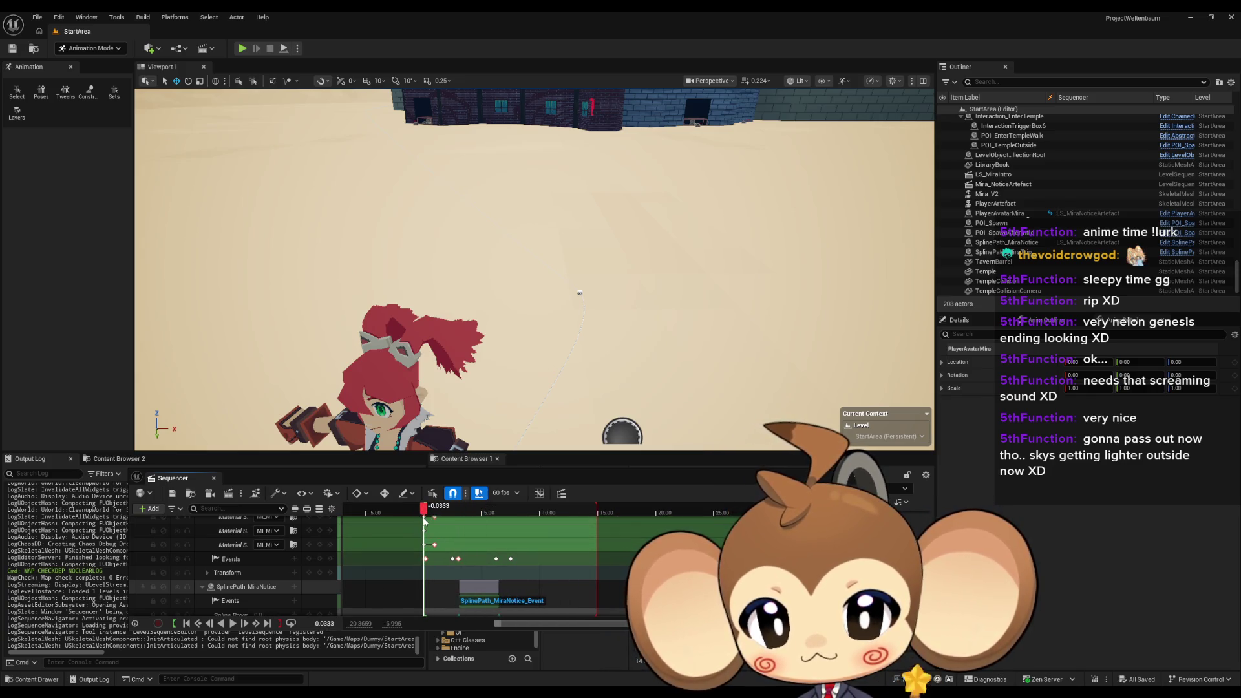
mouse_move(463, 424)
left_mouse_down()
mouse_move(463, 395)
mouse_move(492, 464)
left_mouse_up()
left_click_drag(569, 480, 587, 442)
scroll(457, 511, "up", 2)
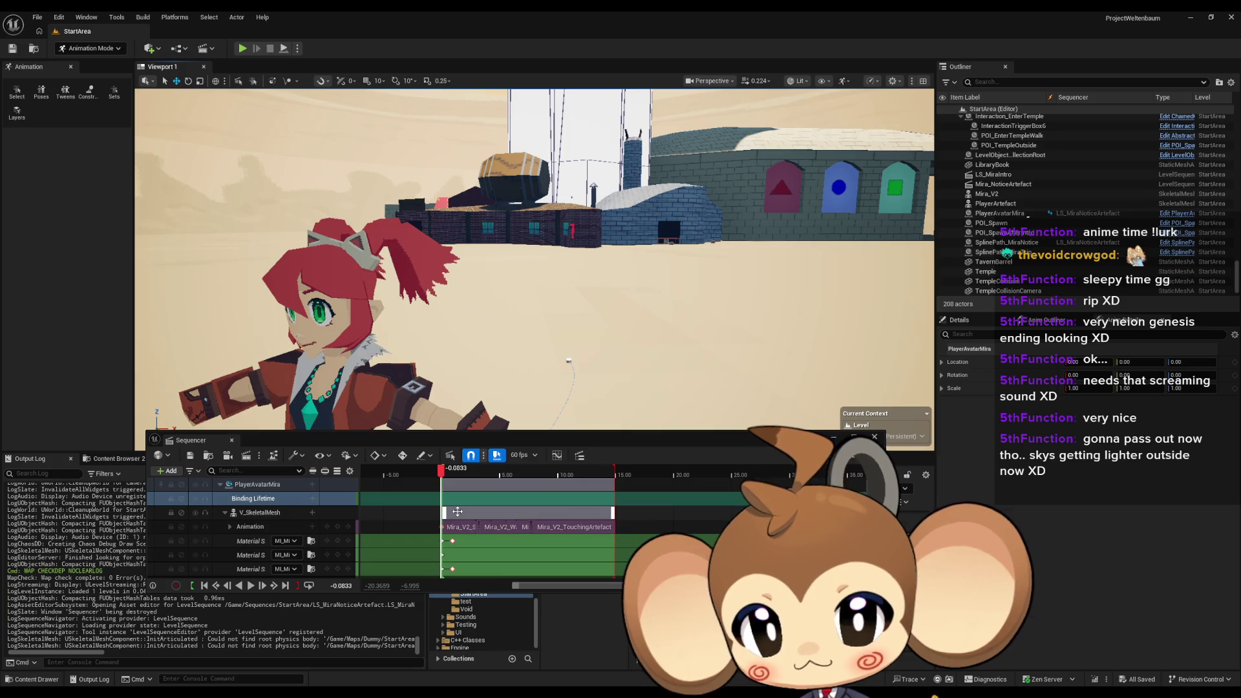
Check the Binding Lifetime track's options, close the sequence, and duplicate it as a new asset
left_click(280, 500)
right_click(280, 501)
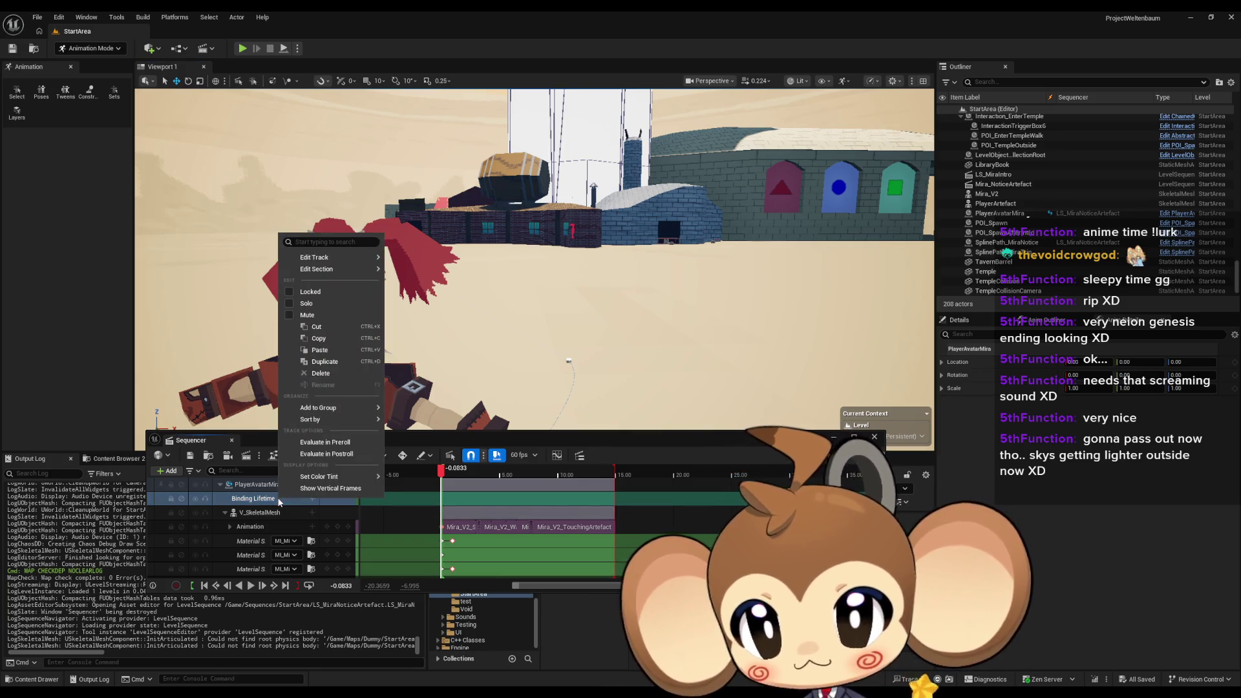
left_click(260, 500)
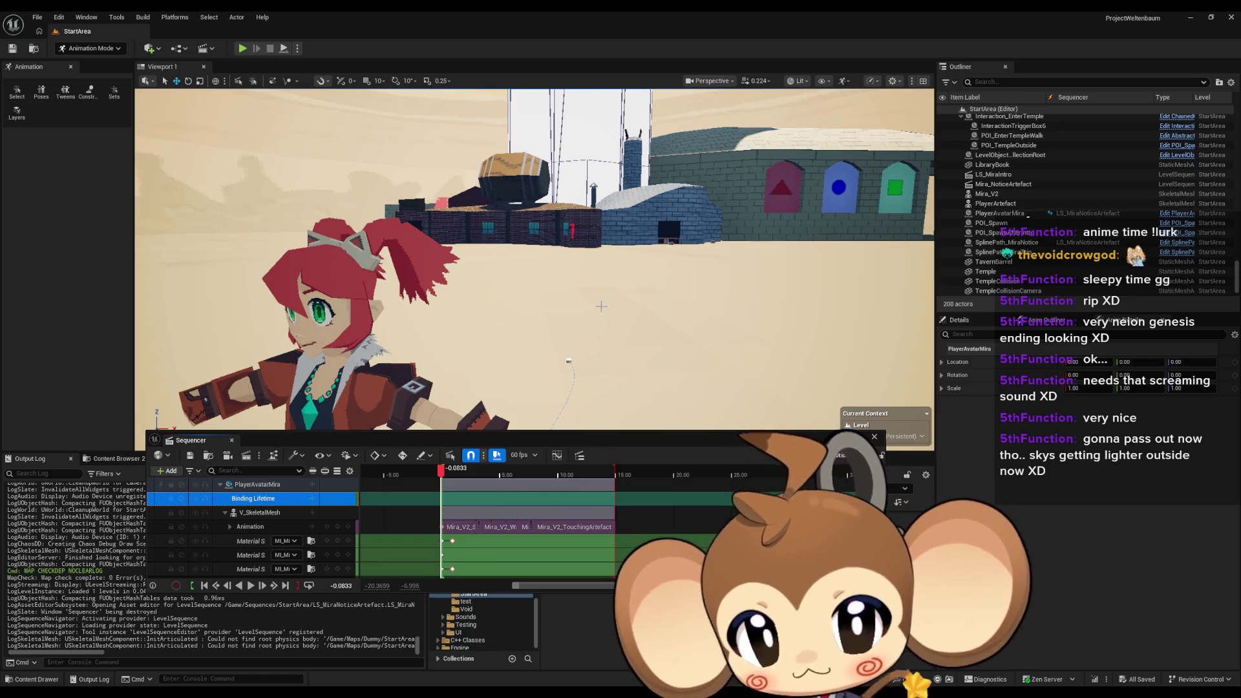
scroll(536, 259, "down", 10)
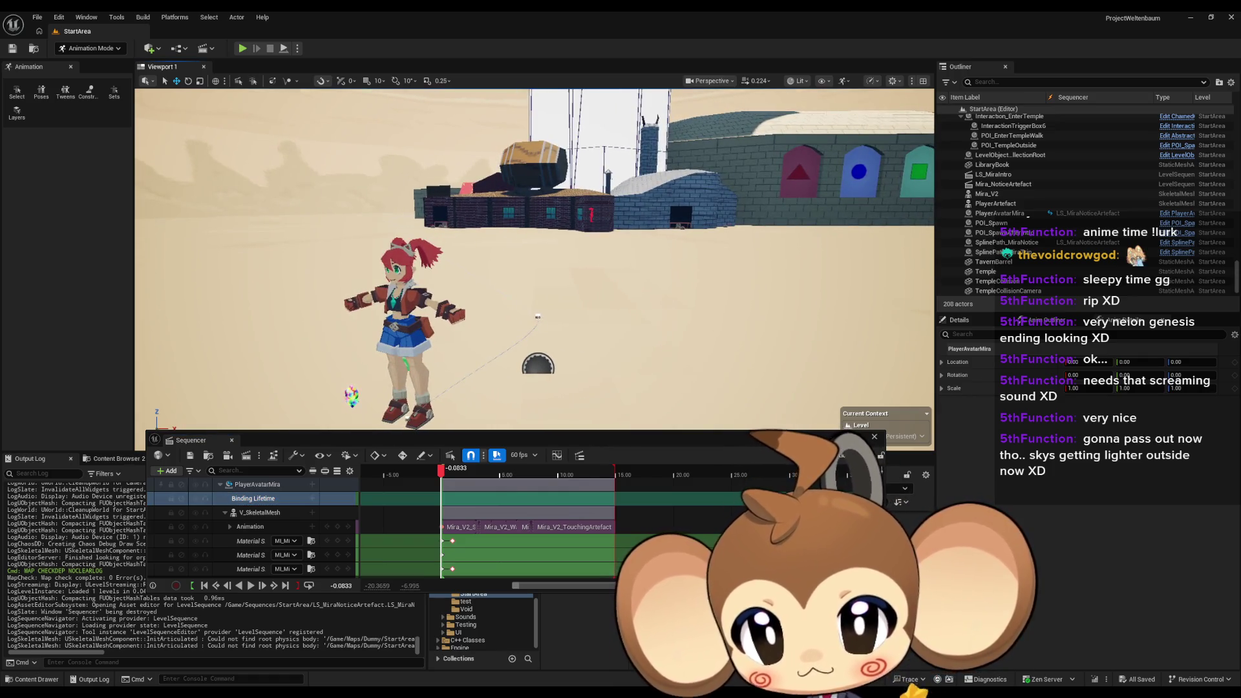
scroll(536, 259, "up", 3)
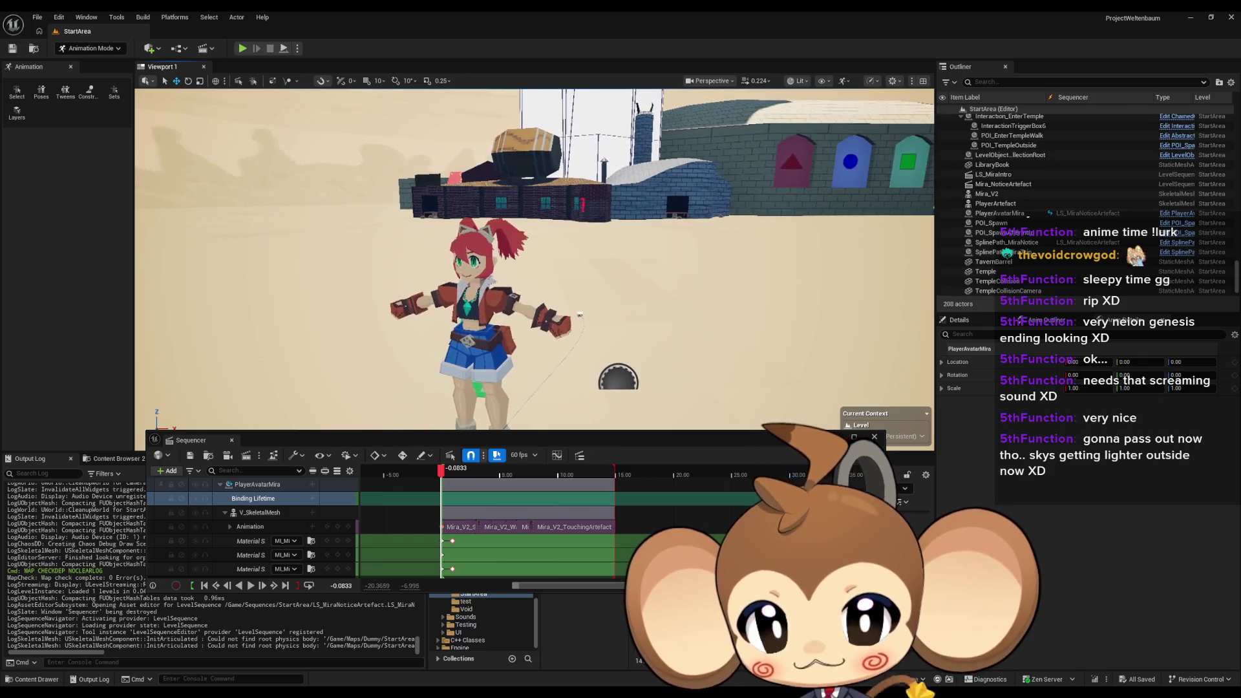
left_click(231, 440)
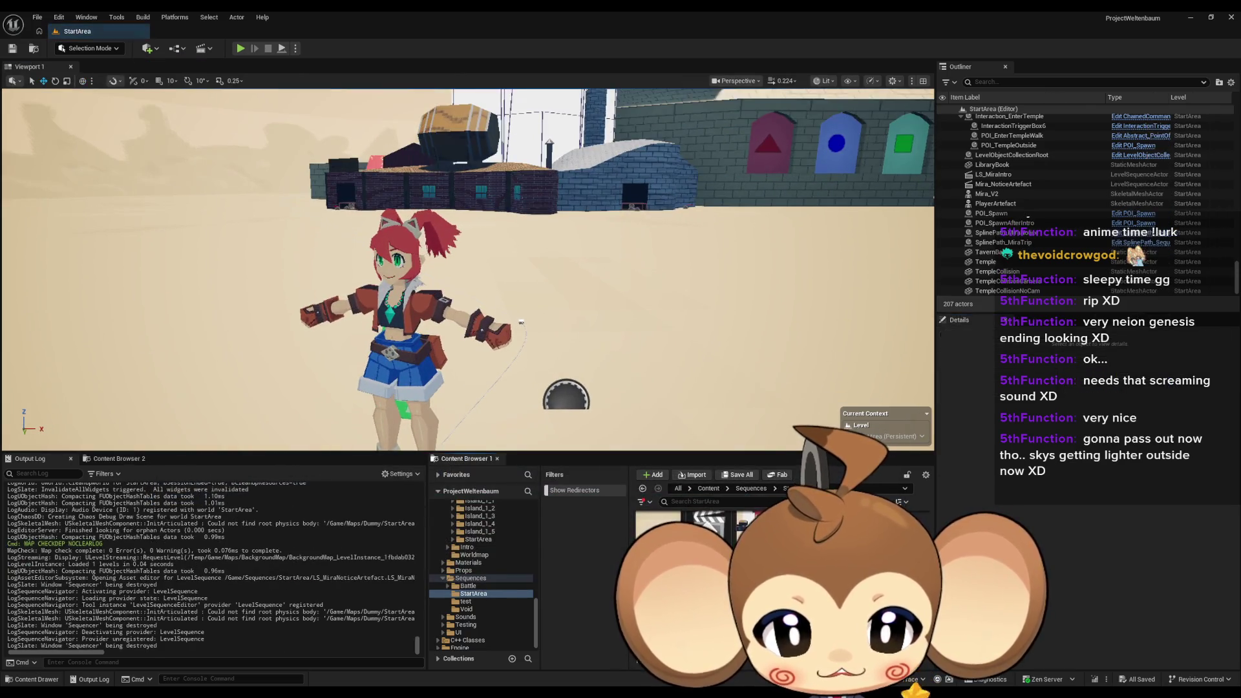
key("ctrl+d")
Name the copy LS_MiraNoticeArtefact1, set PlayerAvatarMira's binding type to Spawnable Actor, and save
key("Return")
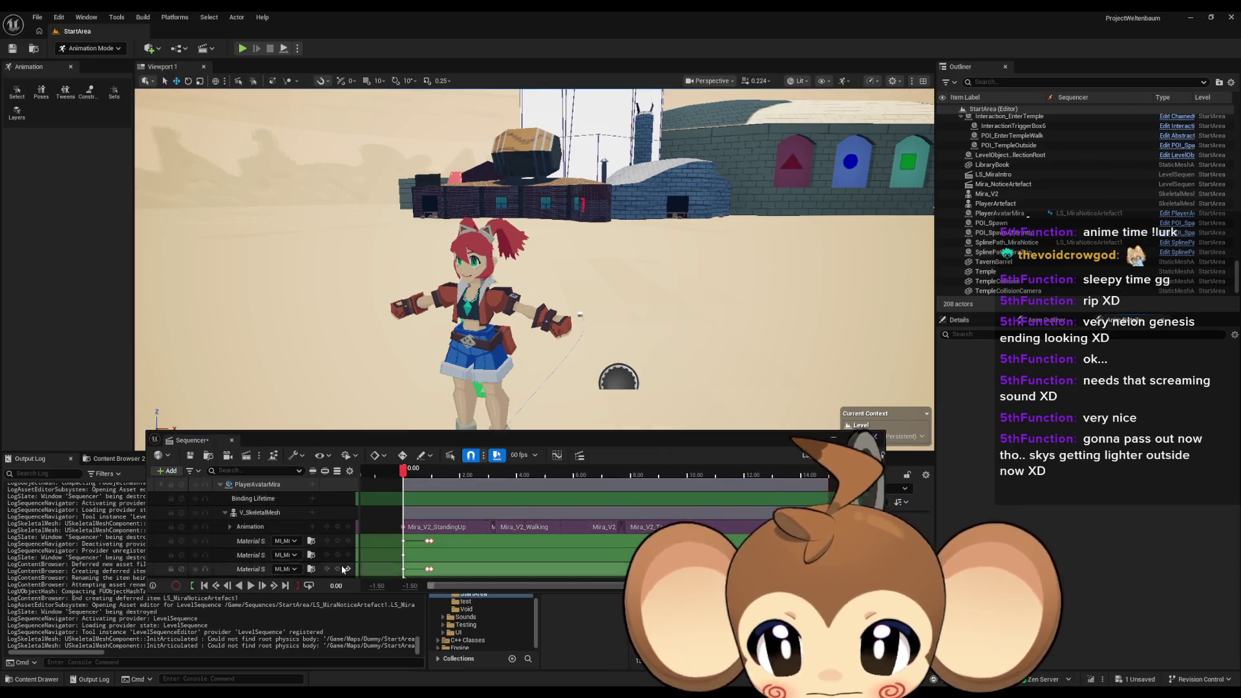
left_click(252, 486)
right_click(252, 488)
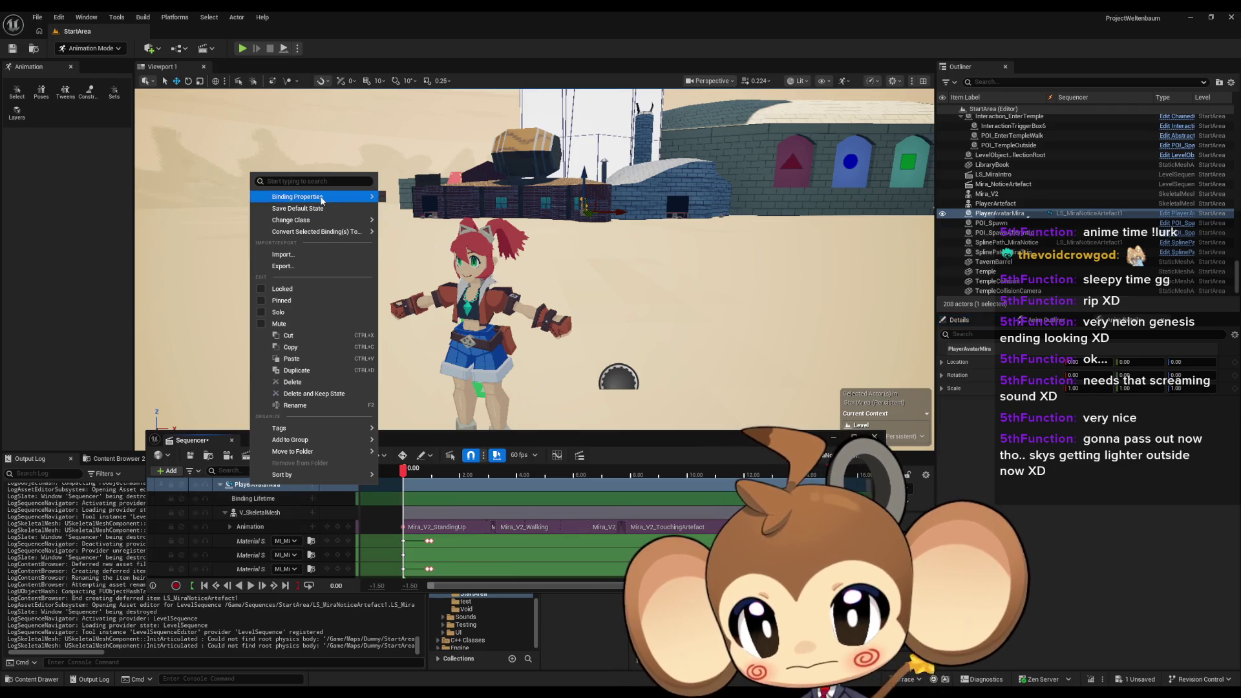
mouse_move(310, 197)
left_click(525, 215)
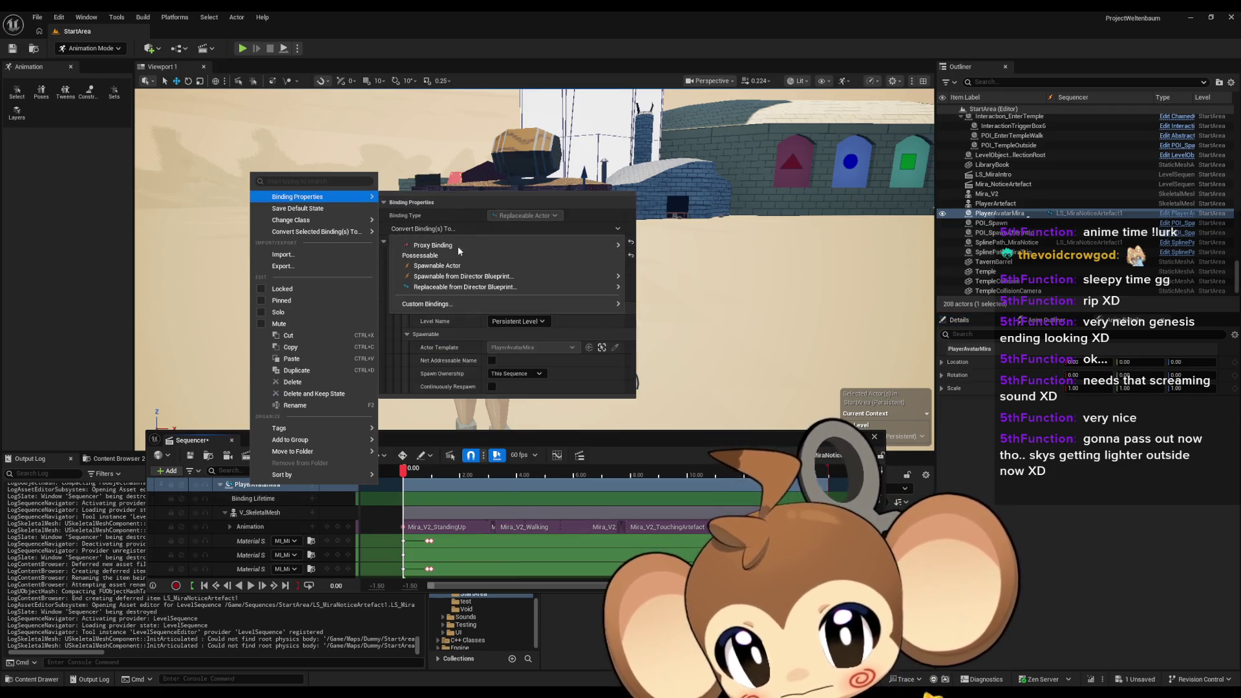
left_click(510, 255)
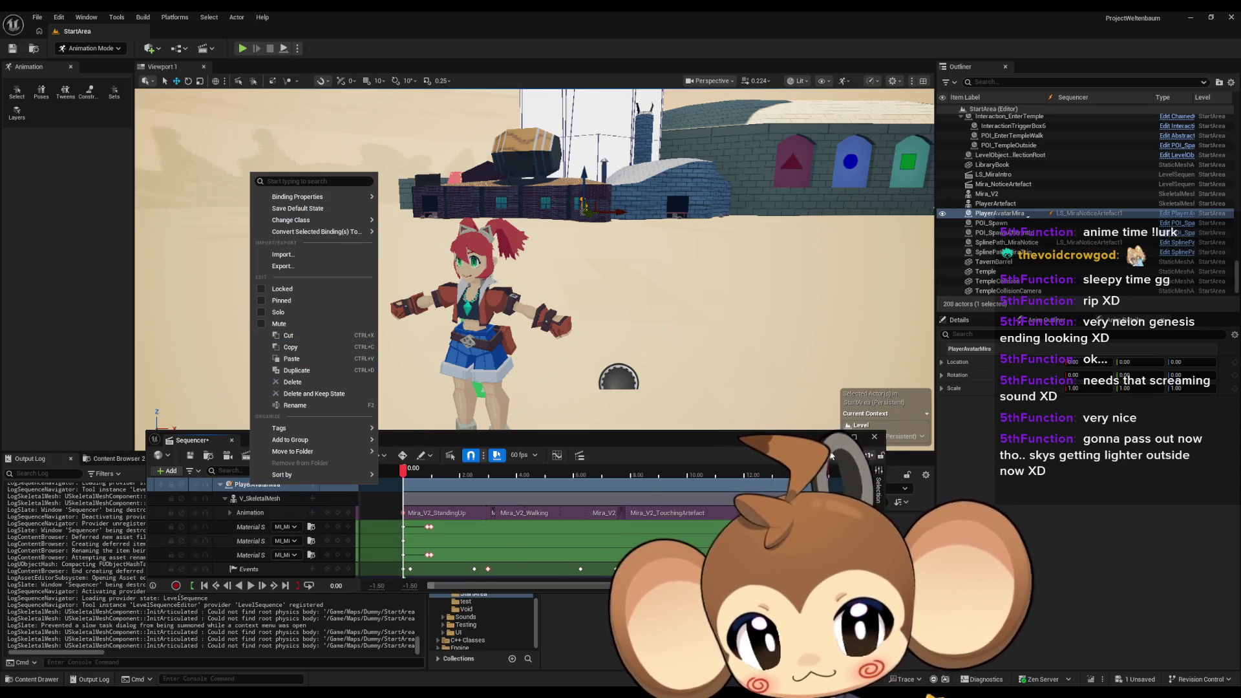
left_click(741, 439)
left_click(192, 456)
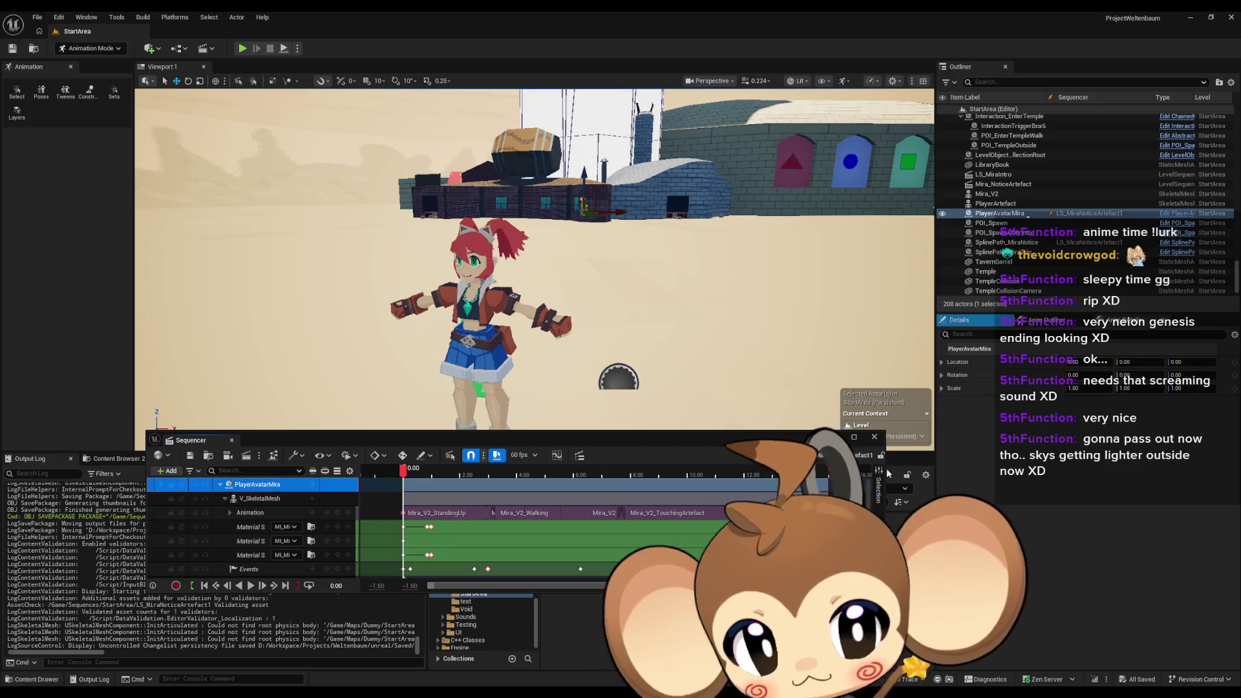
Reopen LS_MiraNoticeArtefact1, preview its playback, and return the playhead to 0
left_click(231, 440)
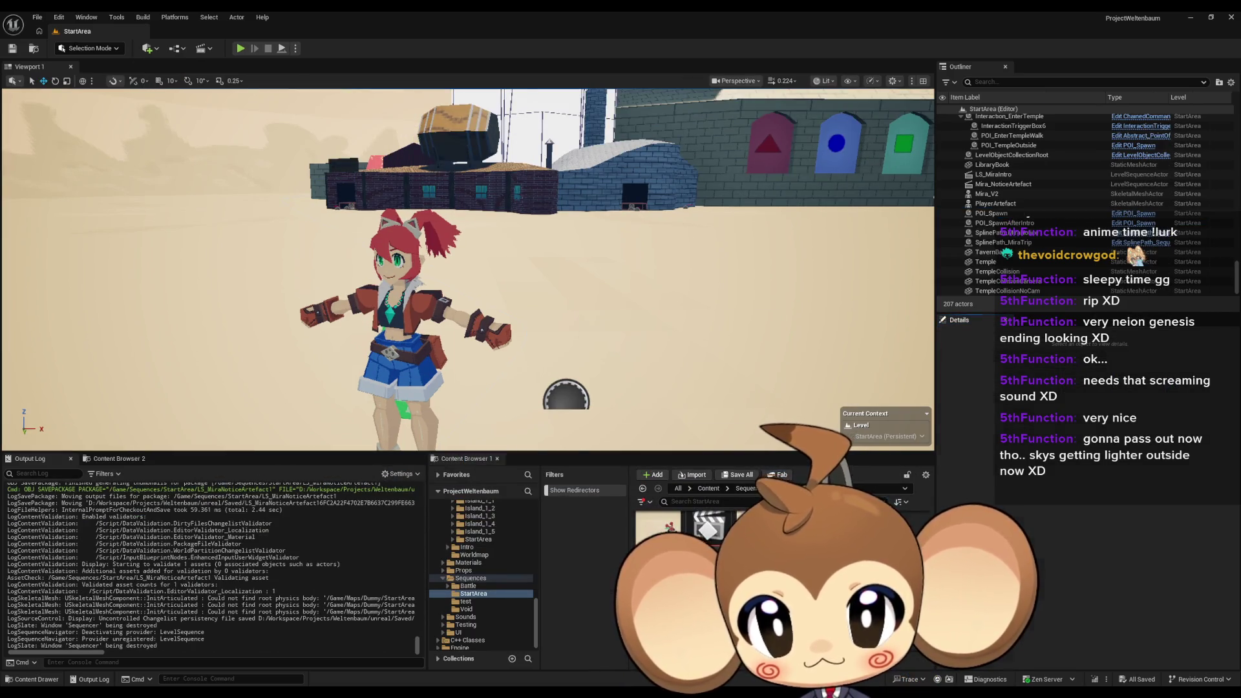
scroll(433, 538, "down", 3)
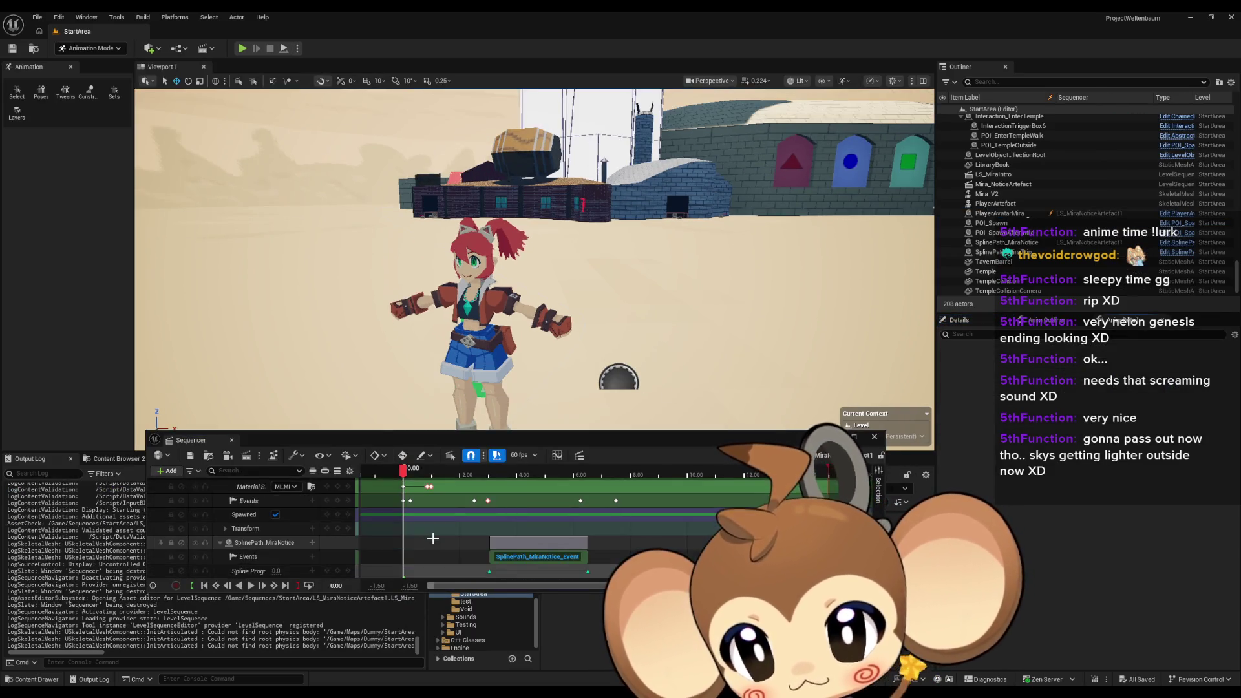
scroll(434, 537, "up", 1)
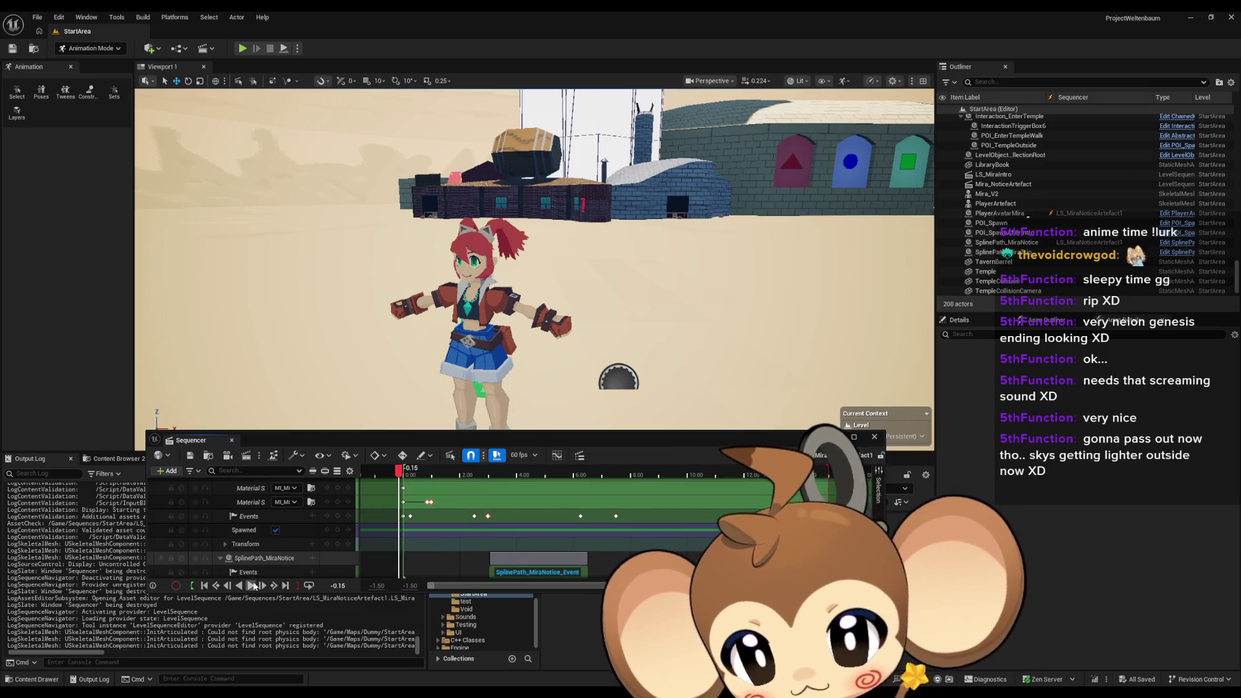
left_click(251, 585)
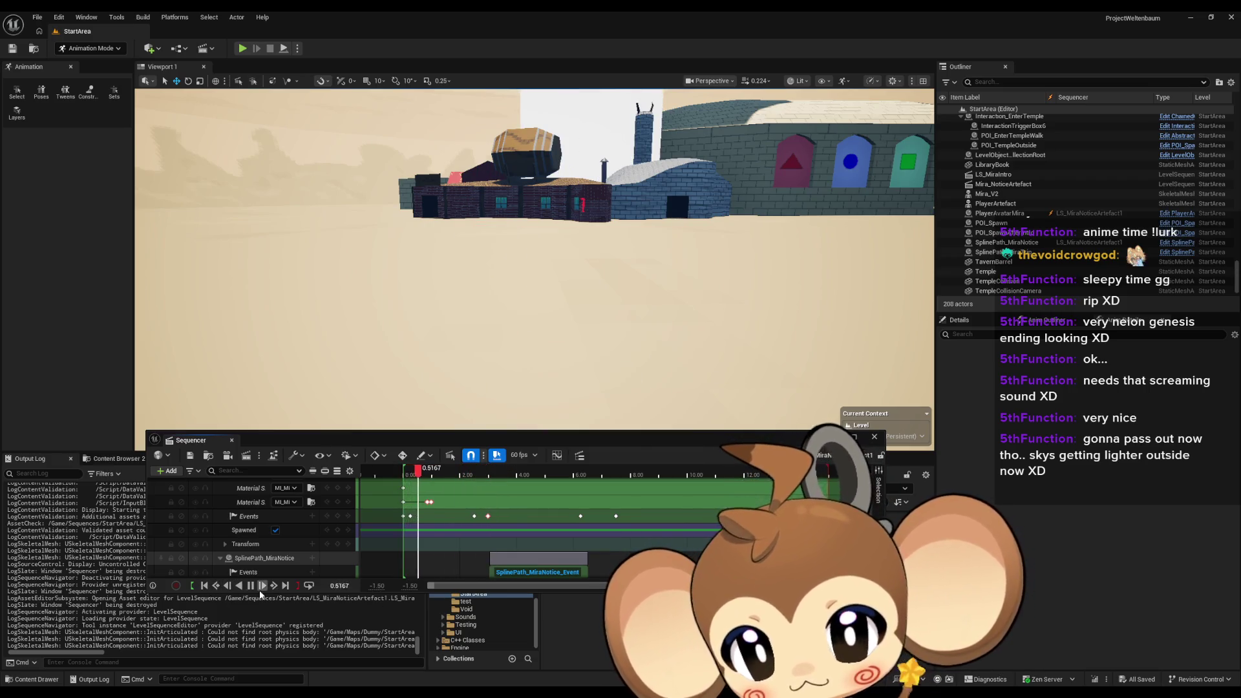
left_click(256, 586)
left_click(204, 586)
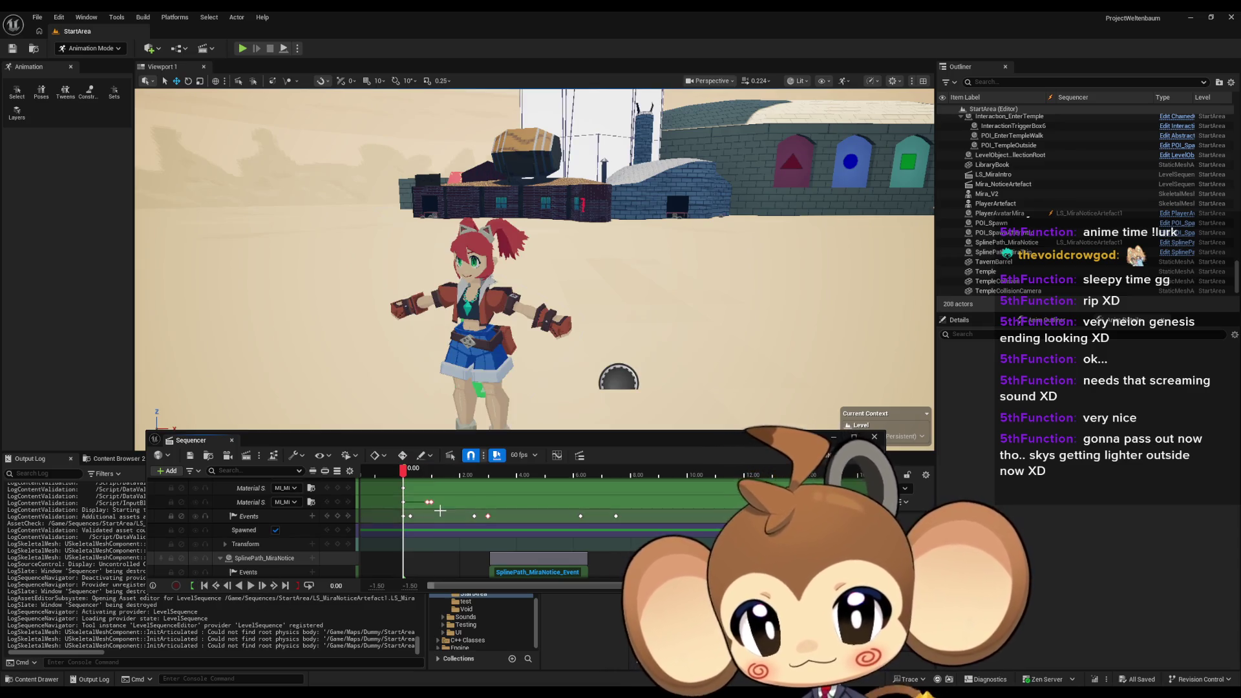
Select the V_SkeletalMesh track and then the PlayerAvatarMira binding
scroll(259, 517, "up", 3)
left_click(268, 498)
left_click(267, 485)
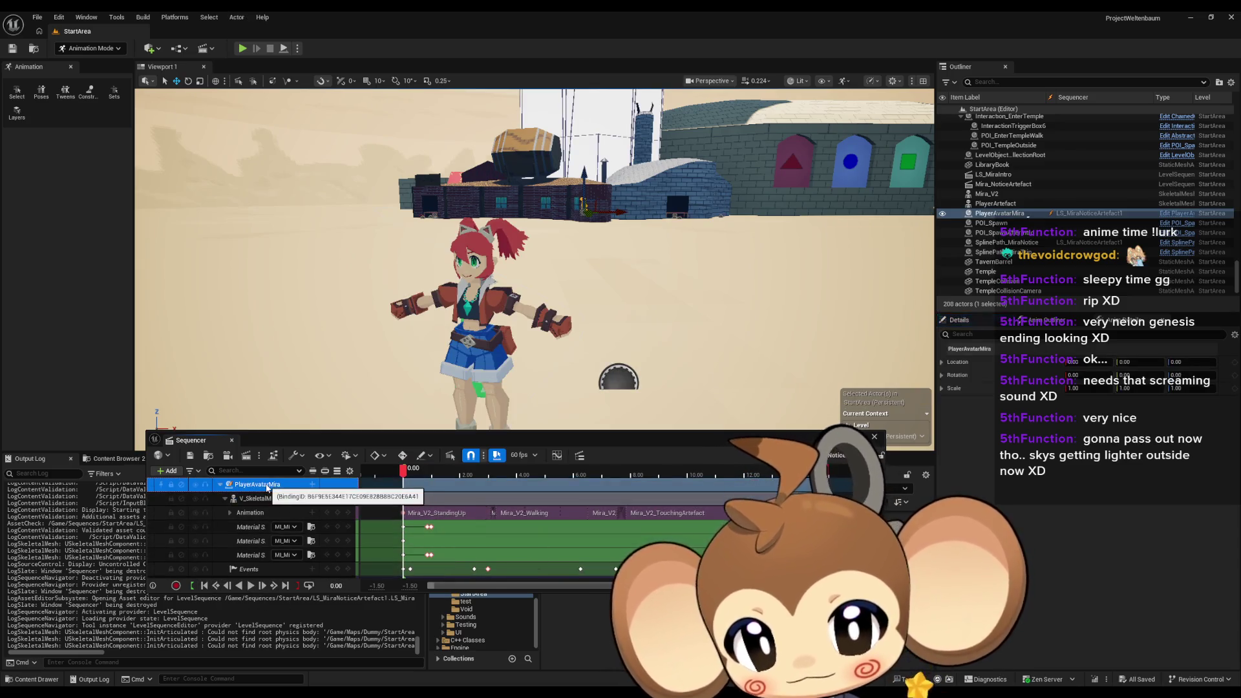
Rebind PlayerAvatarMira's class to the matching Mira actor in Binding Properties
right_click(267, 488)
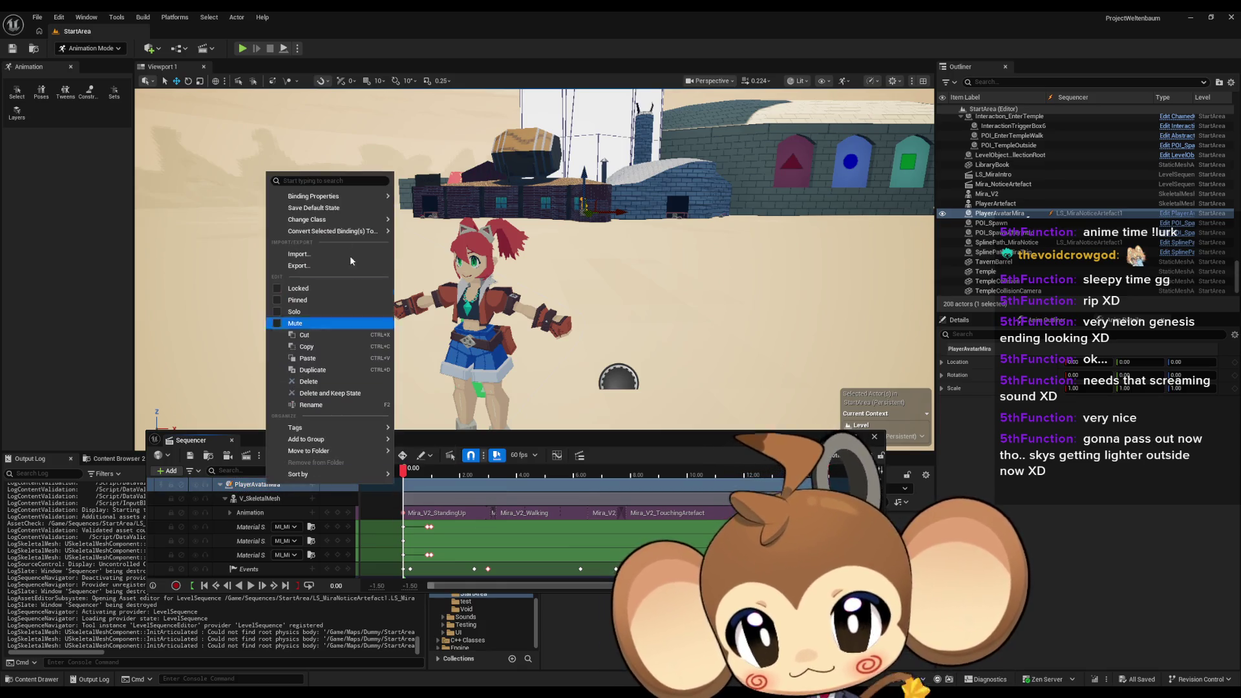
mouse_move(324, 195)
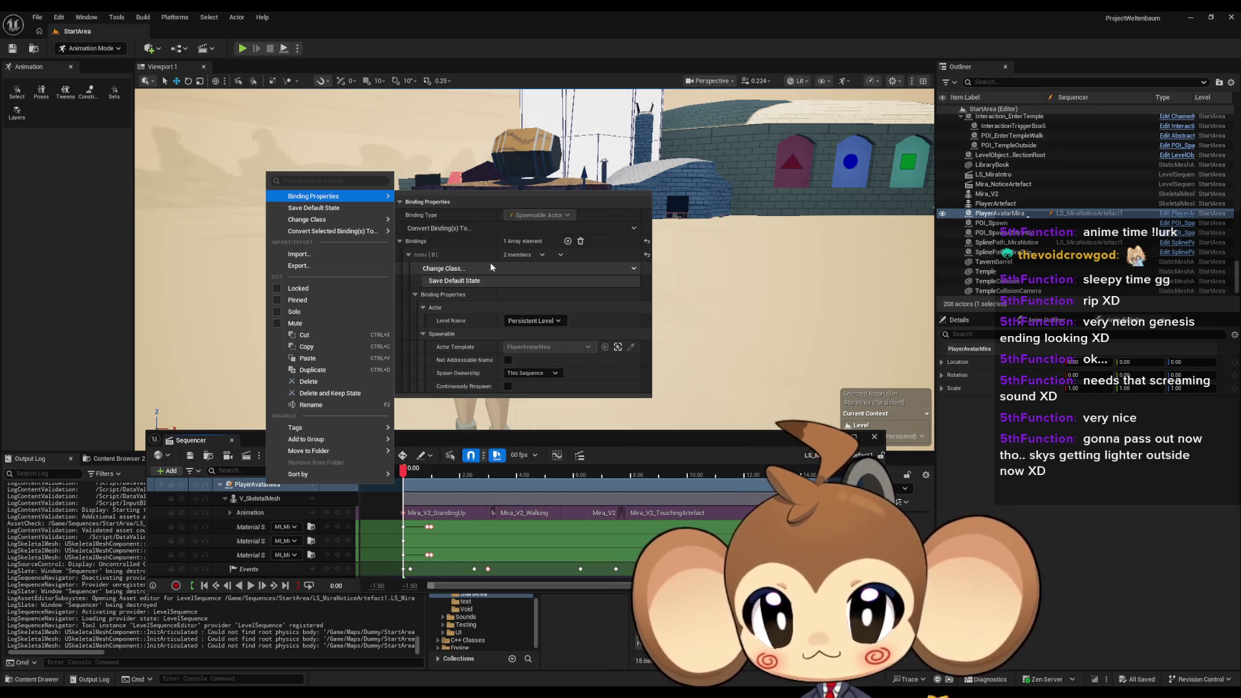
left_click(415, 295)
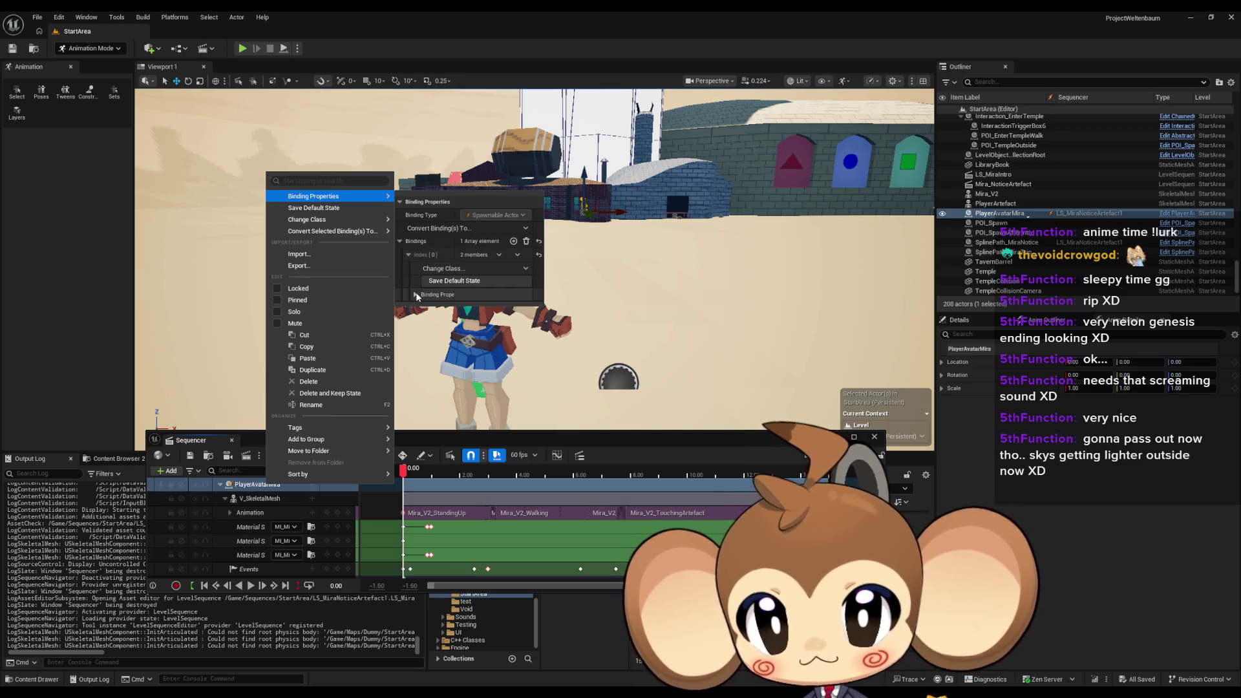
left_click(472, 268)
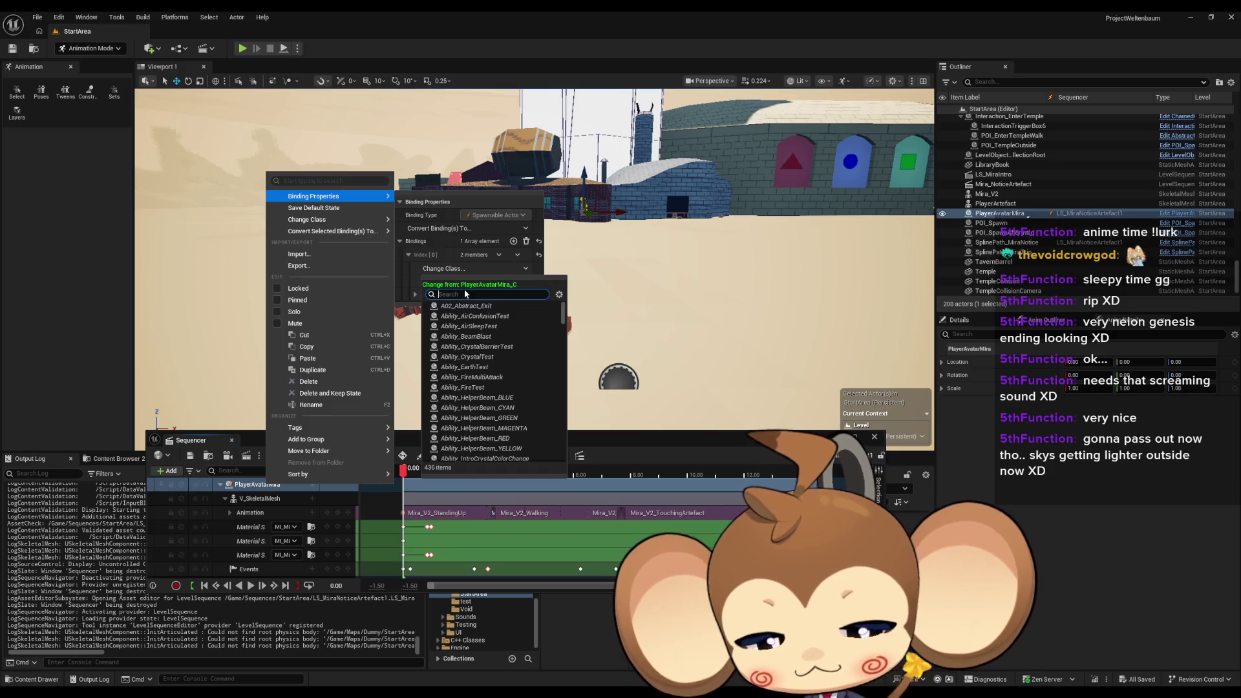
type("play mira")
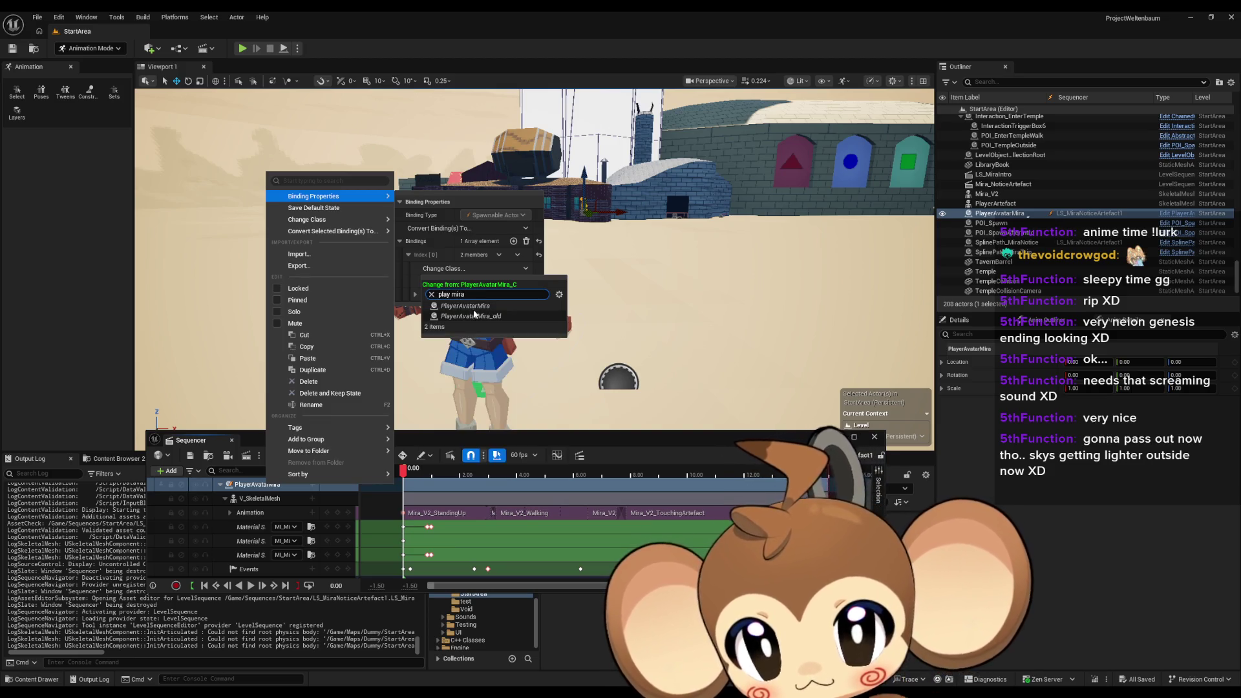
left_click(477, 309)
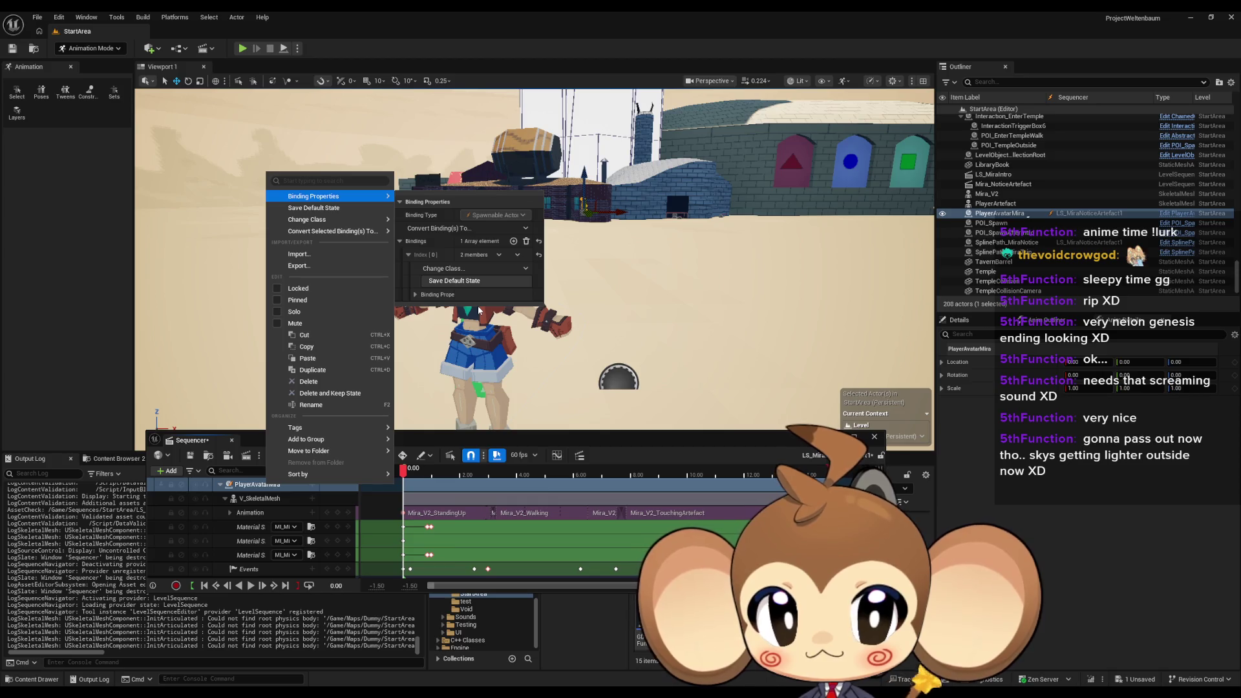
Expand the binding's Actor and Spawnable settings to check its level, then set time near 0.9
left_click(415, 295)
left_click(424, 308)
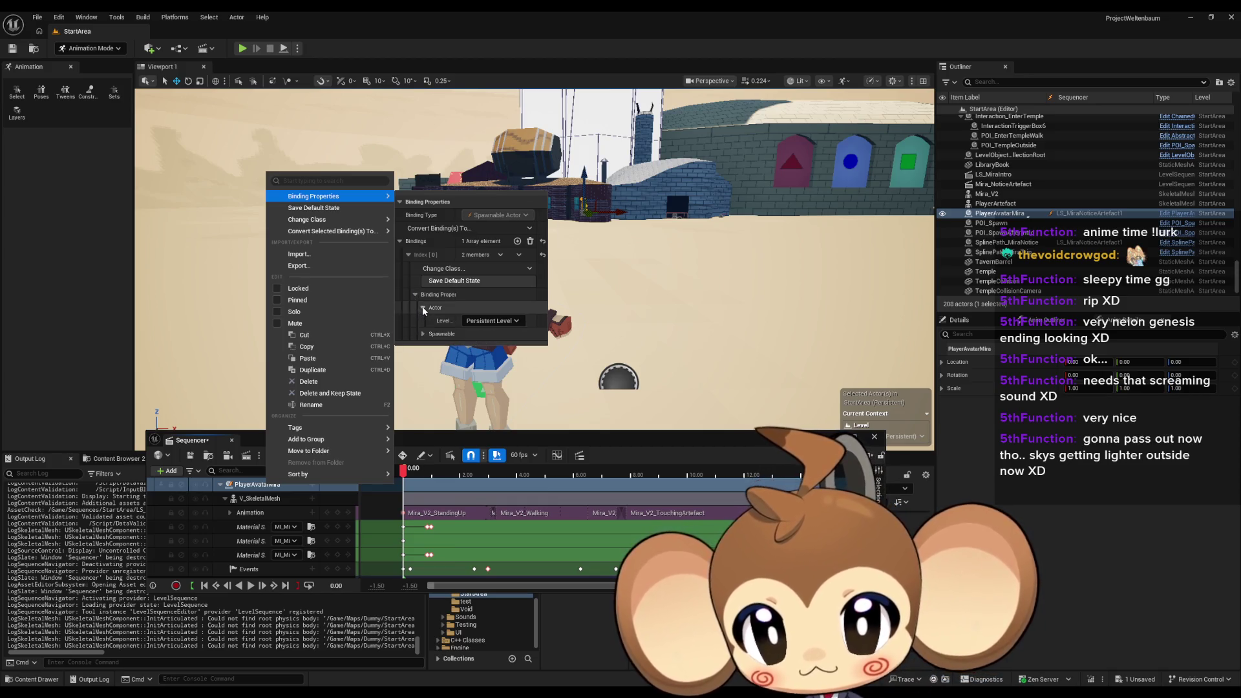
left_click(424, 334)
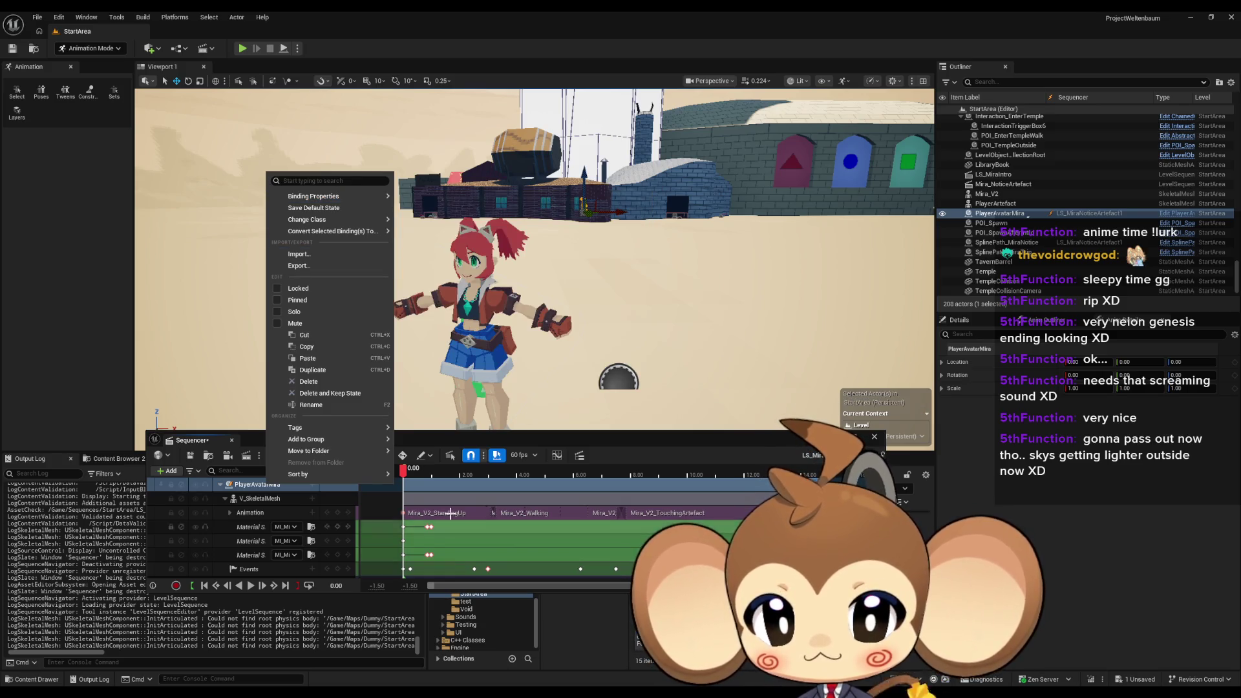
left_click(429, 473)
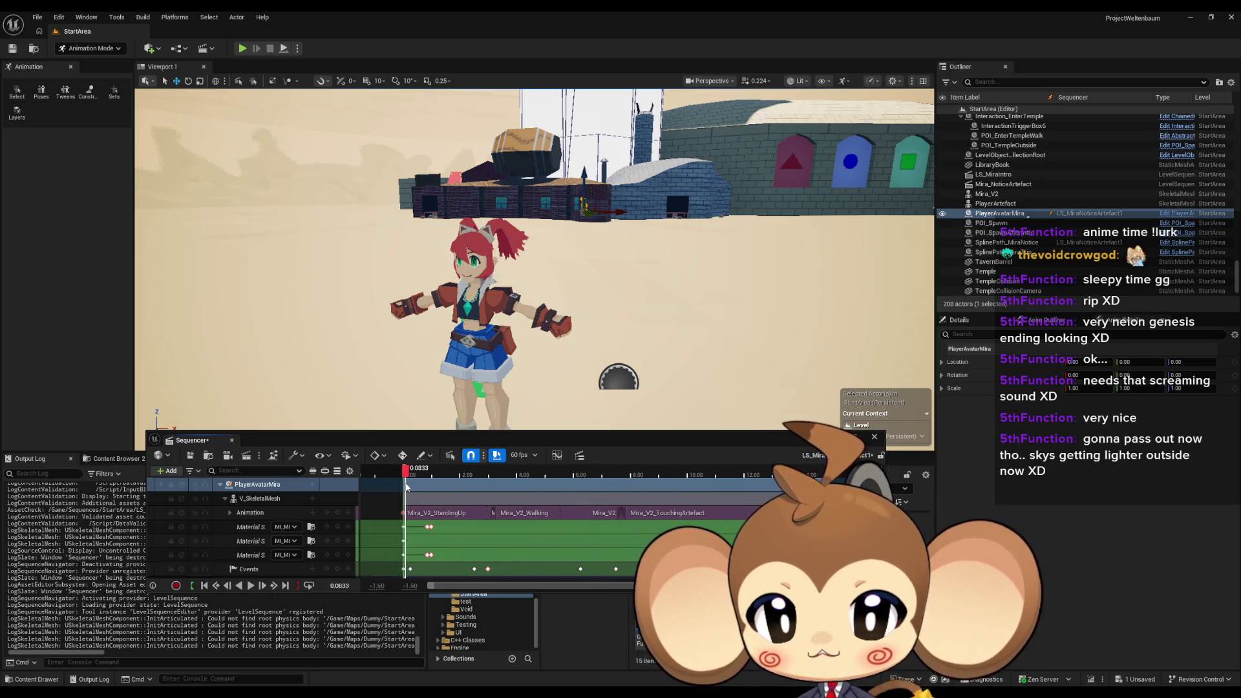
Select the Transform track and open its options, then close the level sequence
scroll(532, 530, "down", 3)
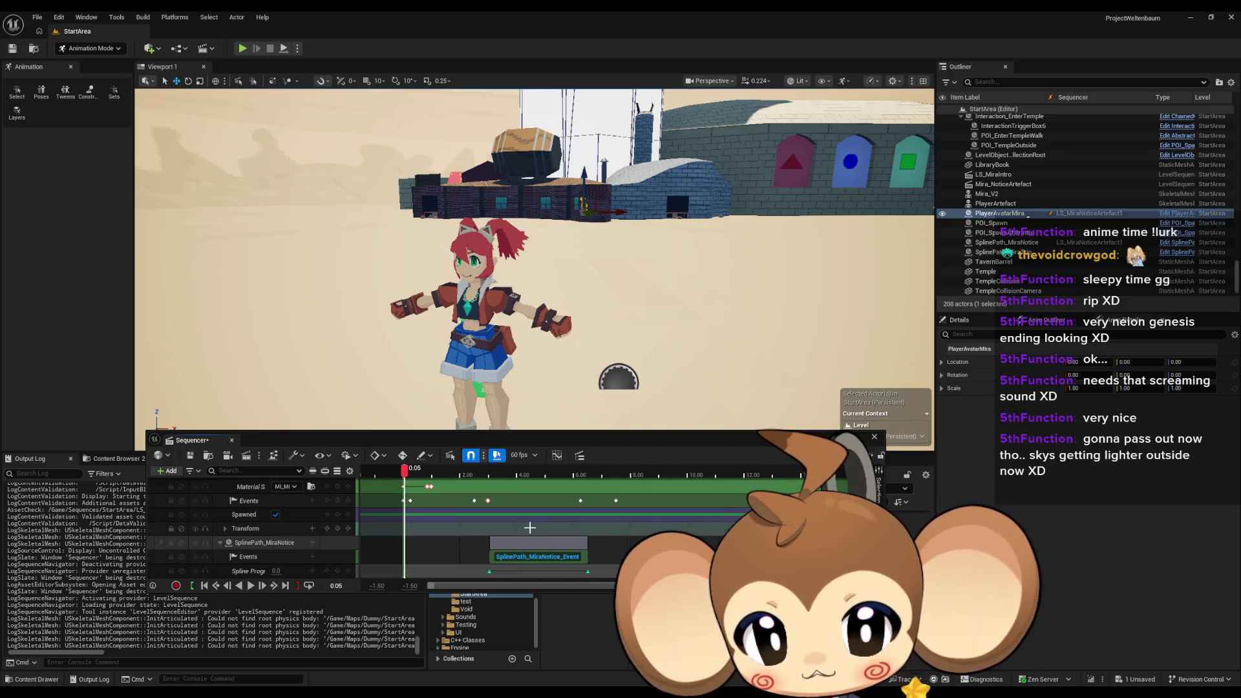
scroll(530, 529, "up", 3)
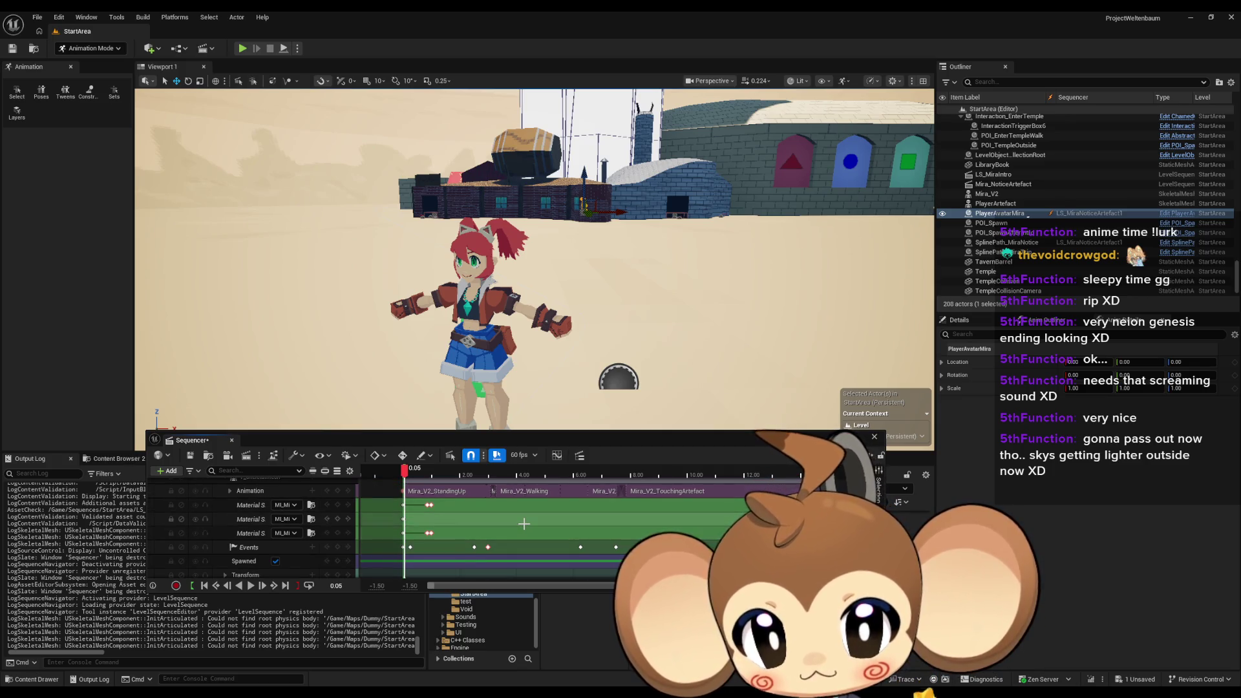
scroll(524, 524, "down", 2)
left_click(261, 545)
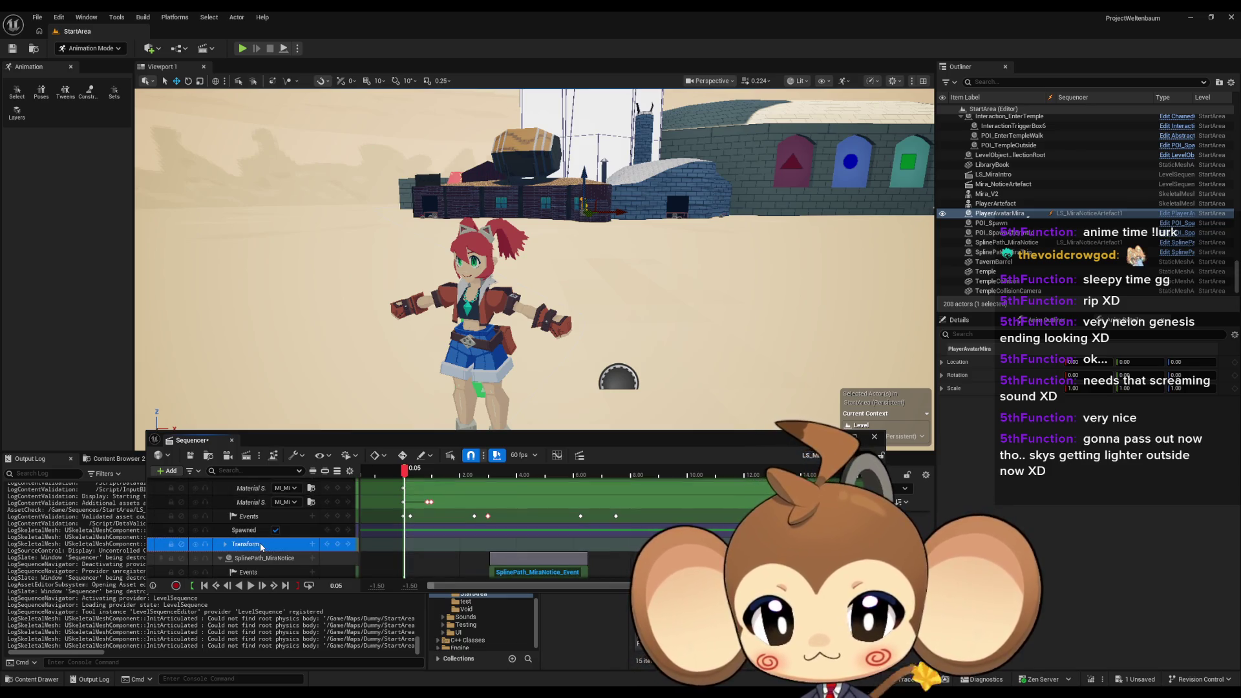
right_click(261, 547)
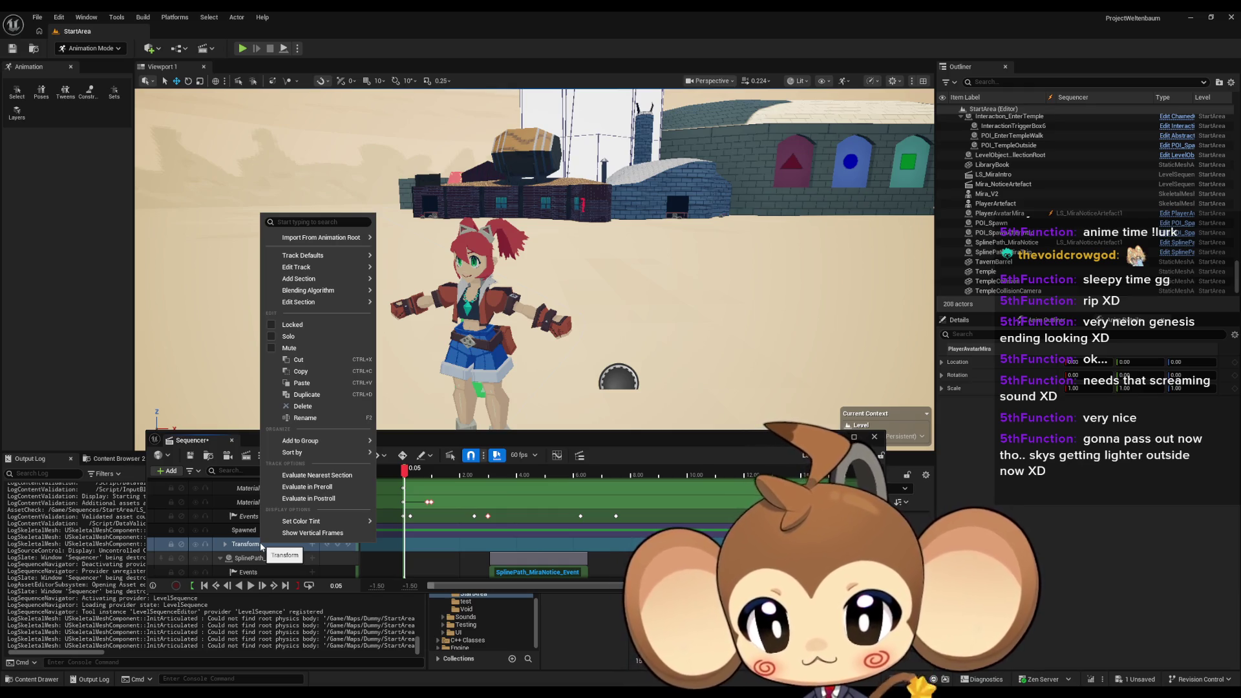
left_click(874, 436)
left_click(874, 436)
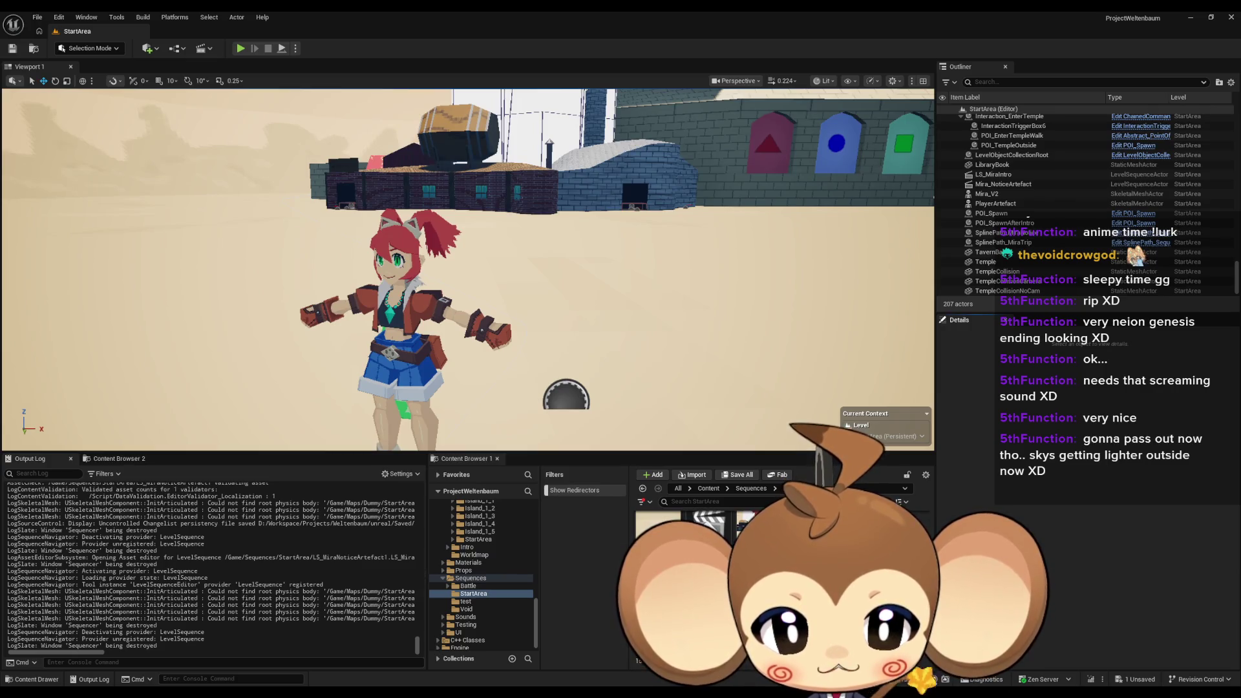
Reopen LS_MiraNoticeArtefact, make its Transform section Active, and scrub to about 0.93
double_click(707, 526)
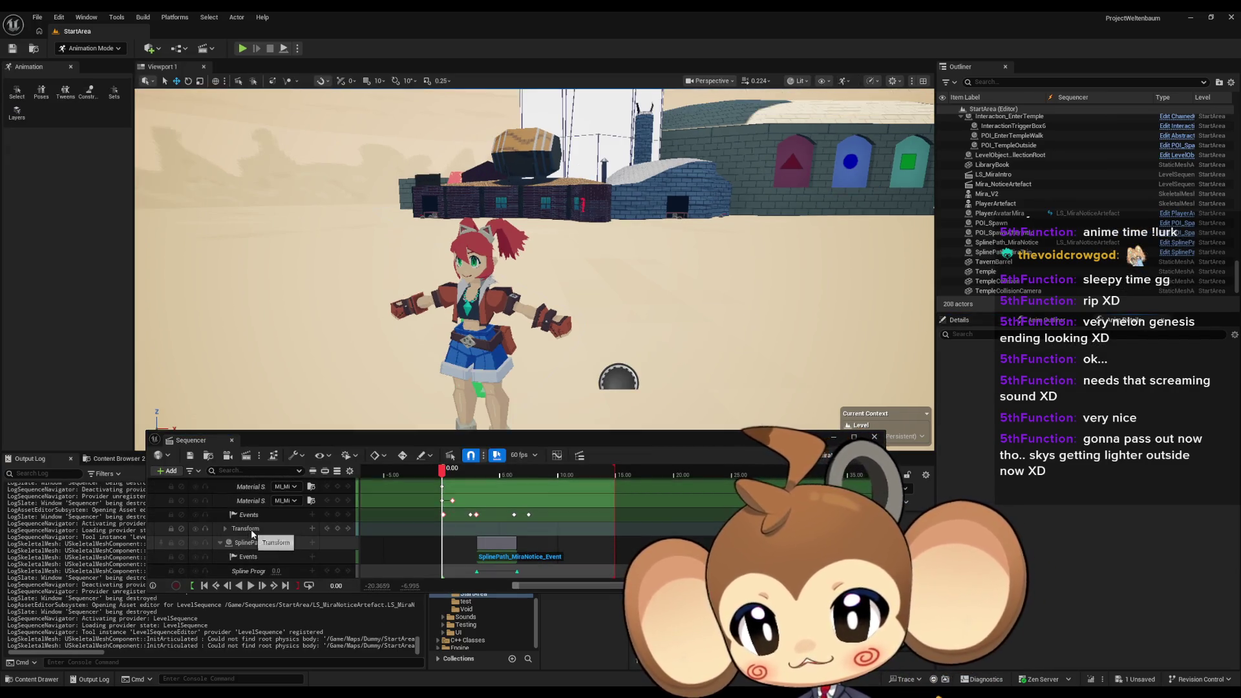
right_click(254, 534)
left_click(454, 536)
right_click(454, 536)
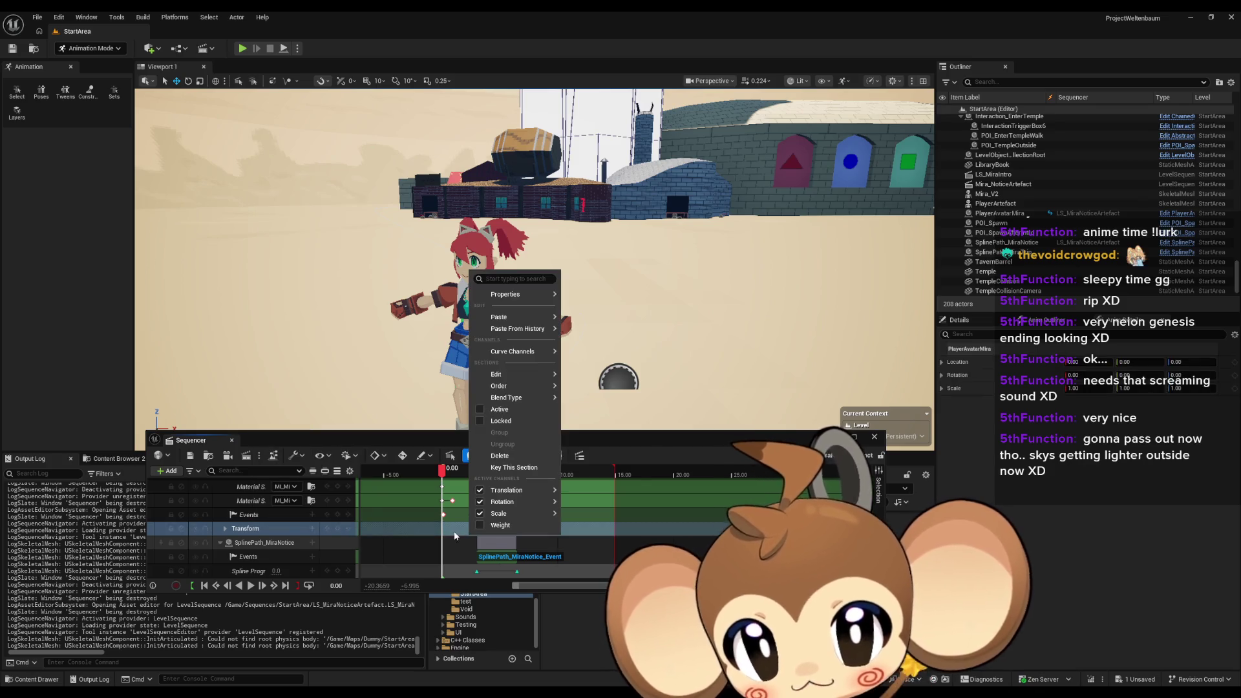
left_click(435, 529)
right_click(476, 530)
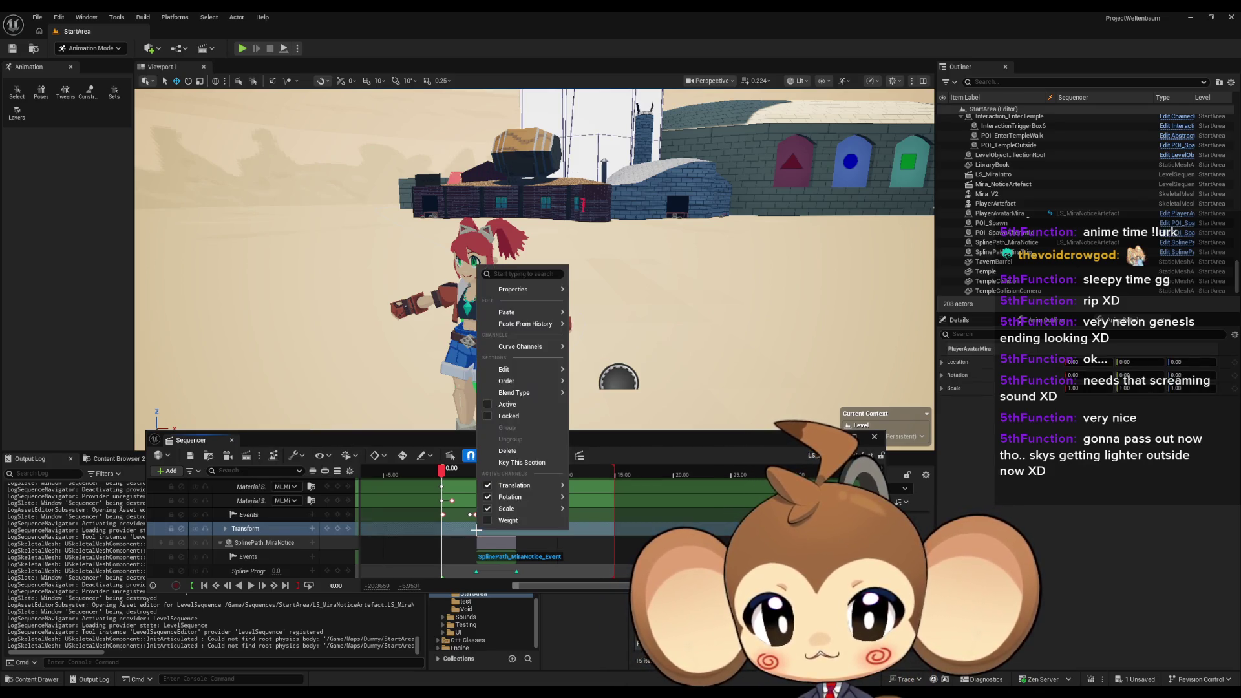
left_click(505, 404)
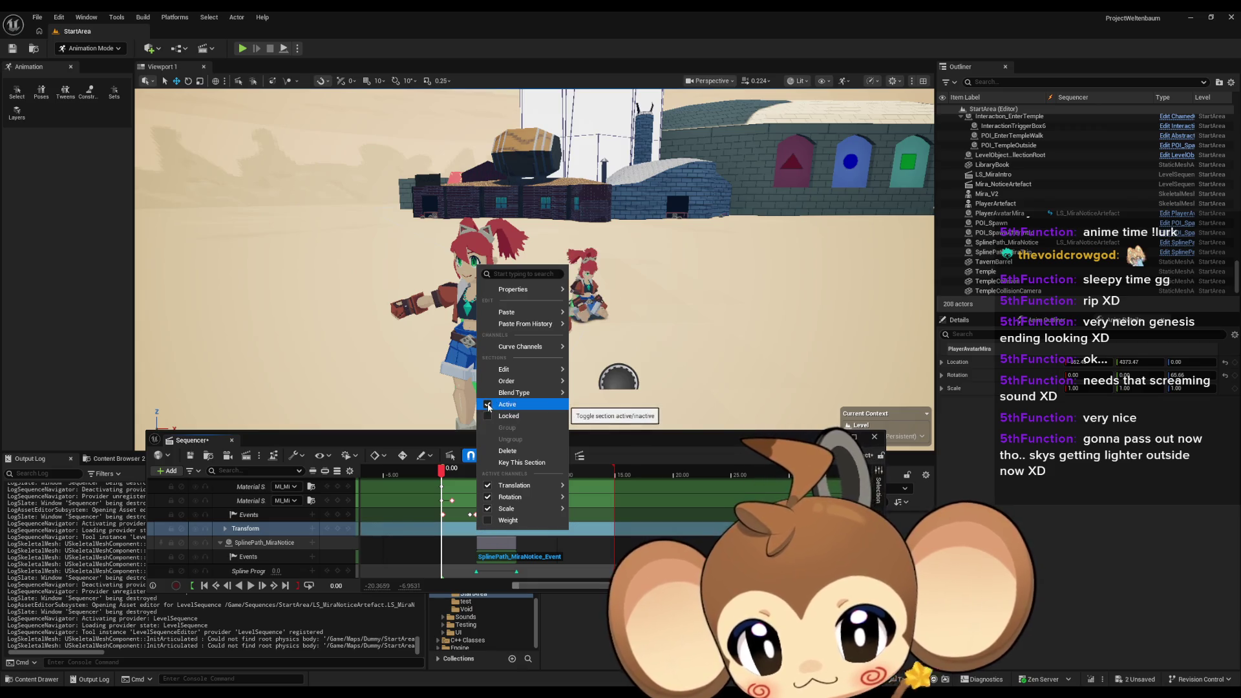
left_click_drag(442, 479, 464, 473)
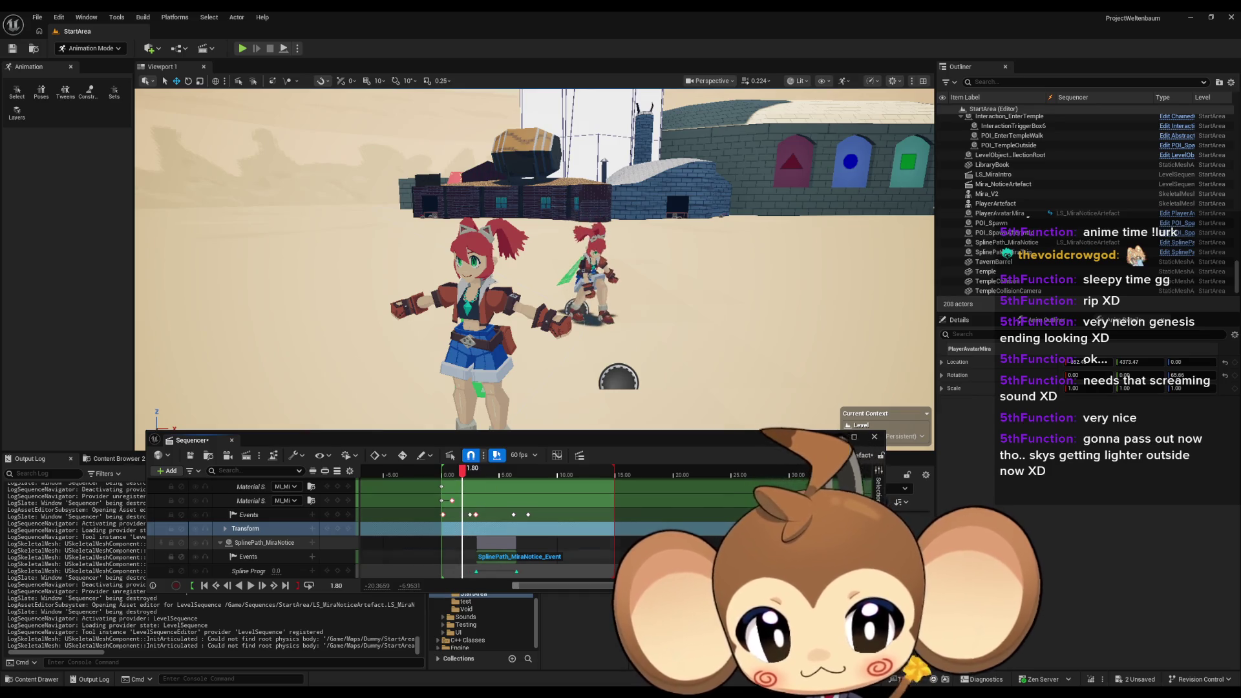
key("Escape")
Force-delete LS_MiraNoticeArtefact1 and play the sequence to watch Mira move along the spline
key("Delete")
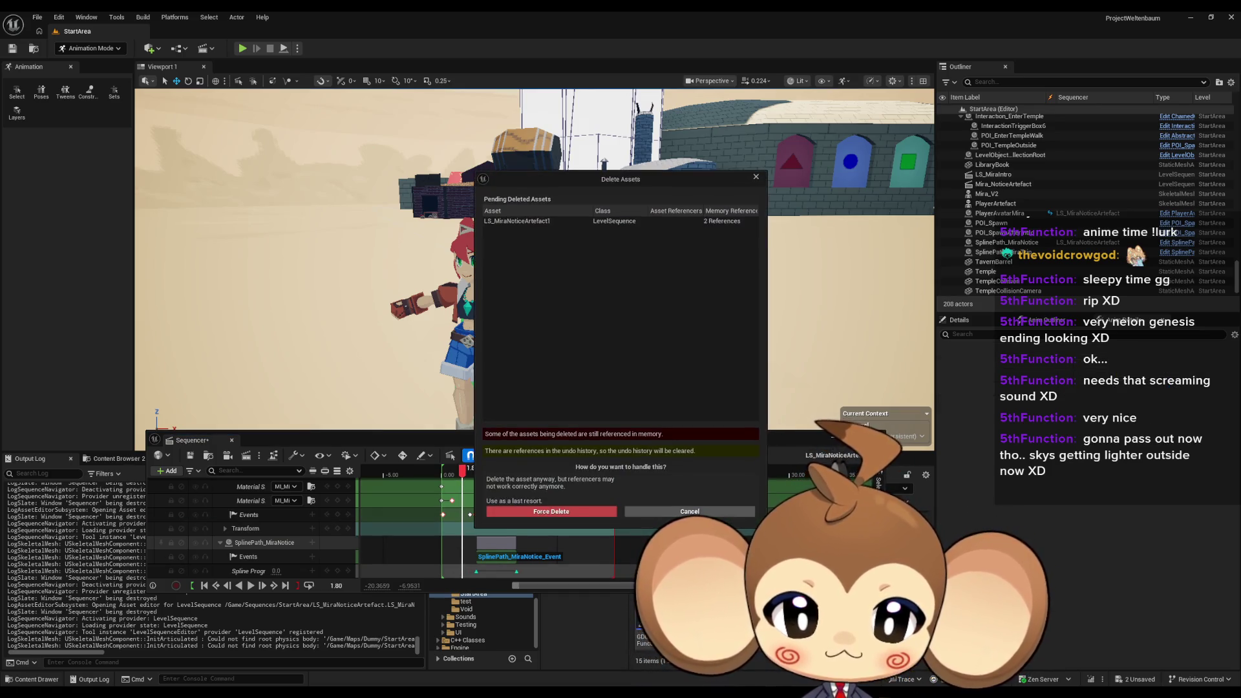
left_click(591, 515)
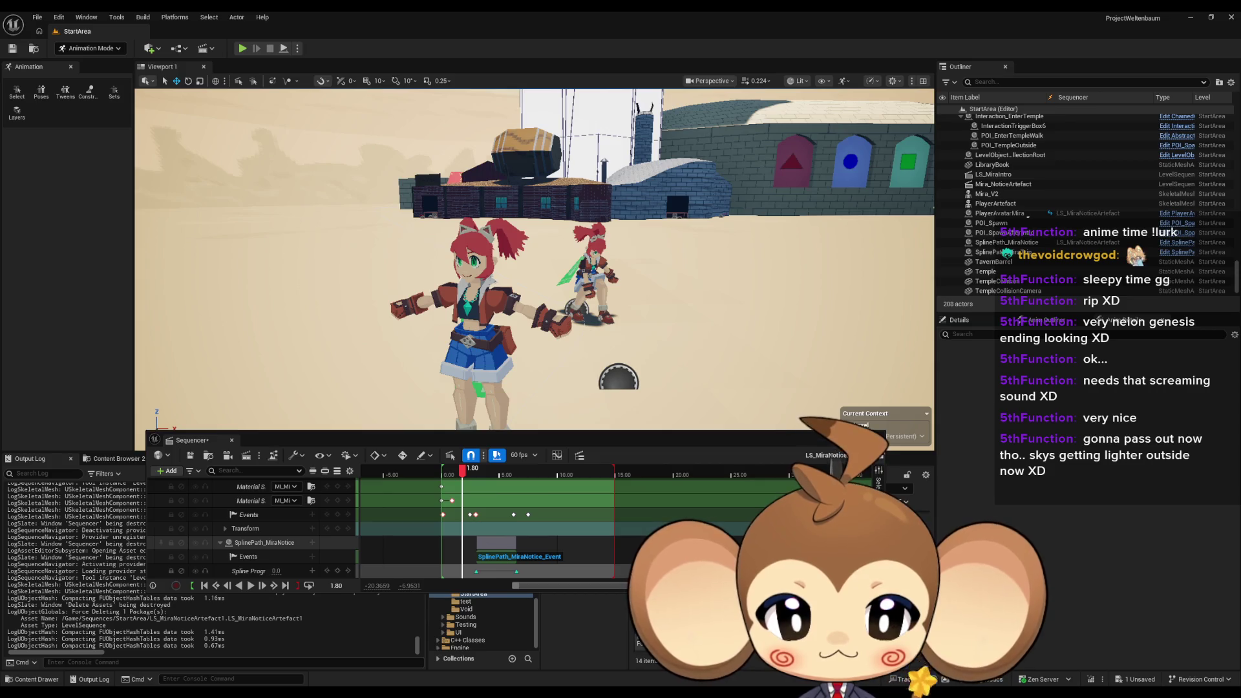
mouse_move(462, 478)
left_mouse_down()
mouse_move(510, 482)
mouse_move(471, 478)
left_mouse_up()
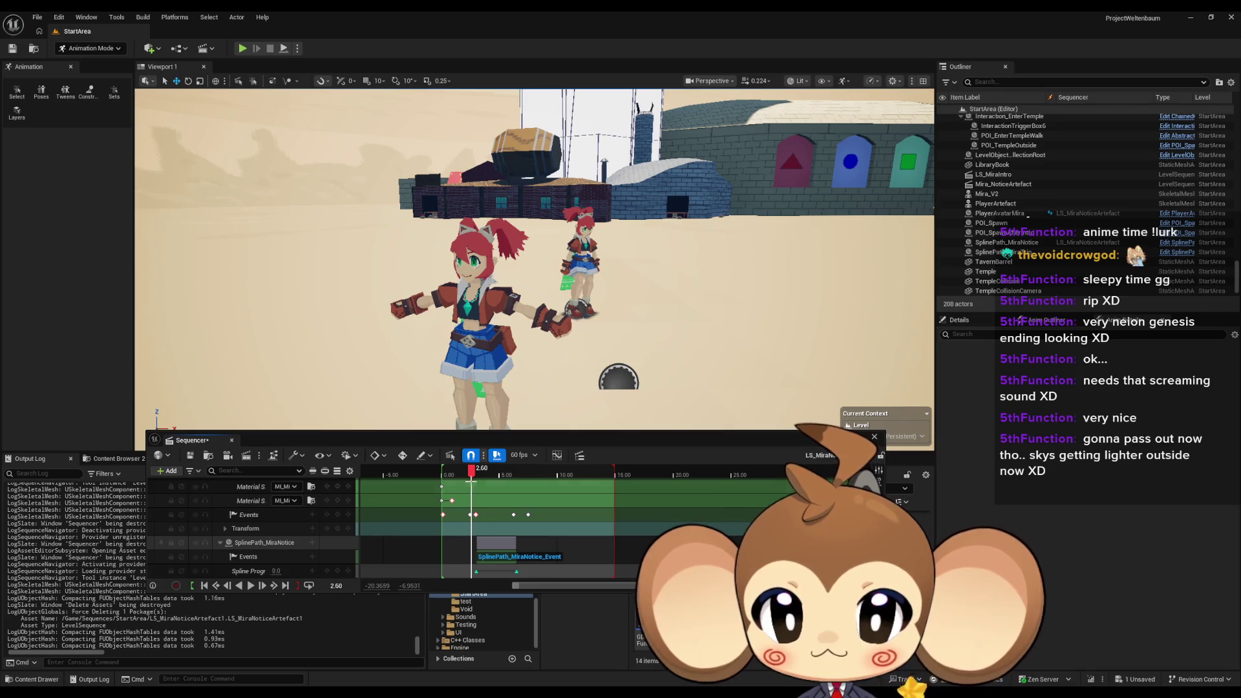
key("space")
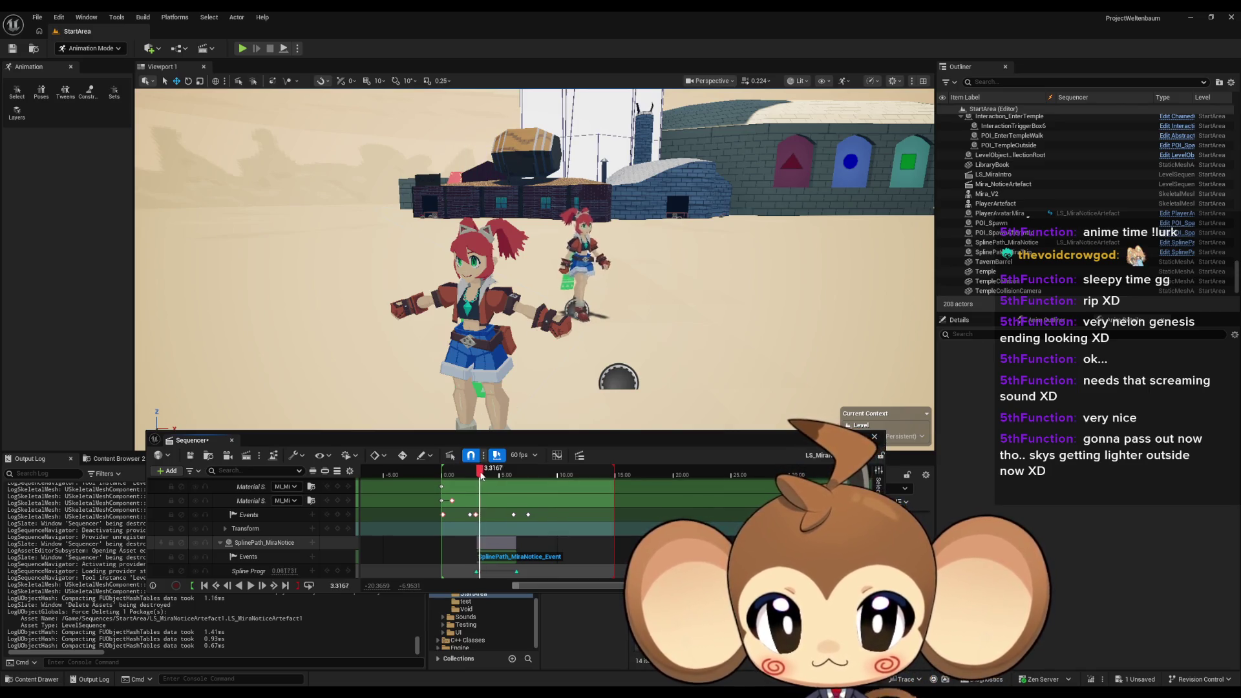
Select SplinePath_MiraNotice in the Outliner and open it with Edit SplinePath
left_click(582, 255)
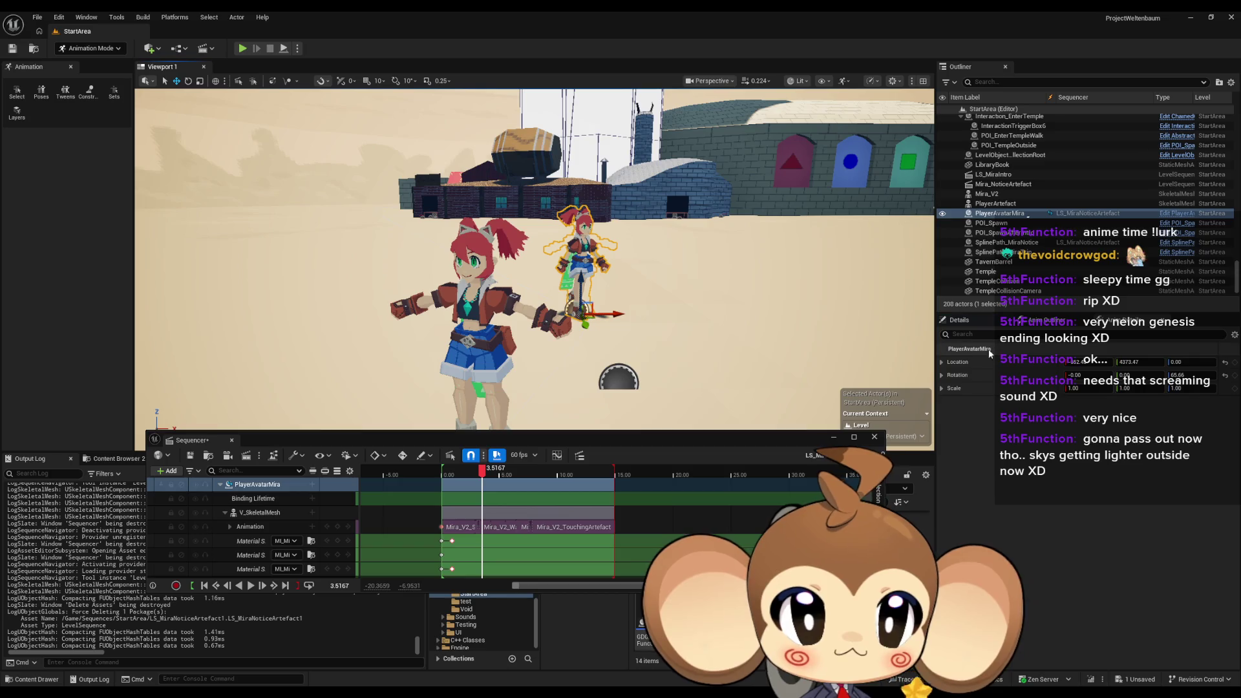
left_click_drag(664, 310, 642, 349)
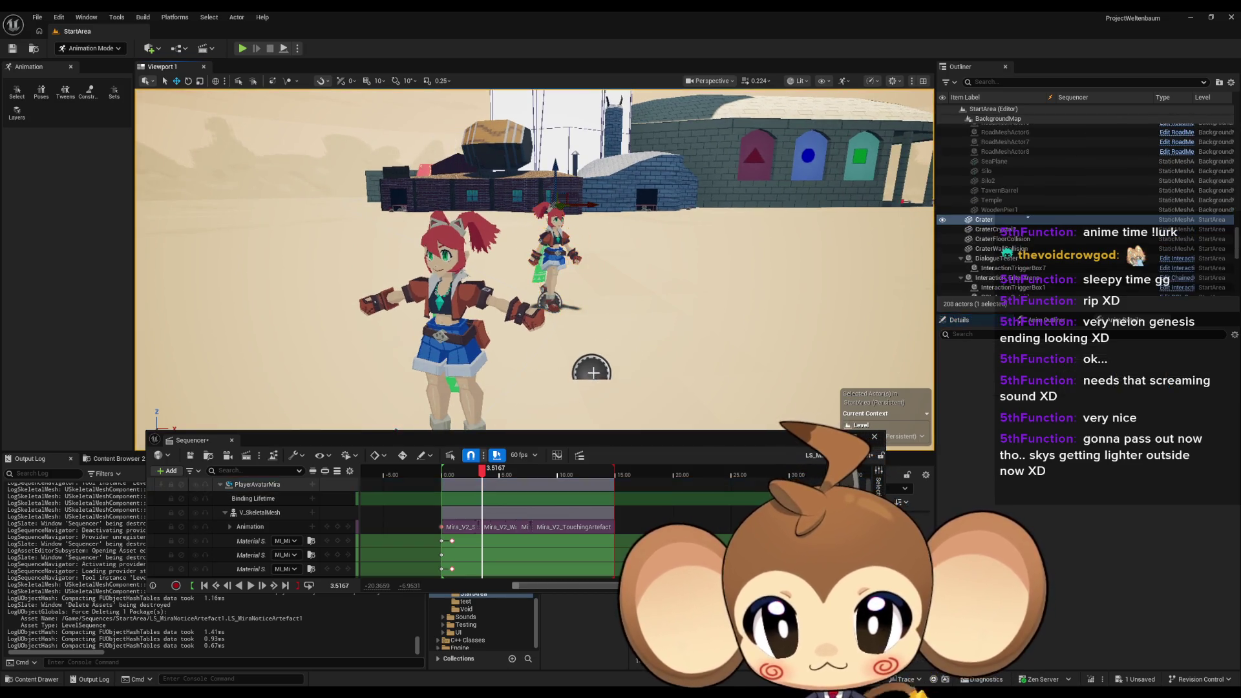
double_click(1028, 244)
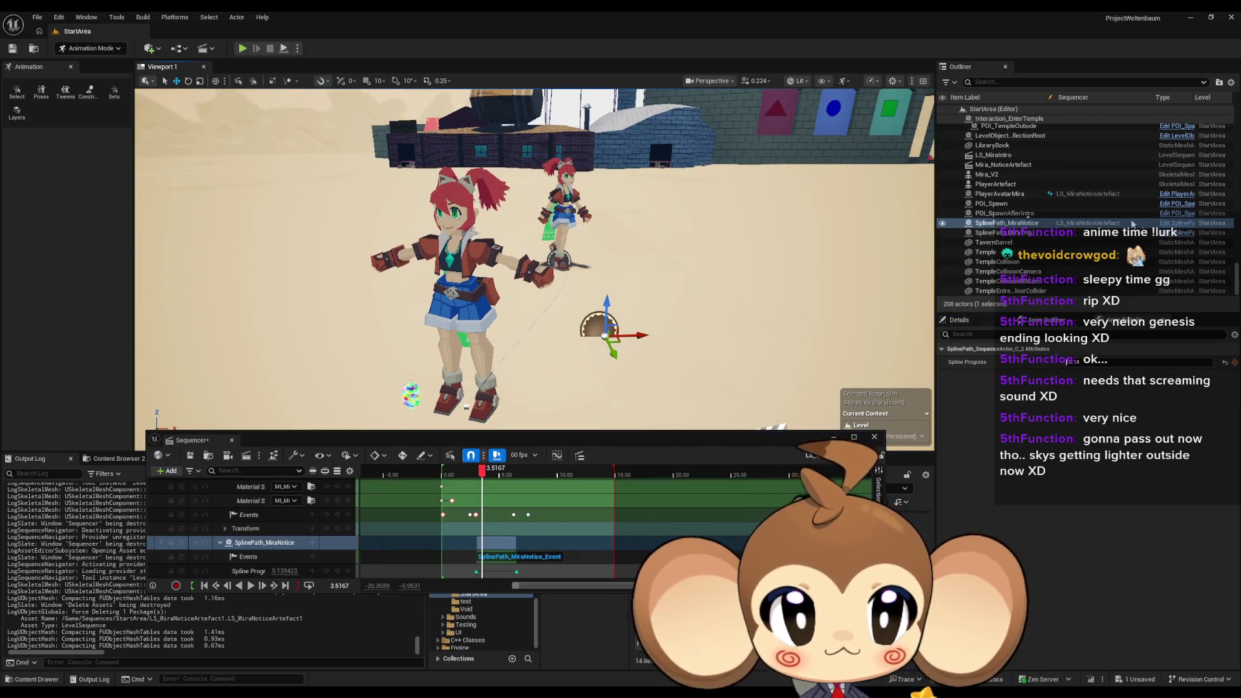
left_click(1168, 223)
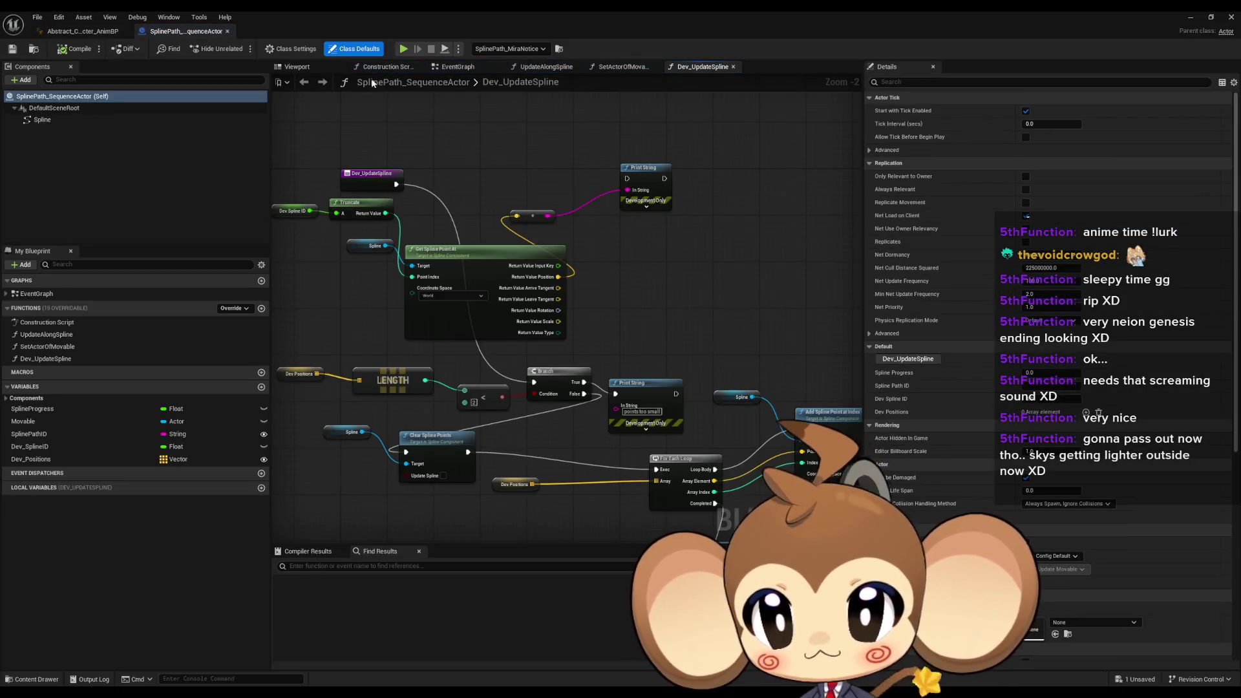
Add an Add Point node from the Spline pin, found by searching 'add spli'
mouse_move(619, 289)
left_mouse_down()
mouse_move(634, 329)
mouse_move(673, 290)
left_mouse_up()
left_click(367, 382)
left_click_drag(654, 372, 465, 296)
left_click(689, 347)
scroll(673, 457, "up", 2)
mouse_move(505, 219)
left_mouse_down()
mouse_move(578, 146)
mouse_move(595, 146)
left_mouse_up()
type("add s")
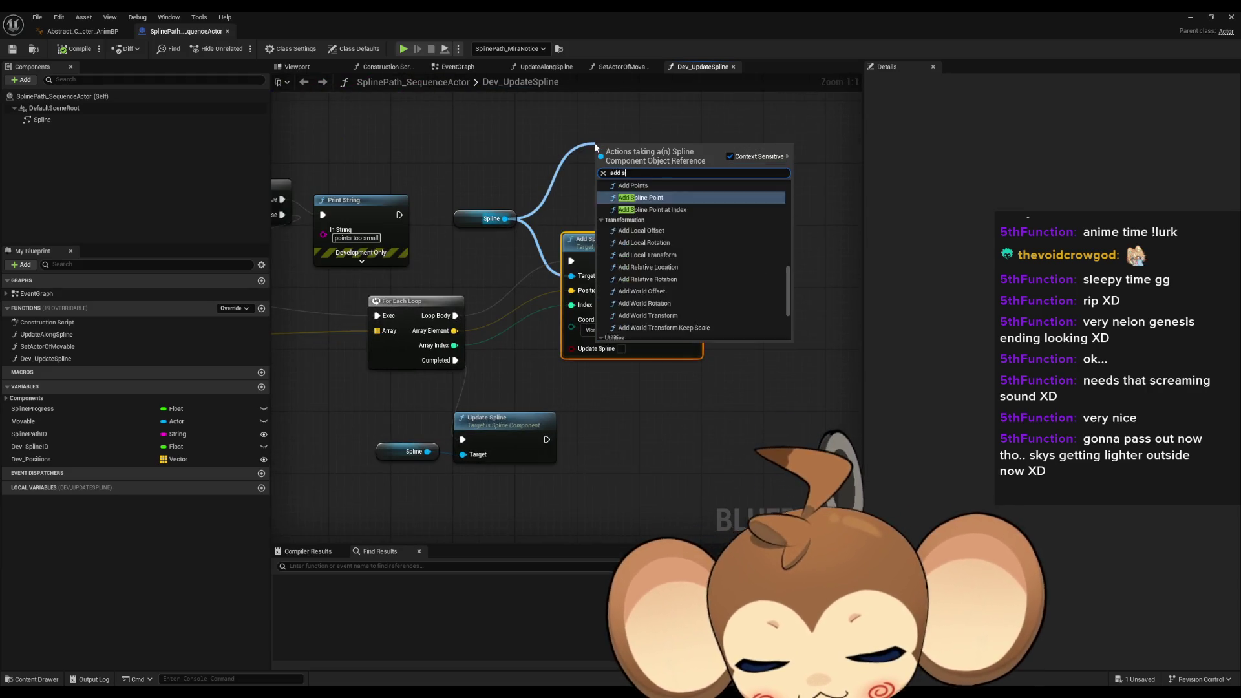
type("pline")
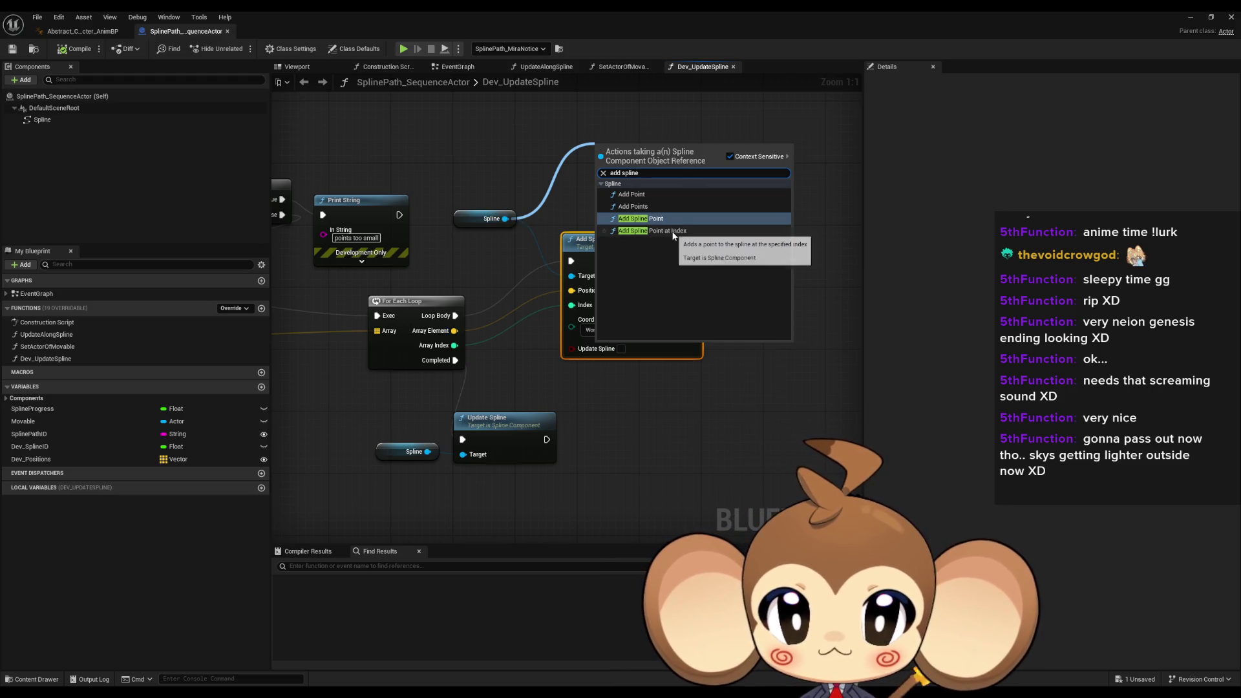
left_click(680, 194)
Feed Add Point's Point input from an expanded Make Spline Point node and tidy the node layout
mouse_move(683, 187)
left_mouse_down()
mouse_move(663, 164)
mouse_move(722, 147)
left_mouse_up()
mouse_move(641, 158)
left_mouse_down()
mouse_move(569, 167)
mouse_move(510, 145)
left_mouse_up()
left_click(606, 200)
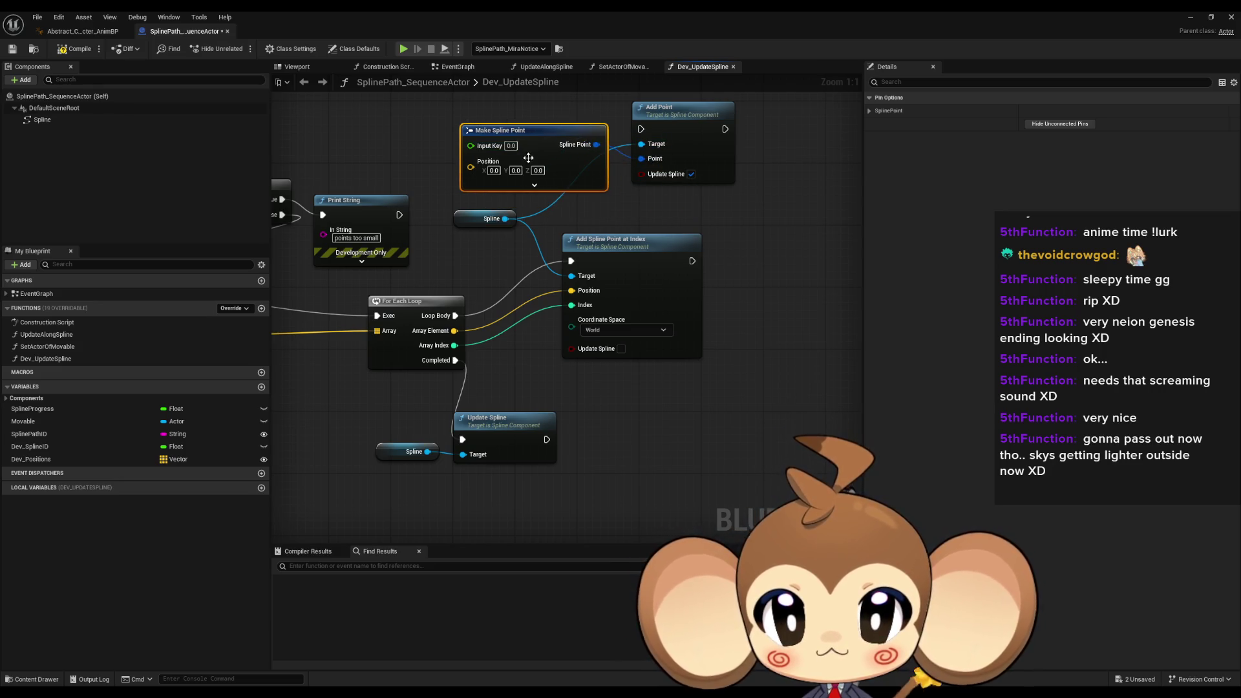
left_click(533, 185)
left_click(648, 186)
left_click_drag(649, 187, 750, 89)
mouse_move(593, 377)
left_mouse_down()
mouse_move(638, 392)
mouse_move(655, 422)
left_mouse_up()
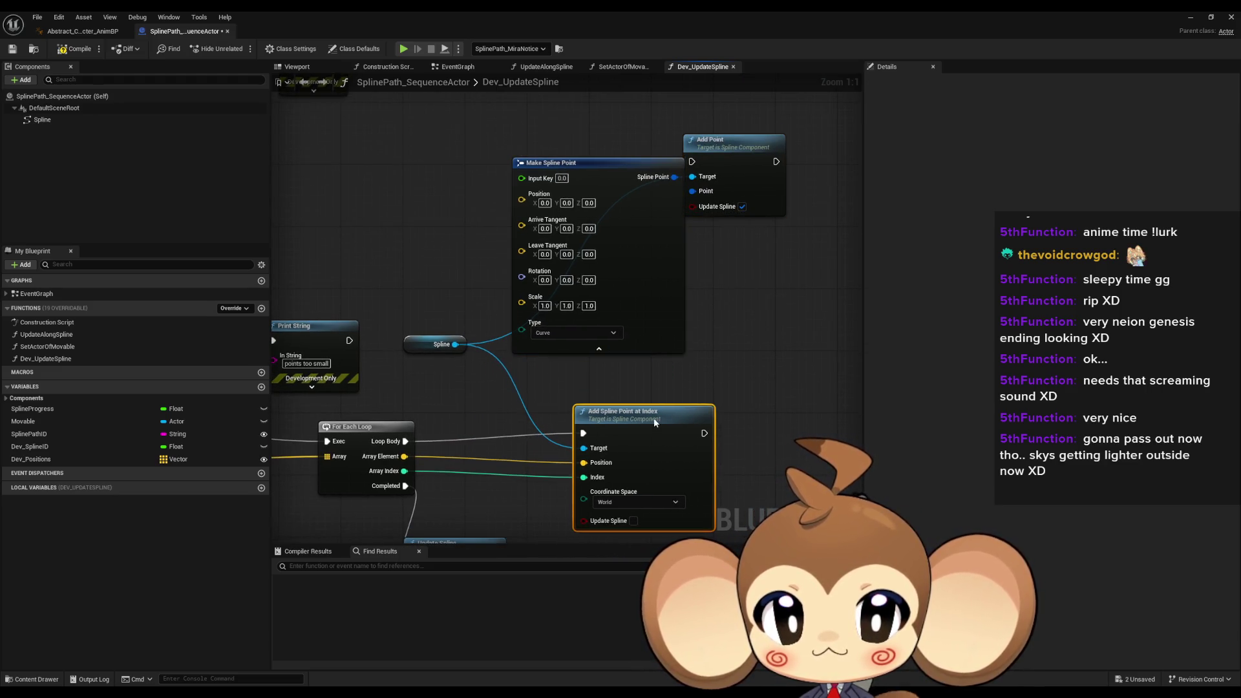
left_click_drag(619, 232, 588, 239)
left_click(715, 283)
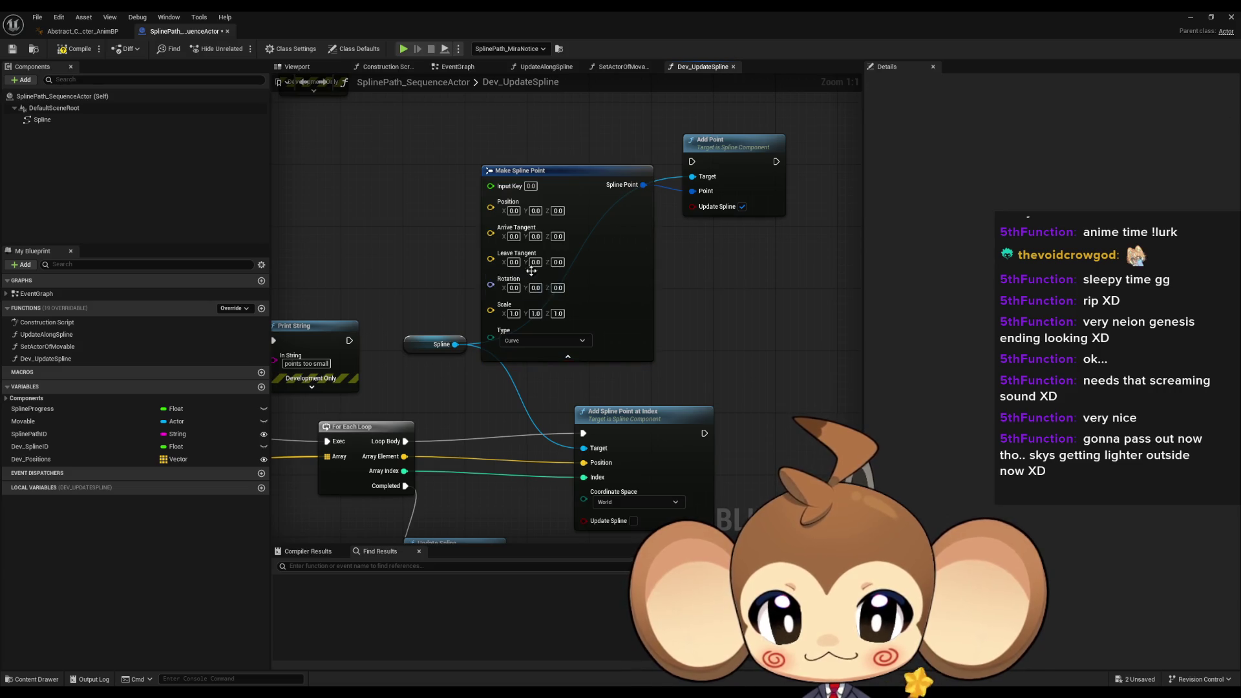
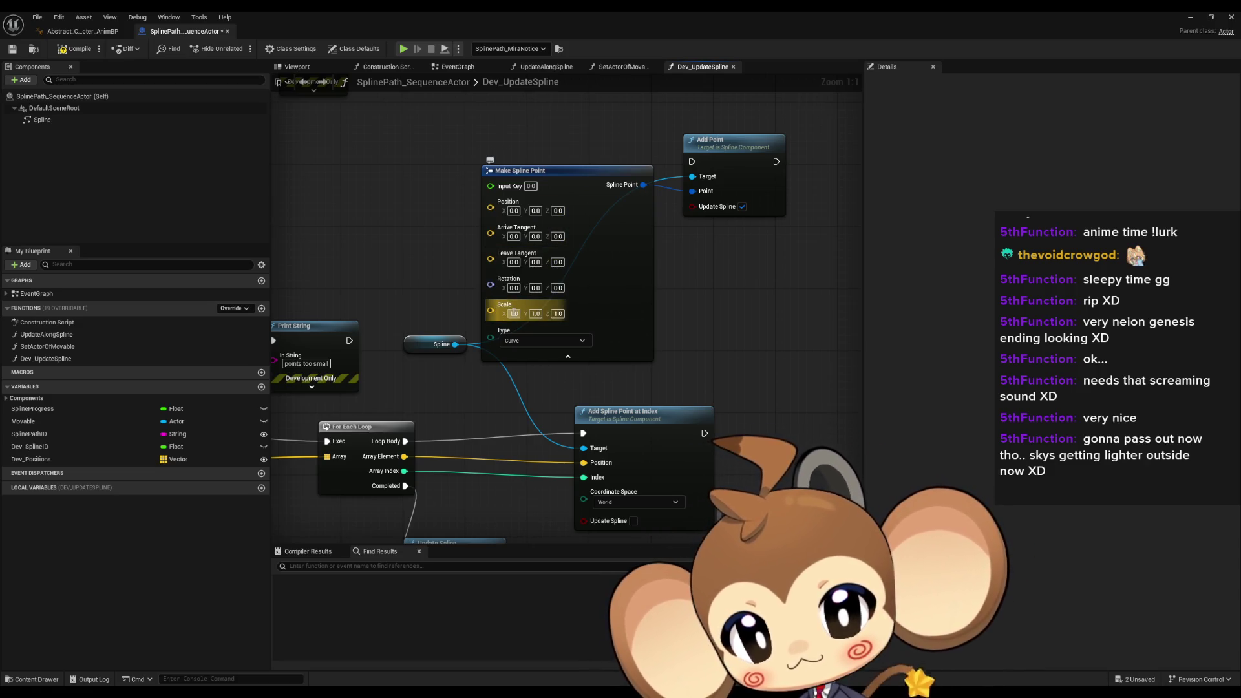
Create Dev_Rotations as an instance-editable array of Rotators in the blueprint's Variables list
mouse_move(688, 352)
left_mouse_down()
mouse_move(653, 333)
mouse_move(639, 276)
left_mouse_up()
mouse_move(517, 298)
left_mouse_down()
mouse_move(530, 433)
mouse_move(646, 385)
mouse_move(685, 311)
left_mouse_up()
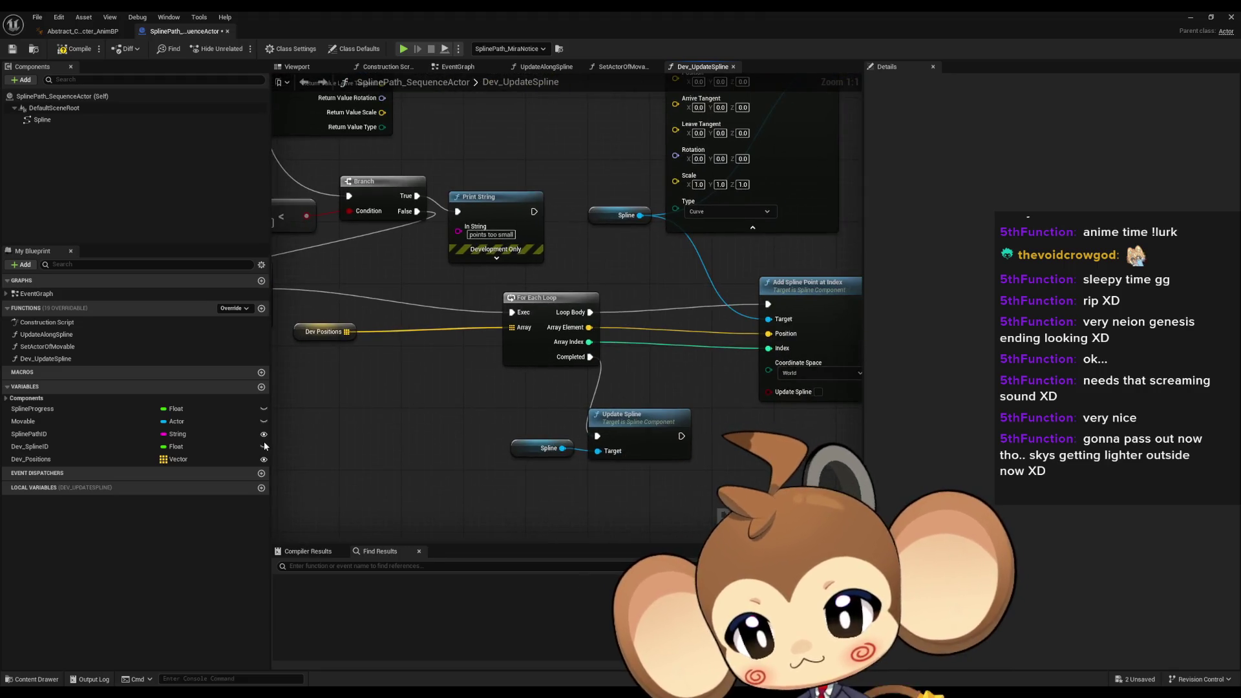
left_click(261, 387)
left_click(196, 472)
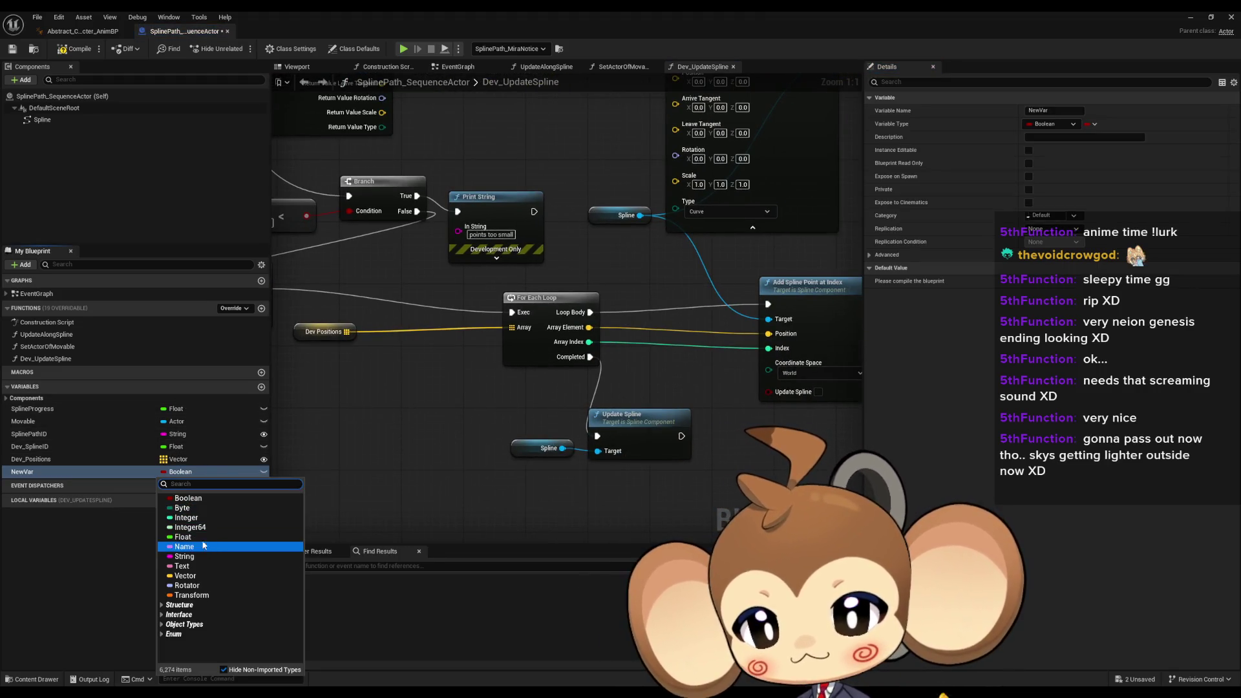
key("Escape")
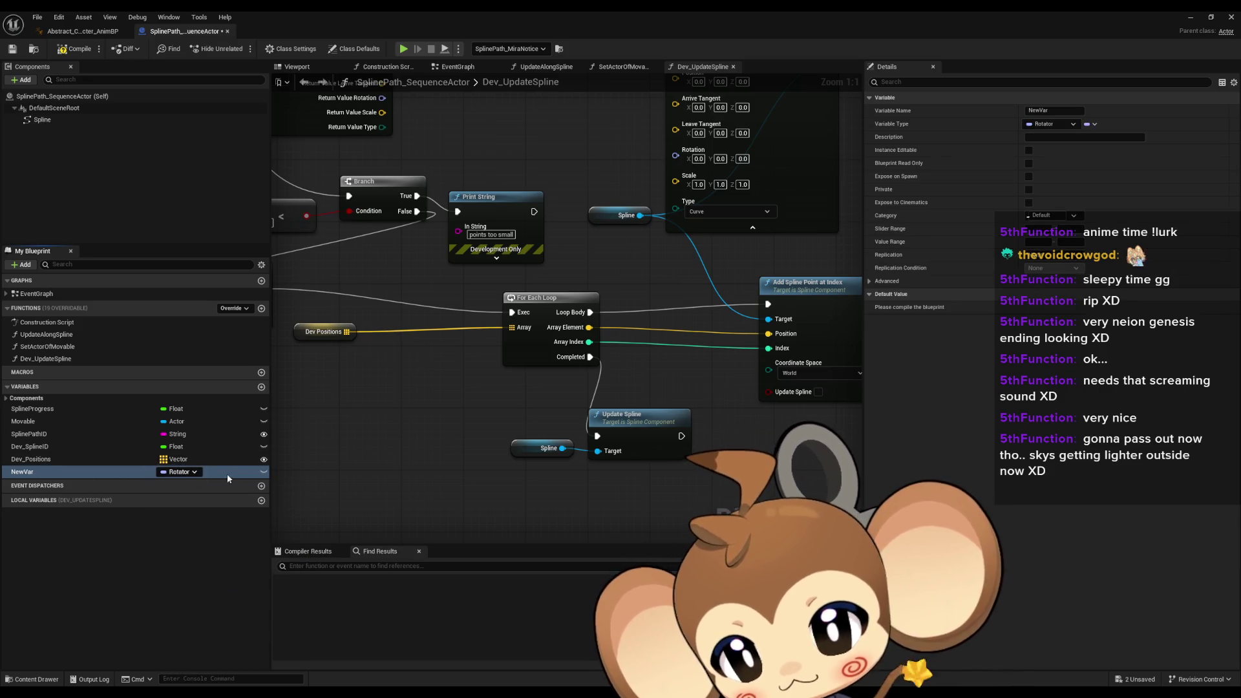
left_click(182, 473)
left_click(49, 479)
type("Dev_Rotations")
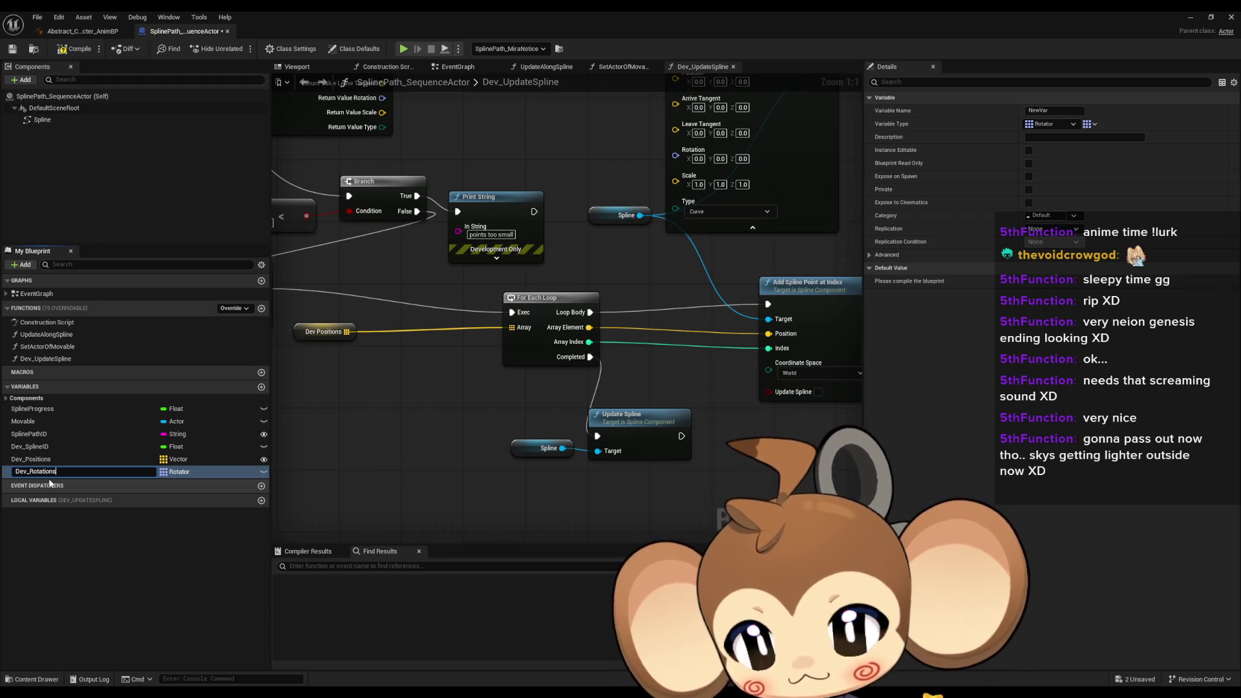
key("Return")
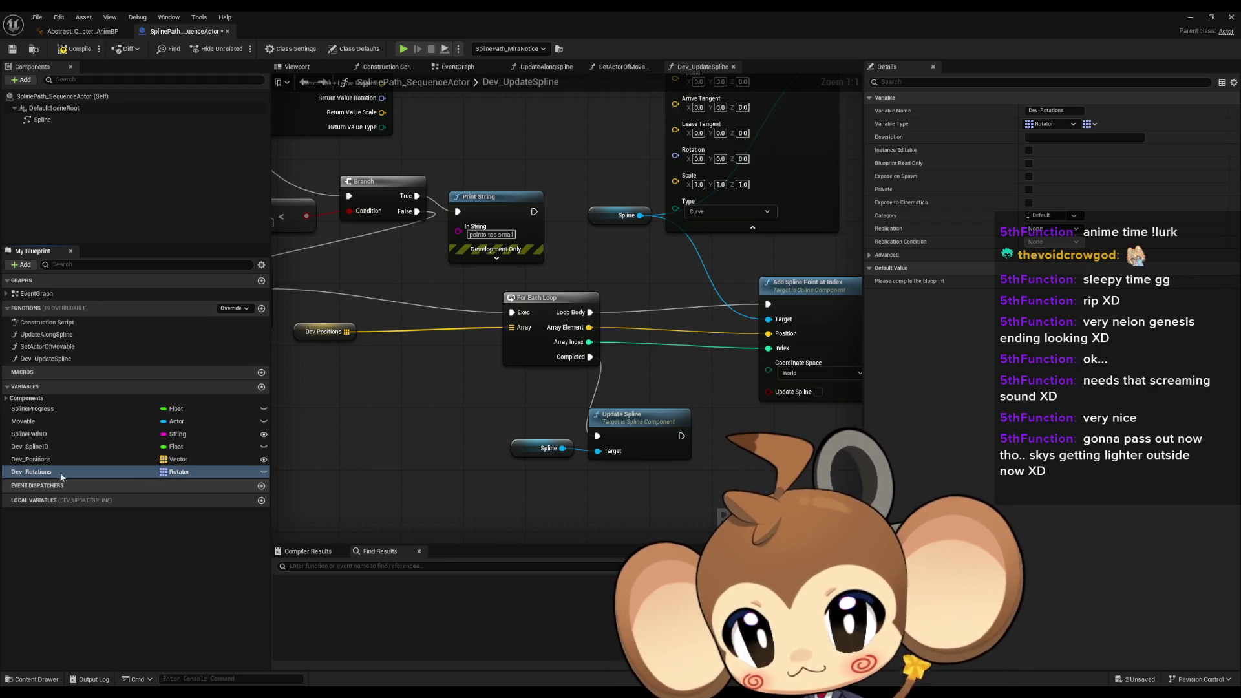
left_click(264, 472)
left_click_drag(477, 415, 373, 414)
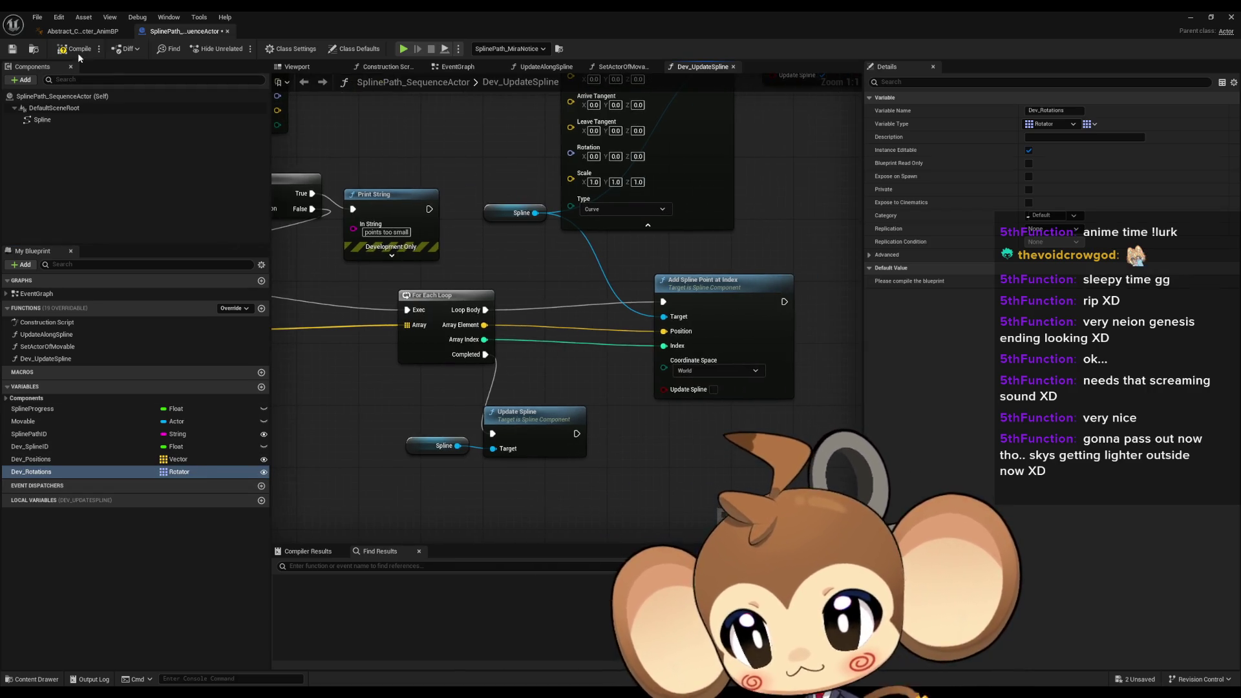
Connect Loop Body to Add Point and place a Dev Rotations getter in the graph
left_click_drag(494, 196, 476, 361)
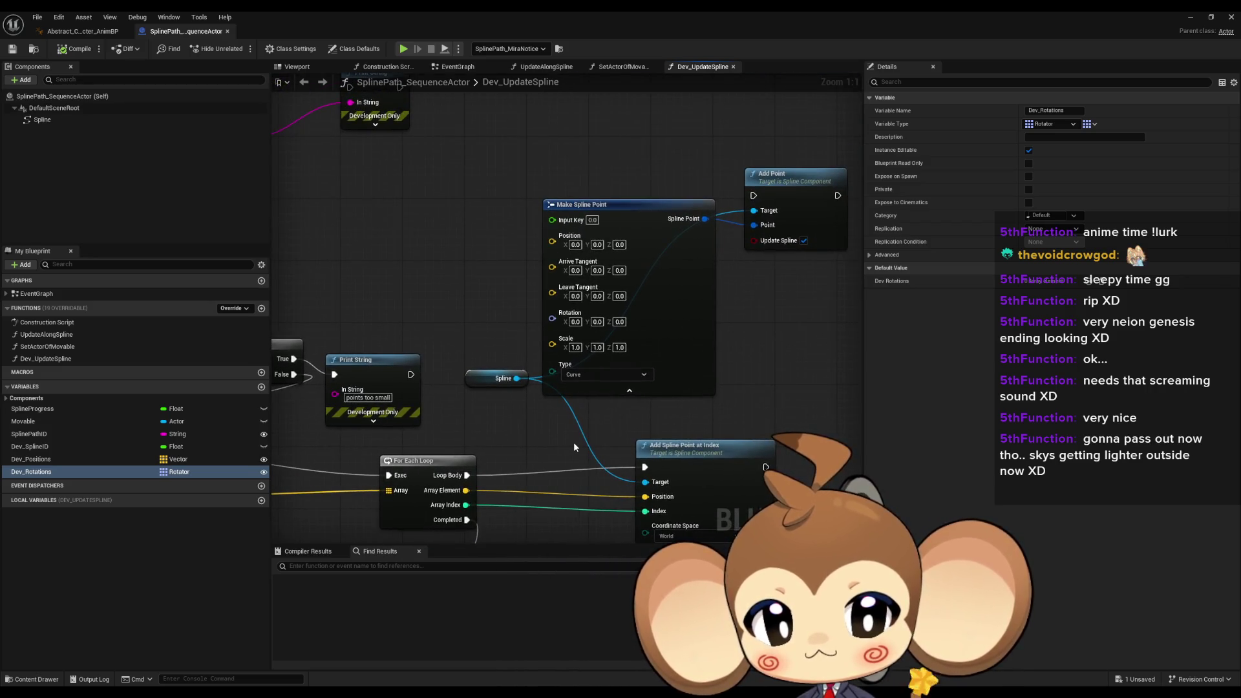
left_click_drag(573, 441, 555, 428)
mouse_move(453, 464)
left_mouse_down()
mouse_move(652, 240)
mouse_move(735, 182)
left_mouse_up()
mouse_move(32, 471)
left_mouse_down()
mouse_move(388, 315)
mouse_move(365, 266)
mouse_move(535, 304)
left_mouse_up()
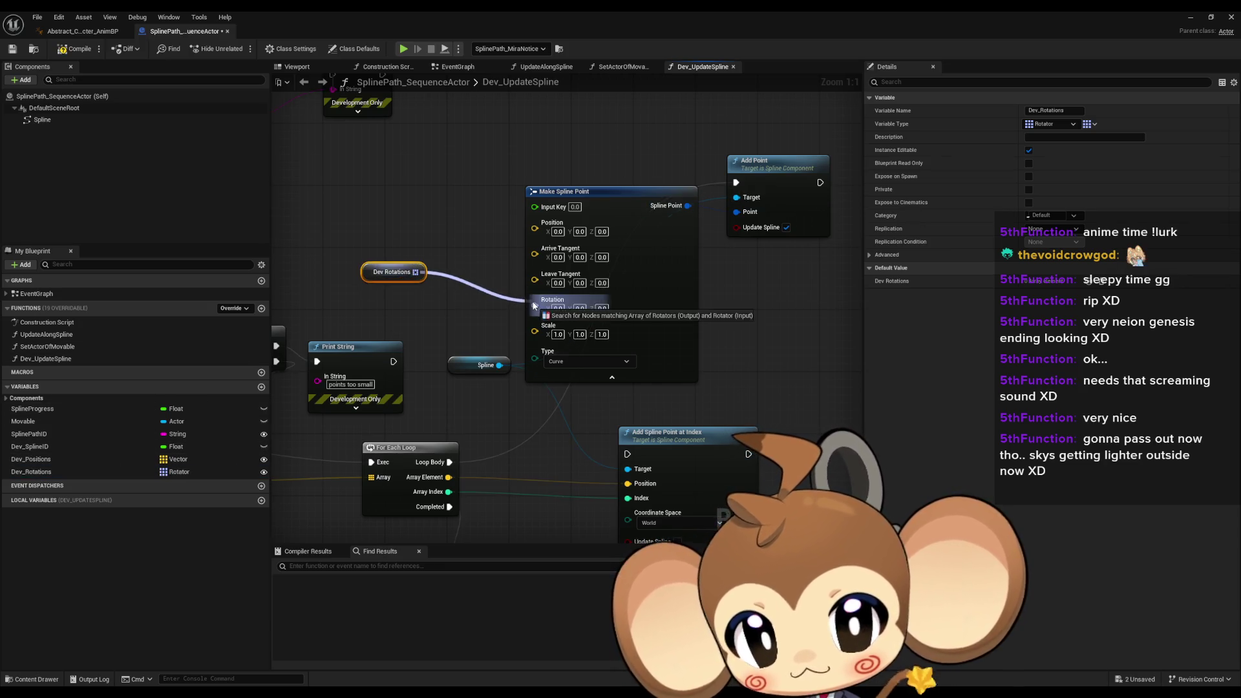
Get Dev_Rotations by loop index, wiring the index to Input Key and Array Element to Position
left_click(770, 312)
mouse_move(423, 272)
left_mouse_down()
mouse_move(527, 303)
mouse_move(451, 274)
left_mouse_up()
left_click(498, 338)
mouse_move(448, 491)
left_mouse_down()
mouse_move(459, 289)
mouse_move(451, 295)
mouse_move(512, 289)
mouse_move(539, 311)
mouse_move(465, 289)
mouse_move(452, 478)
mouse_move(541, 206)
left_mouse_up()
left_click_drag(498, 298, 463, 196)
mouse_move(451, 476)
left_mouse_down()
mouse_move(561, 252)
mouse_move(547, 221)
left_mouse_up()
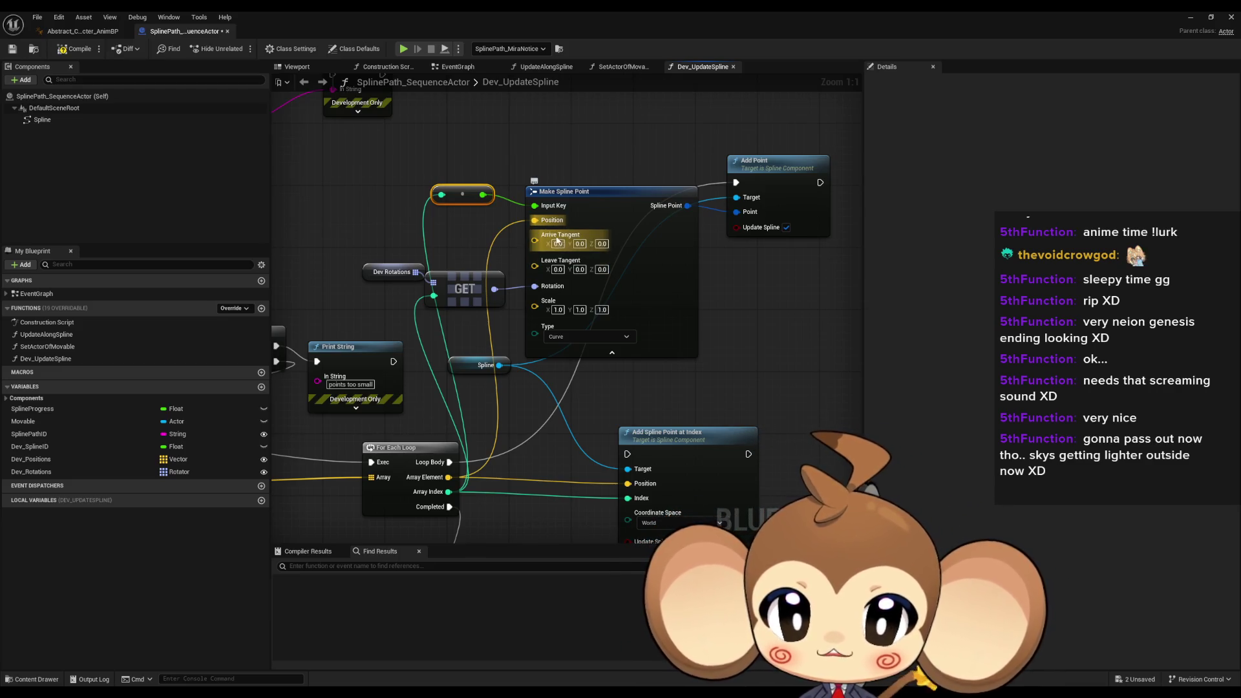
scroll(517, 284, "up", 1)
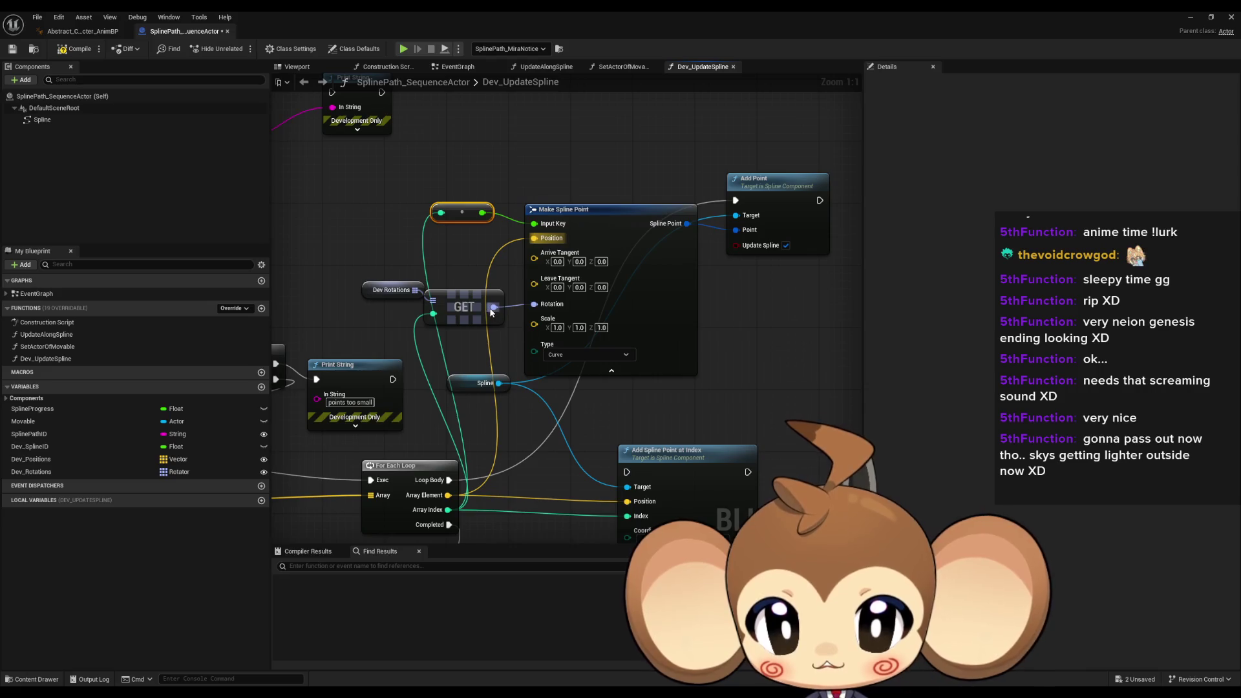
mouse_move(493, 308)
left_mouse_down()
mouse_move(529, 304)
mouse_move(475, 265)
left_mouse_up()
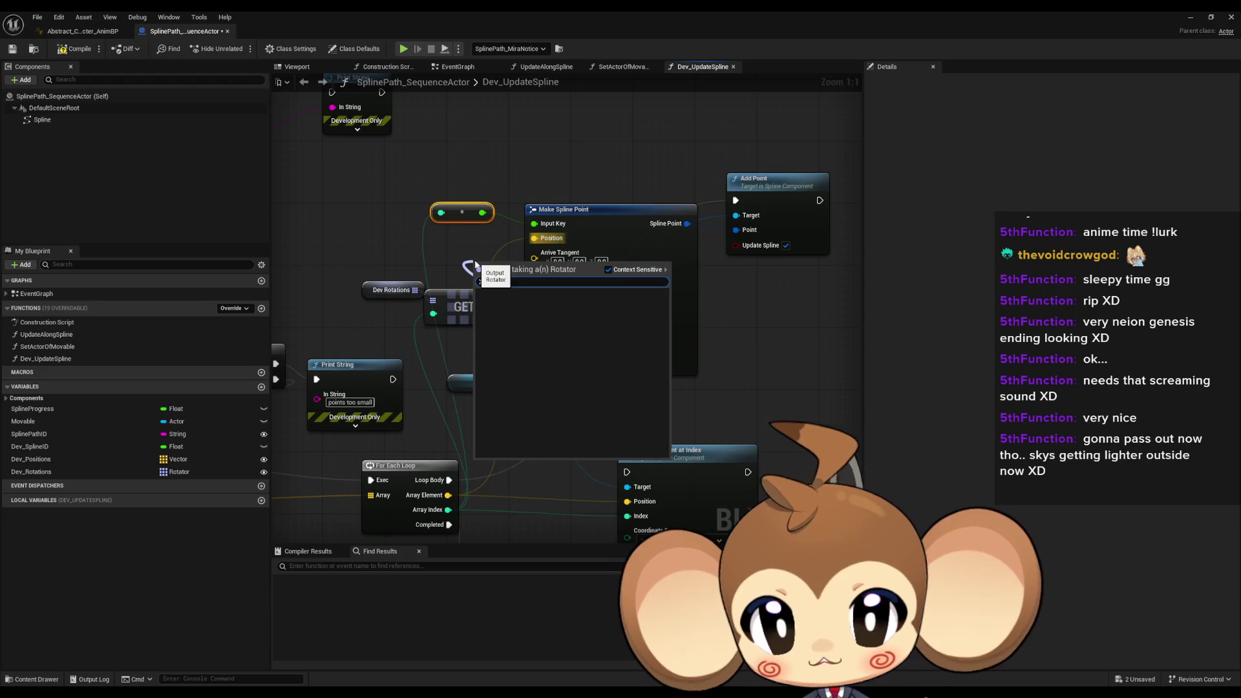
Create a Get Forward Vector node from the fetched rotation and a vector multiply node
key("Escape")
left_click_drag(493, 308, 453, 258)
type("for")
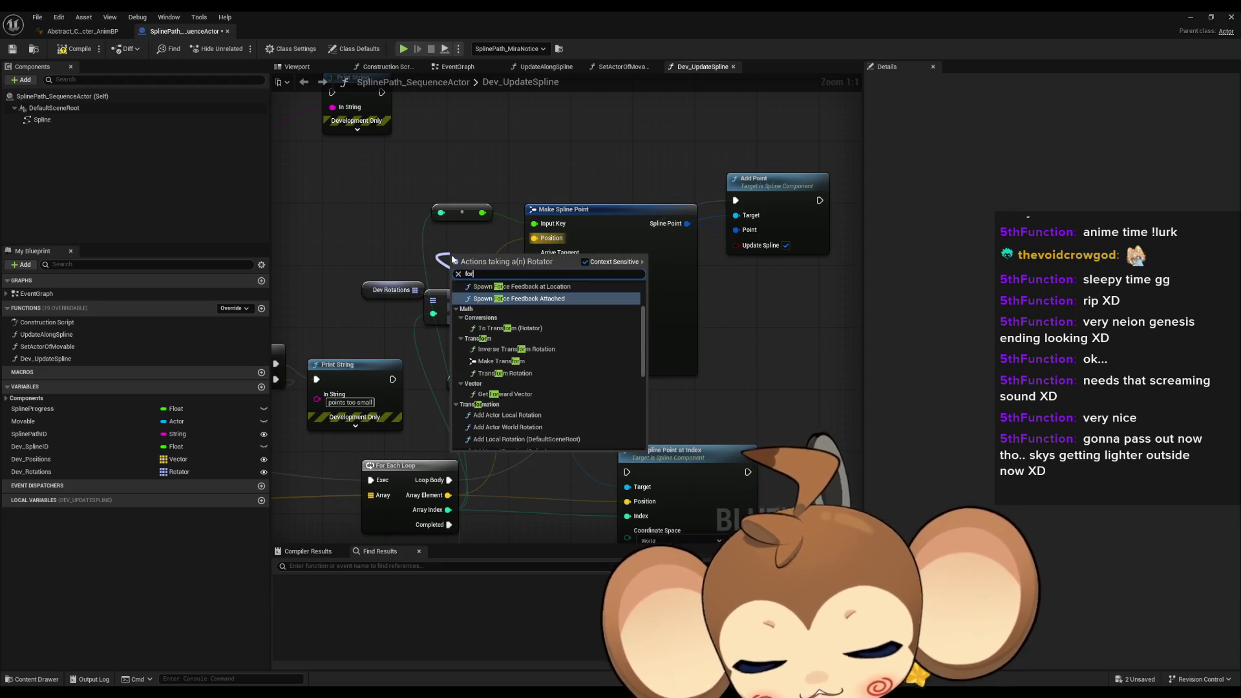
type("wa")
key("Return")
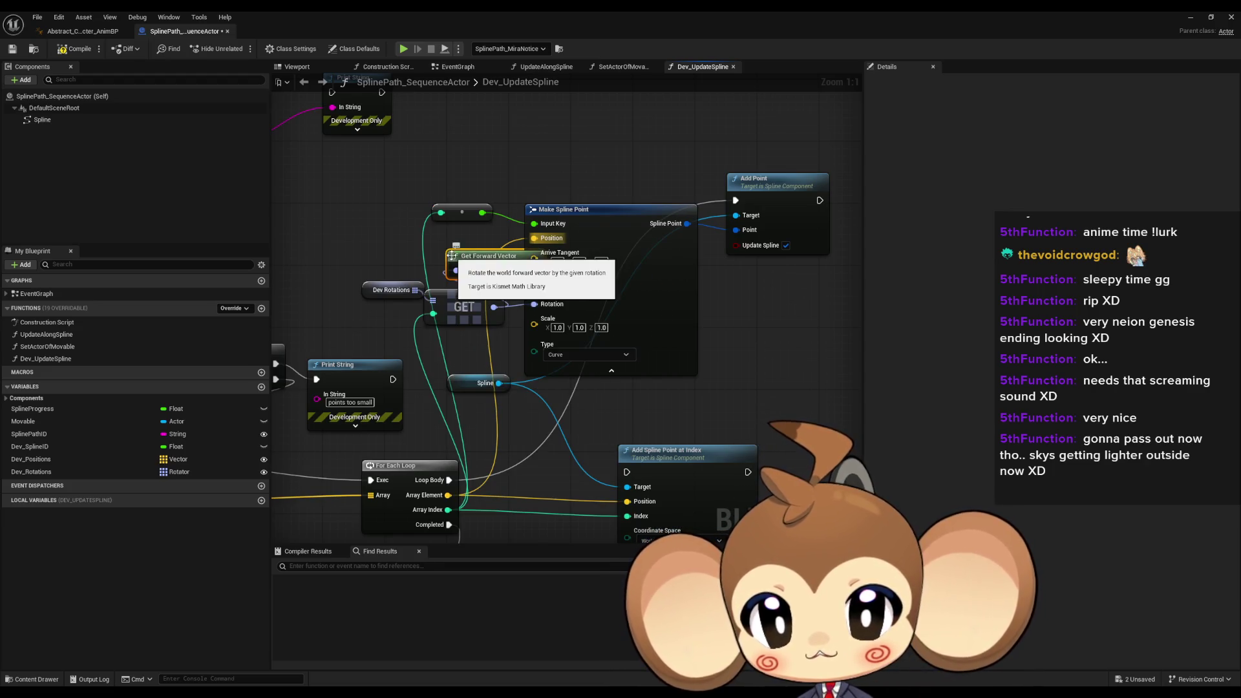
left_click_drag(482, 267, 411, 247)
left_click_drag(589, 305, 597, 356)
mouse_move(461, 290)
left_mouse_down()
mouse_move(384, 274)
mouse_move(451, 287)
left_mouse_up()
type("*")
key("Return")
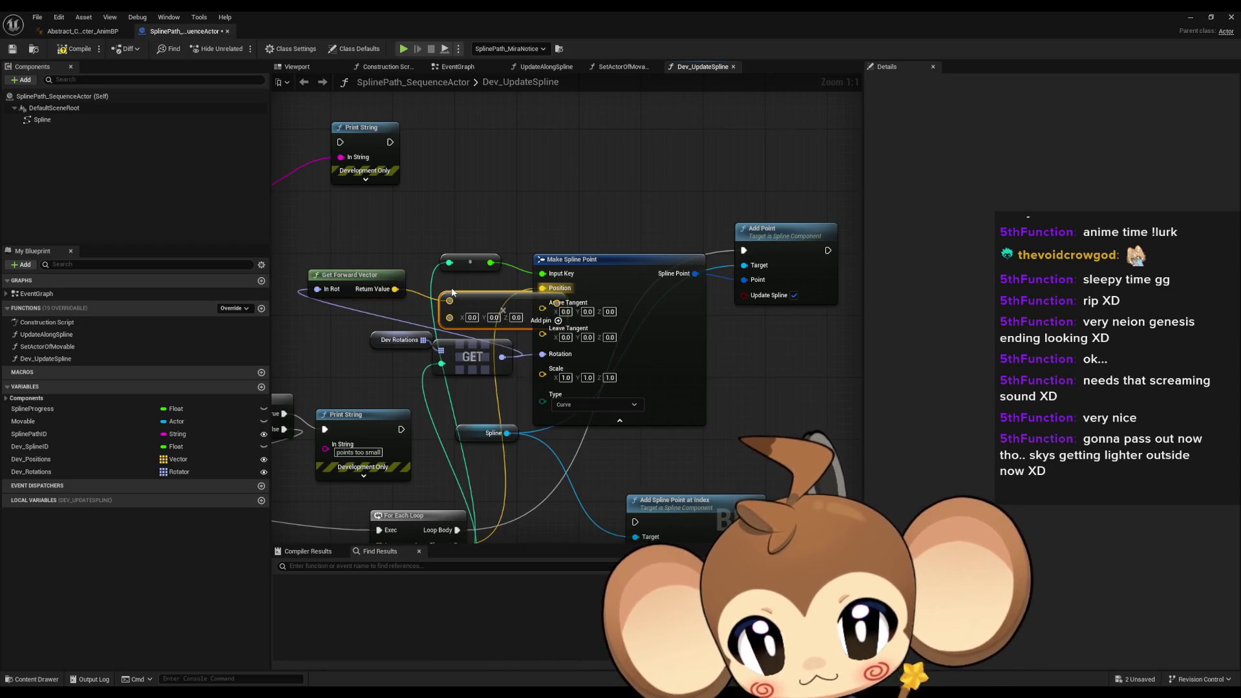
mouse_move(367, 282)
left_mouse_down()
mouse_move(343, 290)
mouse_move(396, 319)
left_mouse_up()
Scale the forward vector by a -1.0 Make Literal Float and wire results into the tangent and Position pins
right_click(396, 319)
type("float")
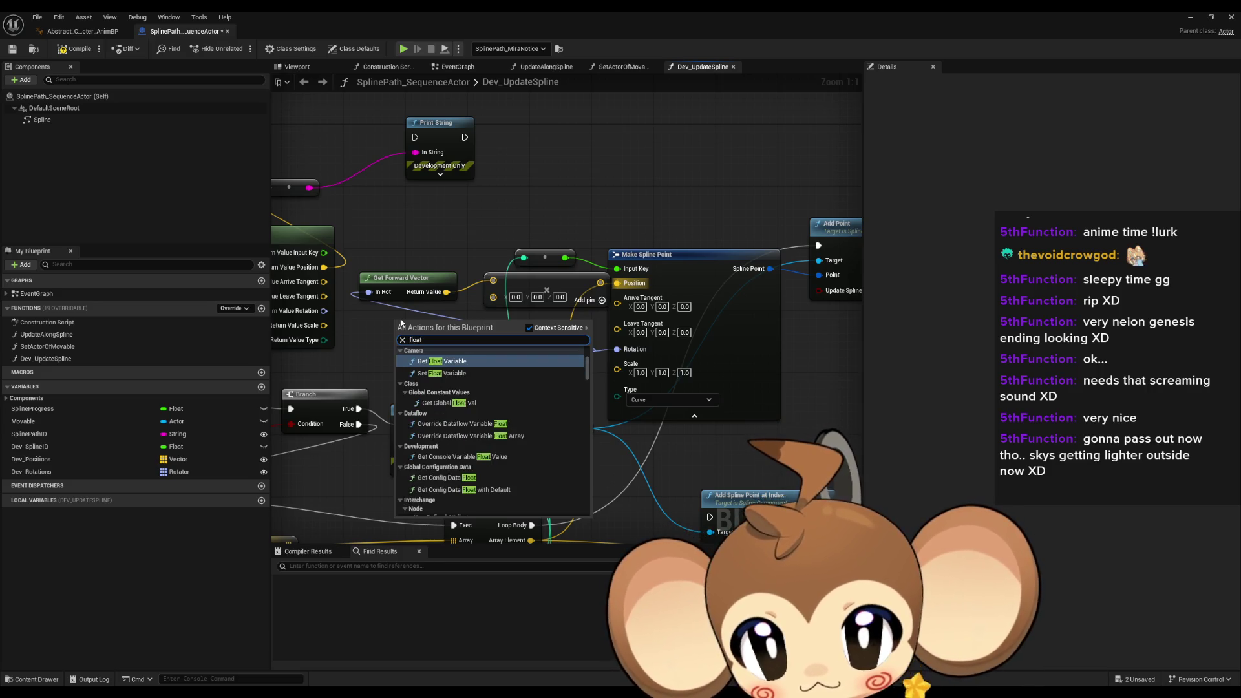
type(" liter")
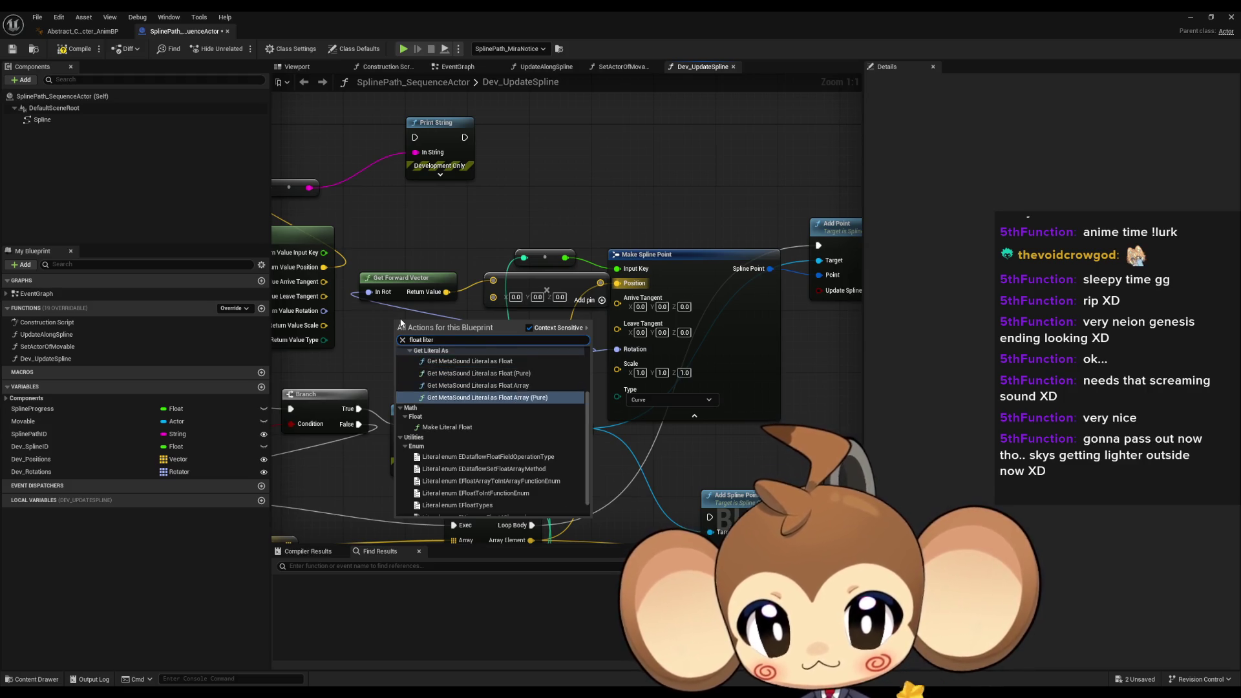
left_click(447, 427)
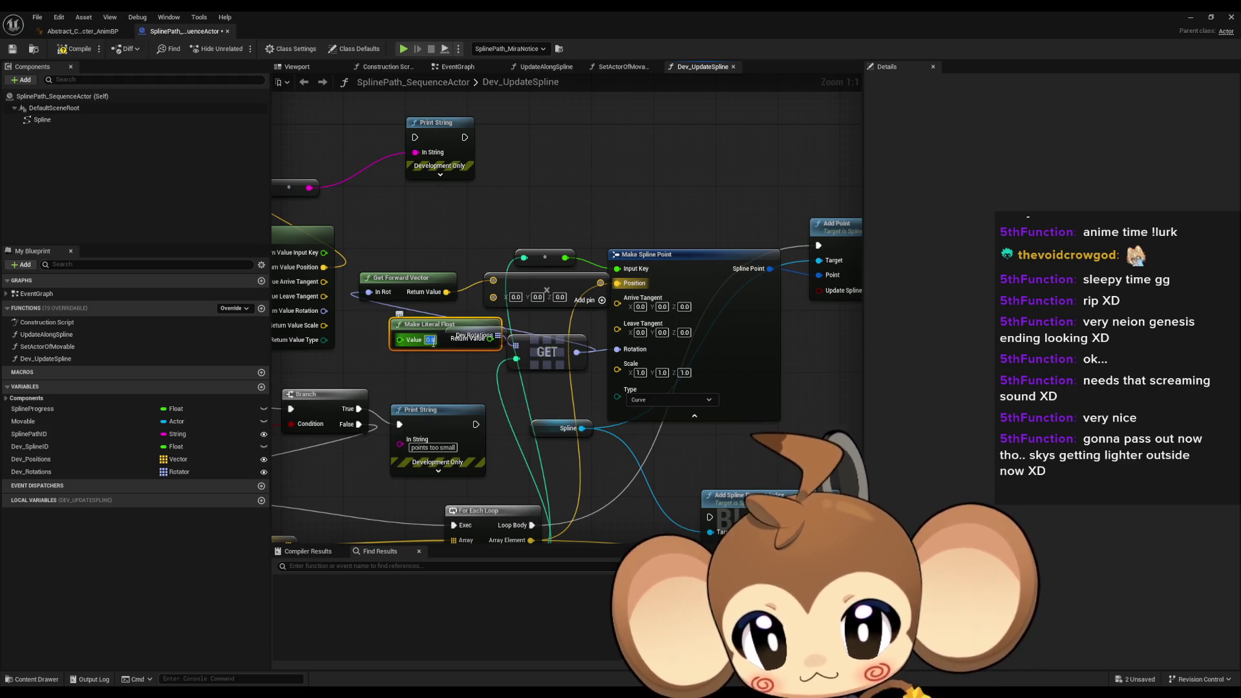
mouse_move(446, 323)
left_mouse_down()
mouse_move(407, 363)
mouse_move(493, 301)
mouse_move(573, 282)
mouse_move(604, 313)
mouse_move(620, 301)
left_mouse_up()
mouse_move(541, 280)
left_mouse_down()
mouse_move(474, 279)
mouse_move(541, 282)
left_mouse_up()
left_click_drag(808, 324, 640, 311)
Keep the spline point type as Curve and compile the blueprint
left_click_drag(681, 394, 686, 314)
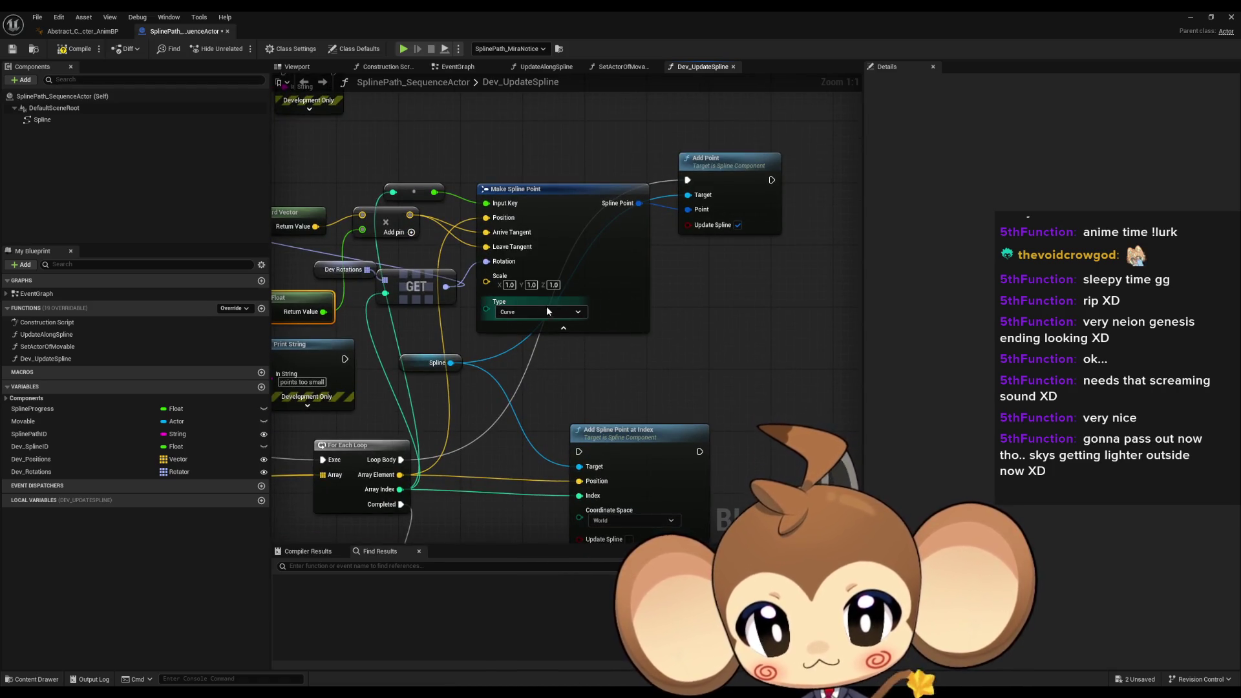
left_click(542, 311)
left_click(676, 341)
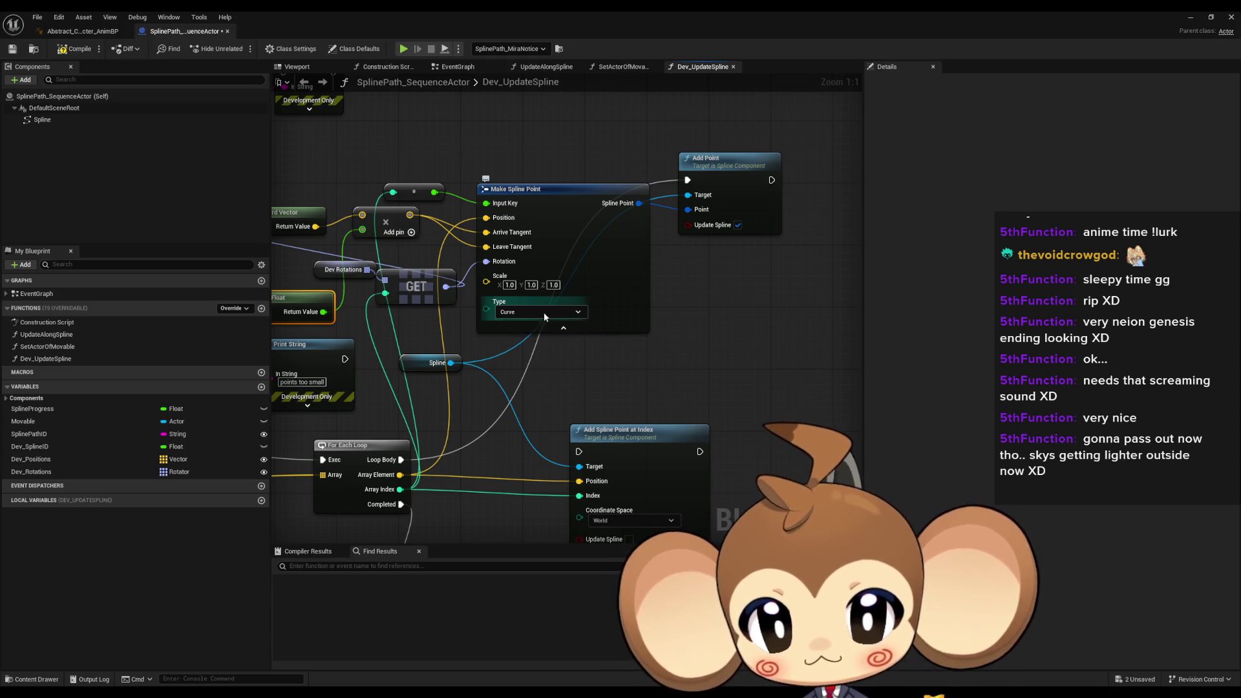
scroll(676, 342, "down", 2)
left_click(65, 49)
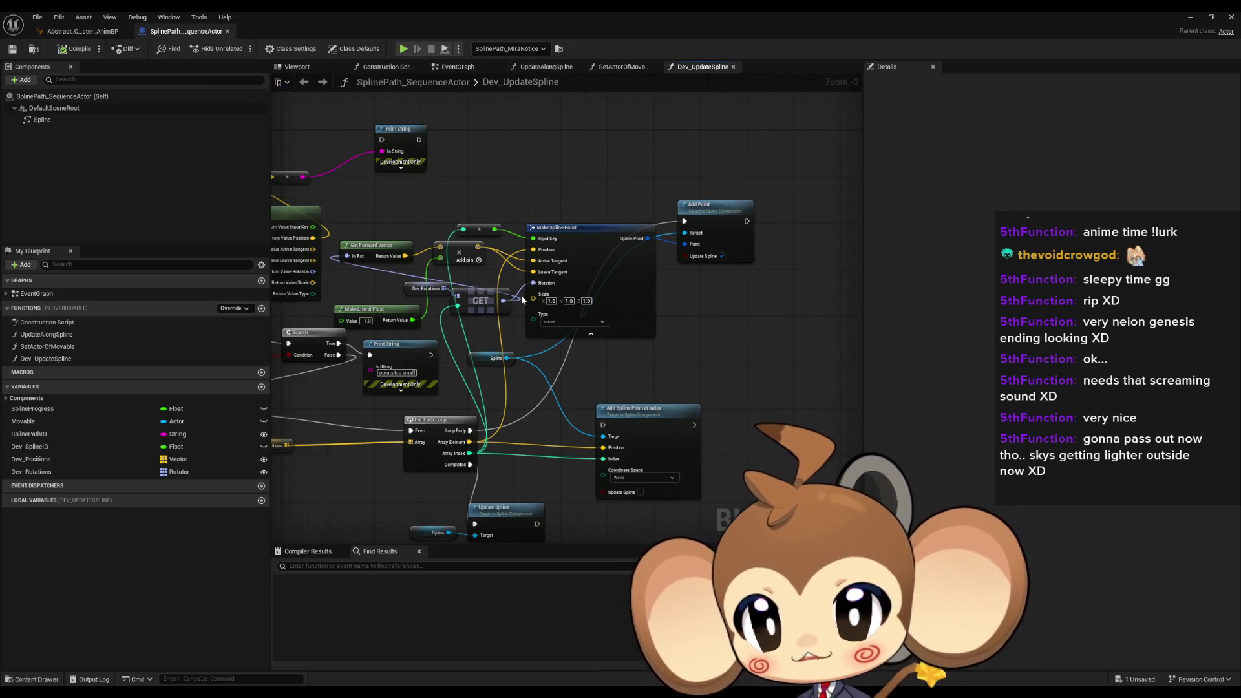
Review the SplinePath actor's details in the level and its Dev_Rotations variable in the blueprint
key("alt+Tab")
mouse_move(639, 437)
left_mouse_down()
mouse_move(603, 343)
mouse_move(626, 343)
mouse_move(638, 477)
mouse_move(630, 459)
left_mouse_up()
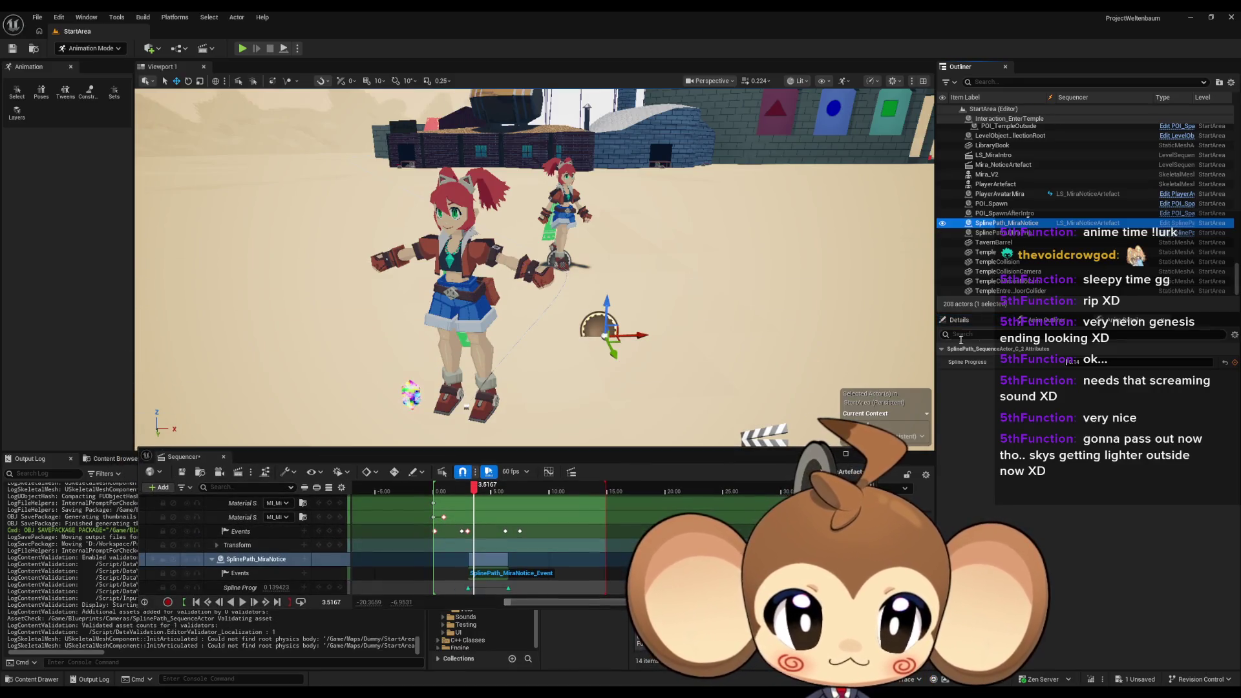
left_click(1023, 321)
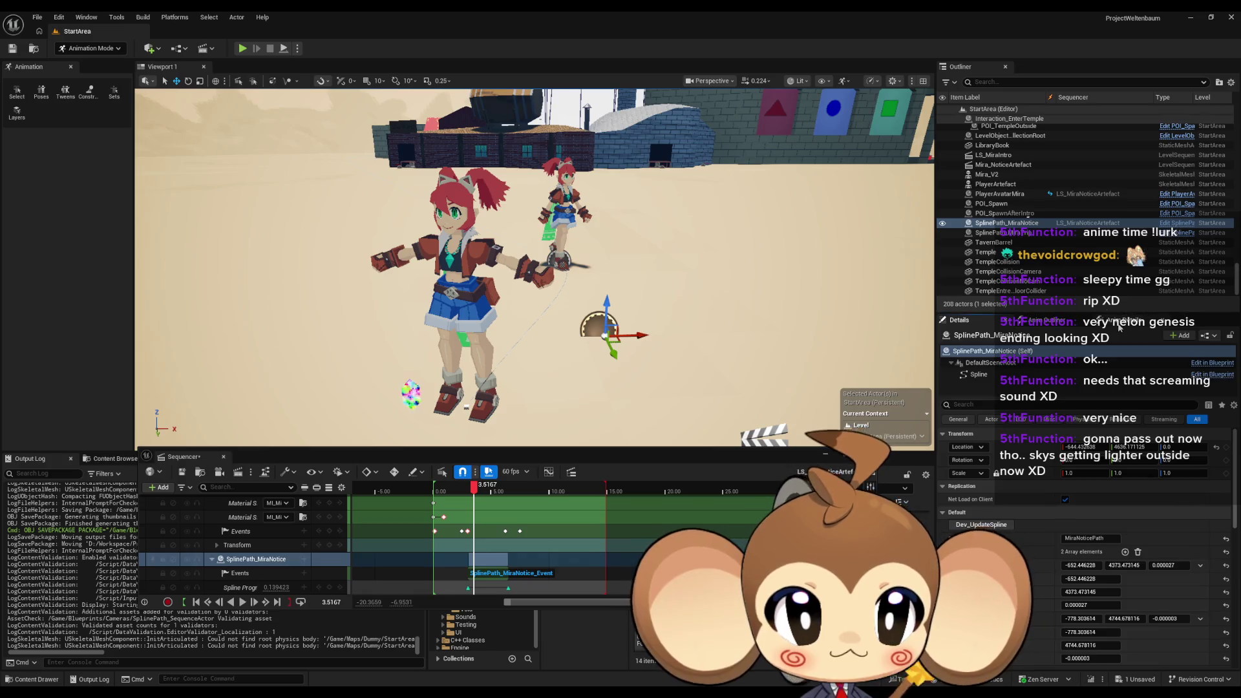
left_click(1027, 321)
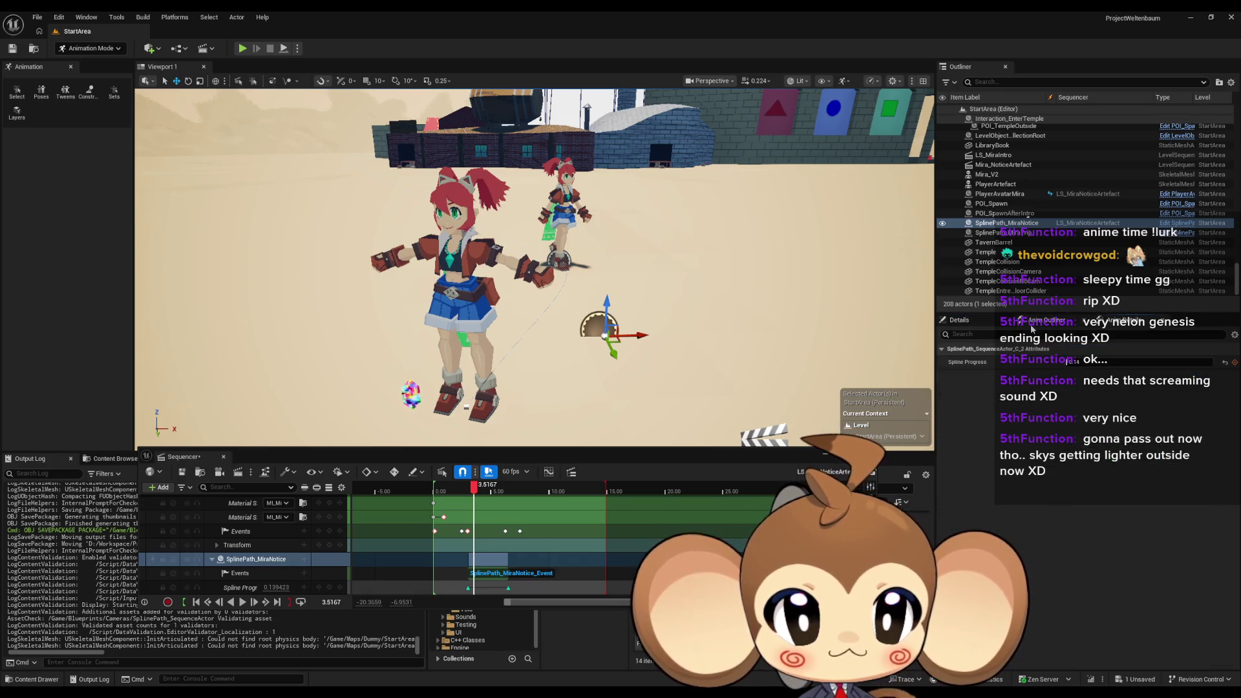
left_click(969, 326)
scroll(1086, 517, "down", 2)
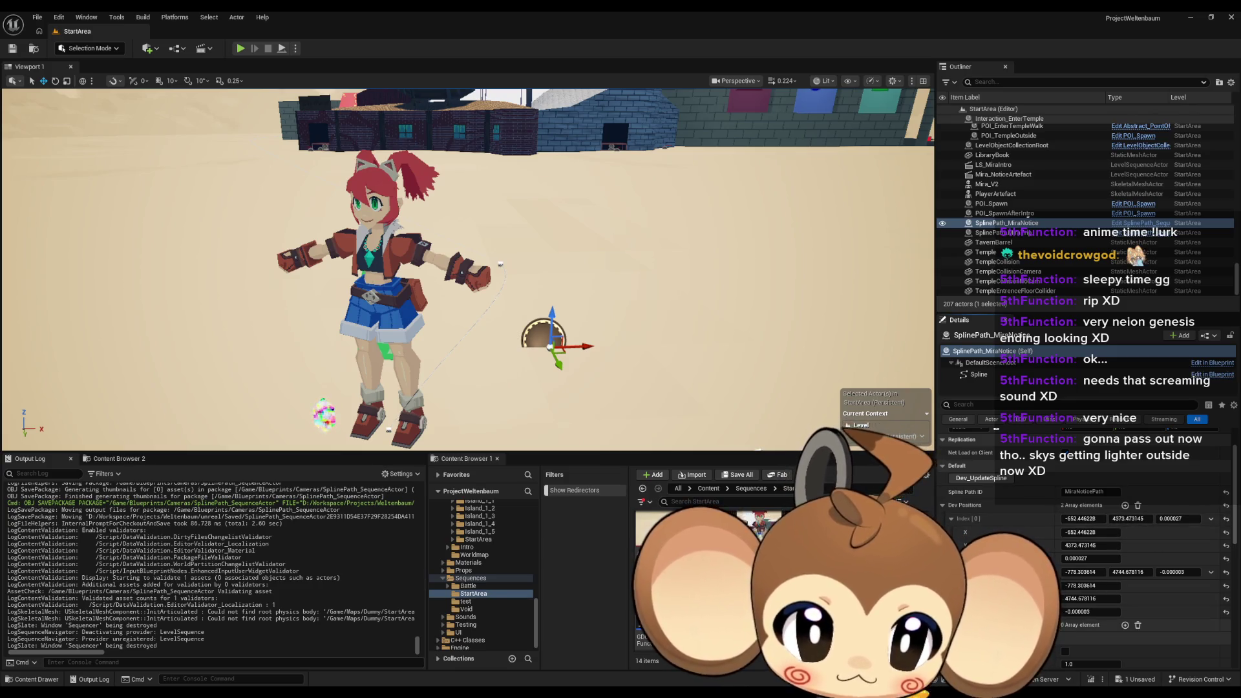
left_click(1132, 223)
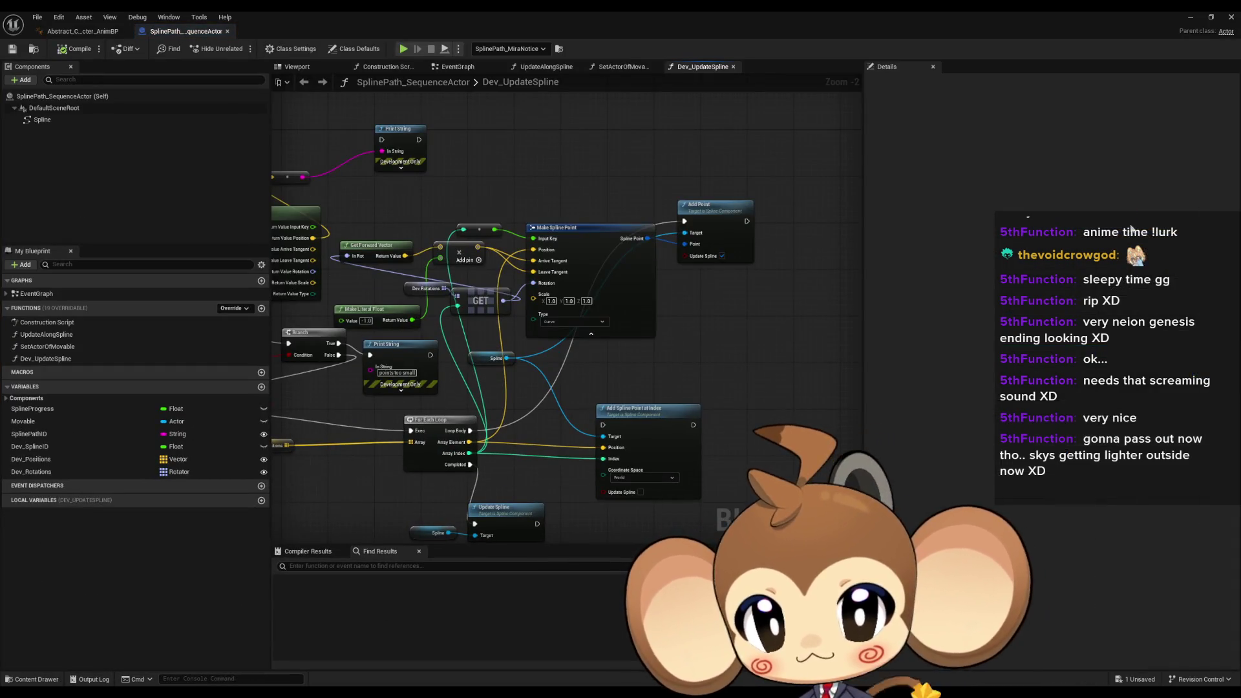
left_click(432, 289)
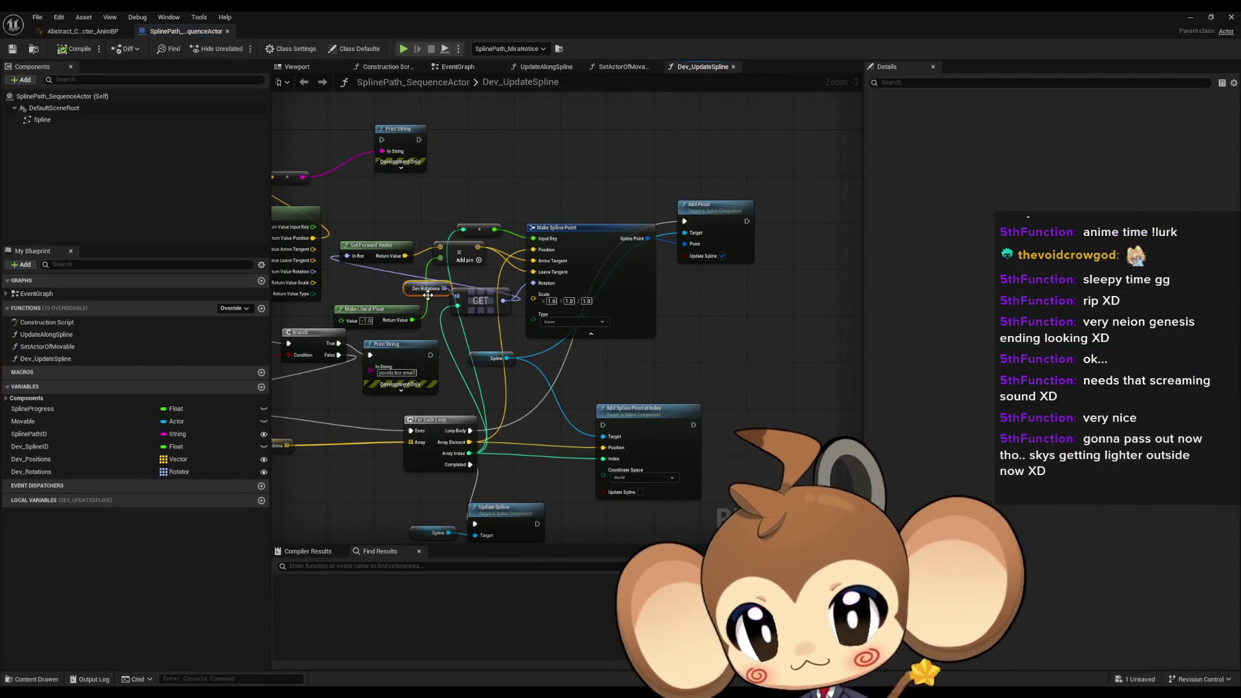
left_click(1189, 18)
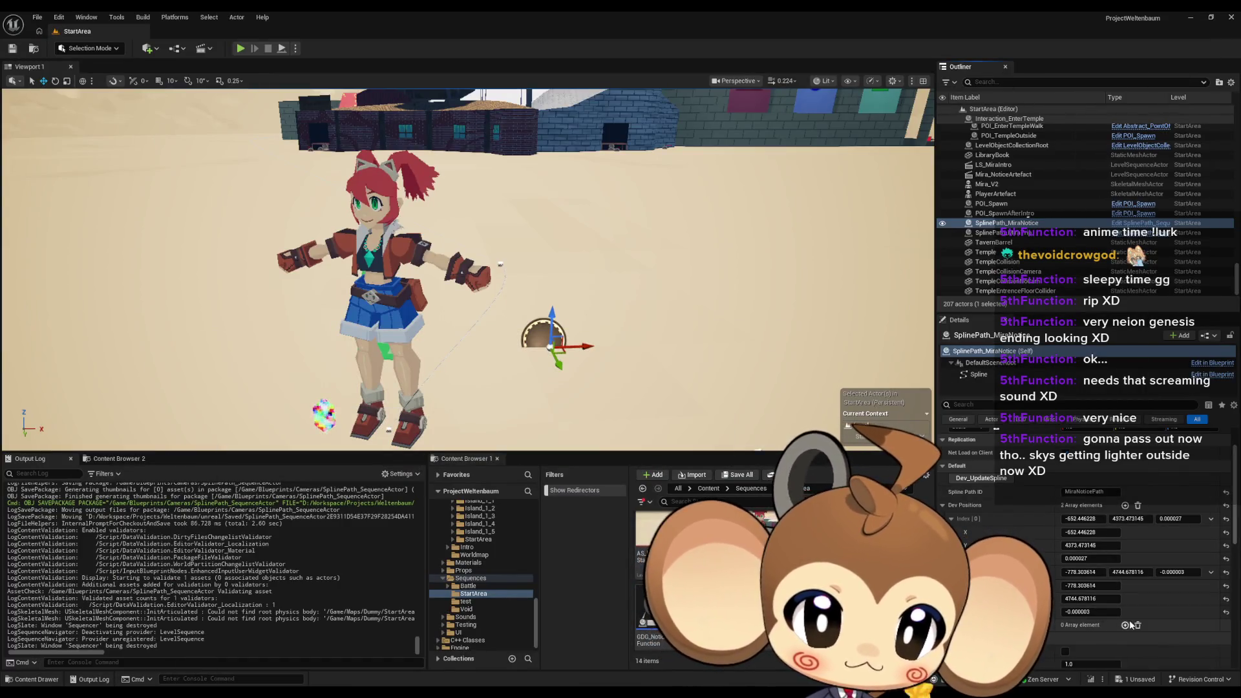
Add a second Dev Rotations entry and open the level sequence in Sequencer
left_click(1126, 625)
scroll(1128, 596, "down", 2)
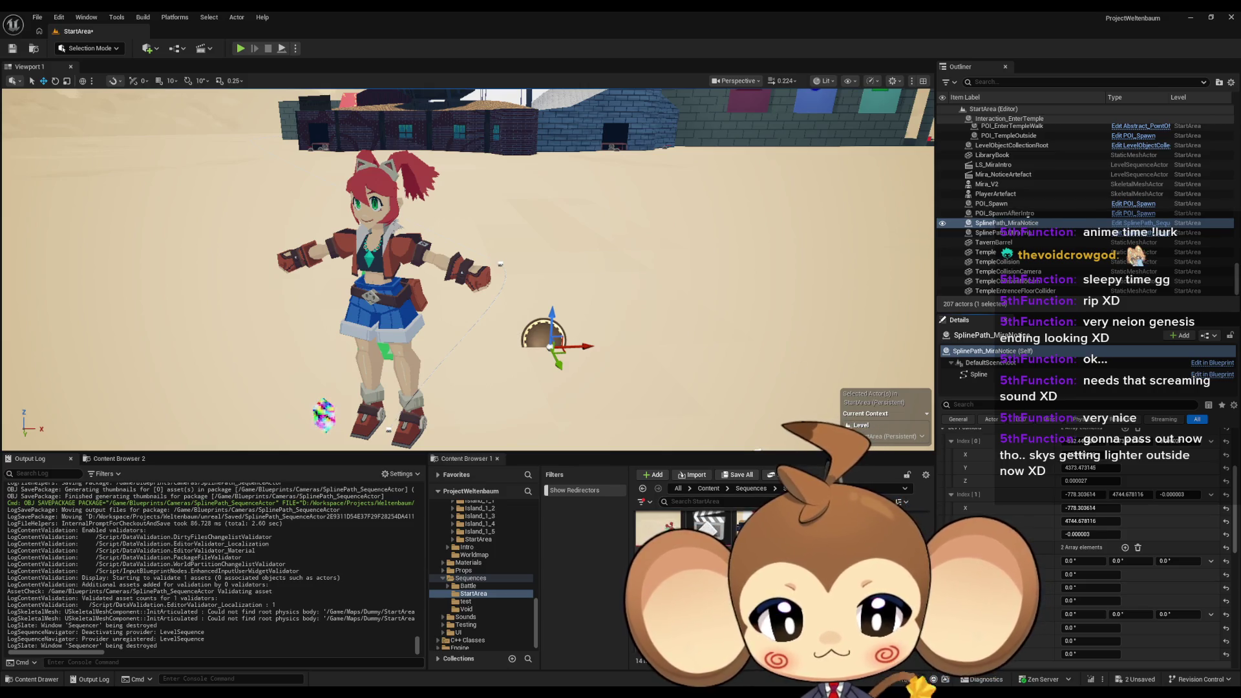
double_click(709, 527)
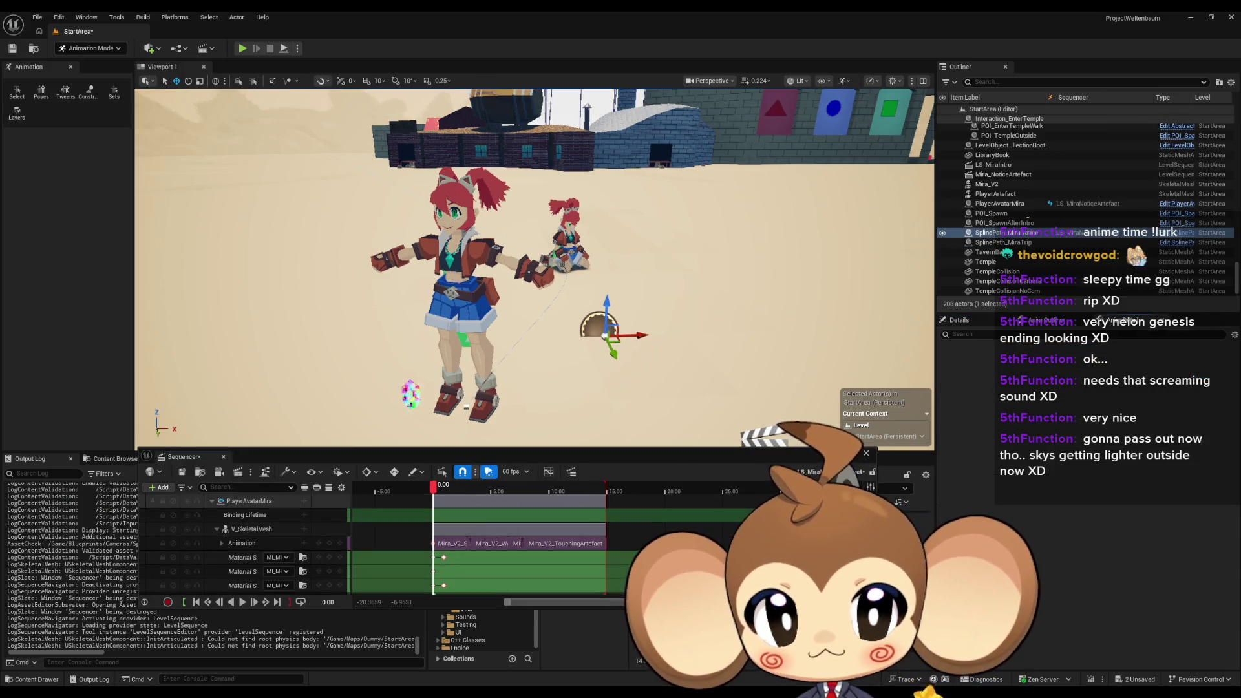
Select SplinePath_MiraNotice and set its first Dev Rotations yaw to 65.660934
left_click(573, 221)
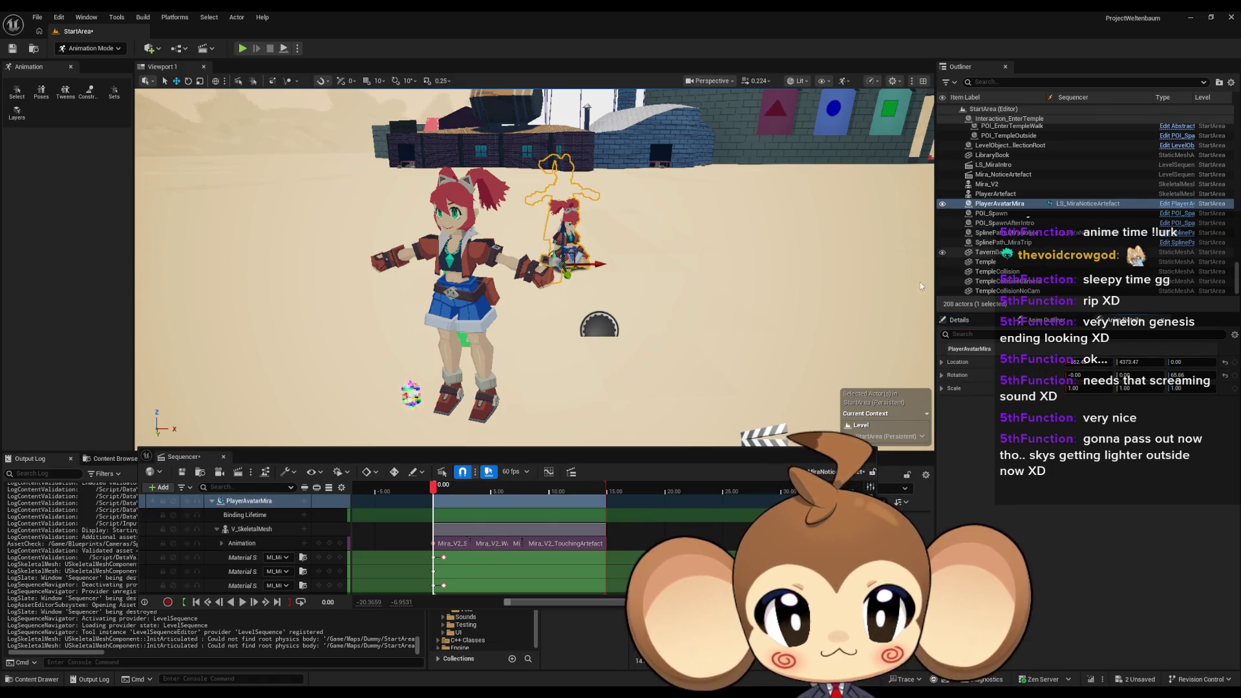
left_click(600, 327)
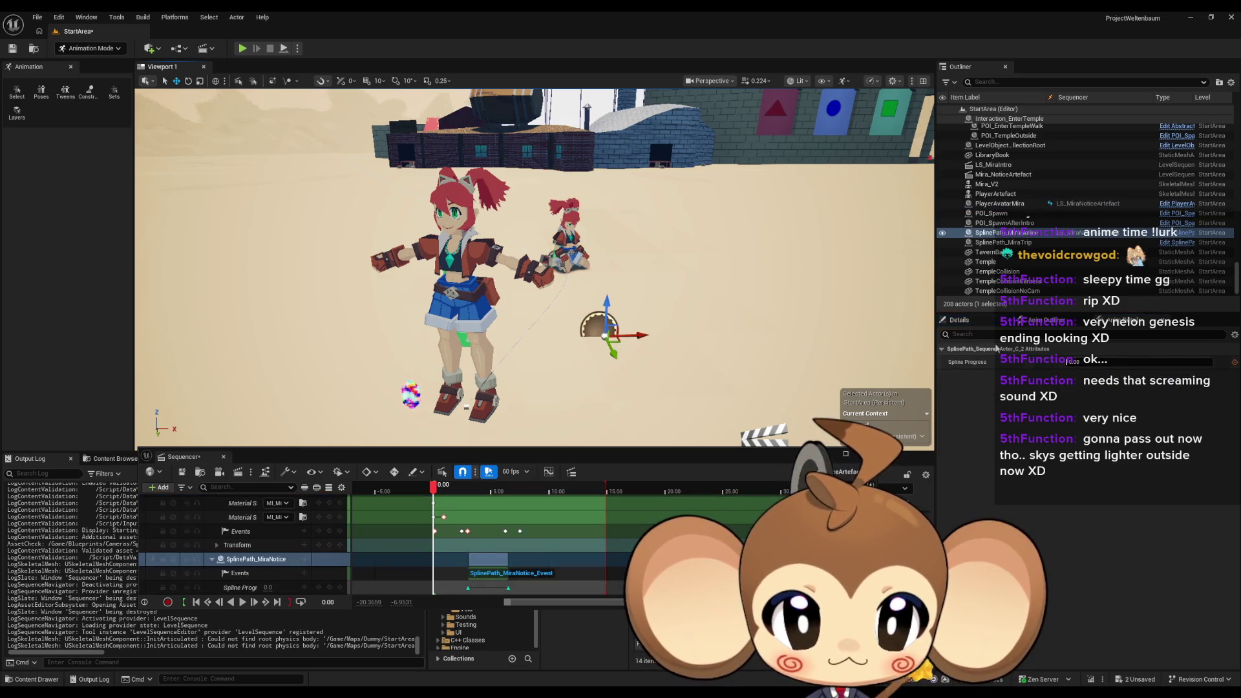
left_click(984, 323)
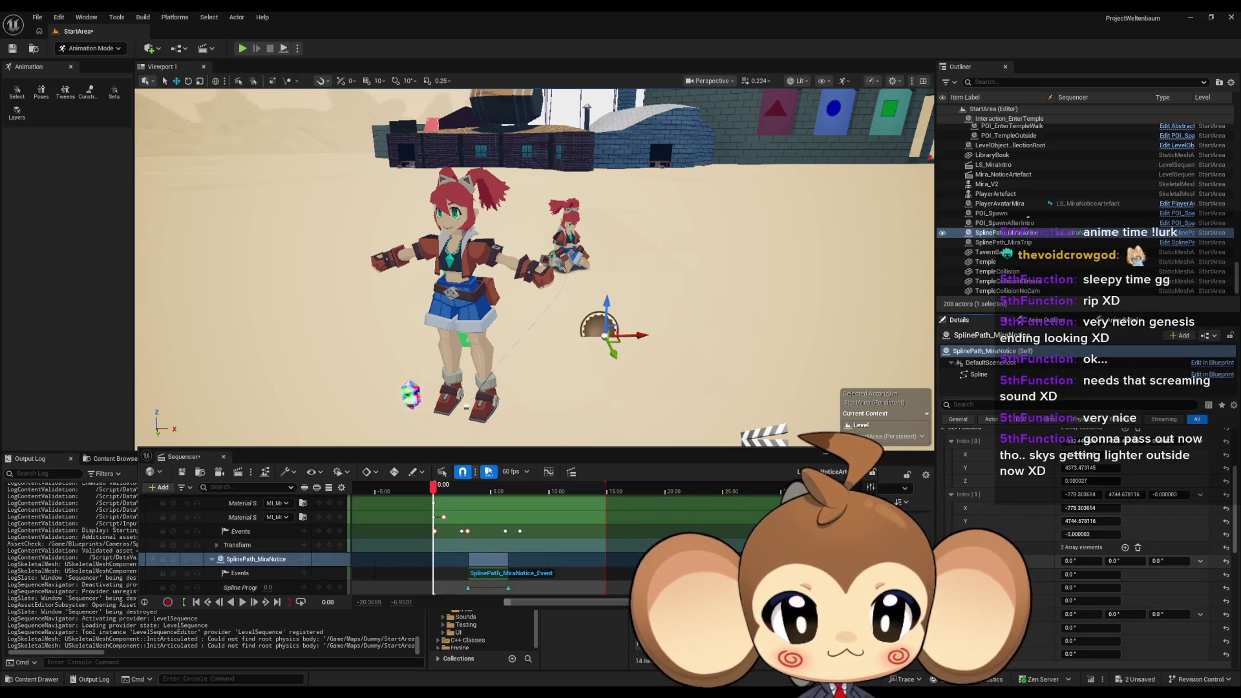
left_click(959, 561)
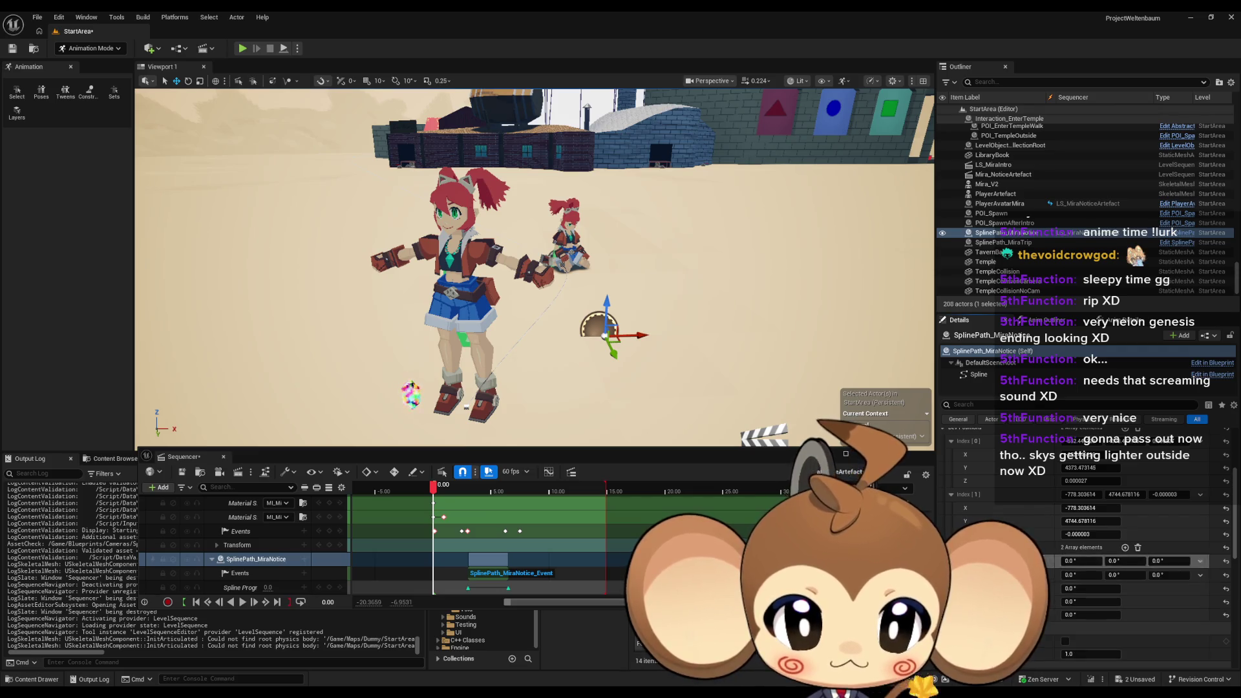
left_click(960, 561)
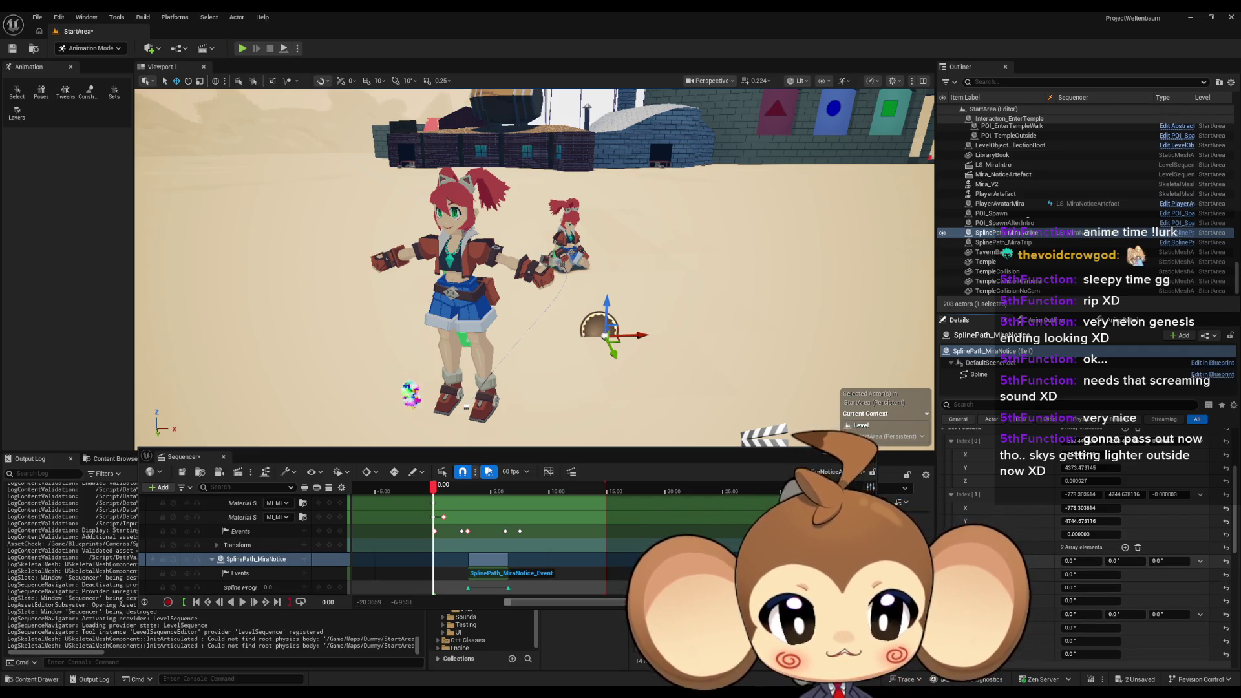
left_click(569, 240)
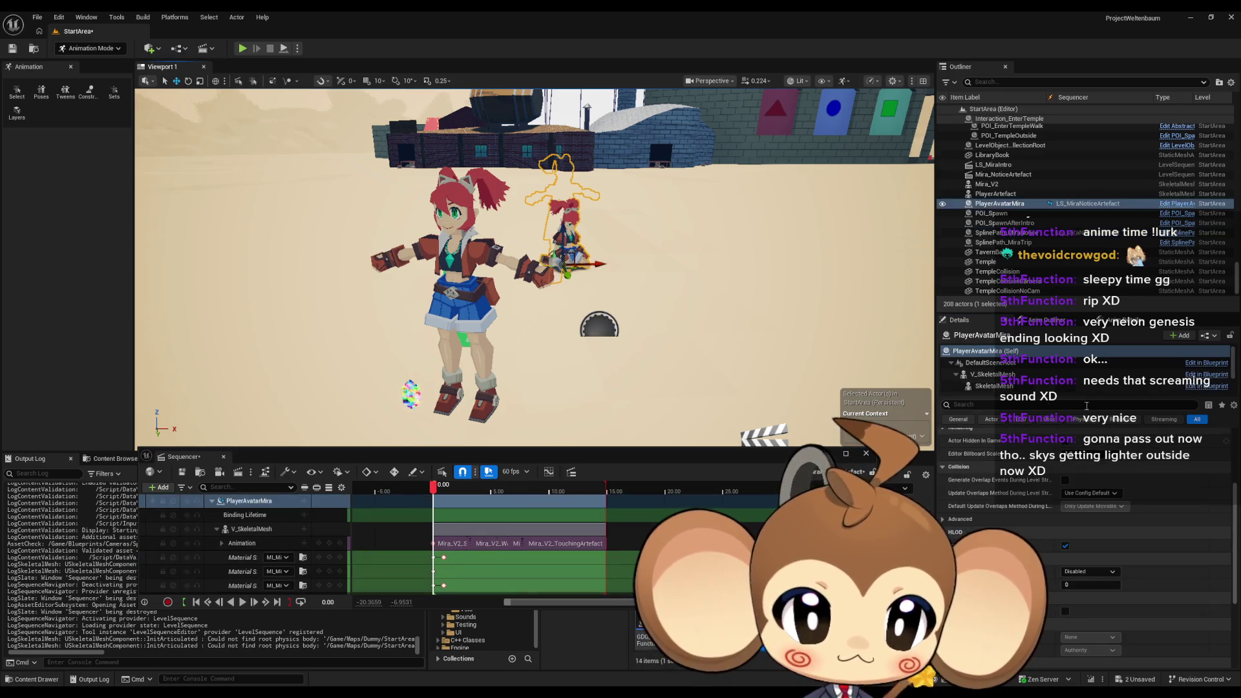
scroll(1086, 406, "up", 5)
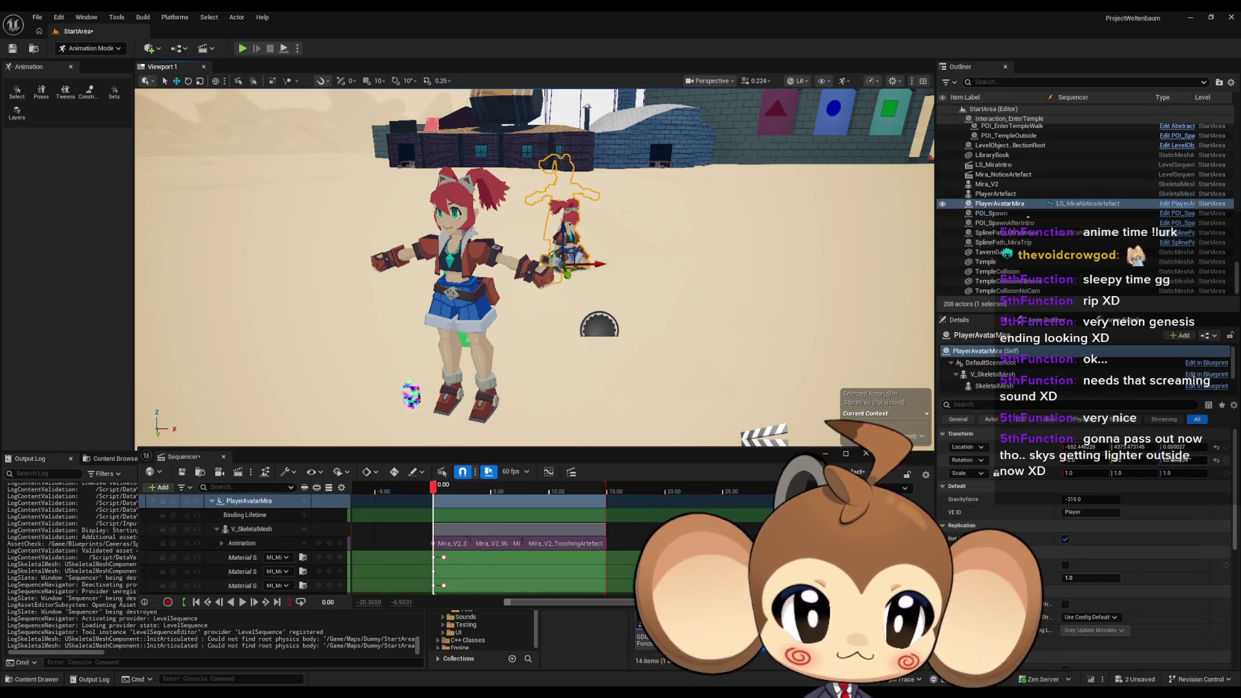
left_click(607, 328)
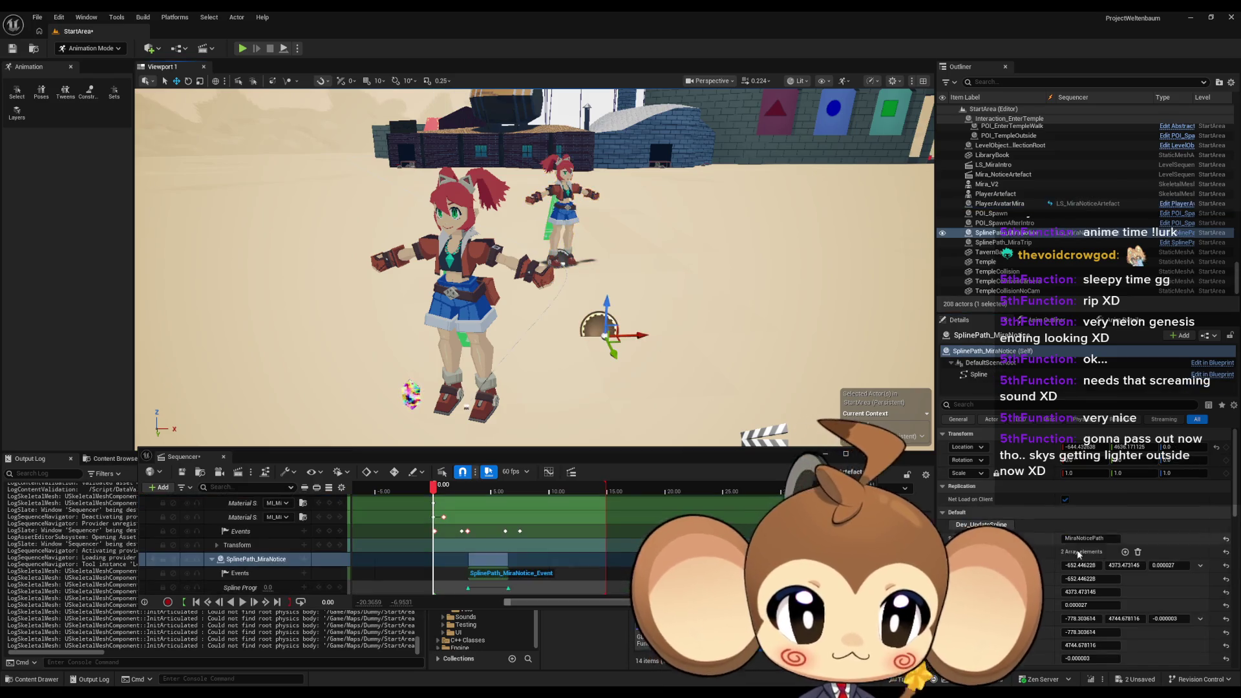
left_click(1186, 590)
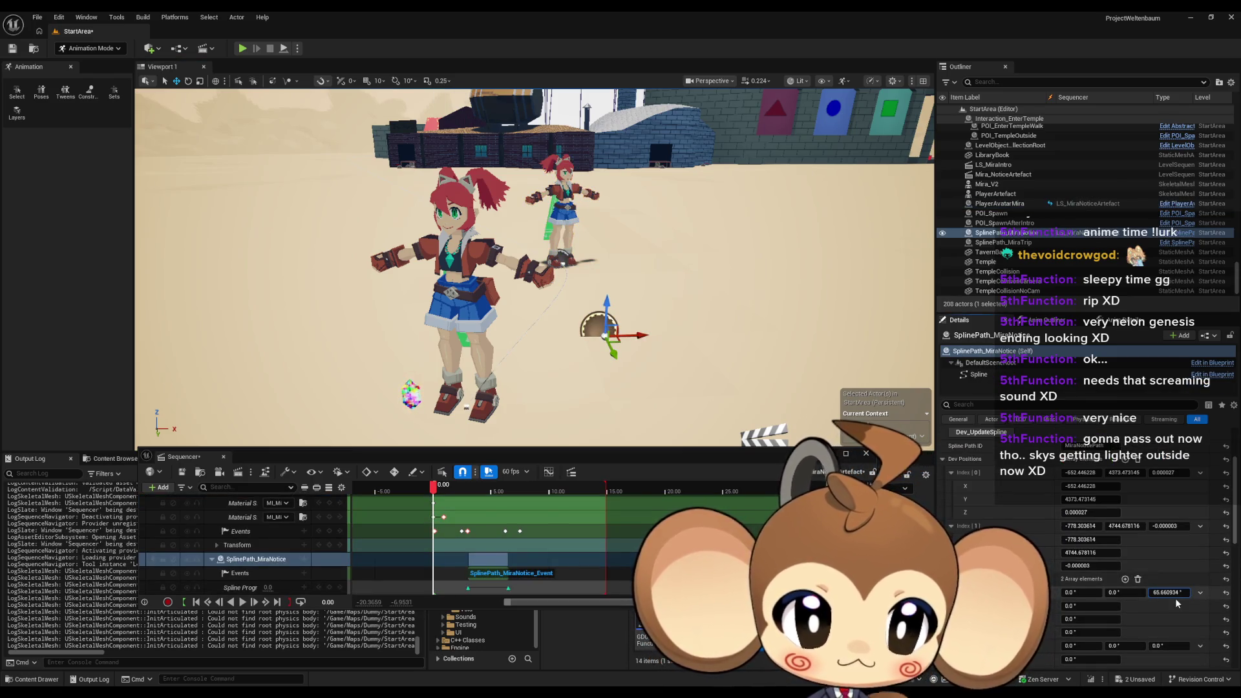
key("Return")
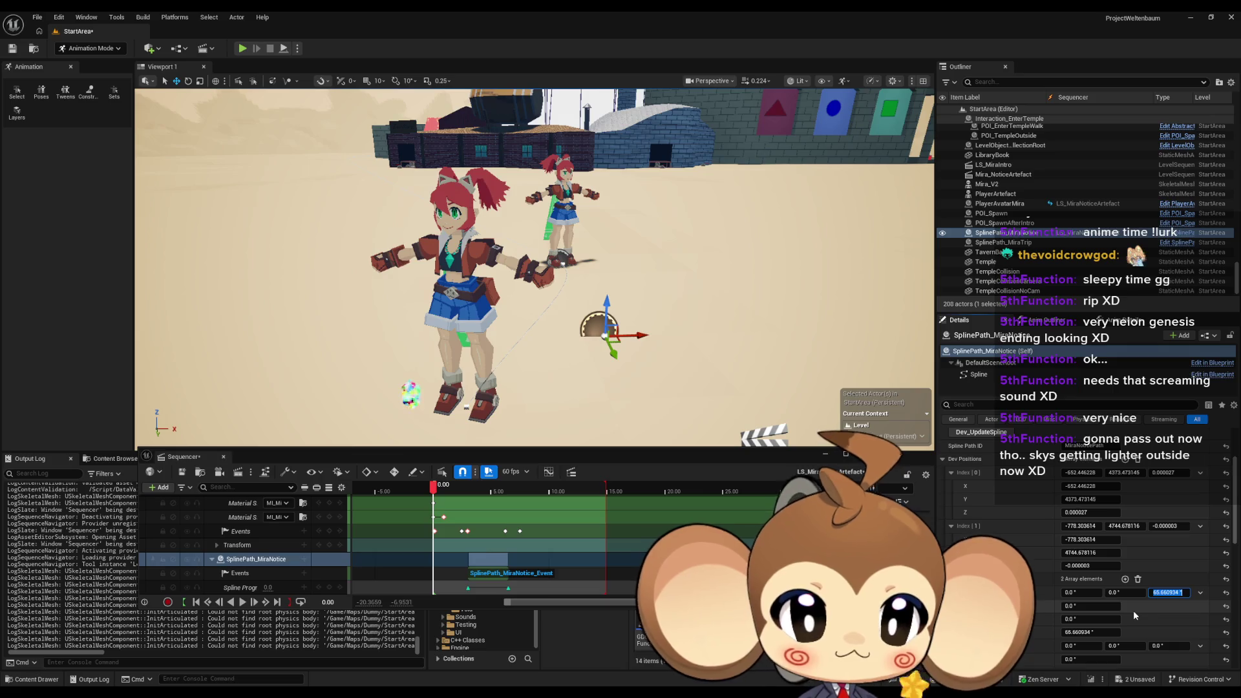
Set the second Dev Rotations yaw to 111.0 and leave sequence editing
left_click(462, 284)
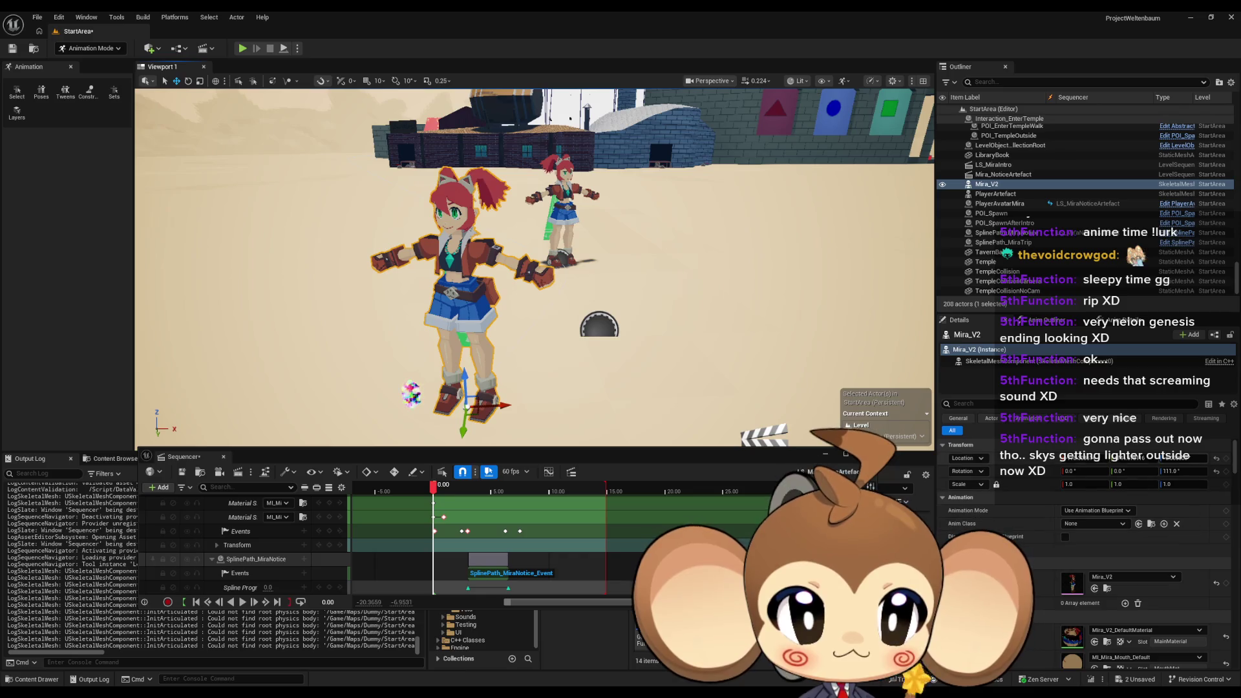
left_click(617, 347)
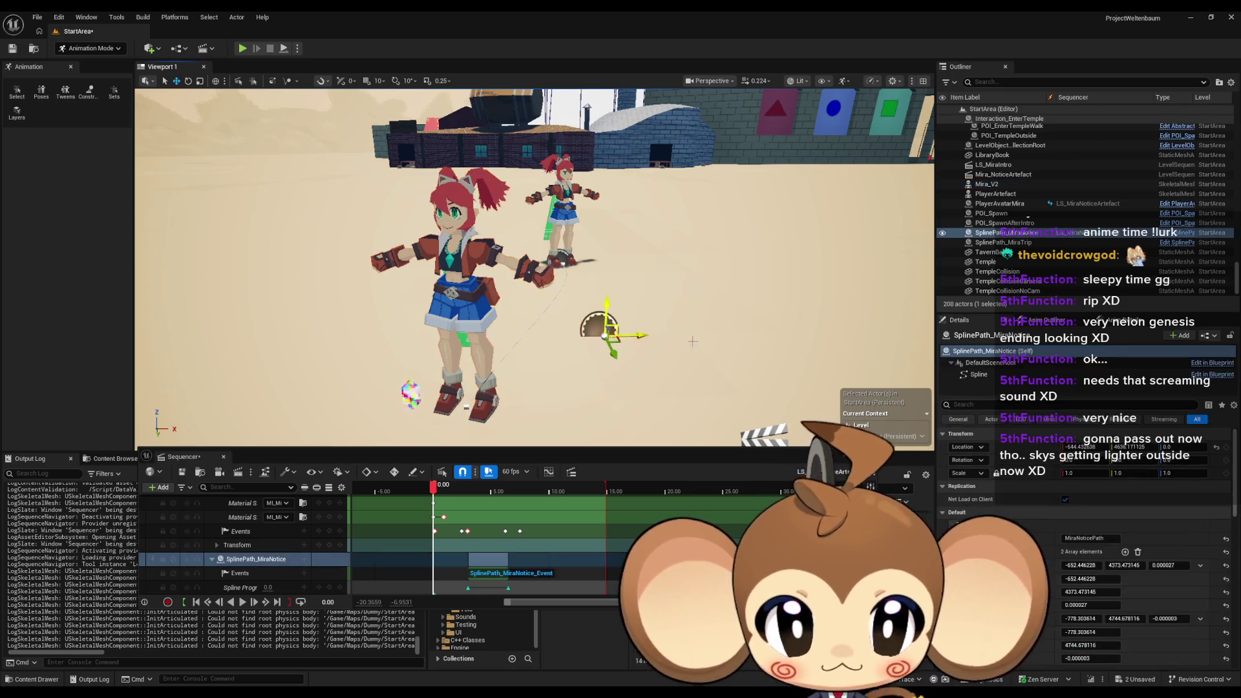
left_click(1171, 585)
type("111.0")
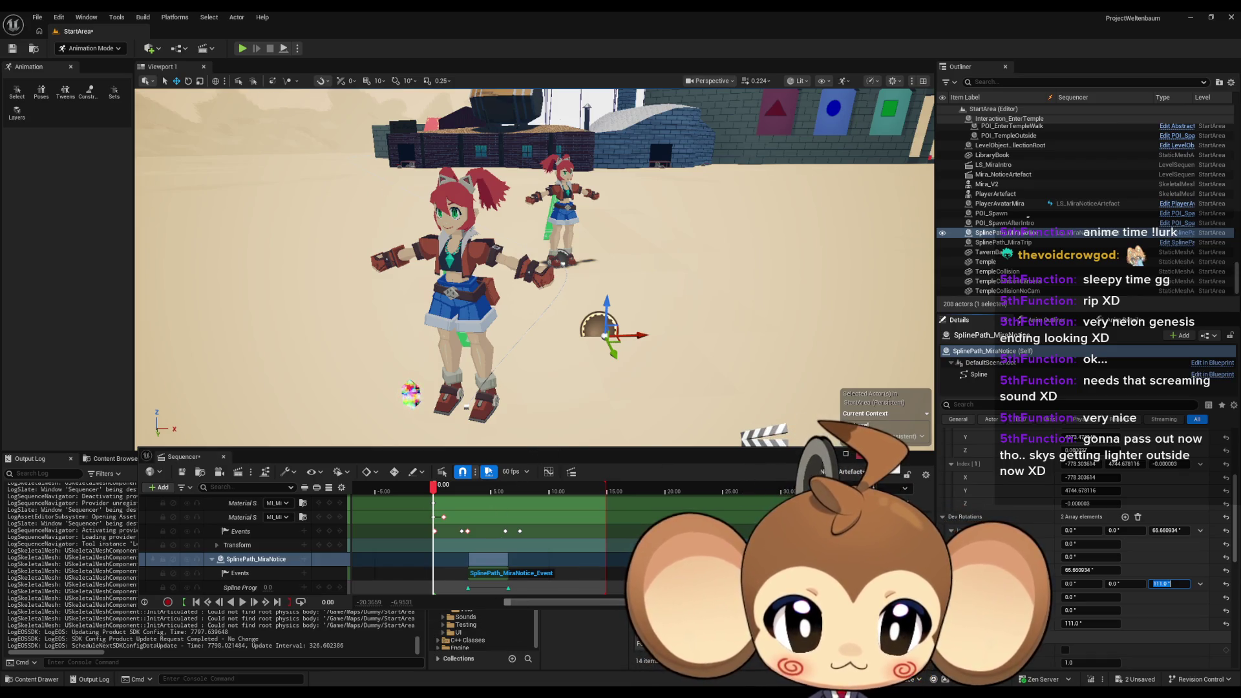
left_click(1047, 491)
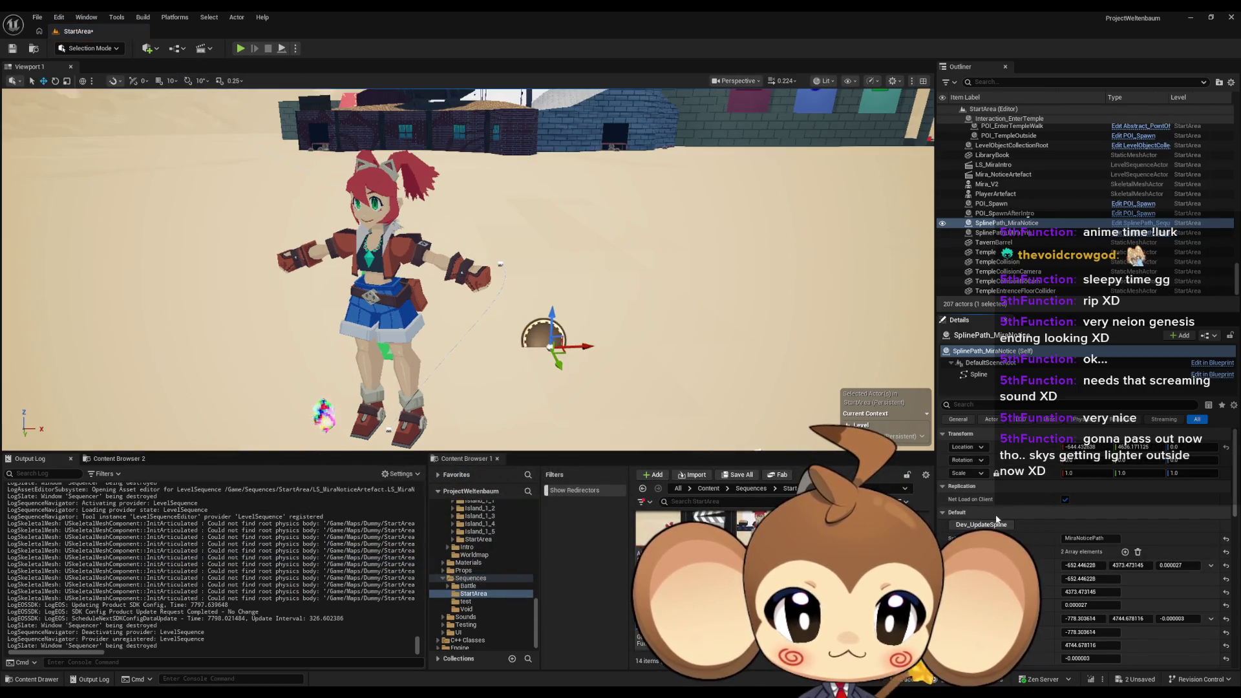
Press Dev_UpdateSpline in Details to rebuild the spline, then select its Spline component
scroll(1033, 507, "down", 2)
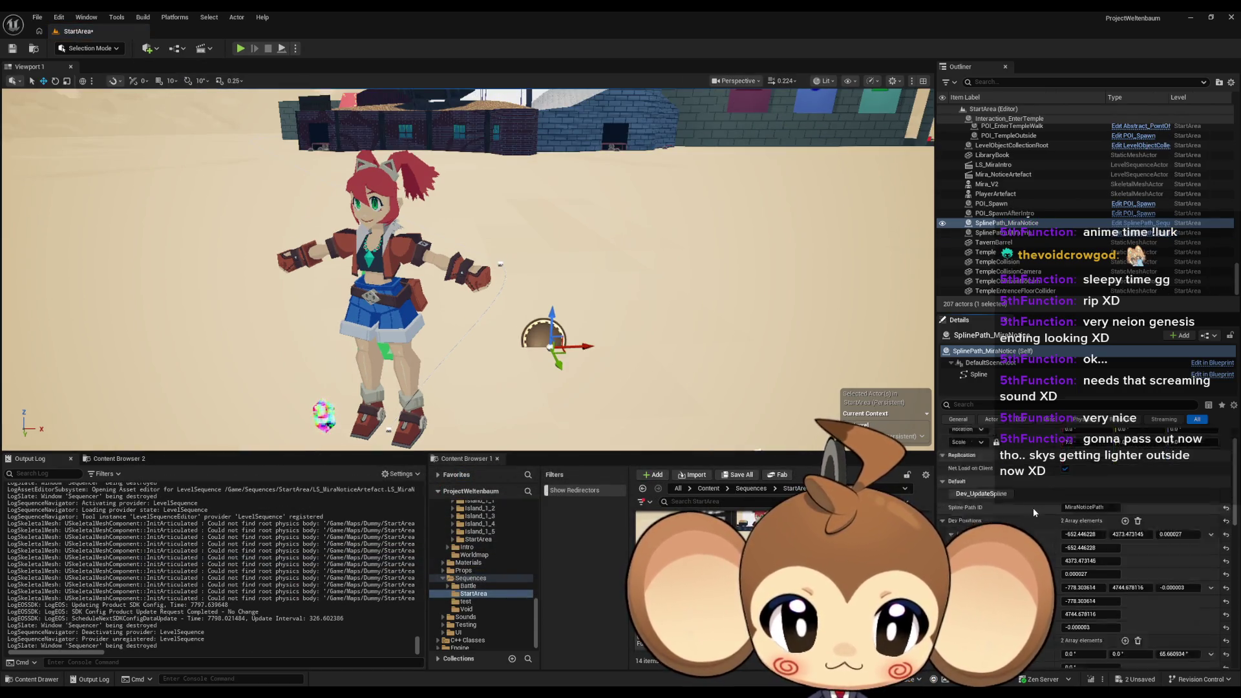
scroll(1018, 503, "up", 1)
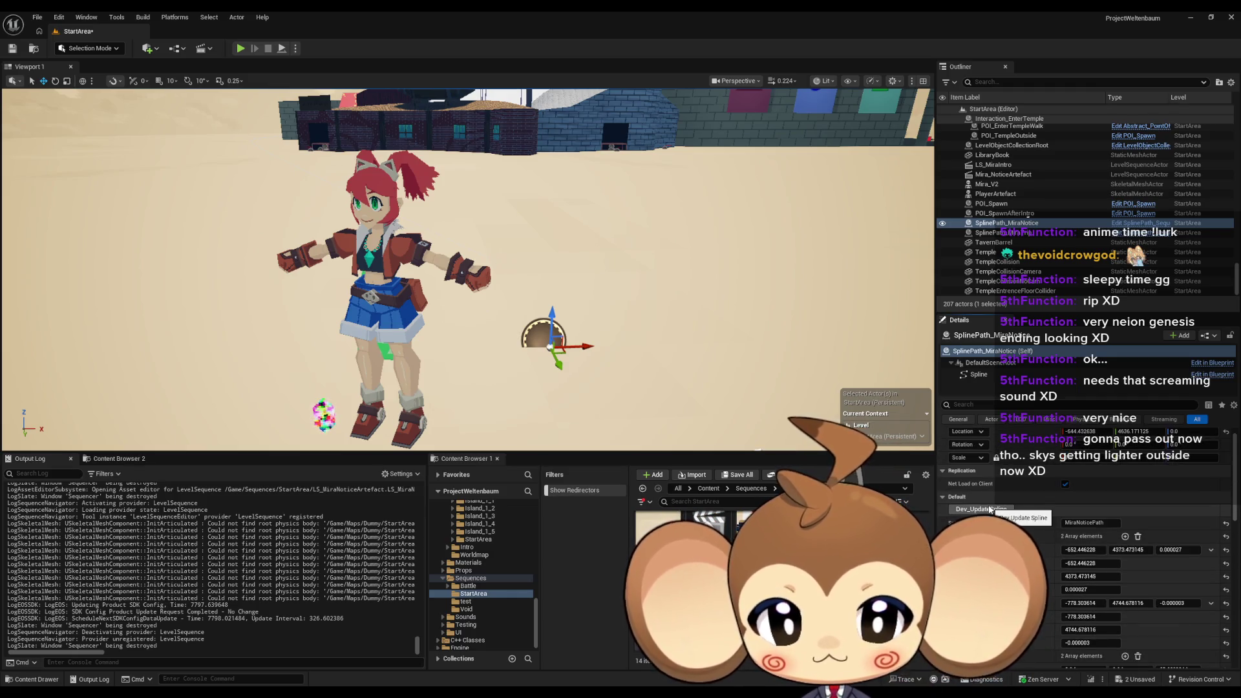
left_click(990, 510)
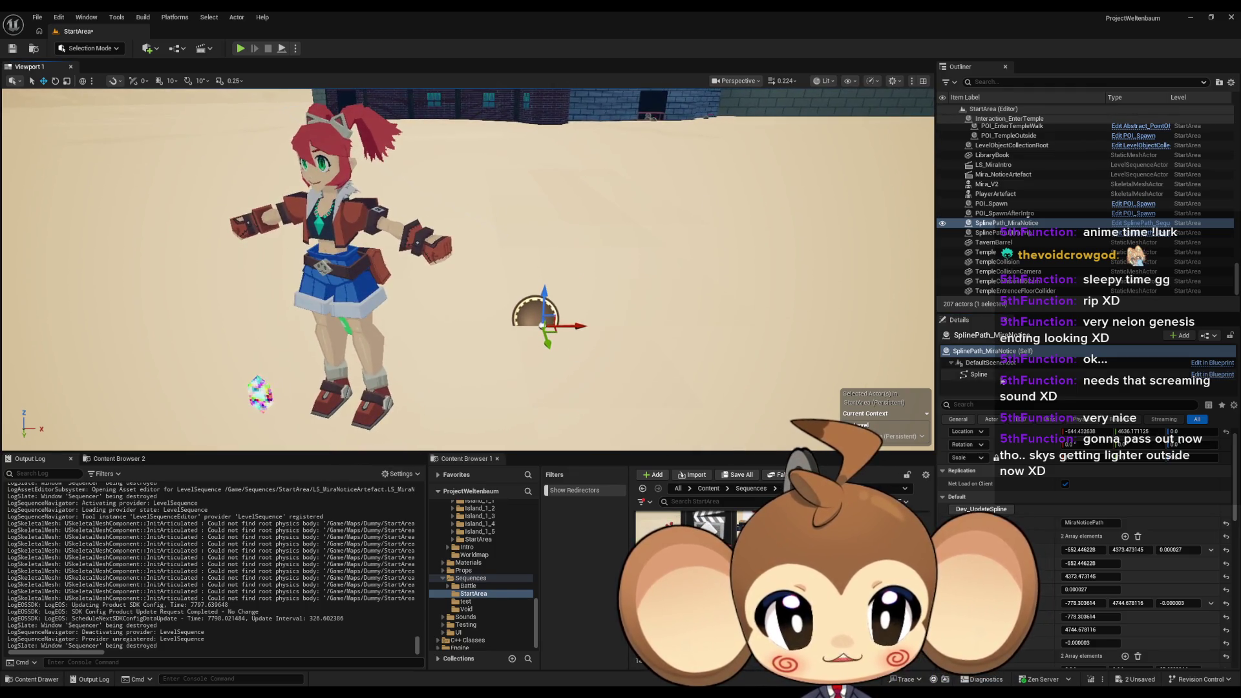
left_click(978, 374)
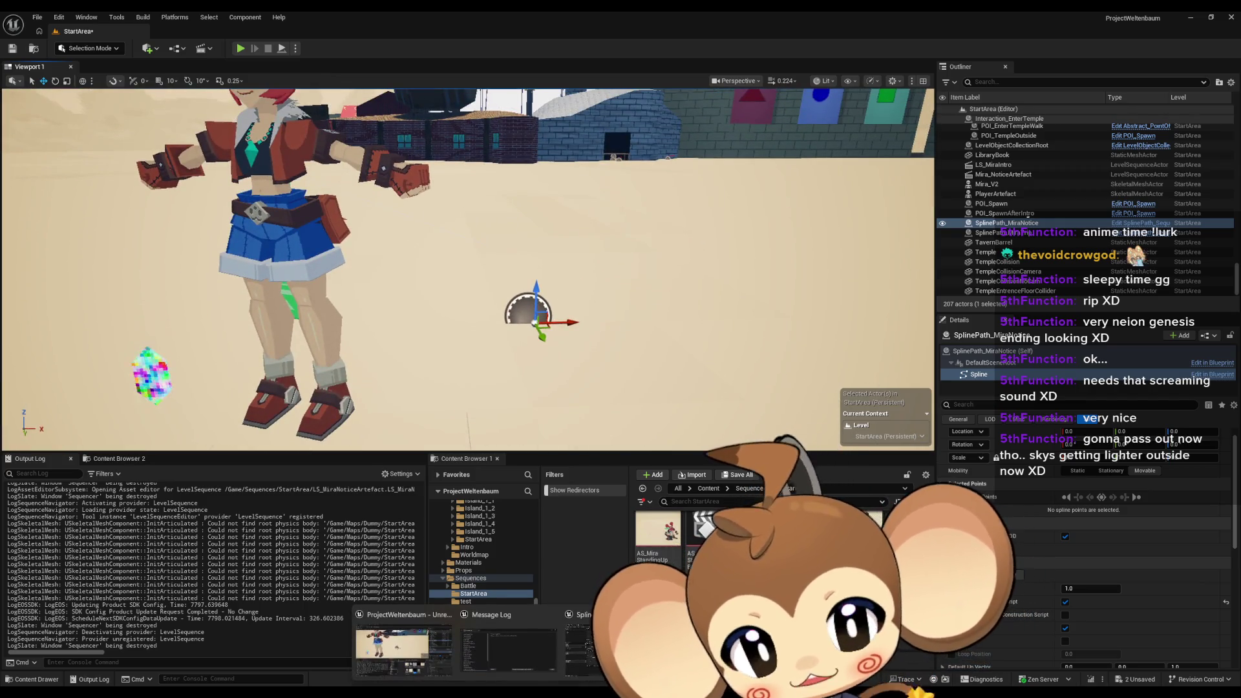
key("alt+Tab")
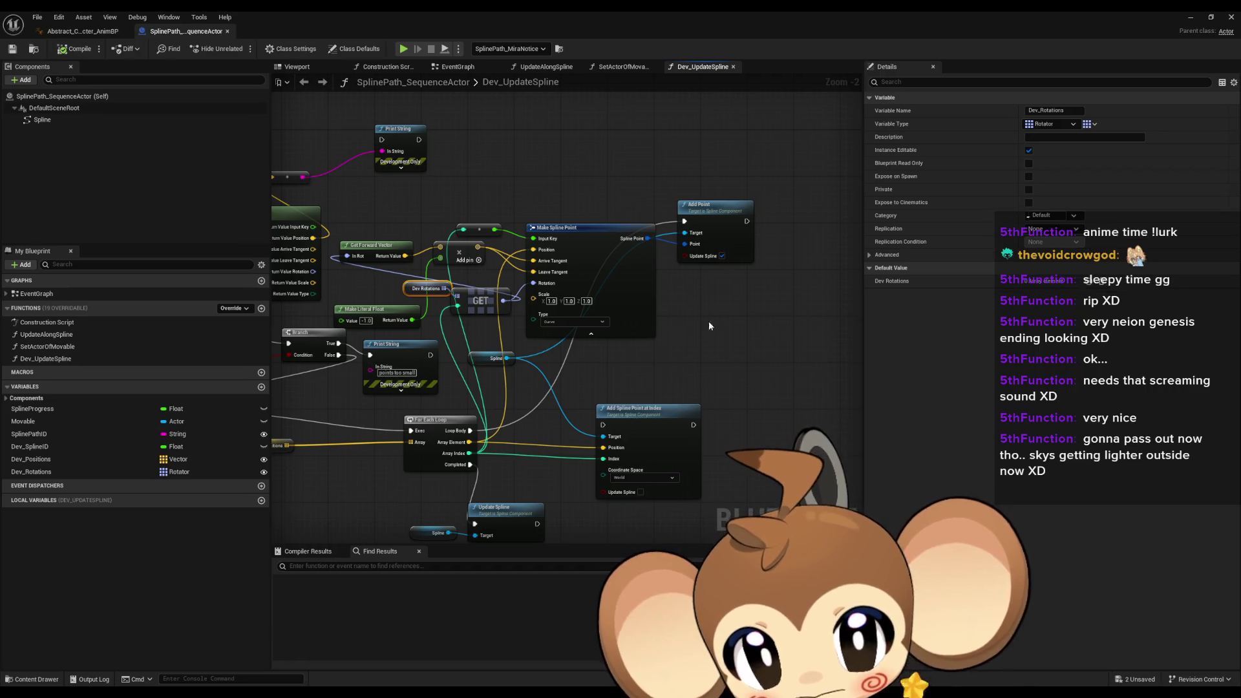
Place a Get Actor Location node beside Make Spline Point
mouse_move(604, 226)
left_mouse_down()
mouse_move(630, 267)
mouse_move(711, 280)
left_mouse_up()
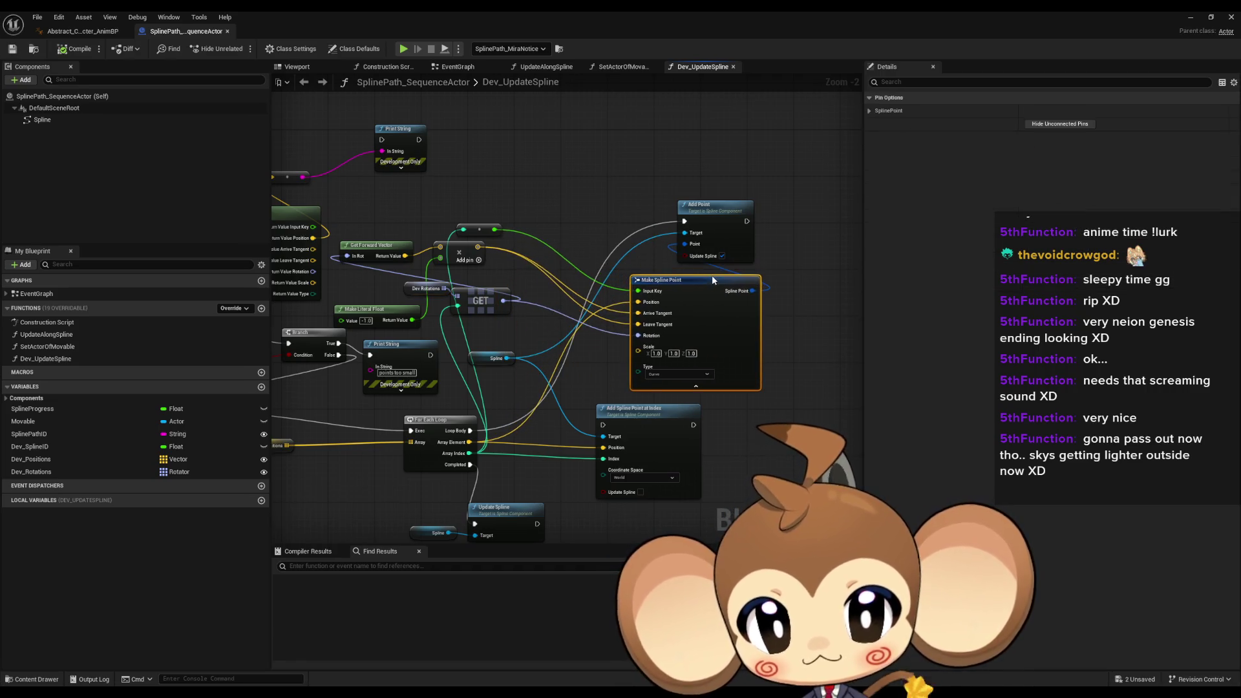
right_click(537, 184)
type("get")
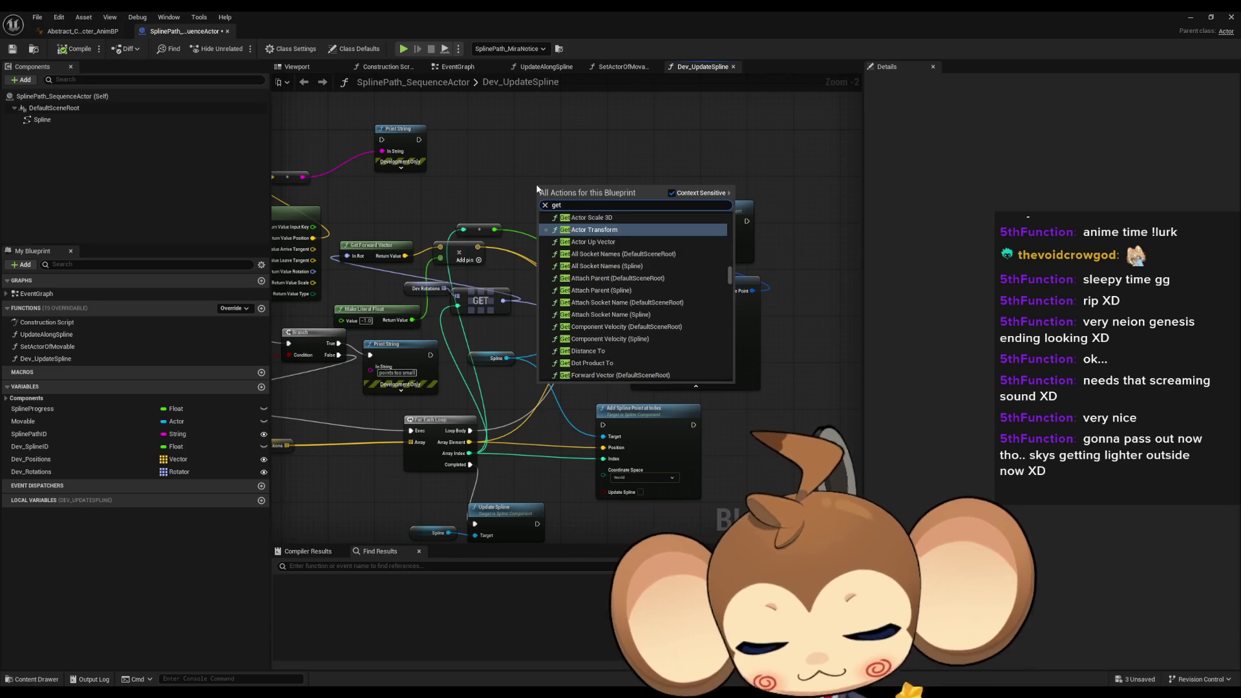
type(" actor loc")
key("Return")
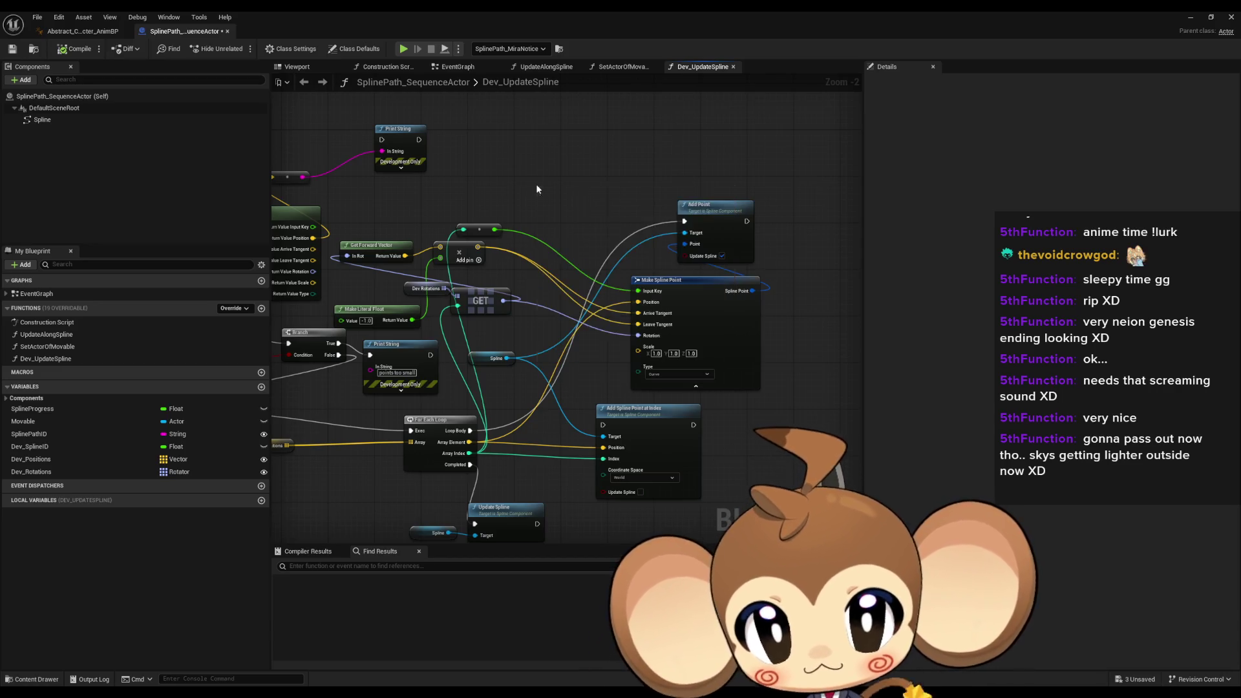
scroll(551, 263, "up", 2)
left_click_drag(571, 235, 601, 282)
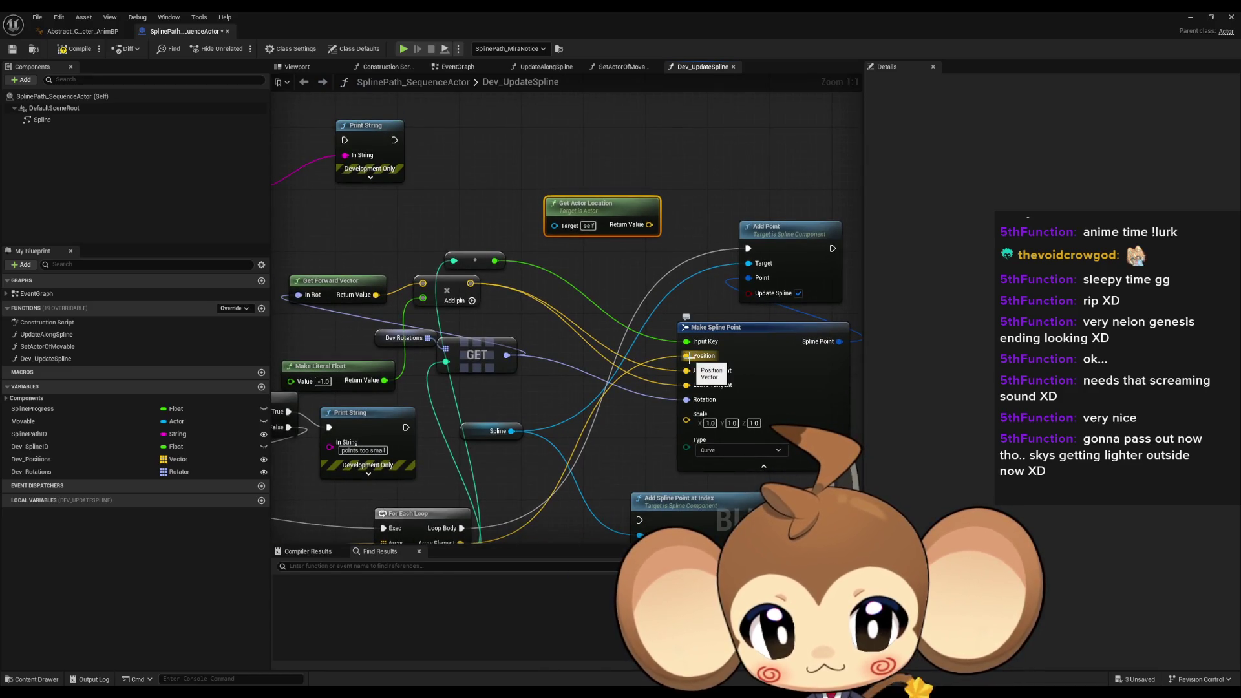
Add Array Element to the actor location, feed the sum into Position, and save with Ctrl+S
left_click_drag(530, 451, 562, 377)
mouse_move(493, 469)
left_mouse_down()
mouse_move(602, 217)
mouse_move(681, 151)
left_mouse_up()
left_click(646, 272)
left_click_drag(652, 218, 719, 282)
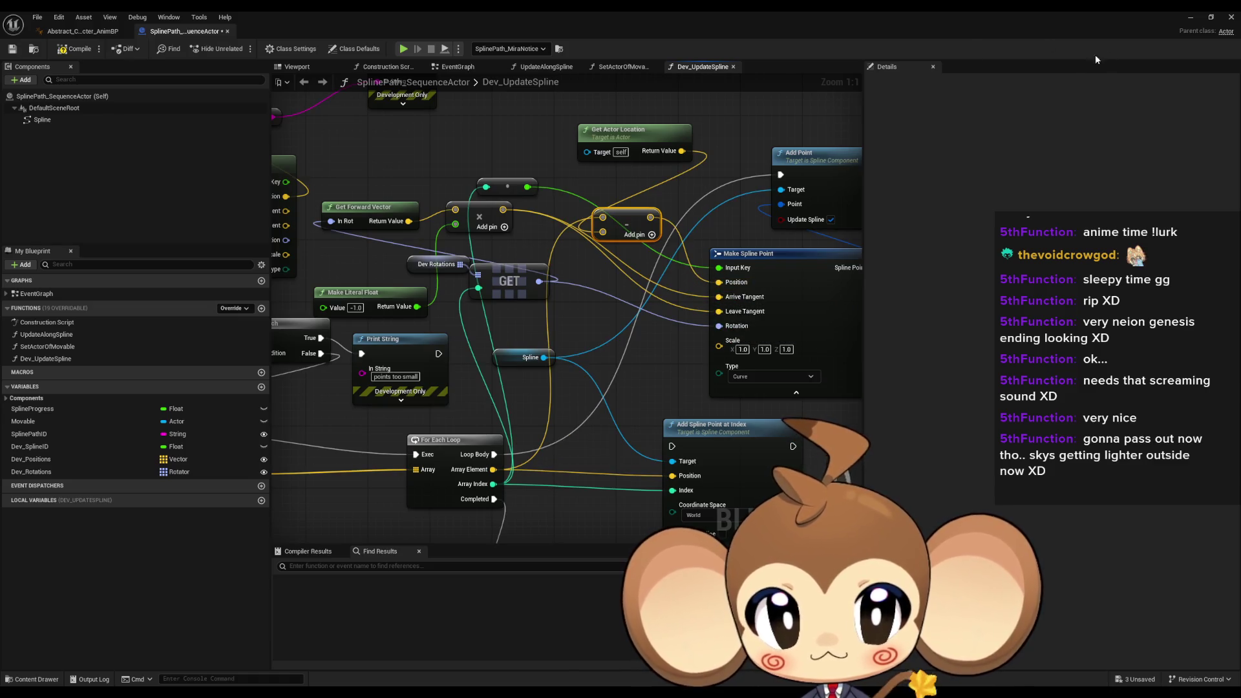
key("ctrl+s")
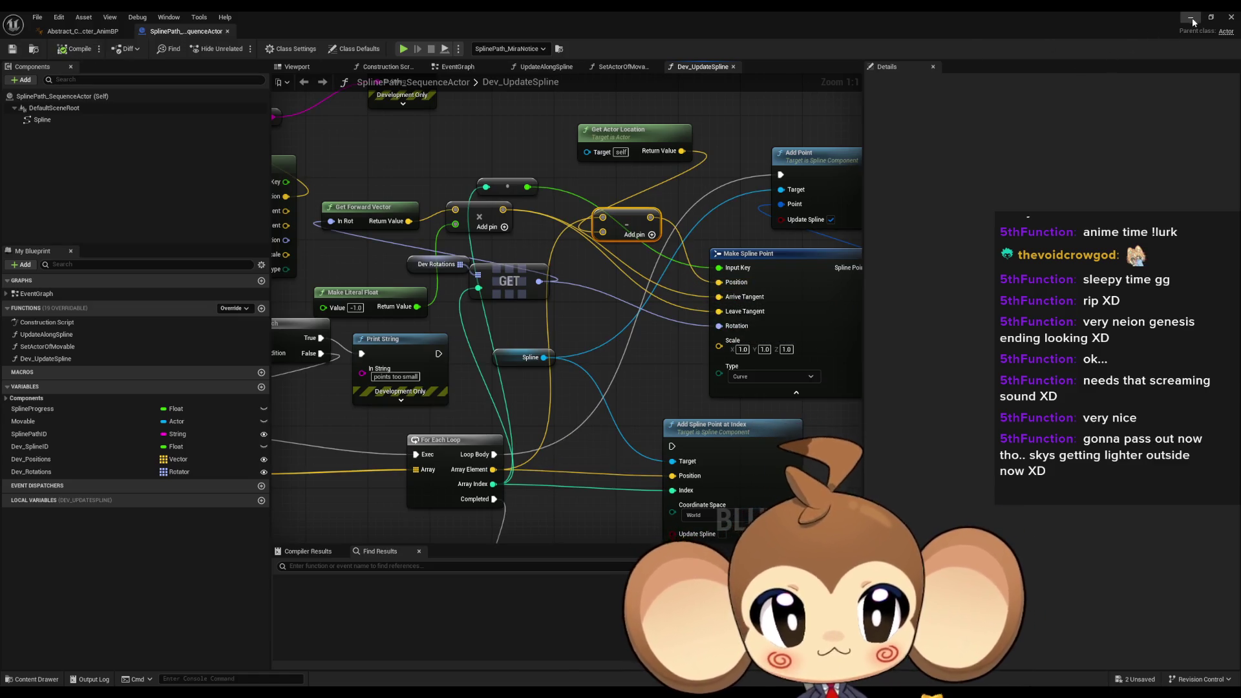
left_click(1191, 17)
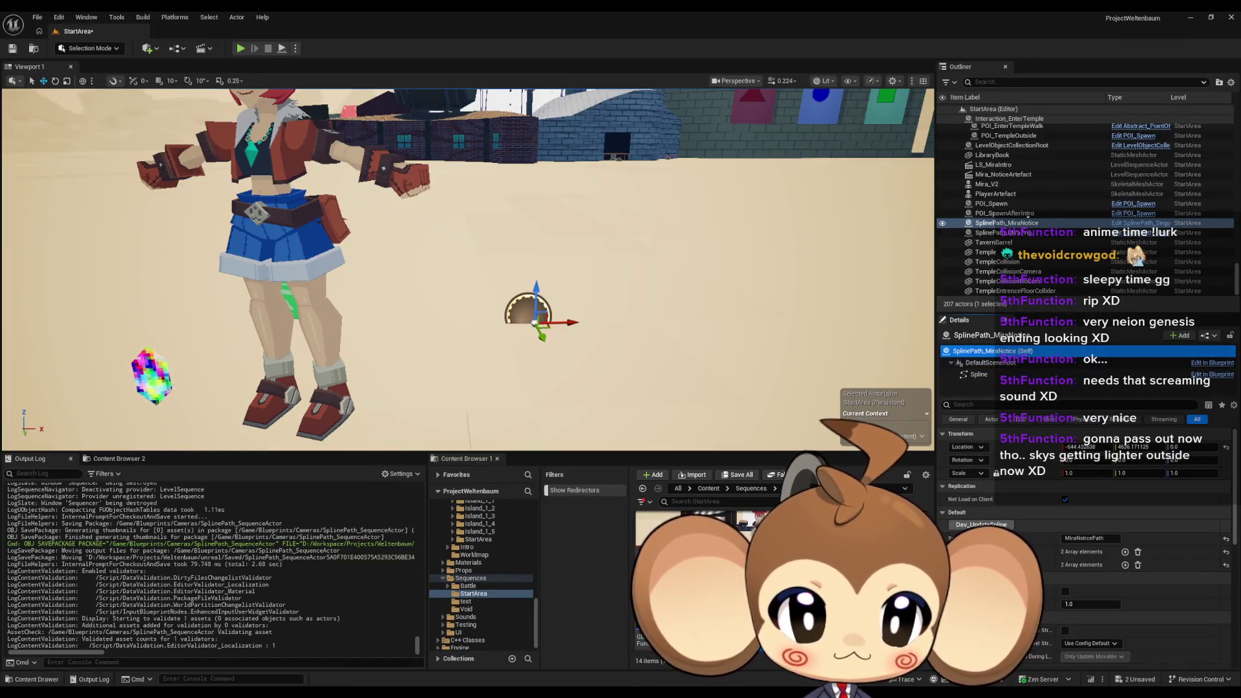
Select a spline point, focus it with F, and drag it right to bend the curve
left_click(980, 524)
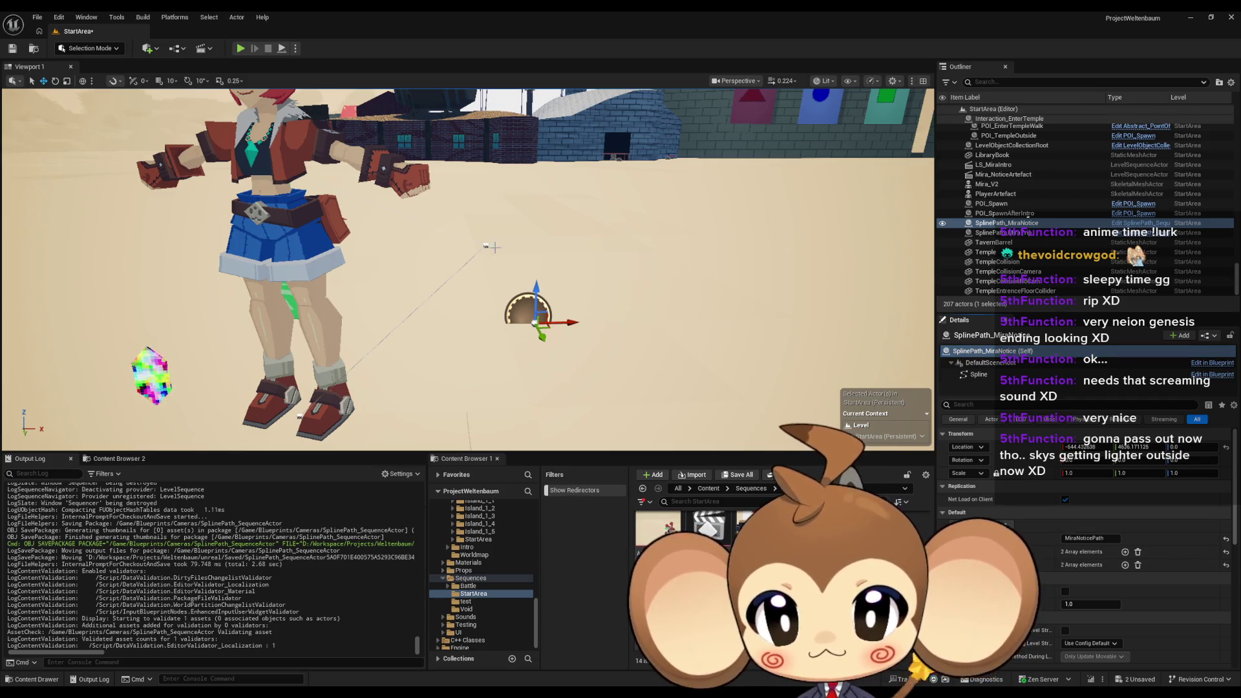
left_click(487, 246)
key("f")
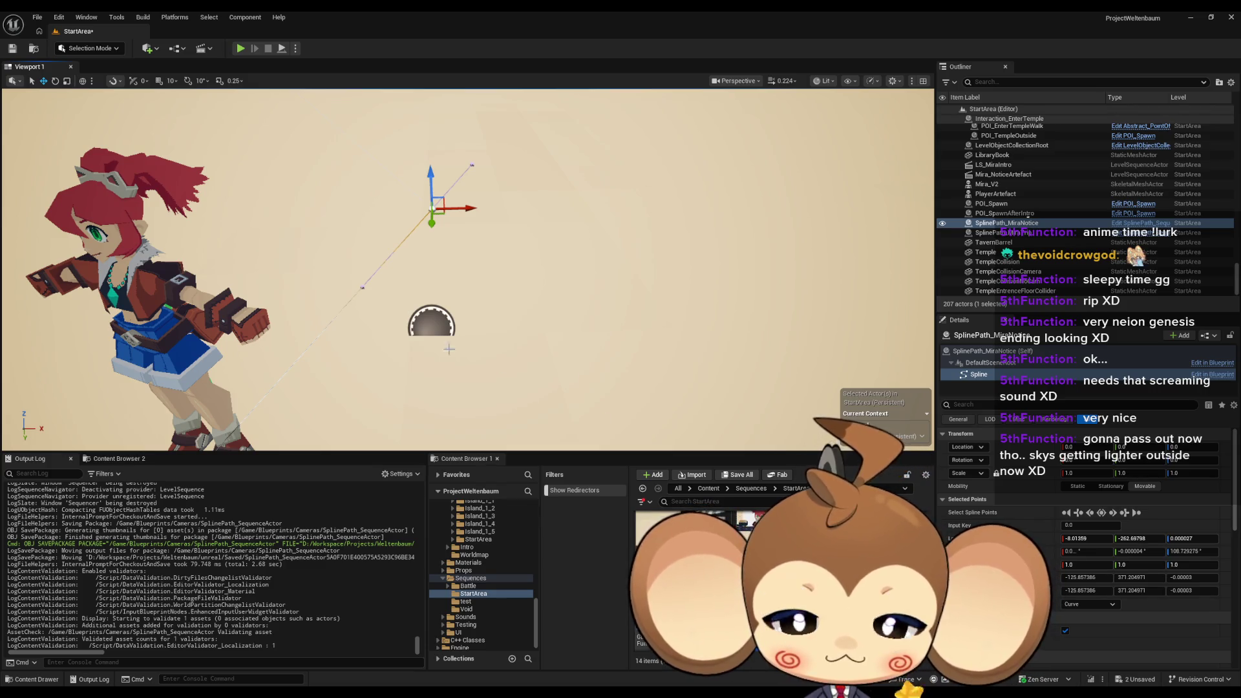
mouse_move(370, 291)
left_mouse_down()
mouse_move(512, 272)
mouse_move(496, 267)
left_mouse_up()
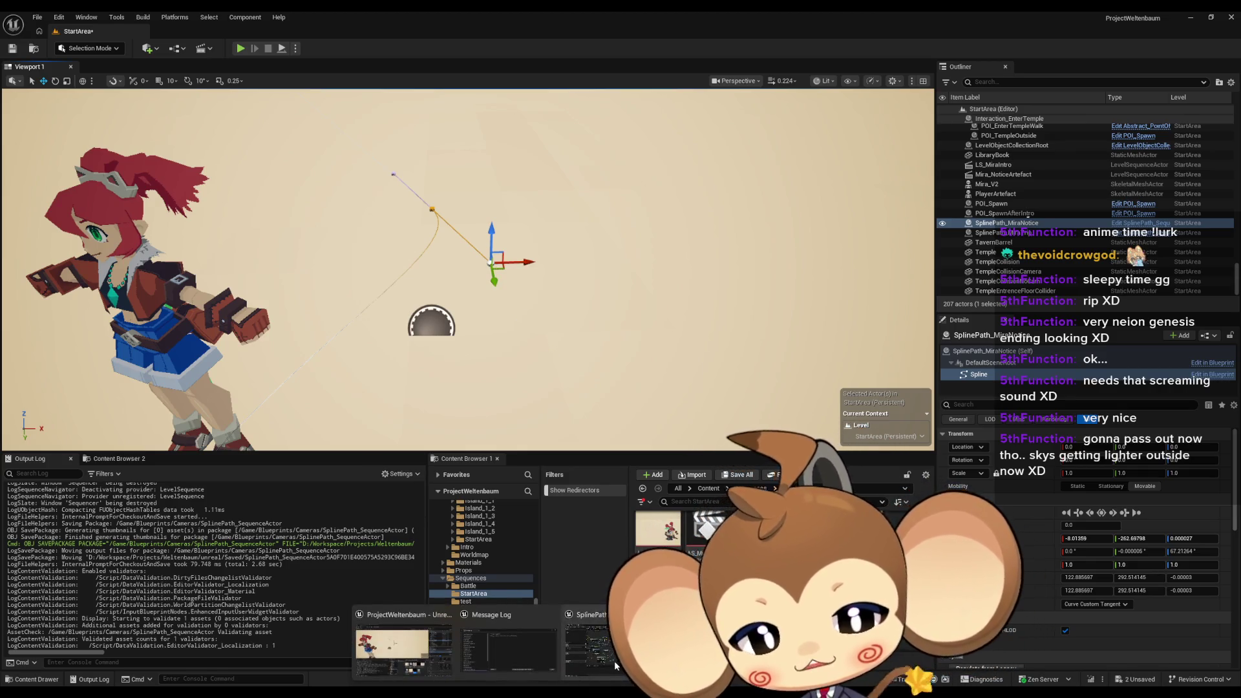
left_click(614, 660)
scroll(545, 427, "up", 3)
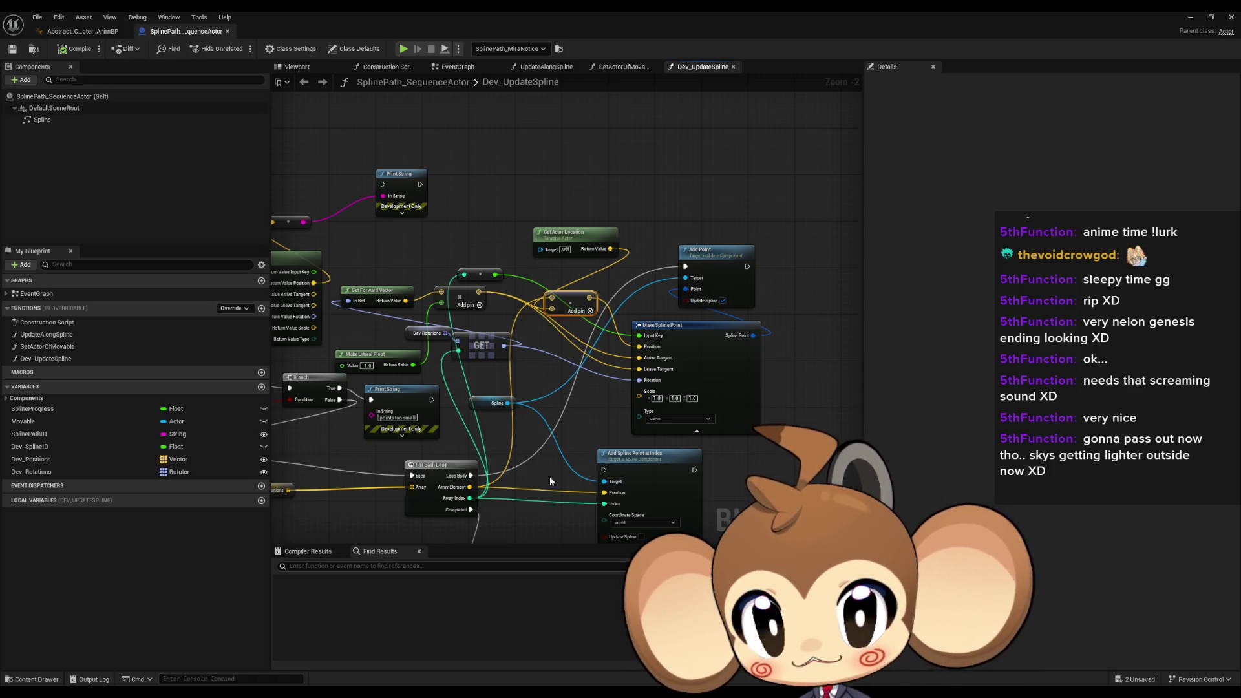
mouse_move(471, 475)
left_mouse_down()
mouse_move(595, 492)
mouse_move(604, 469)
left_mouse_up()
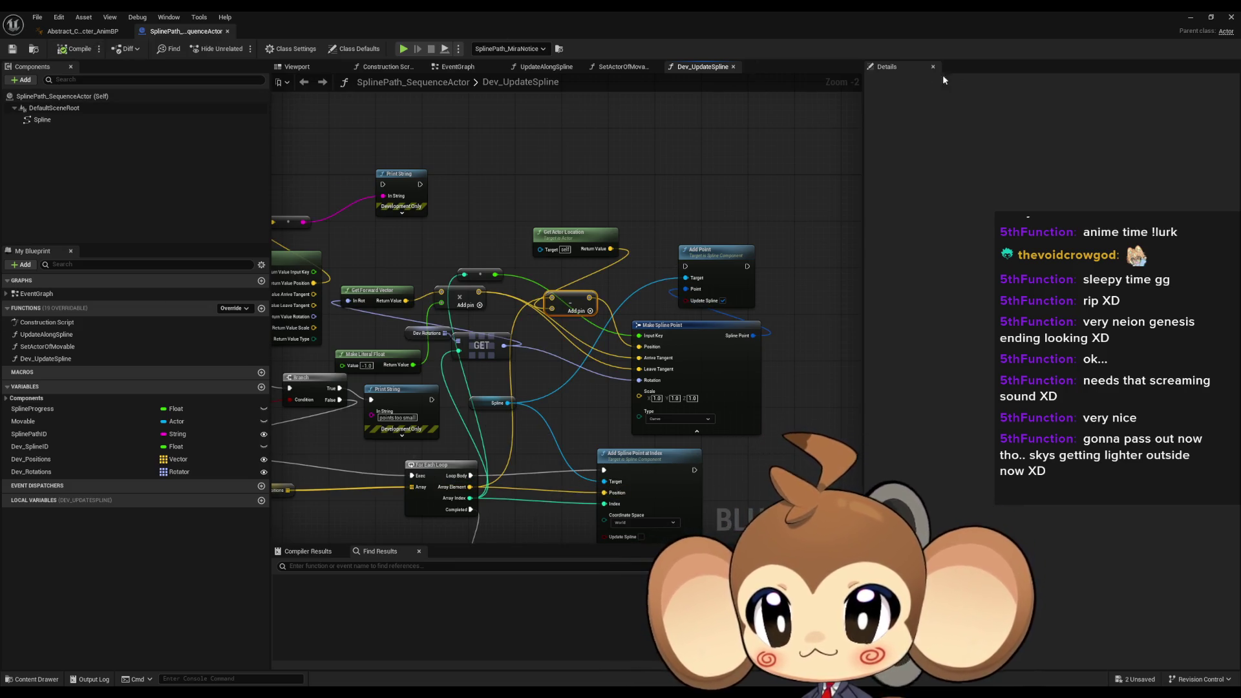
left_click(1189, 18)
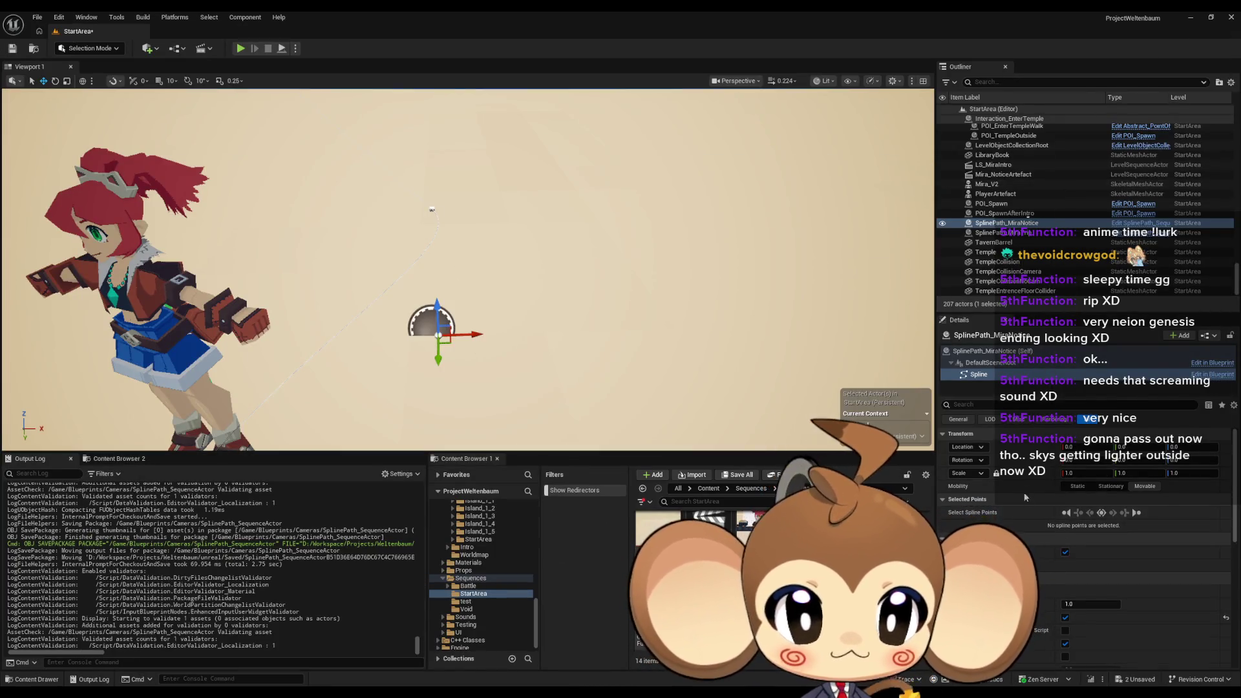
left_click(989, 352)
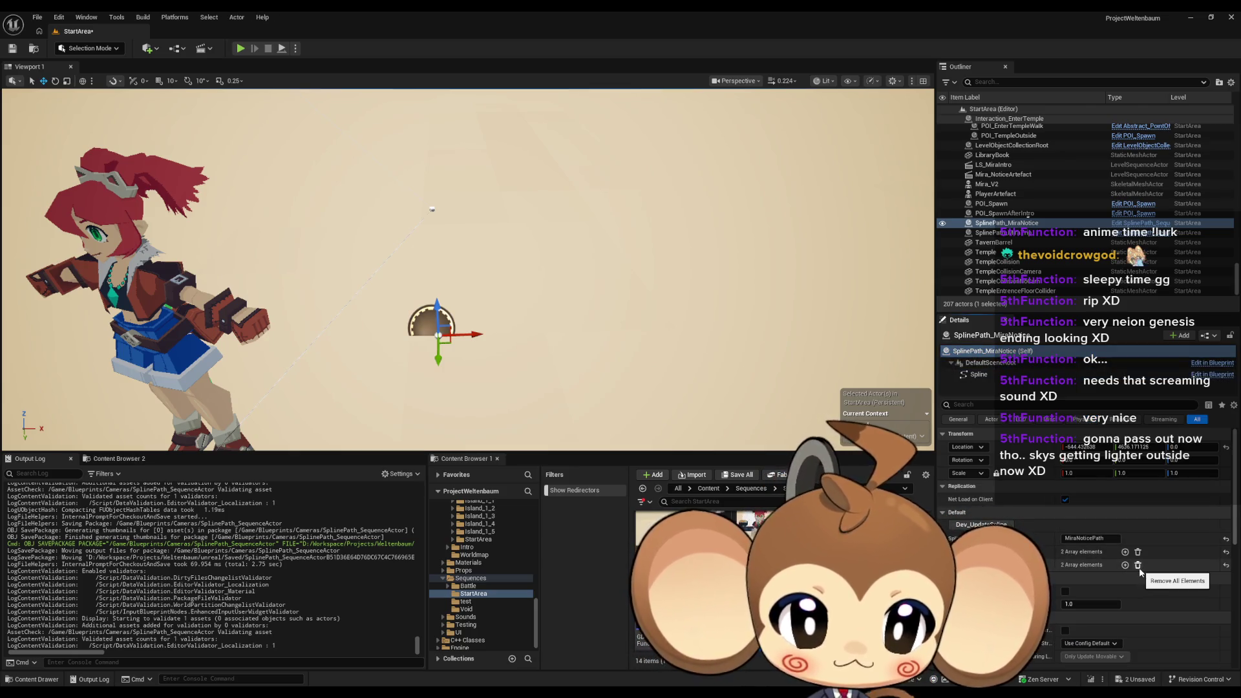
double_click(599, 662)
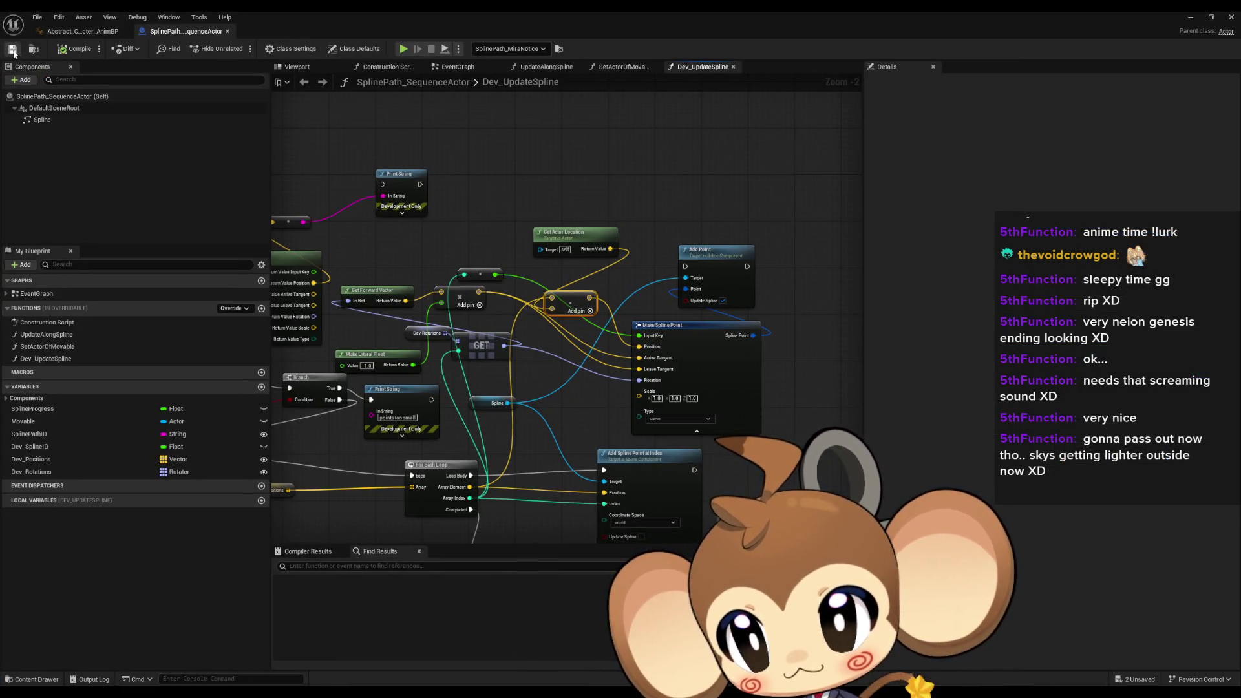
left_click(1187, 18)
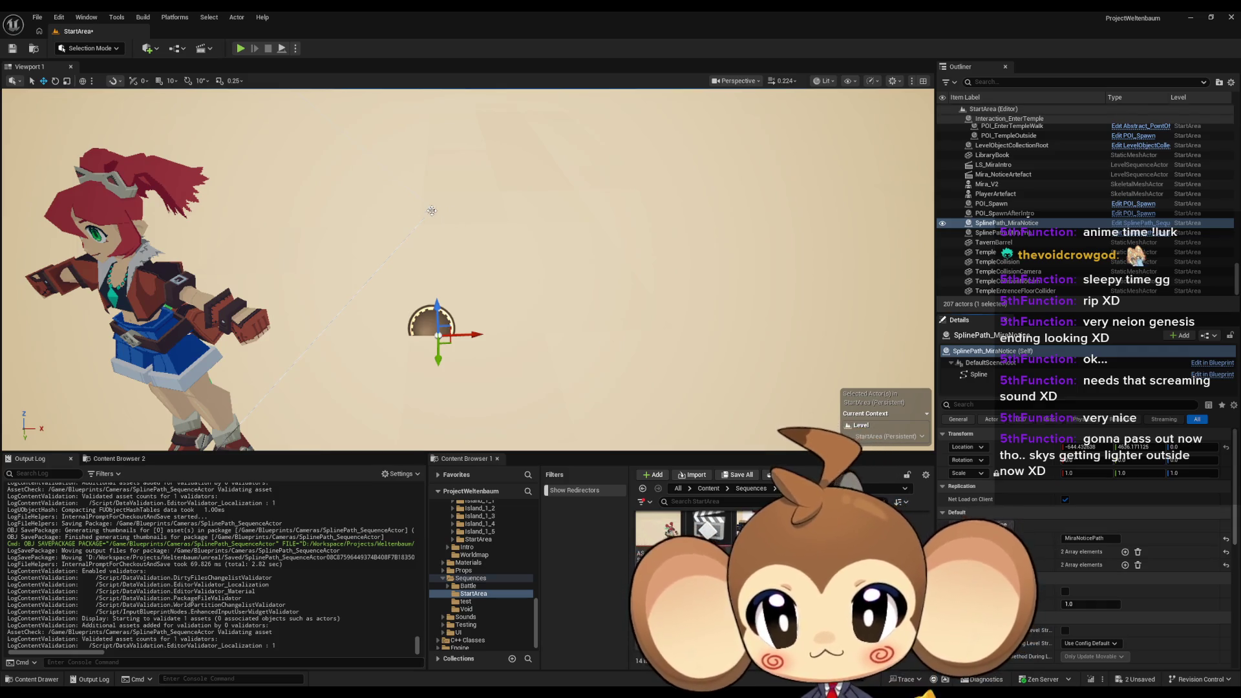
left_click(431, 209)
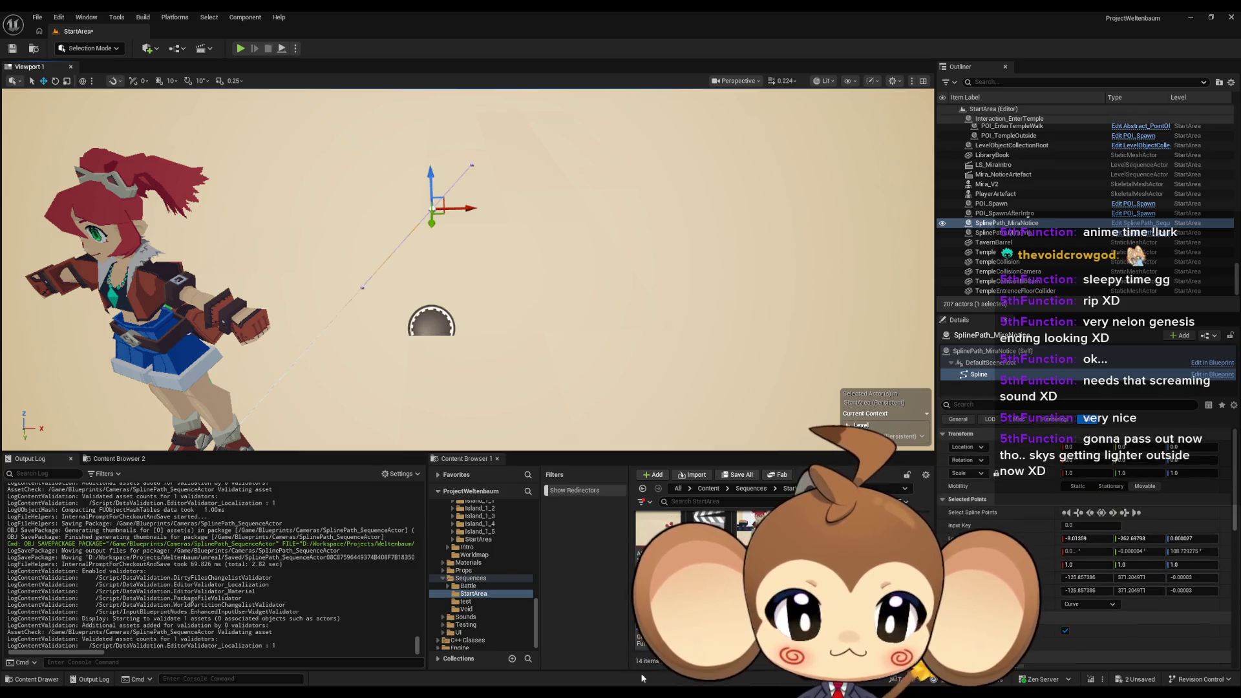
left_click(595, 665)
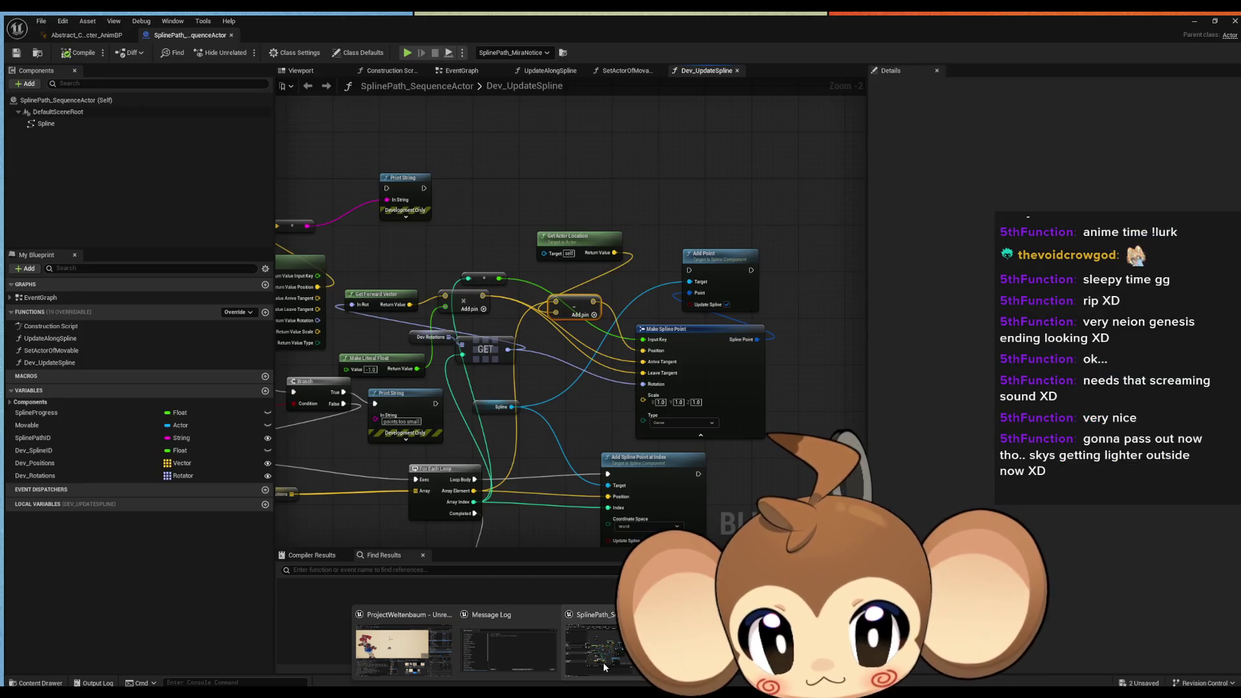
Disconnect Clear Spline Points from the For Each Loop in the graph
left_click(523, 446)
left_click_drag(696, 495, 609, 462)
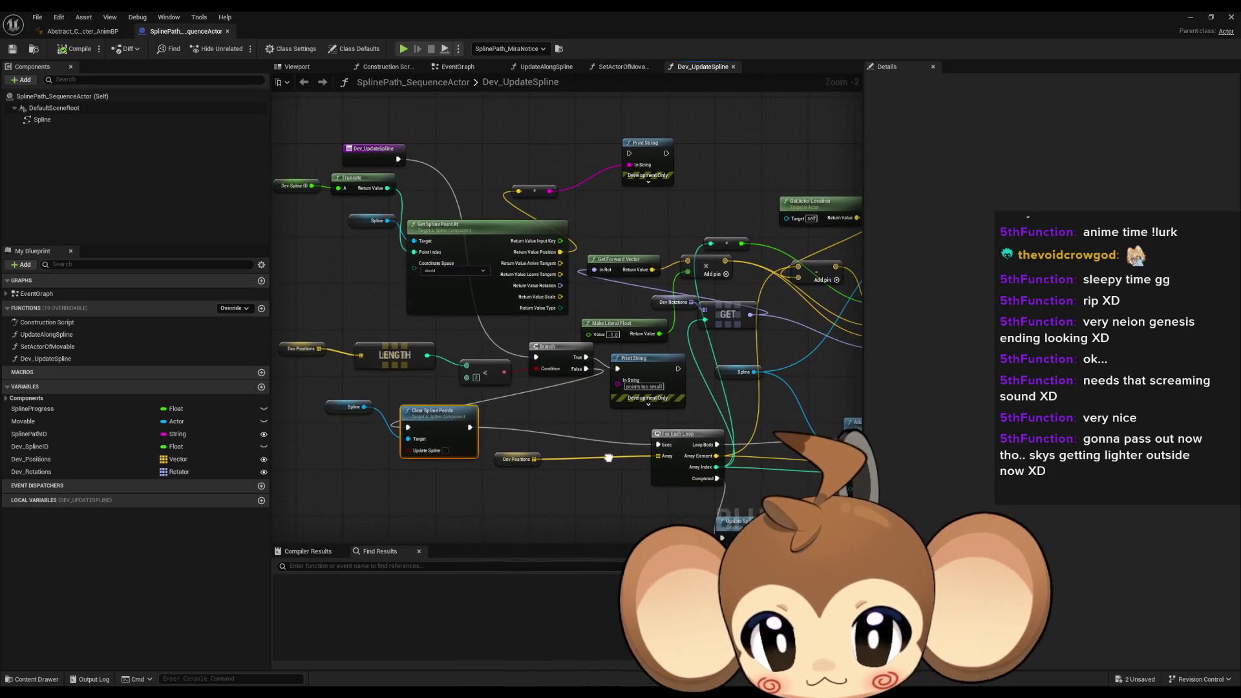
left_click(658, 444, "alt")
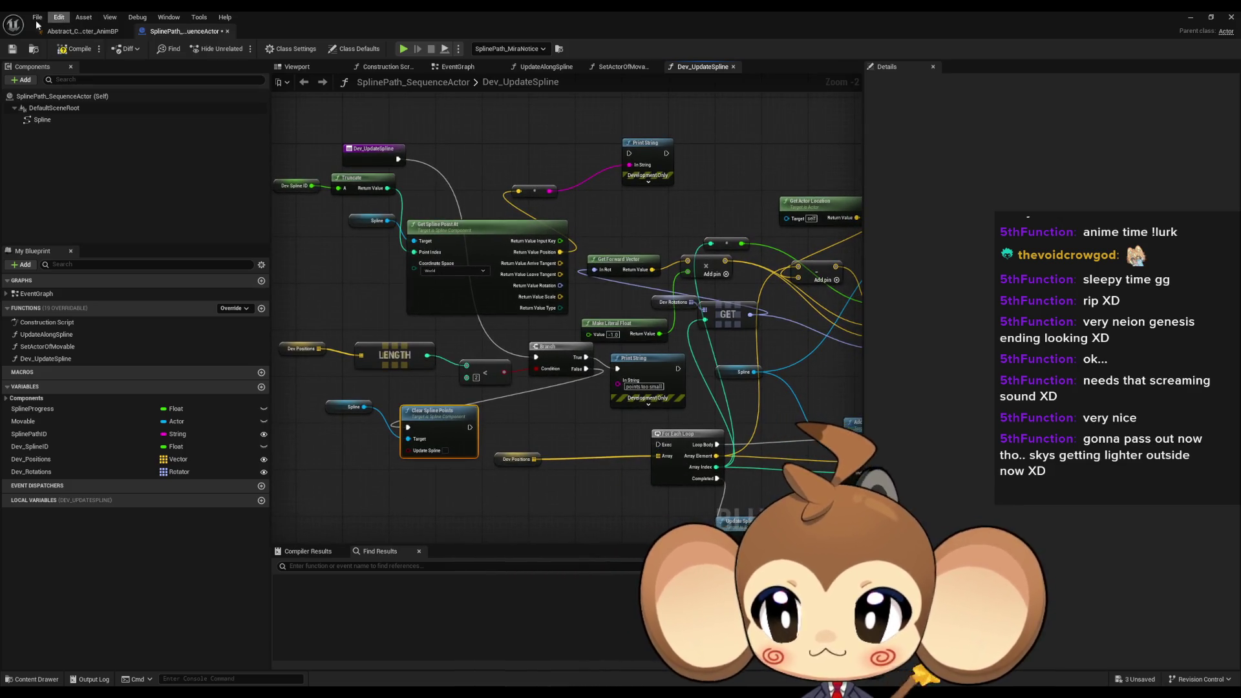
left_click(1191, 17)
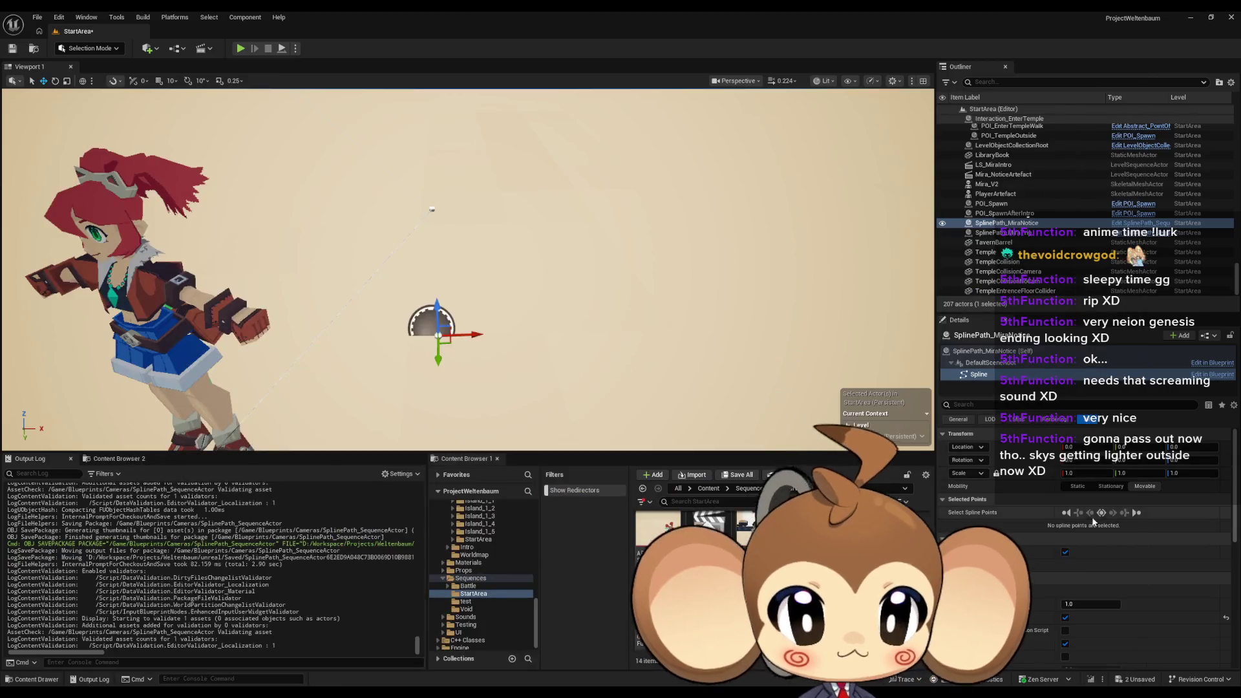
Run Dev_UpdateSpline on the path twice and inspect the redrawn spline and its component
left_click(988, 351)
left_click(997, 525)
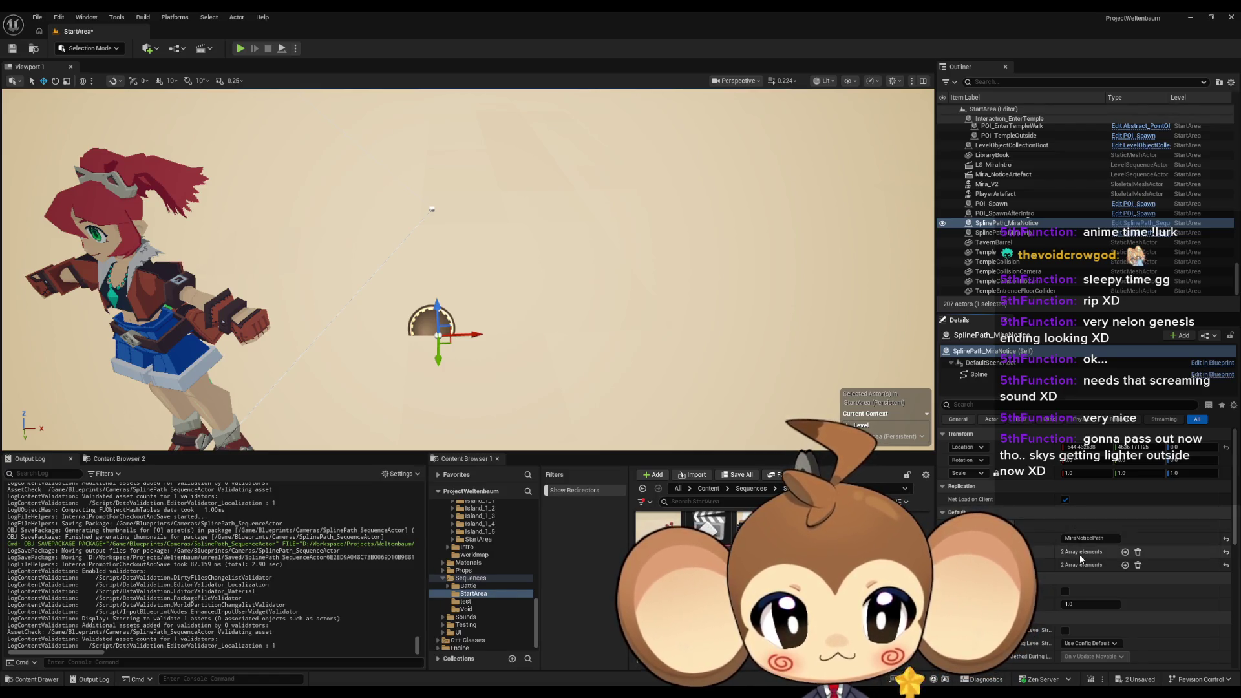
scroll(1137, 555, "down", 1)
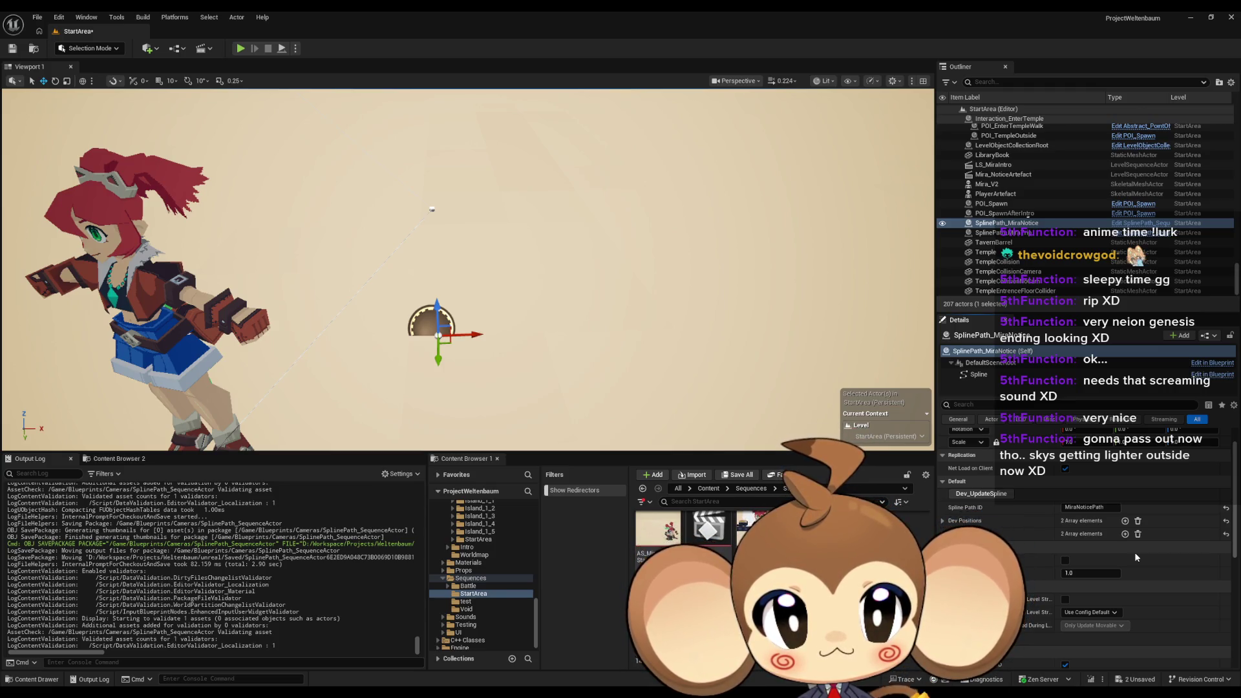
left_click(1000, 495)
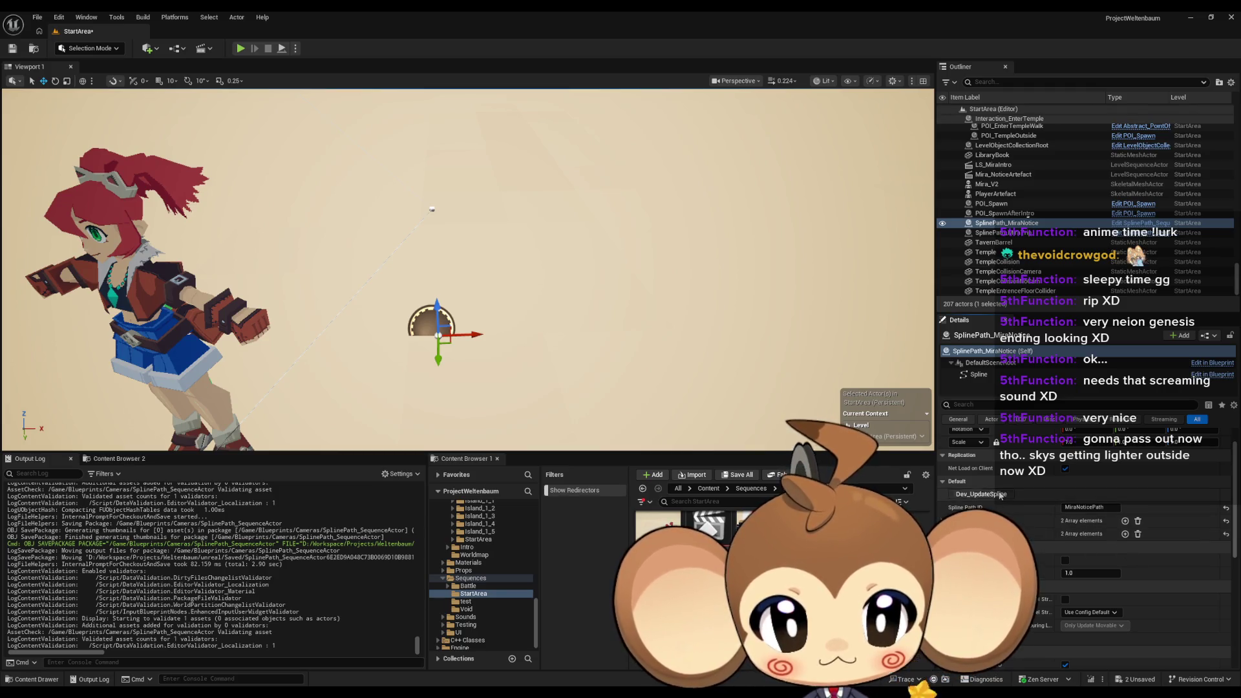
left_click(429, 208)
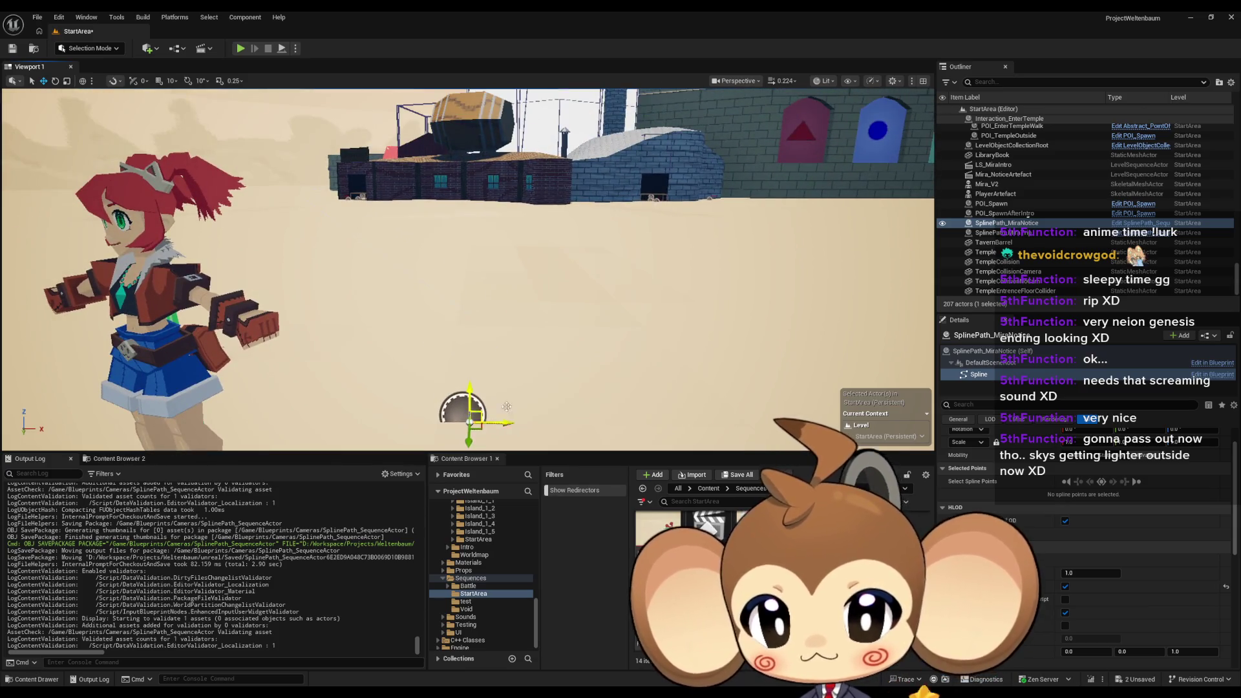
left_click(582, 386)
left_click(467, 284)
left_click_drag(467, 299, 638, 342)
left_click(984, 378)
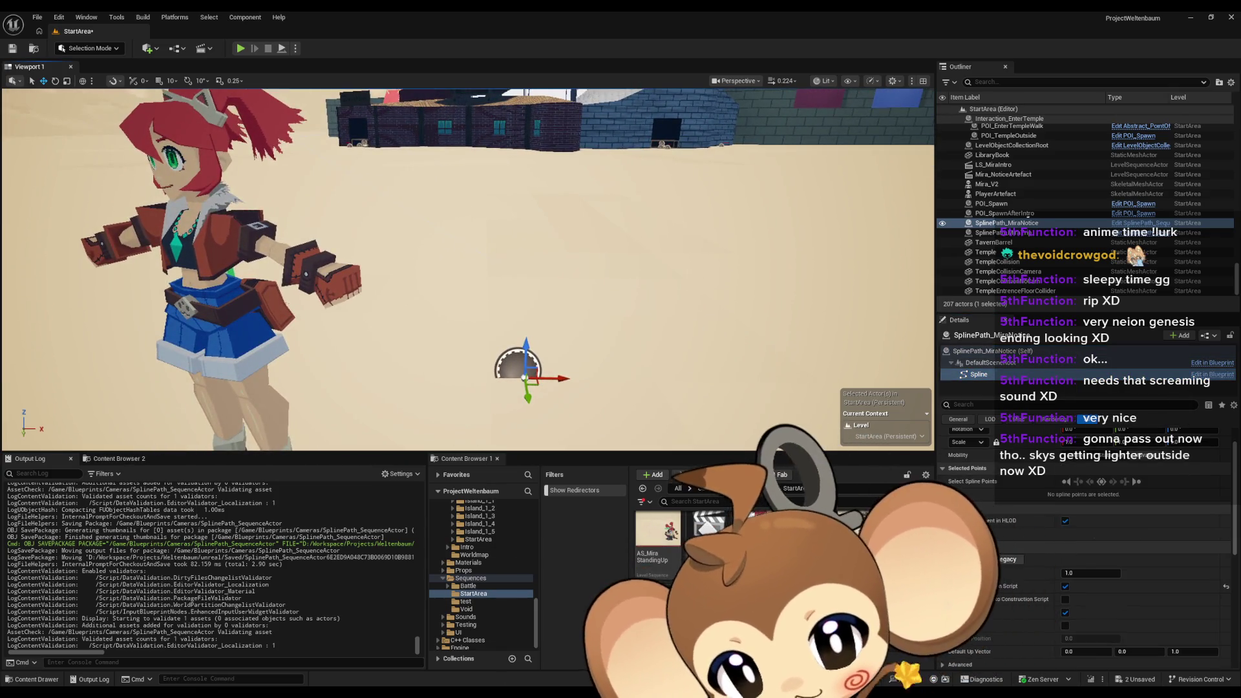
Reconnect Clear Spline Points before the loop, rebuild the path, and select a spline point
key("alt+Tab")
left_click_drag(469, 428, 658, 445)
mouse_move(349, 415)
left_mouse_down()
mouse_move(387, 453)
mouse_move(404, 410)
left_mouse_up()
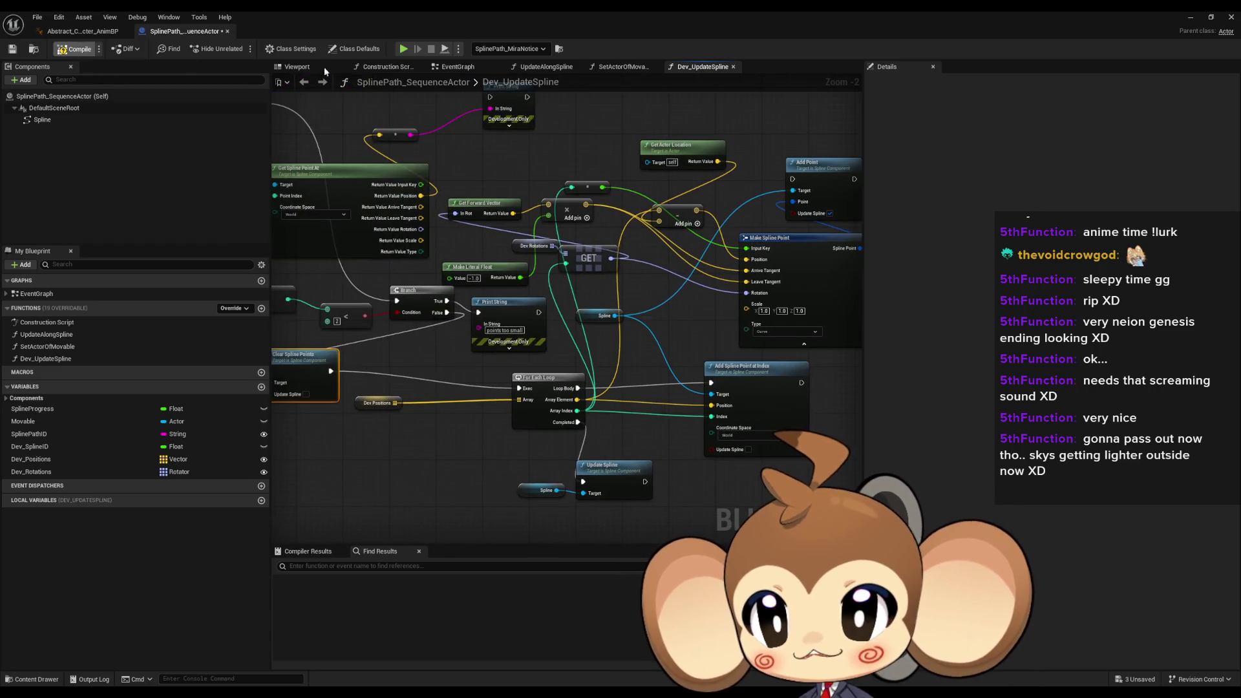
left_click(1211, 17)
left_click(1110, 561)
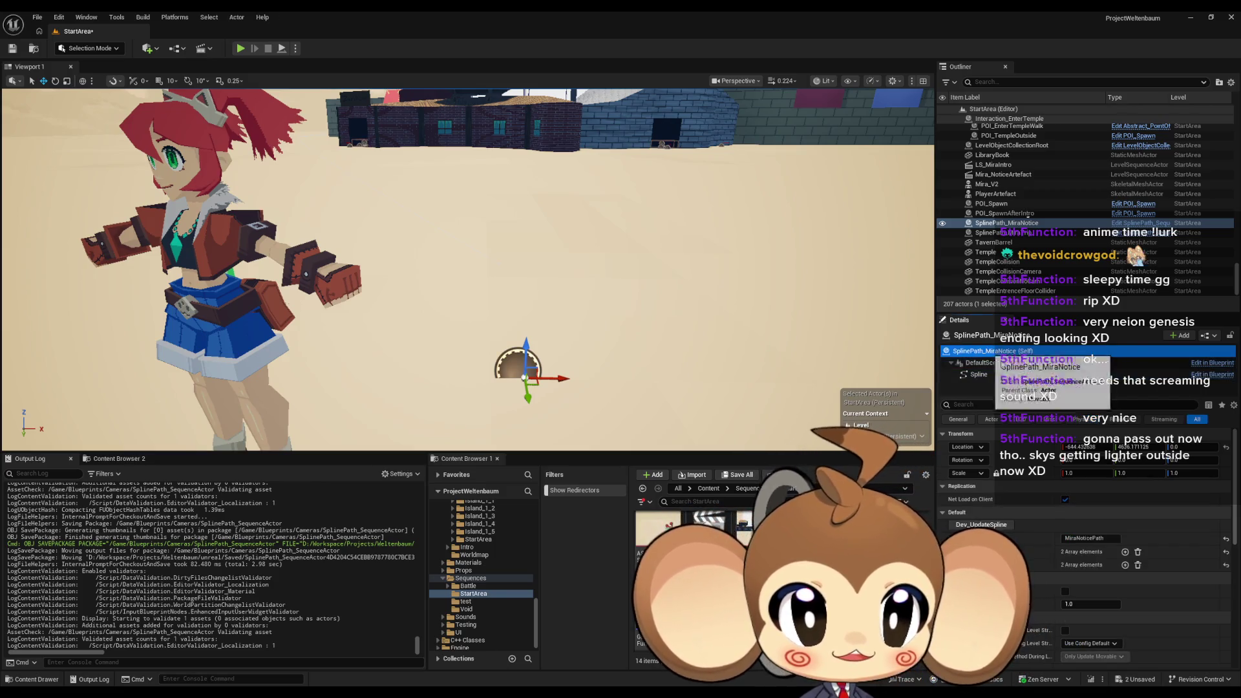
left_click(499, 265)
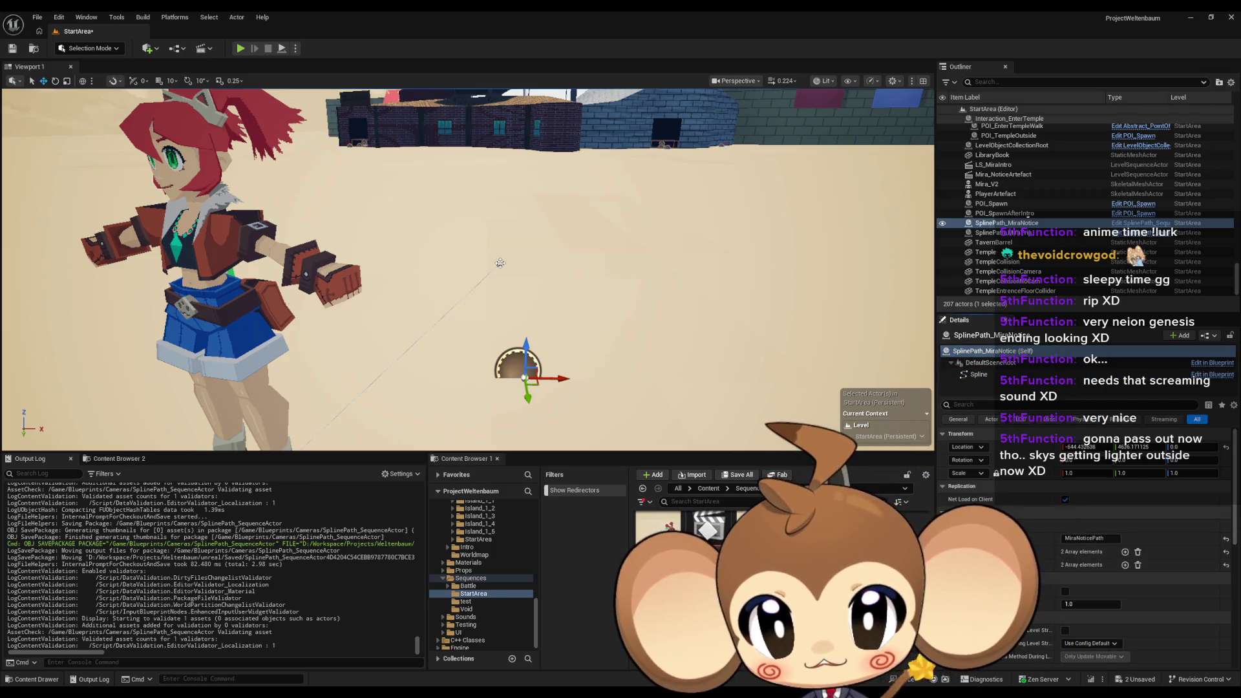
left_click(499, 264)
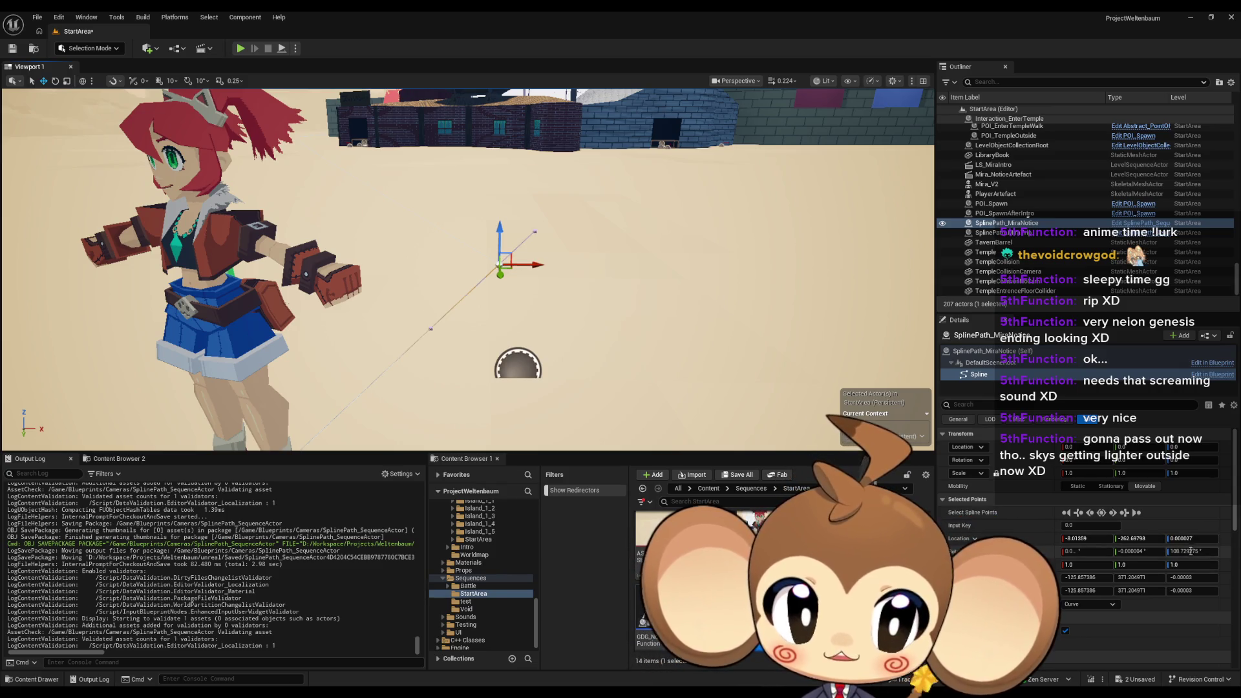
Check the stored 65.660934 rotation and apply that yaw to the selected spline point
scroll(467, 269, "up", 3)
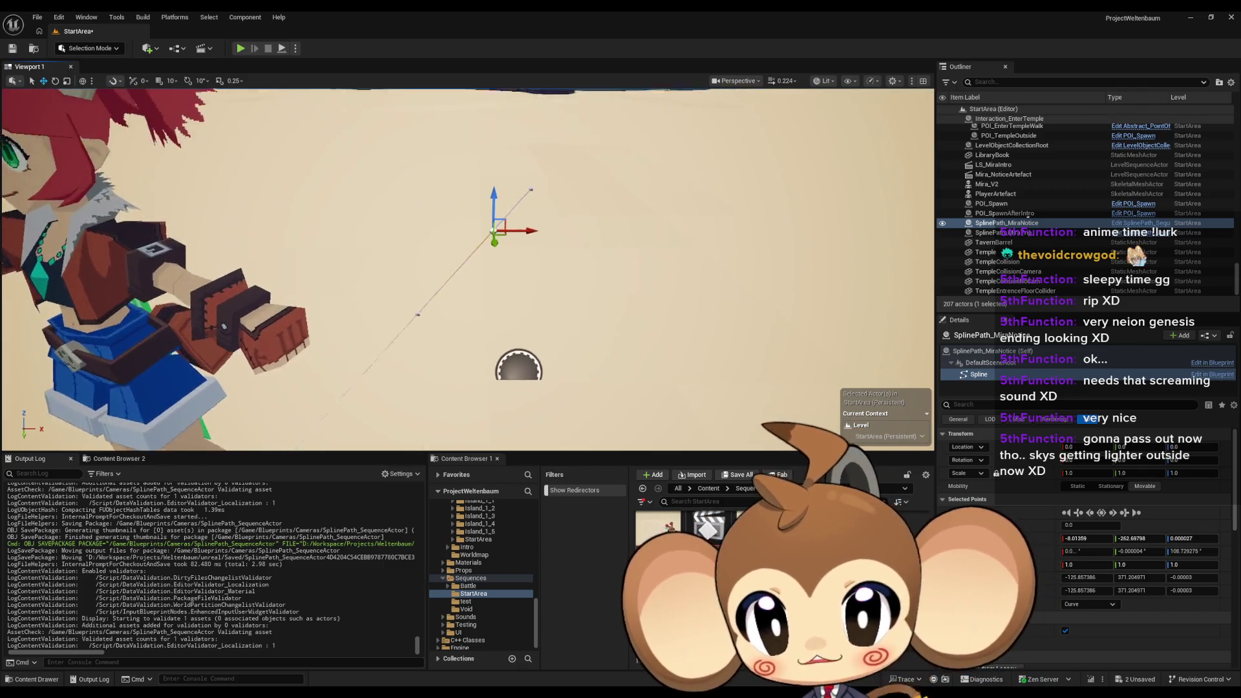
scroll(467, 269, "up", 1)
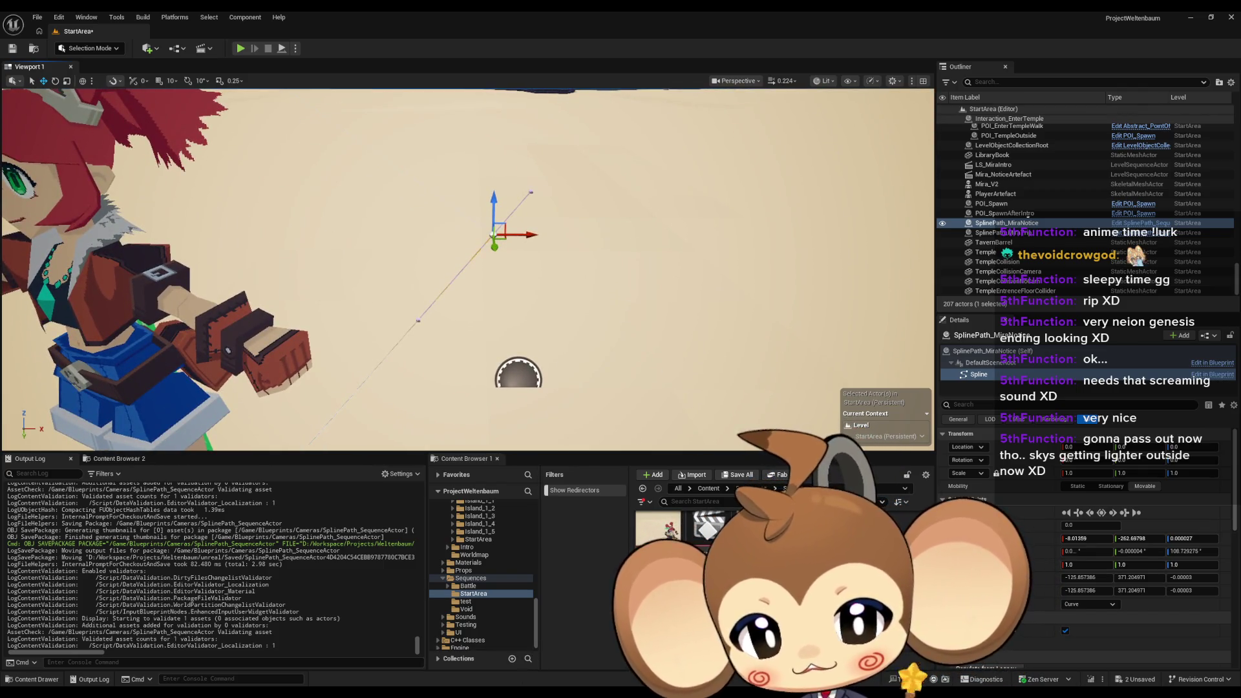
left_click(989, 351)
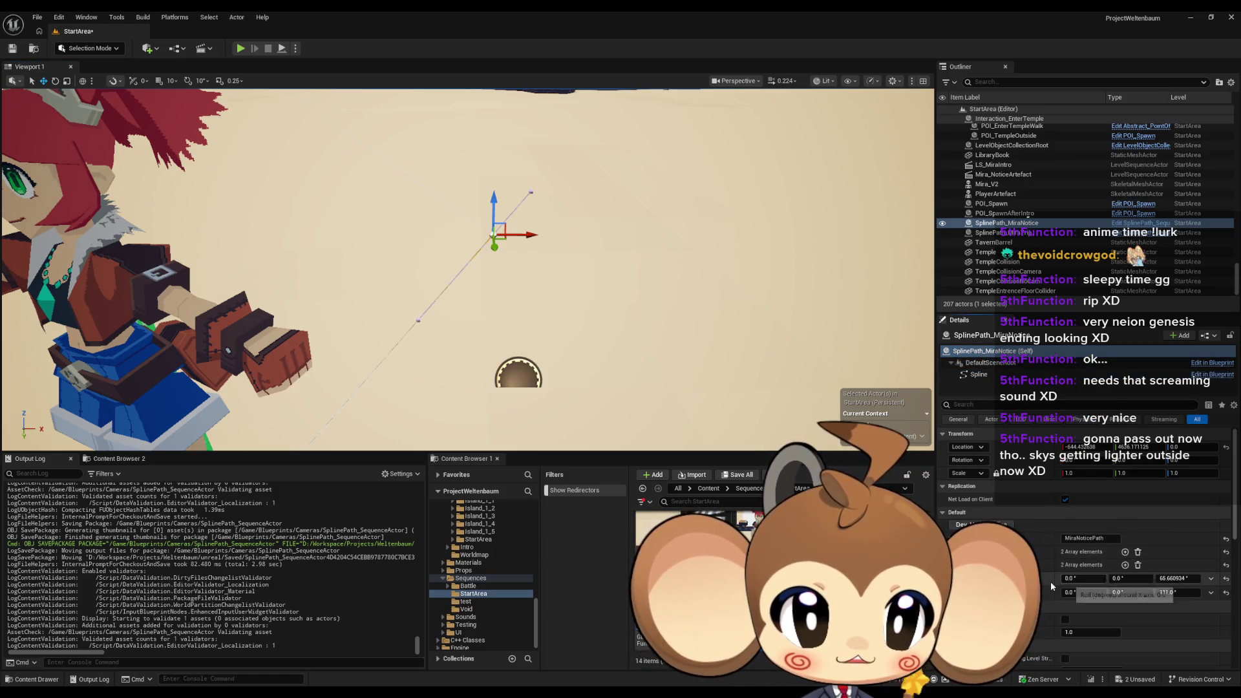
left_click(1173, 578)
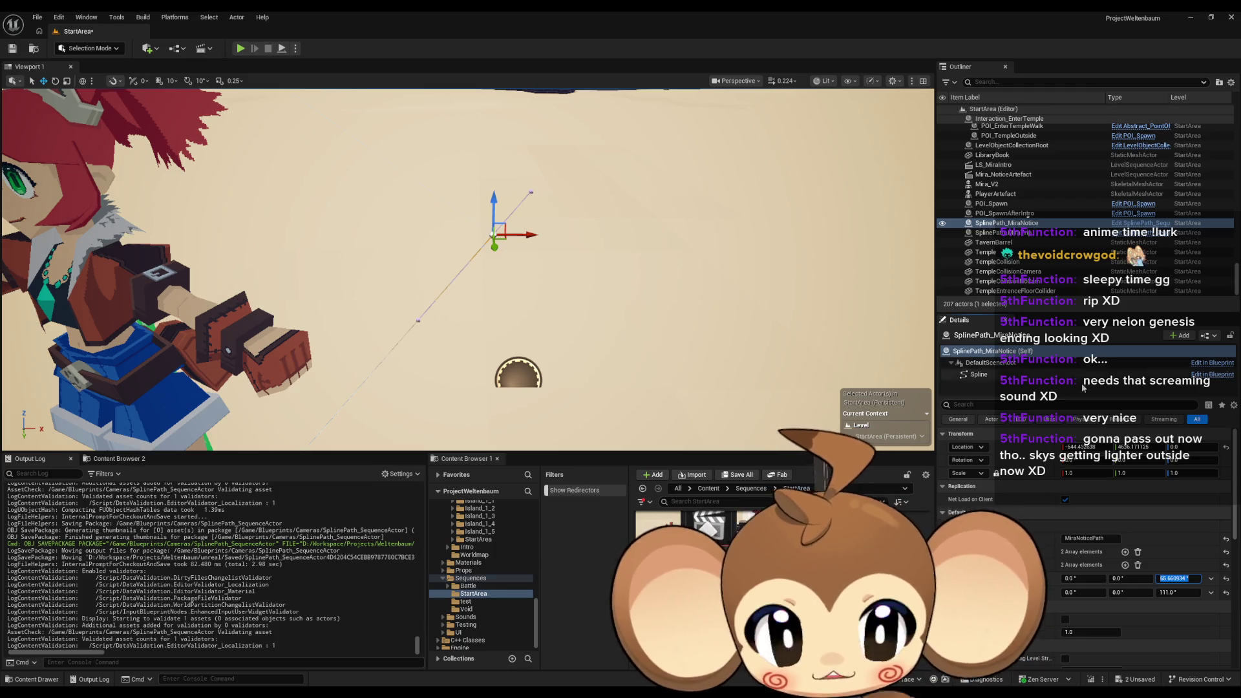
left_click(978, 375)
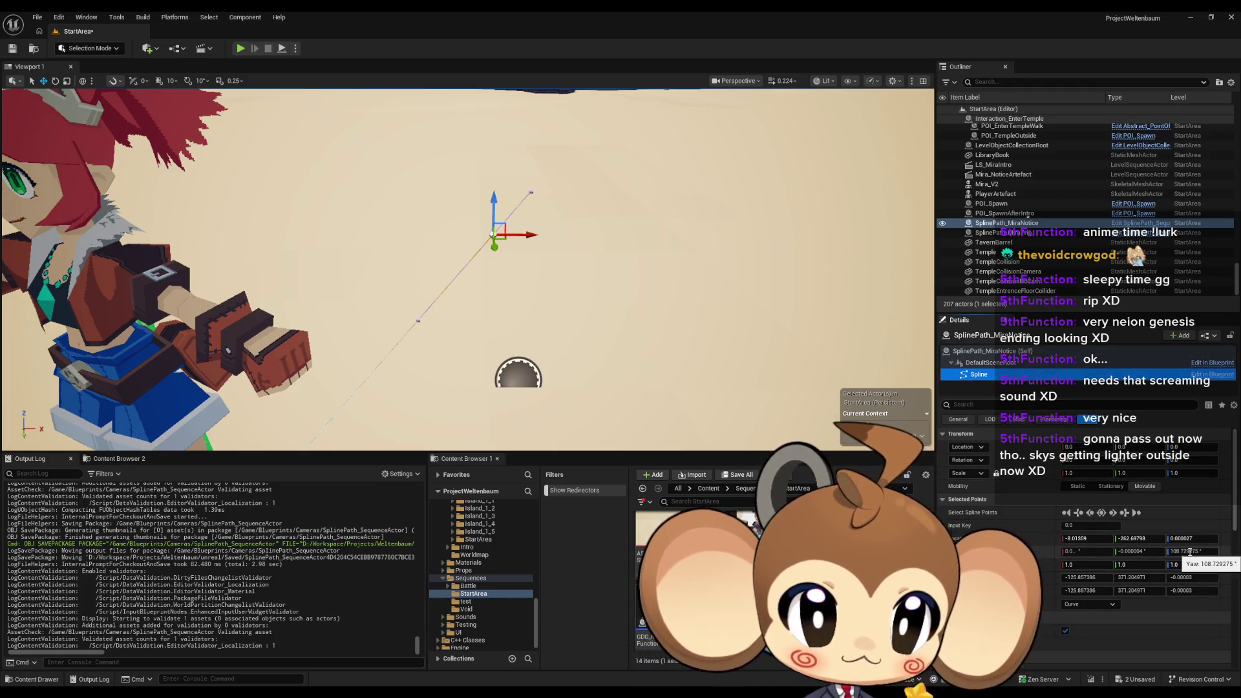
left_click(1108, 550)
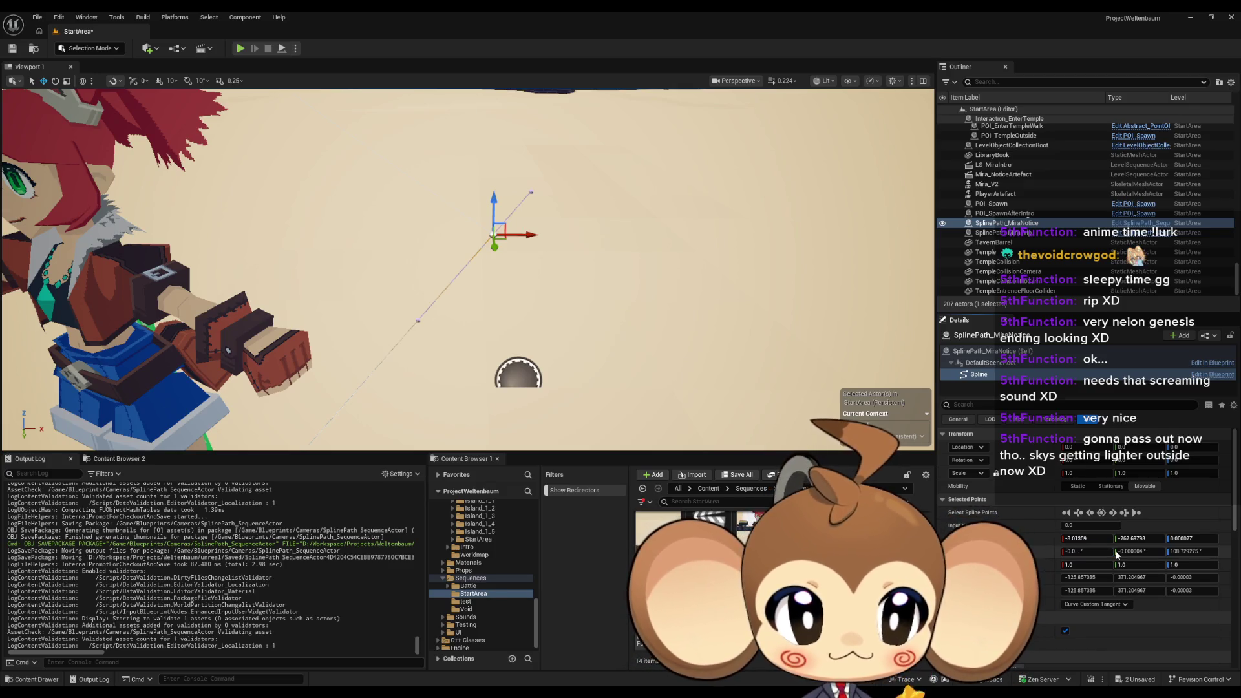
left_click(1135, 553)
type("0")
key("Return")
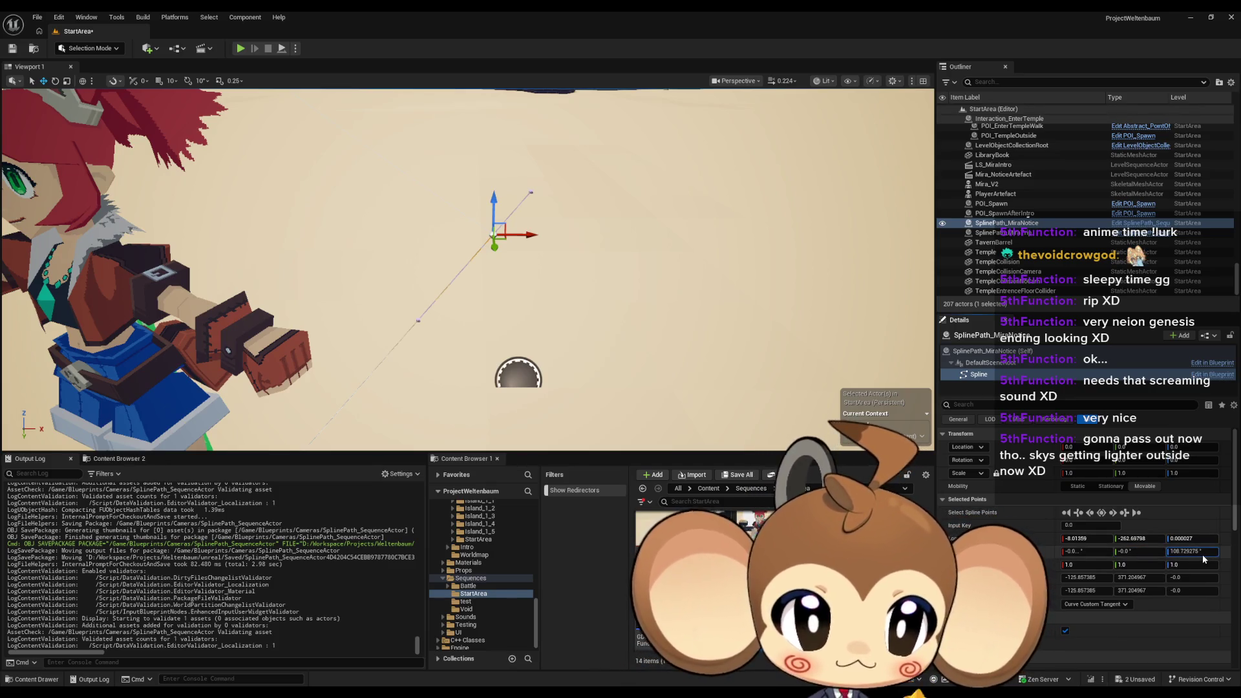
left_click_drag(1204, 554, 1205, 555)
key("Return")
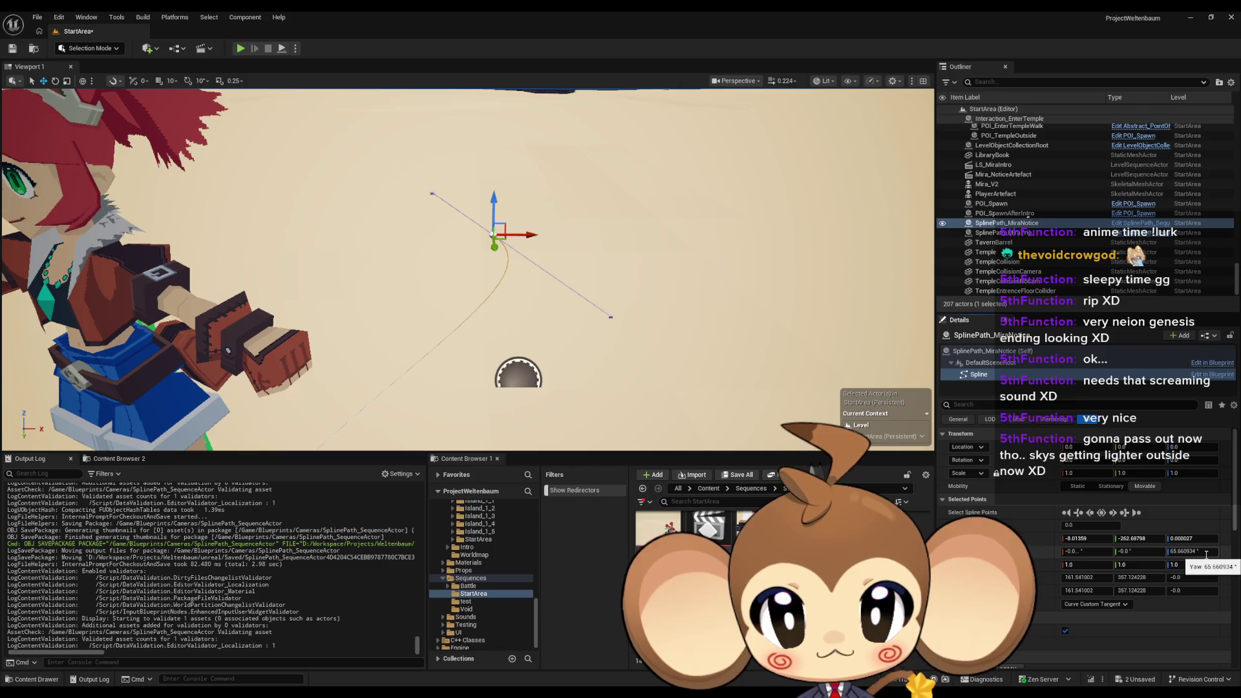
Select the next spline point, apply a 111° yaw, commit its roll, and frame it with F
scroll(517, 335, "down", 5)
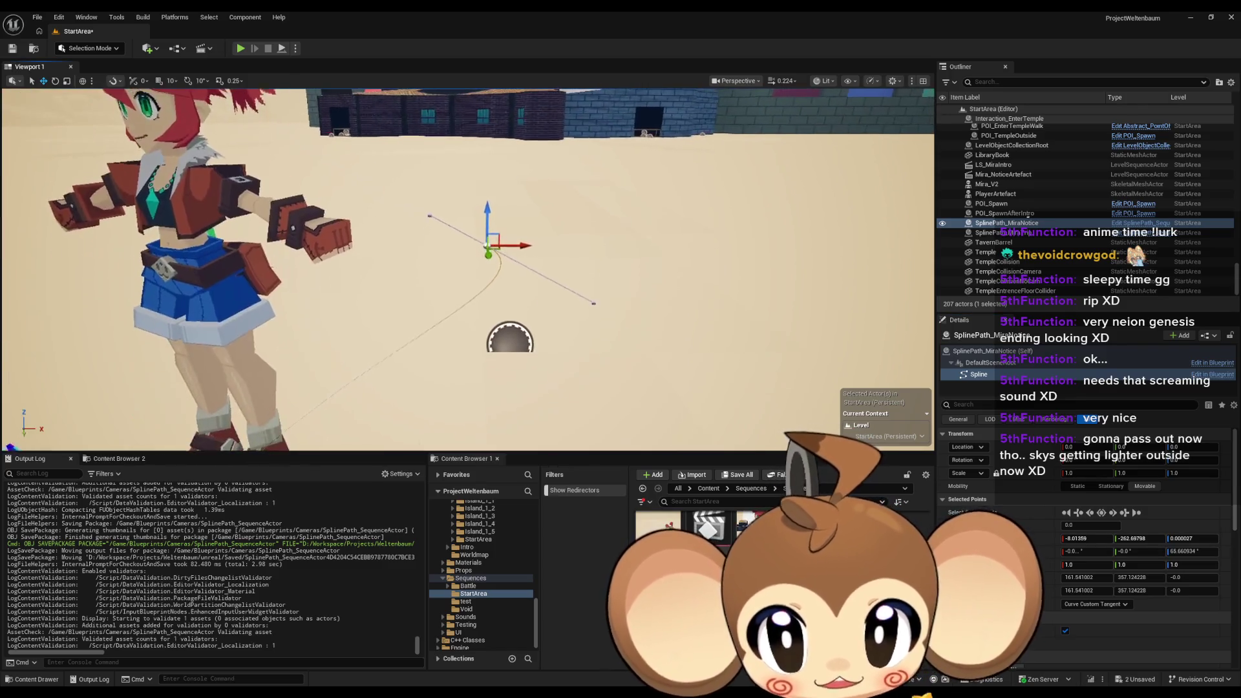
scroll(538, 335, "up", 1)
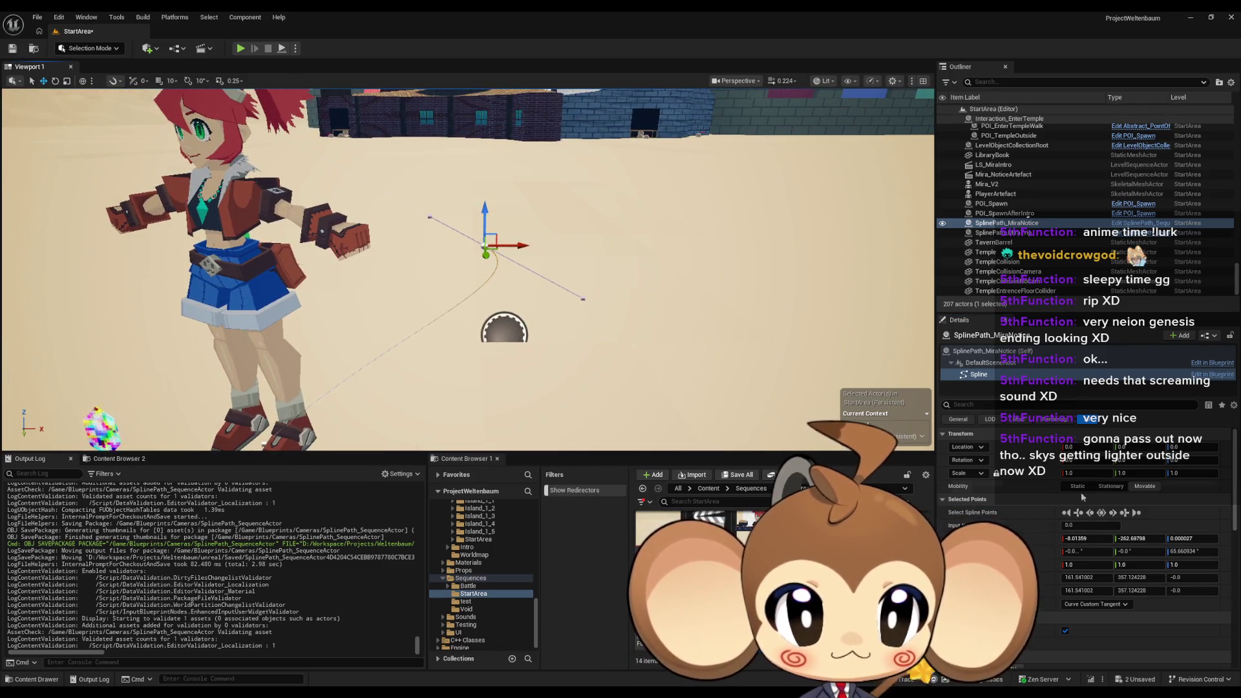
left_click(1034, 351)
left_click(1175, 592)
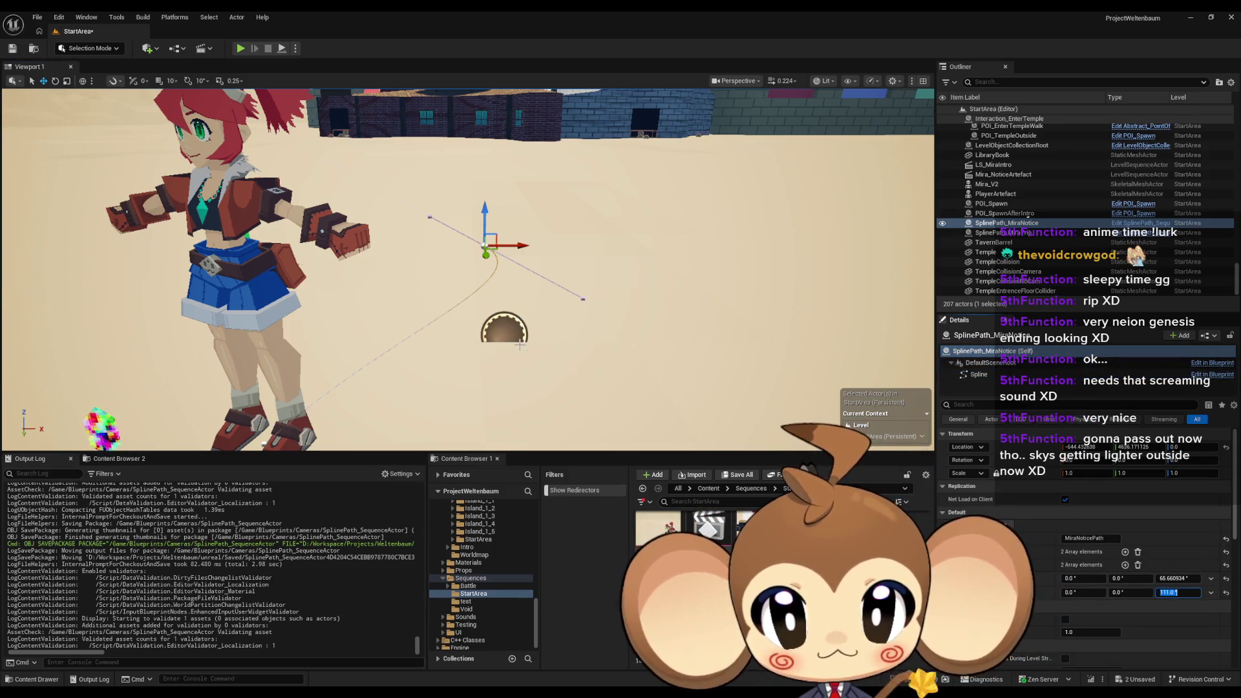
left_click(973, 378)
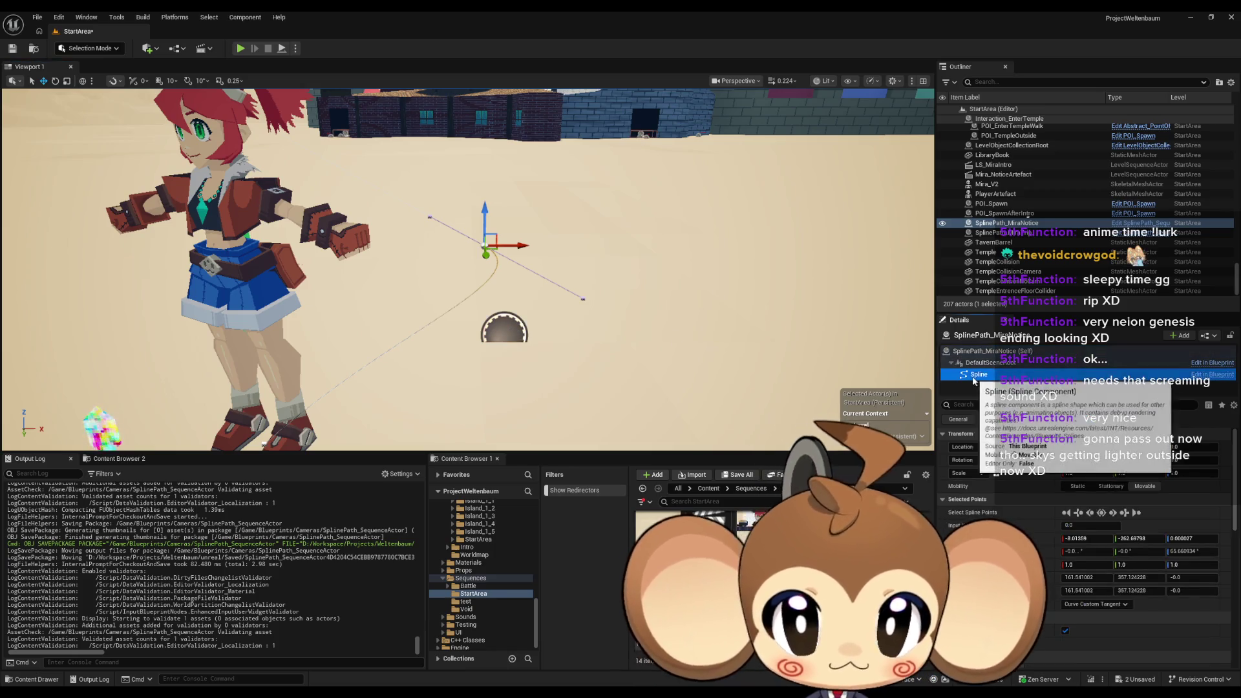
left_click(1113, 514)
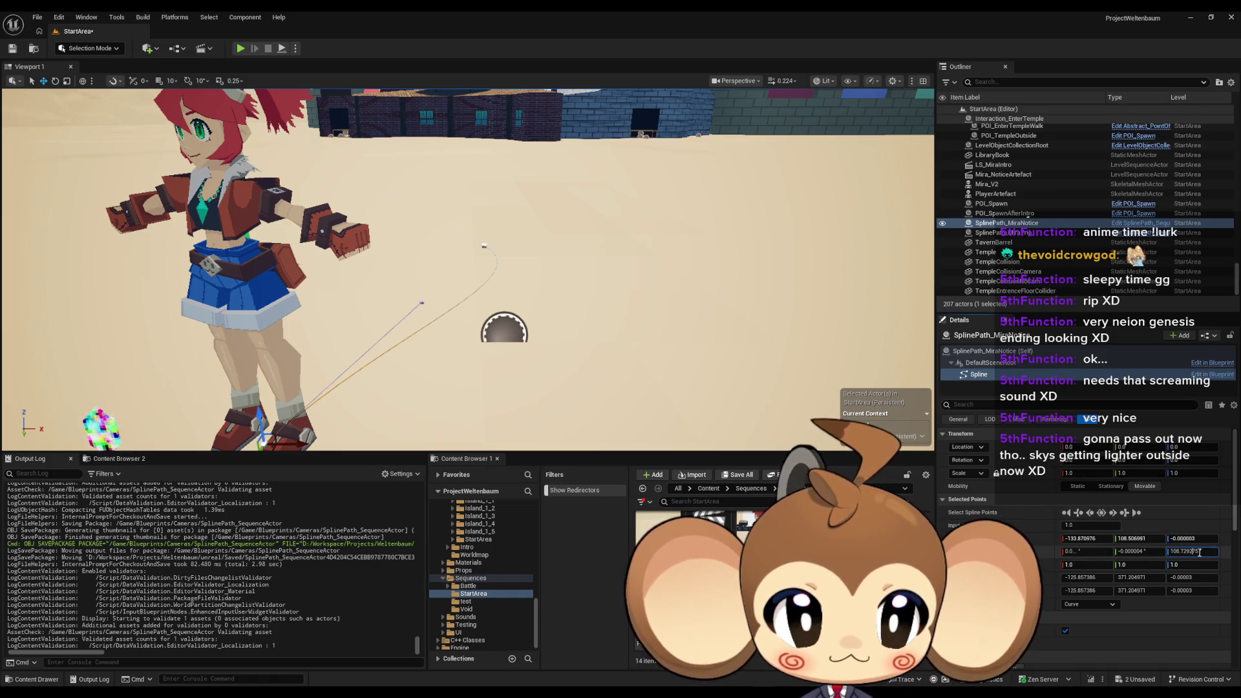
key("Return")
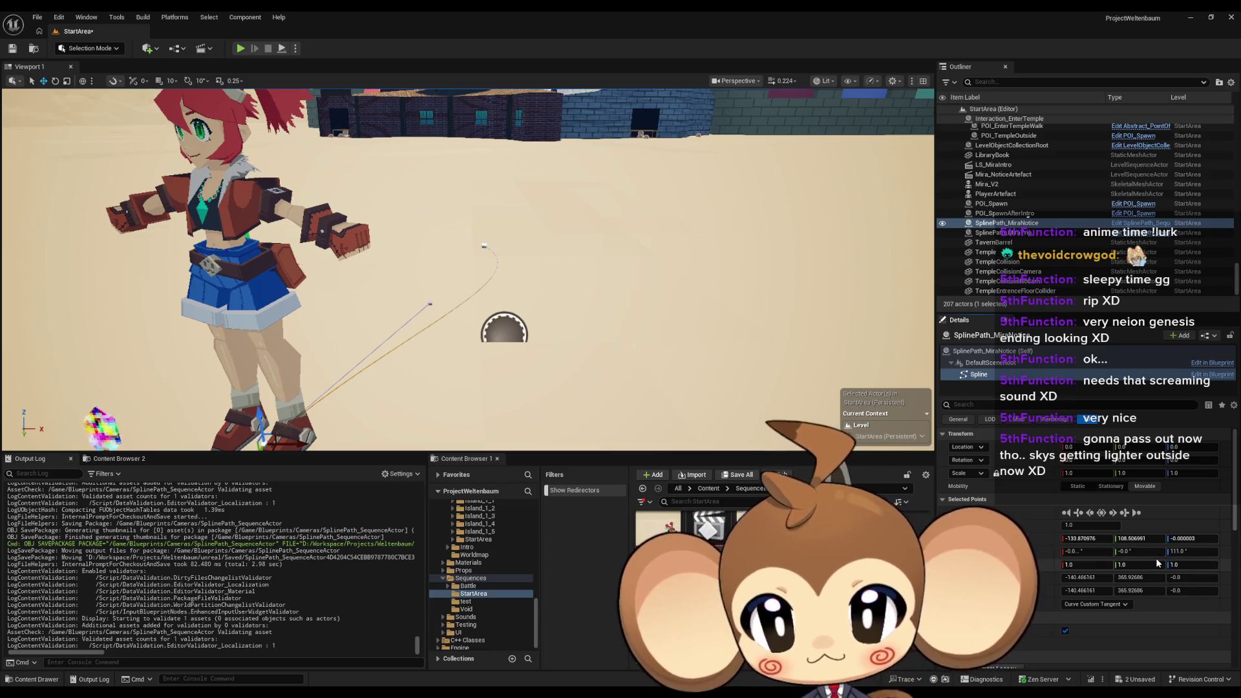
key("Return")
key("f")
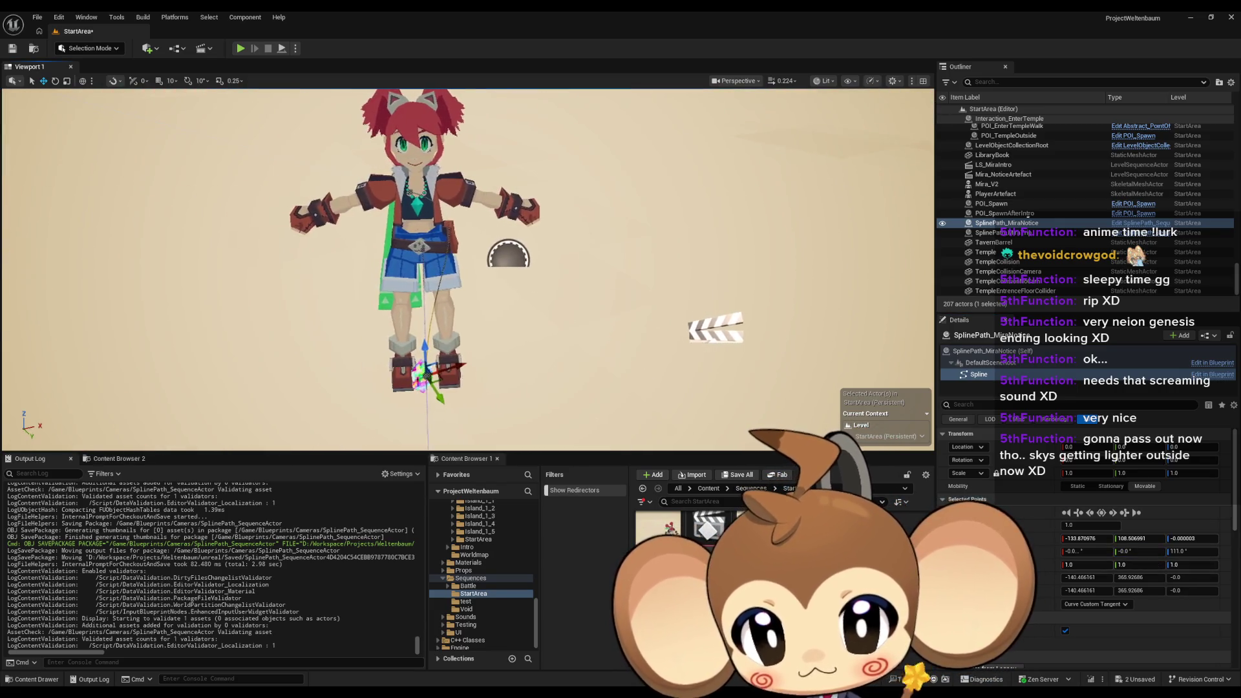
Select the MiraNotice spline's end point and drag its tangent shorter
scroll(468, 268, "down", 5)
scroll(468, 268, "up", 3)
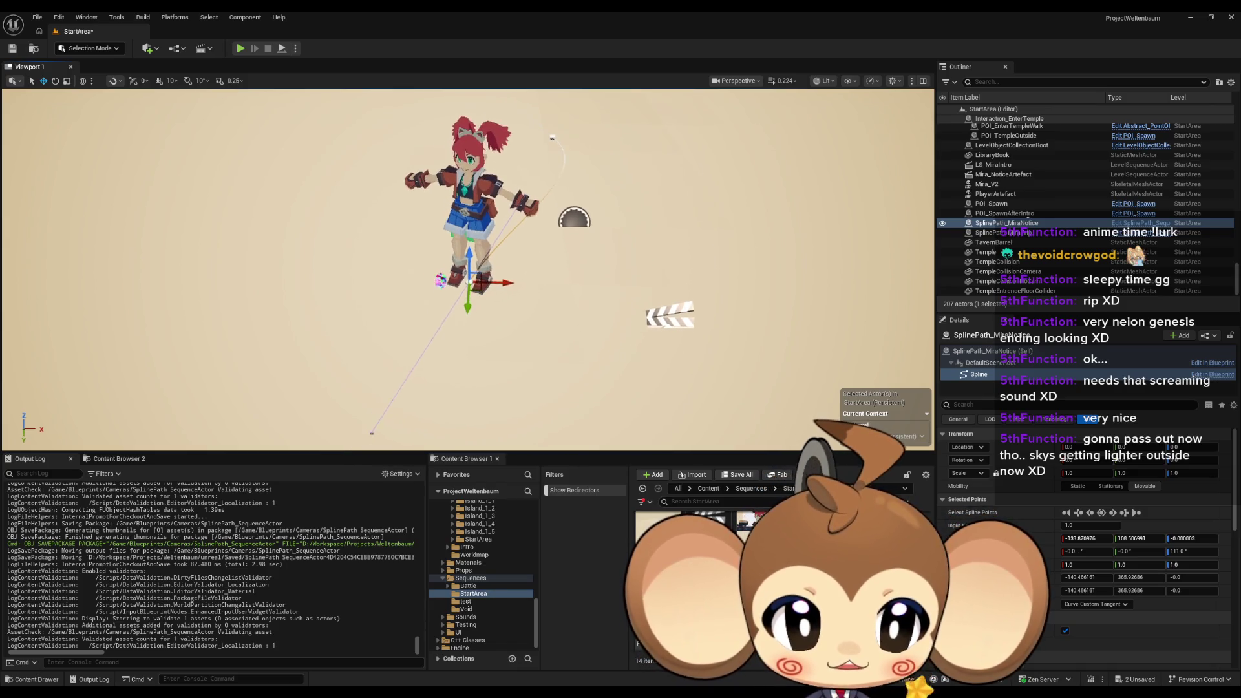
scroll(543, 353, "up", 4)
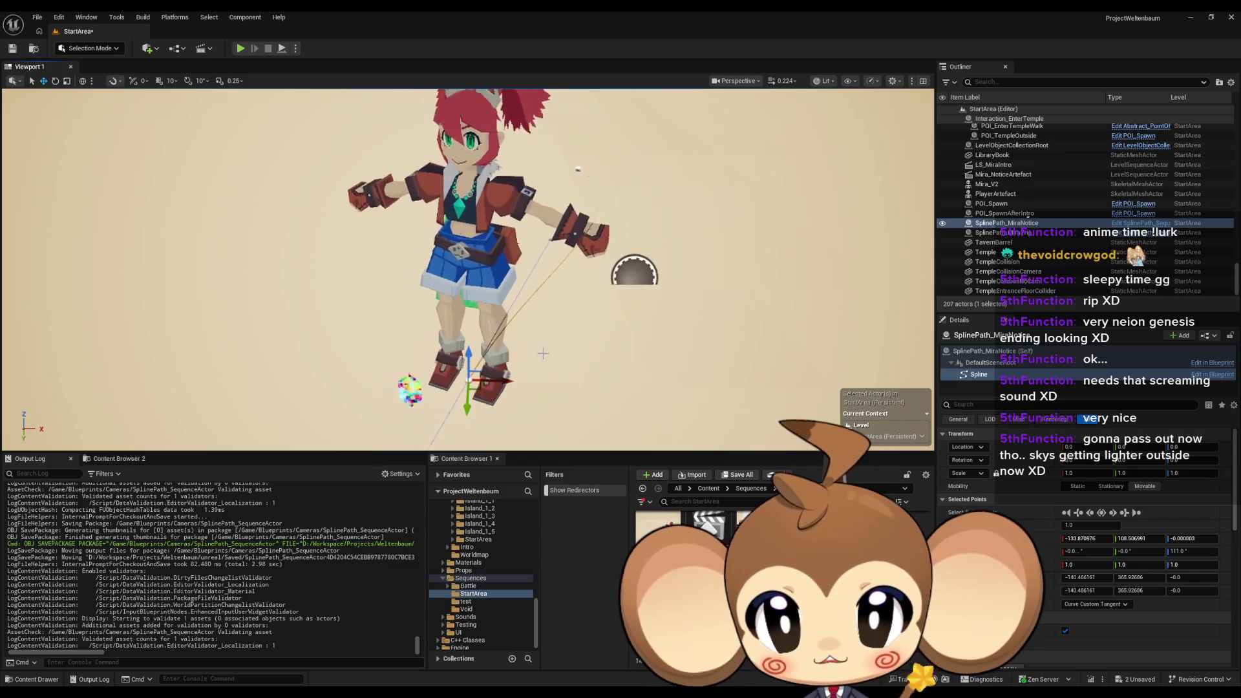
scroll(579, 227, "up", 1)
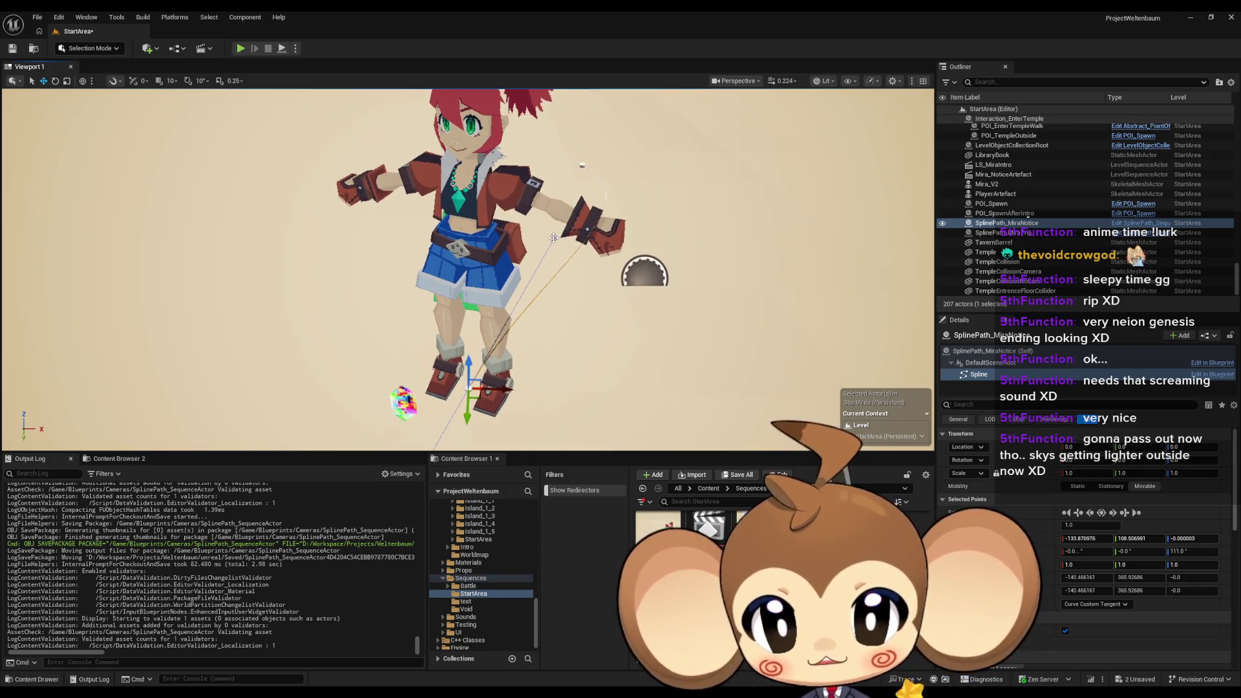
left_click(553, 238)
scroll(553, 237, "up", 3)
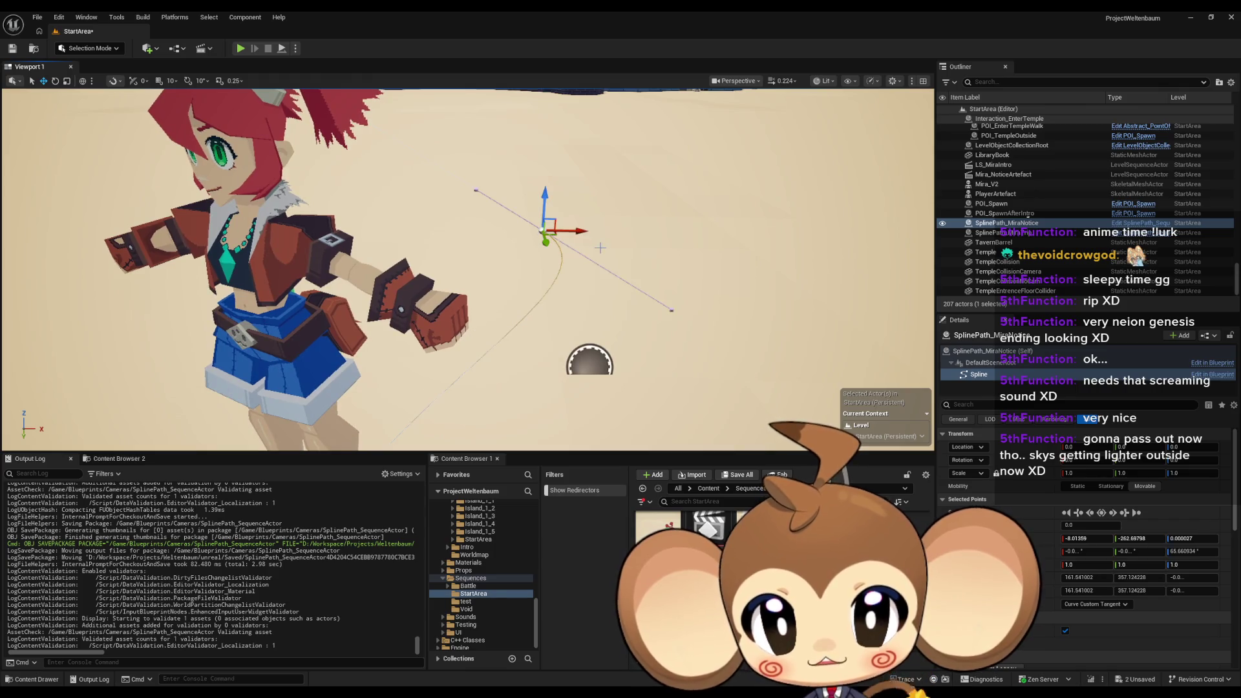
left_click(672, 311)
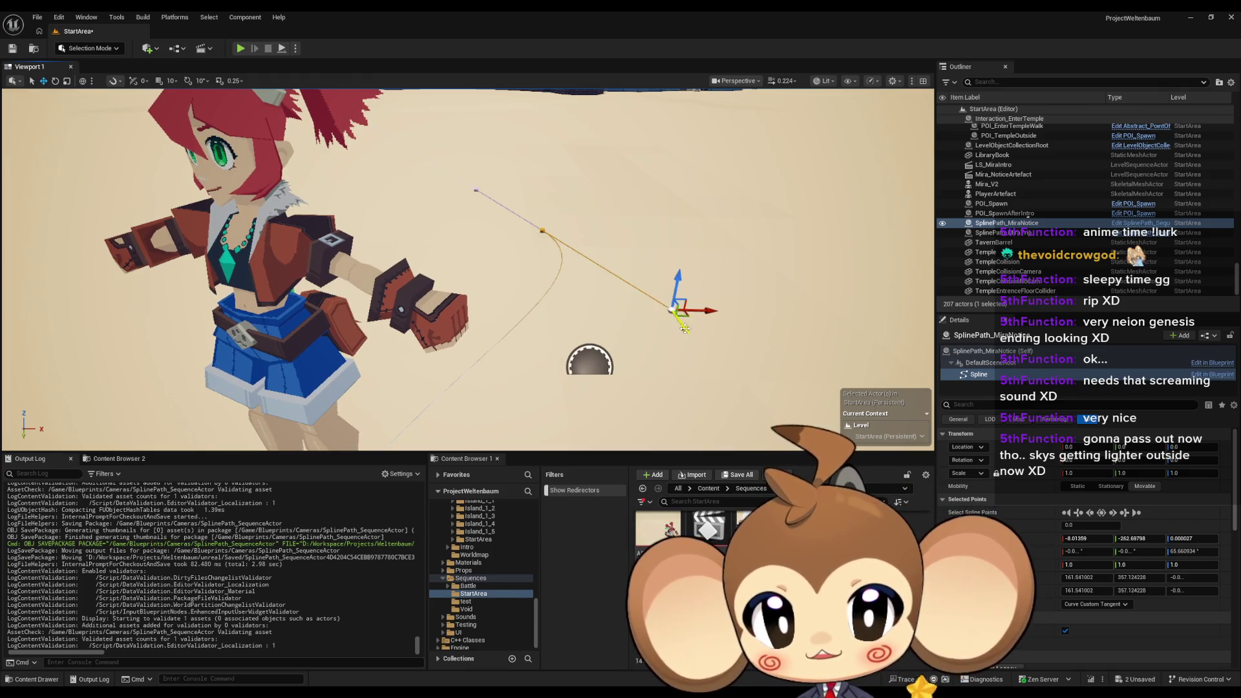
left_click_drag(690, 318, 530, 297)
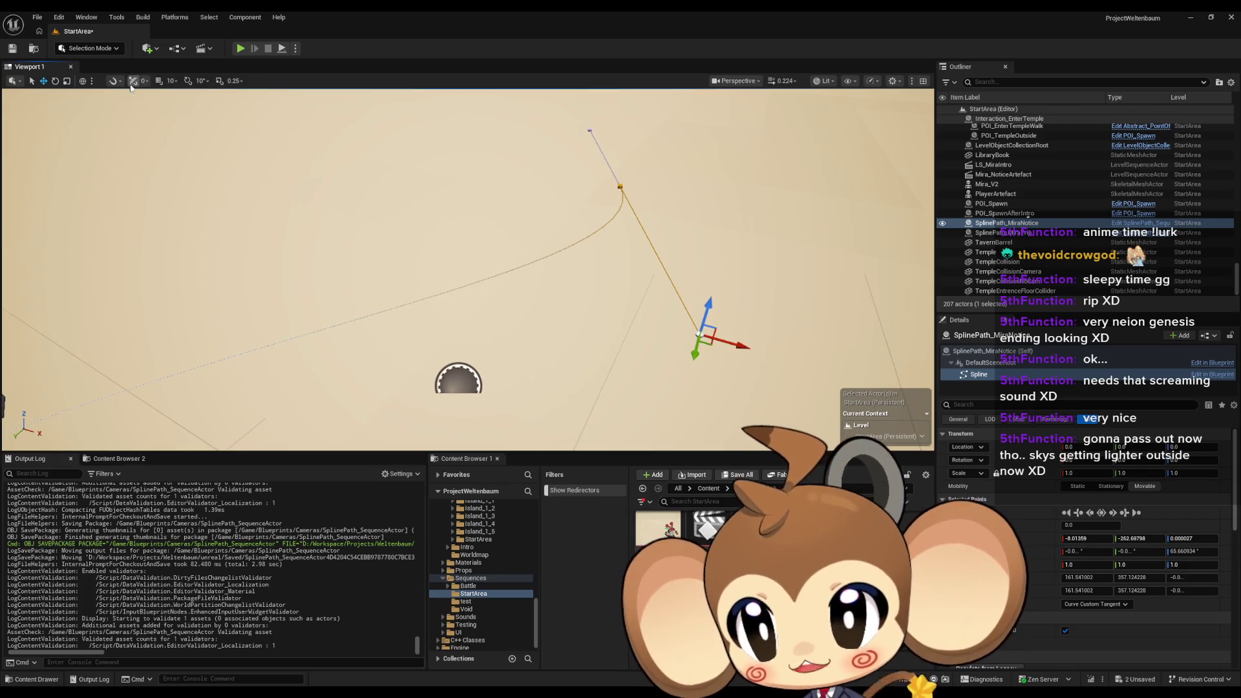
mouse_move(716, 363)
left_mouse_down()
mouse_move(707, 349)
mouse_move(633, 340)
mouse_move(593, 170)
mouse_move(541, 155)
left_mouse_up()
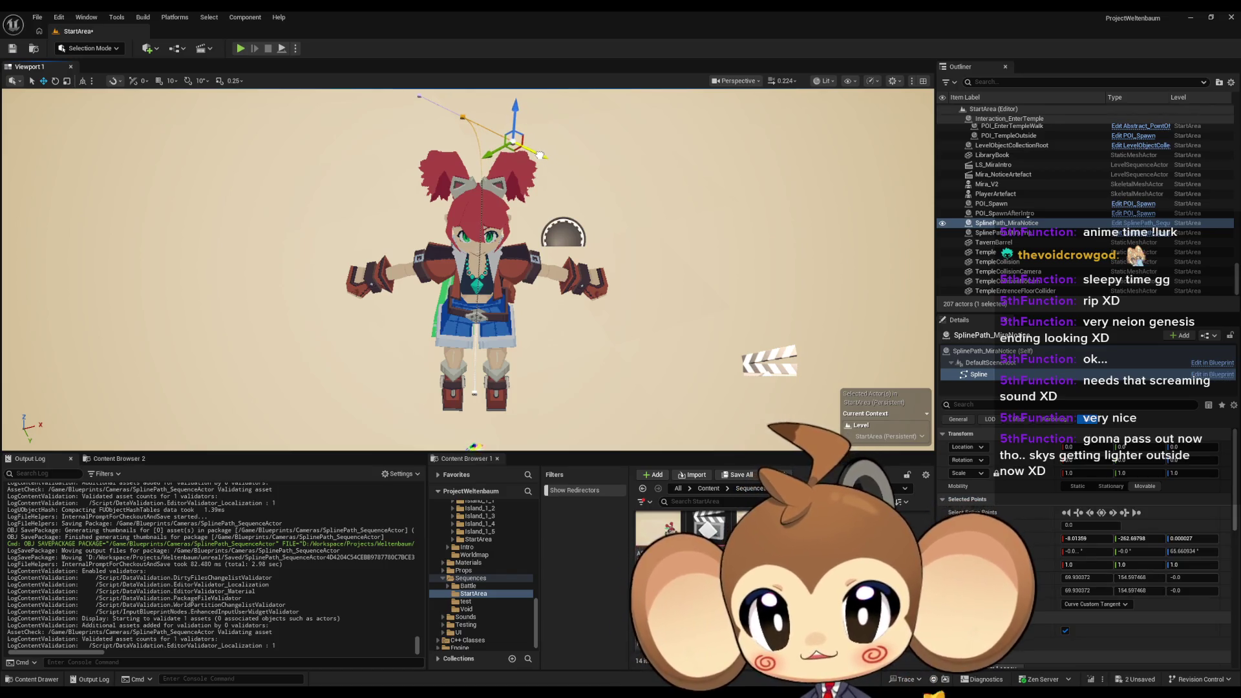
mouse_move(482, 395)
left_mouse_down()
mouse_move(499, 368)
mouse_move(482, 395)
left_mouse_up()
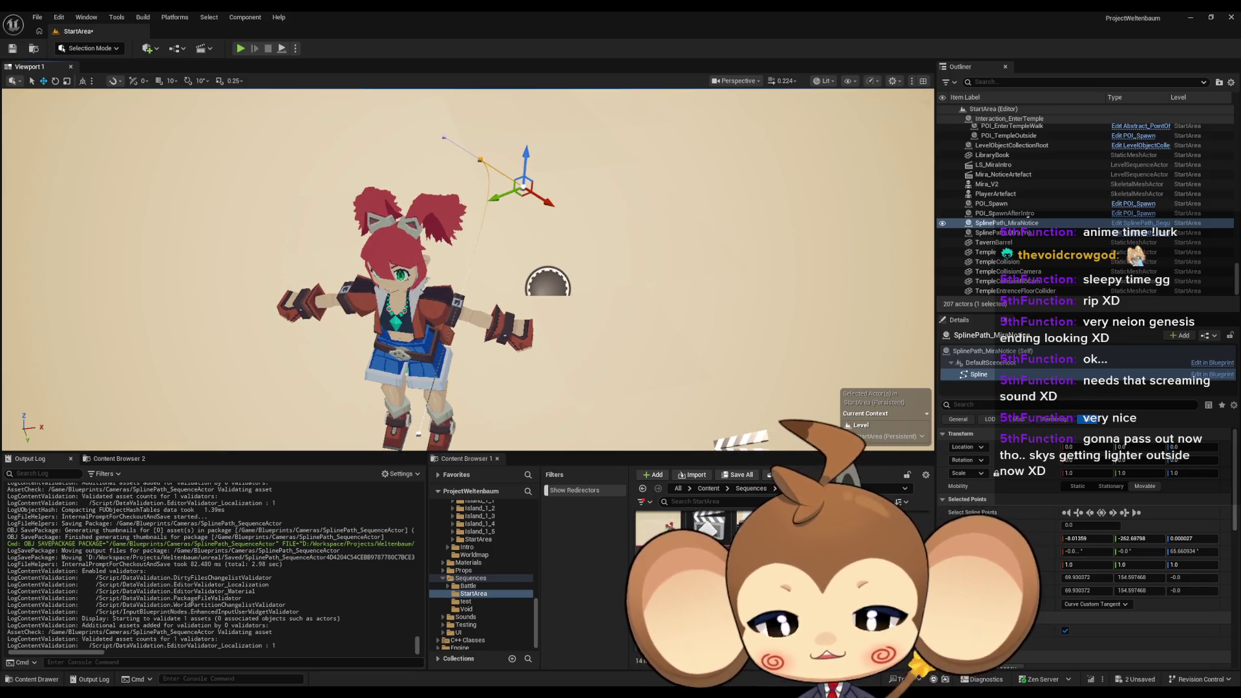
Check the actor and spline point rotation values in Details, then save the StartArea level
left_click(985, 351)
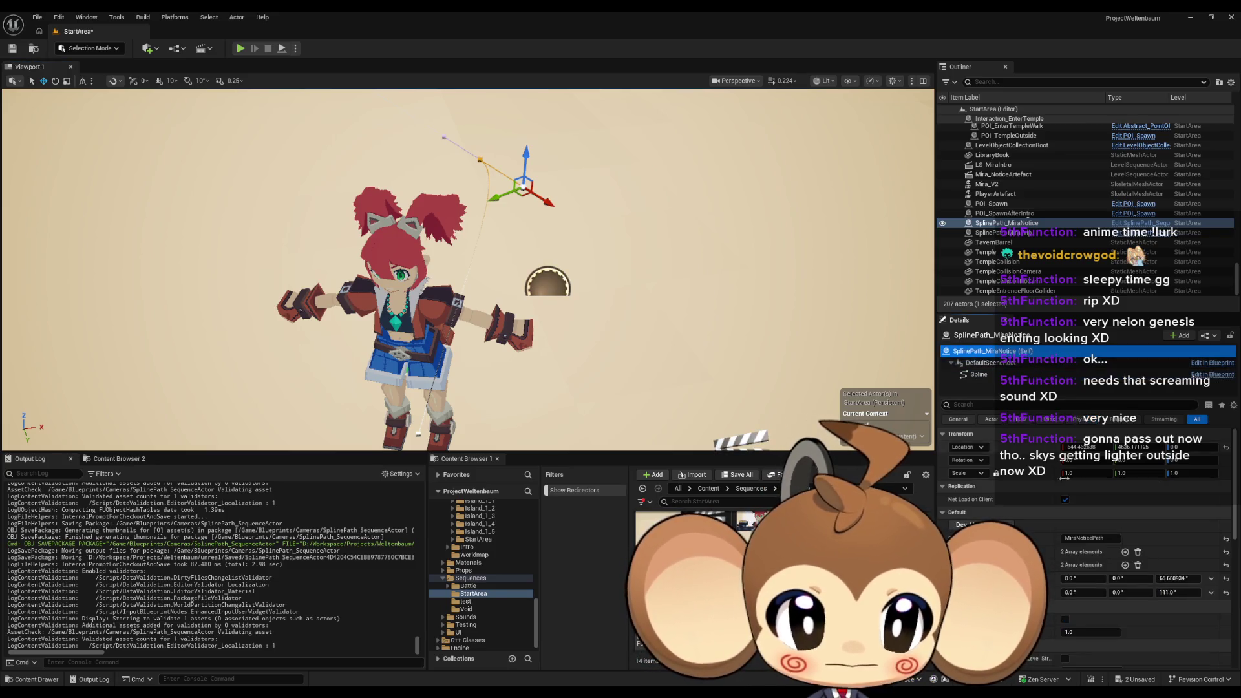
left_click(1178, 579)
left_click(479, 160)
left_click(1190, 552)
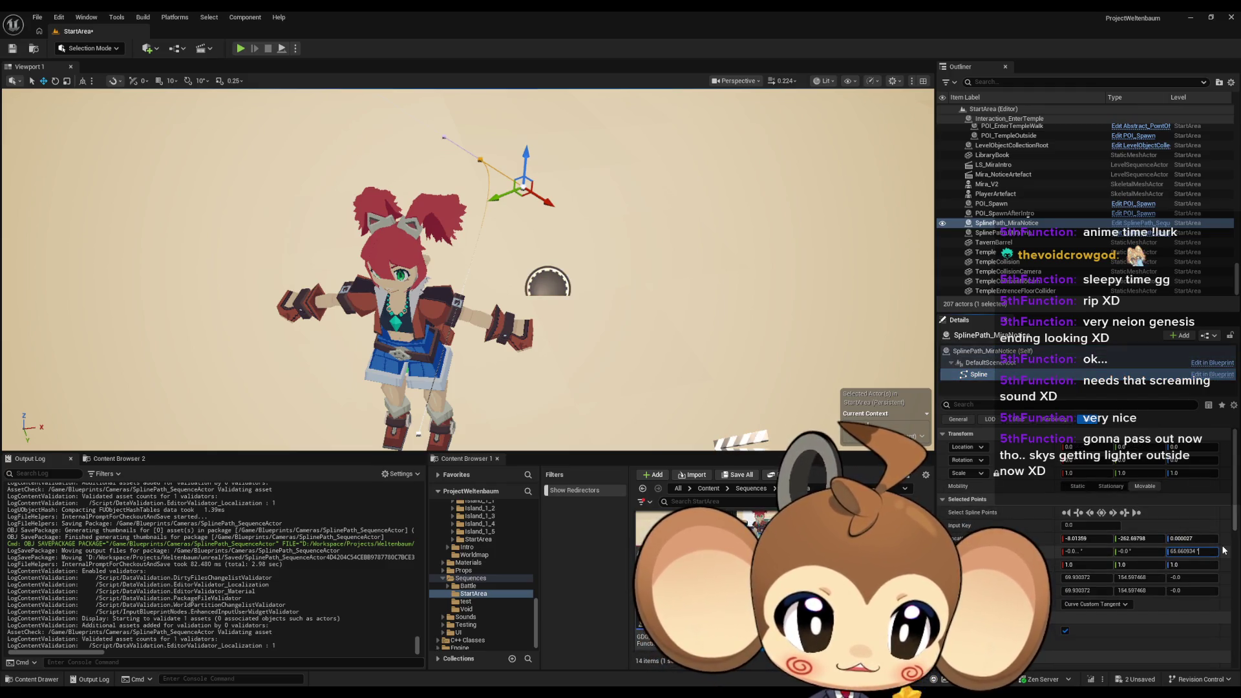
left_click(13, 50)
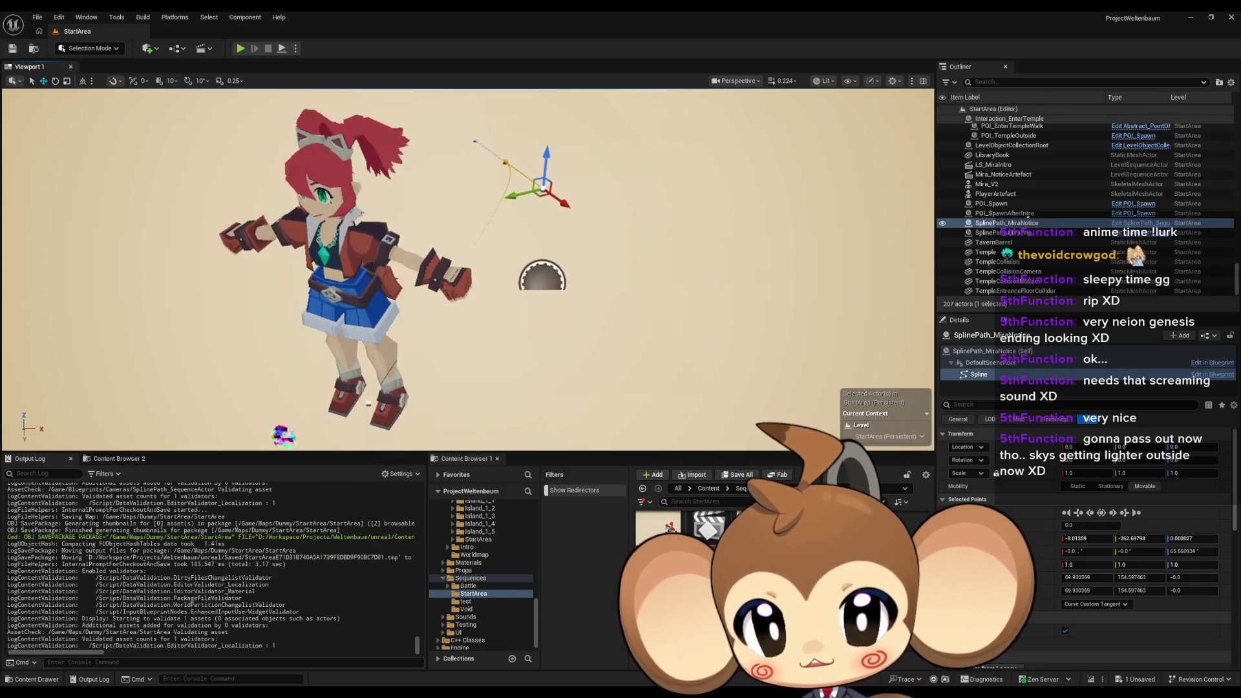
left_click_drag(468, 271, 469, 323)
mouse_move(491, 693)
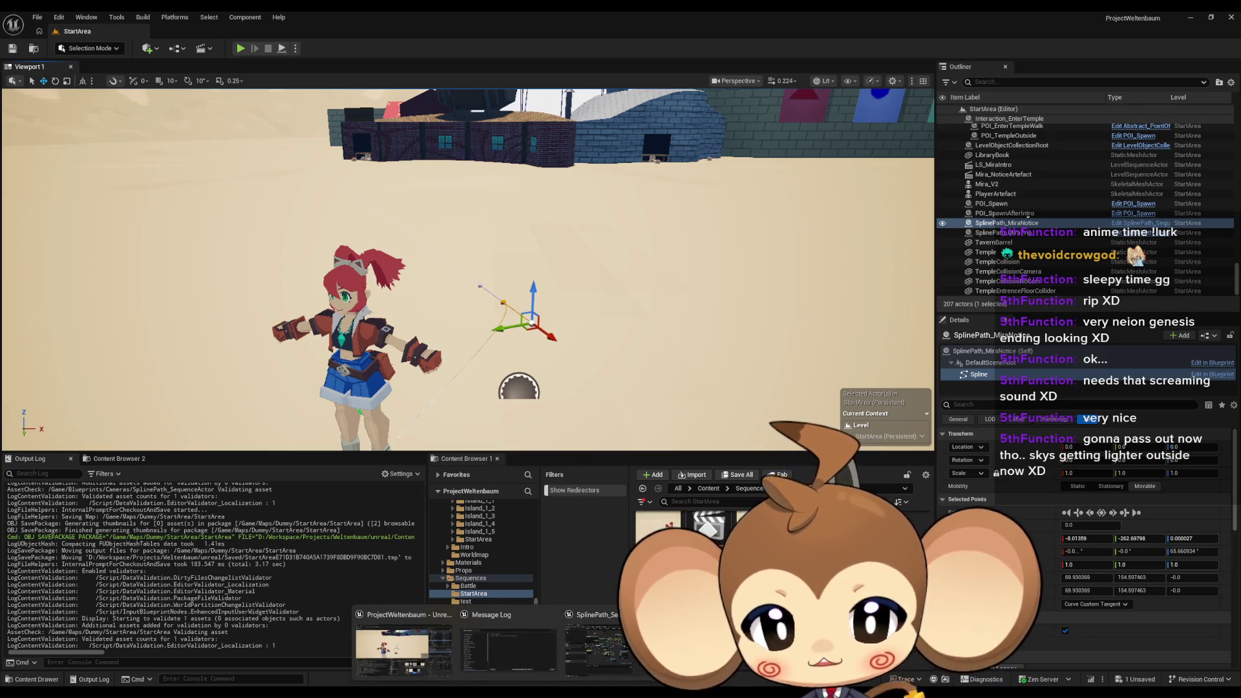
Save all modified content, then run a play test and stop it
left_click(708, 489)
key("ctrl+shift+s")
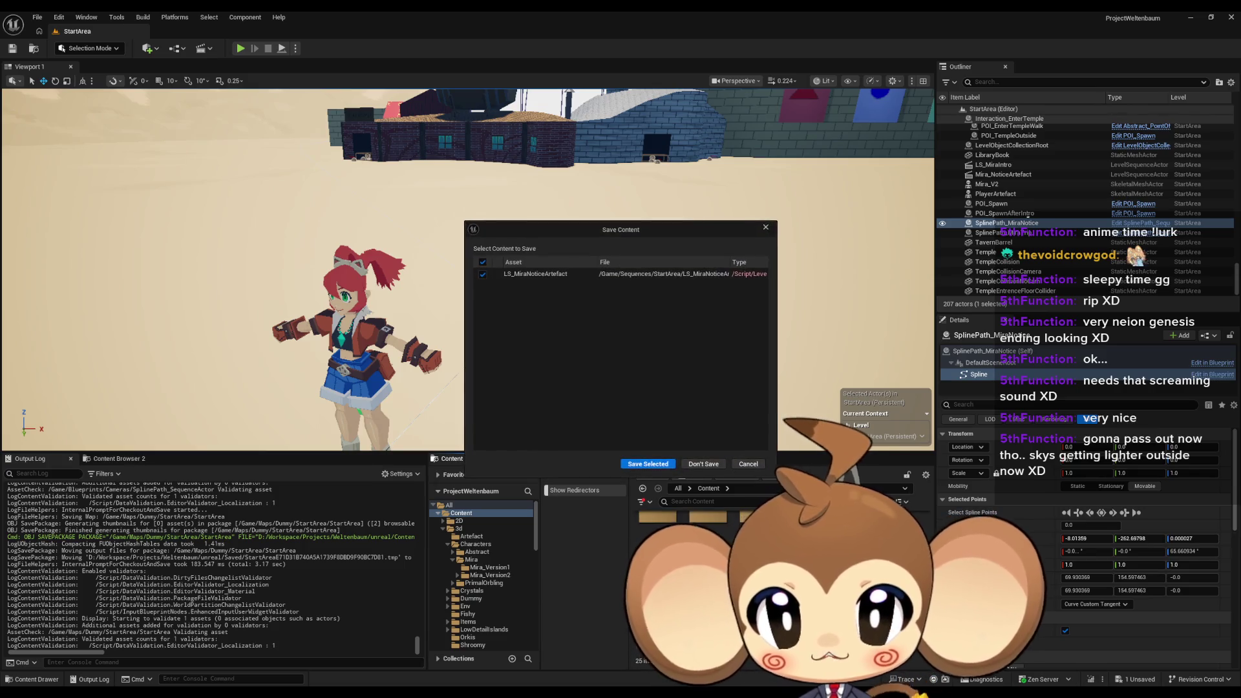
left_click(648, 465)
left_click(240, 48)
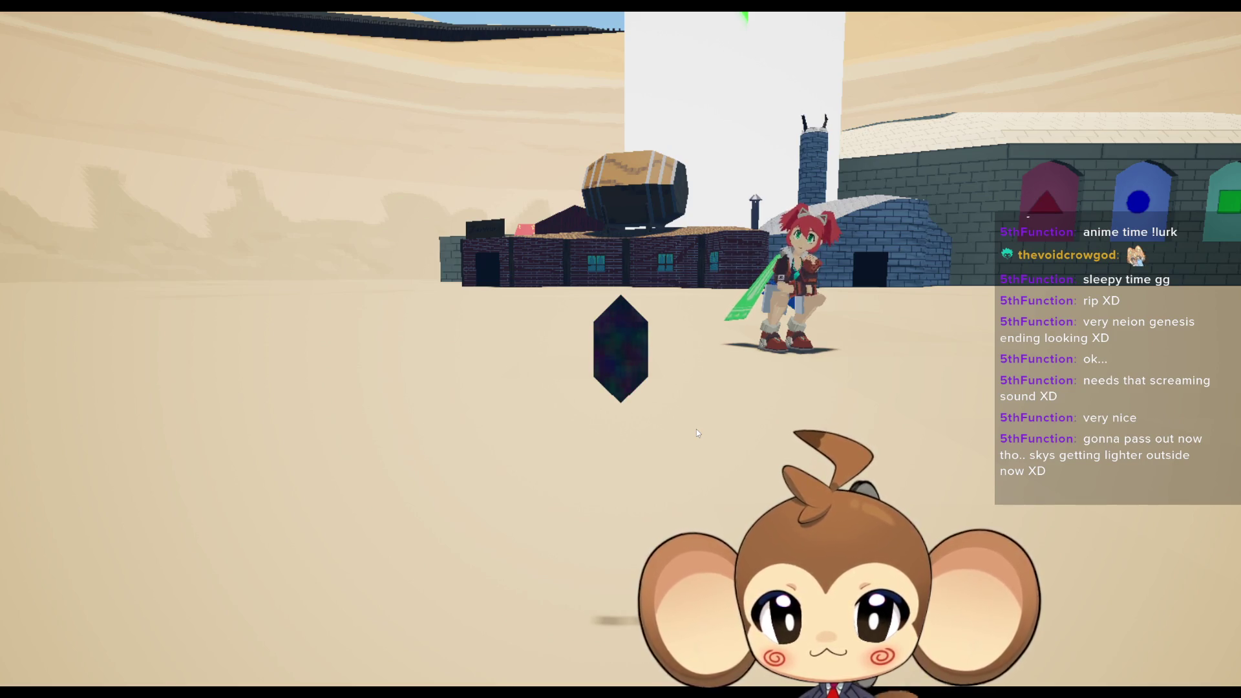
key("F11")
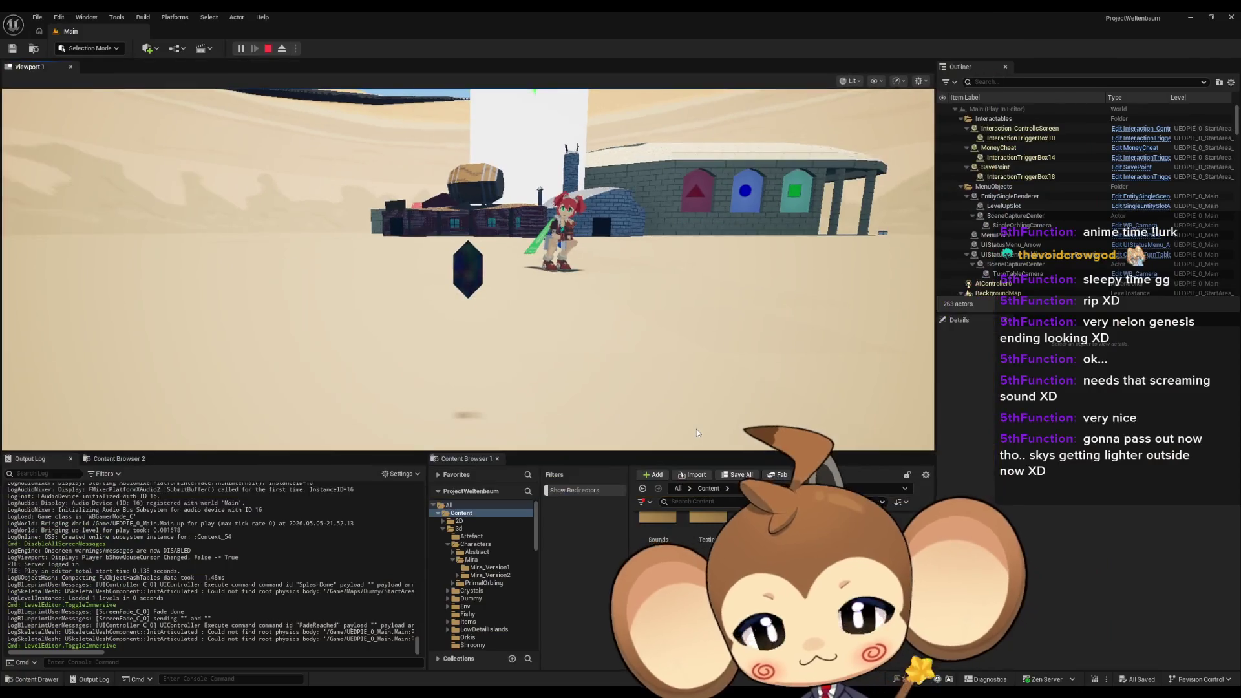
left_click(268, 49)
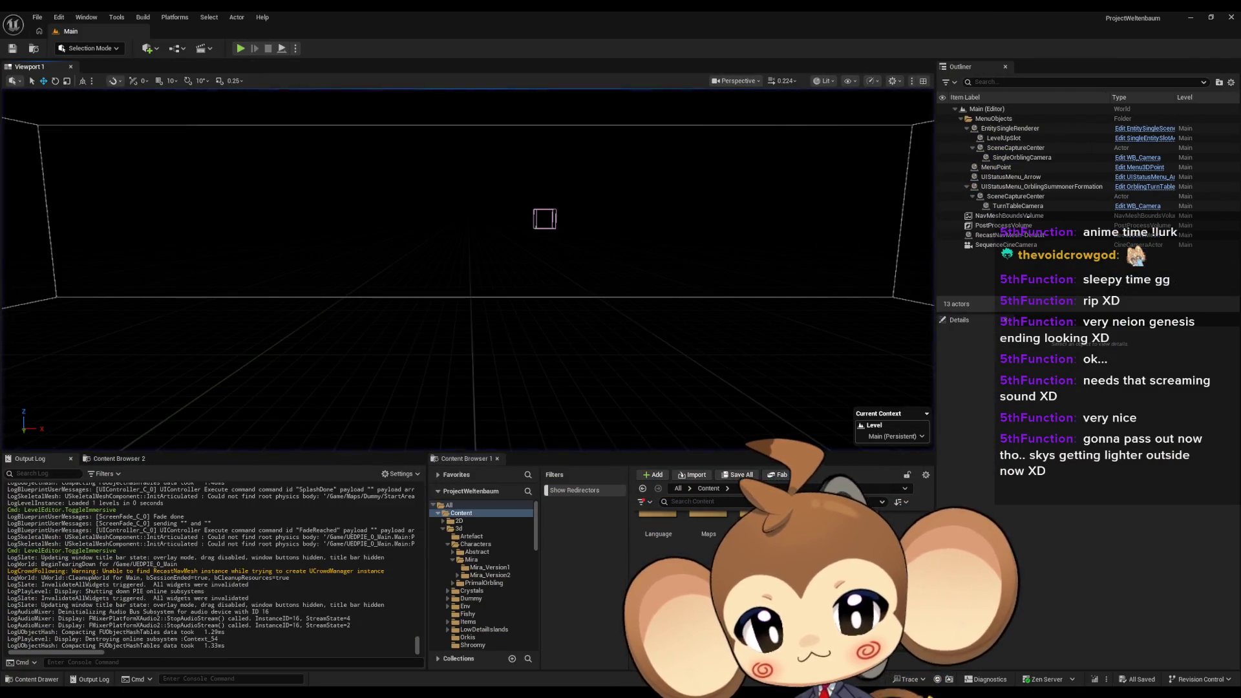
Open LS_MiraNoticeArtefact from Sequences > StartArea in Sequencer
left_click(470, 577)
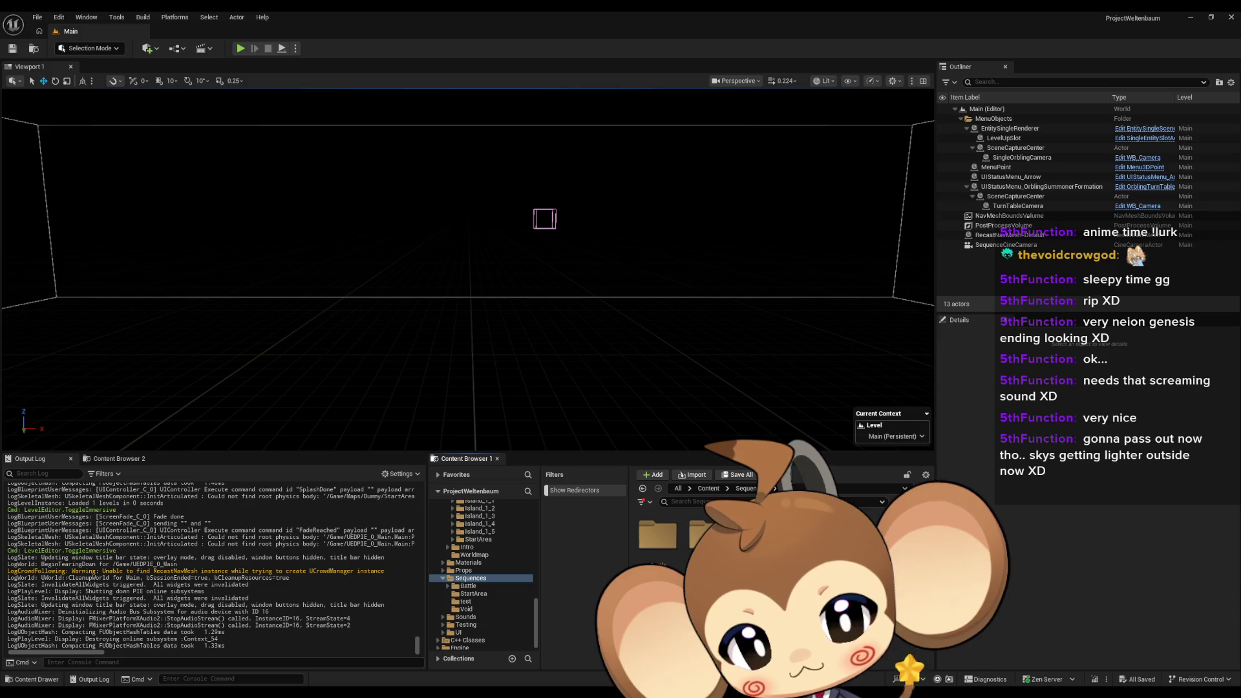
left_click(473, 593)
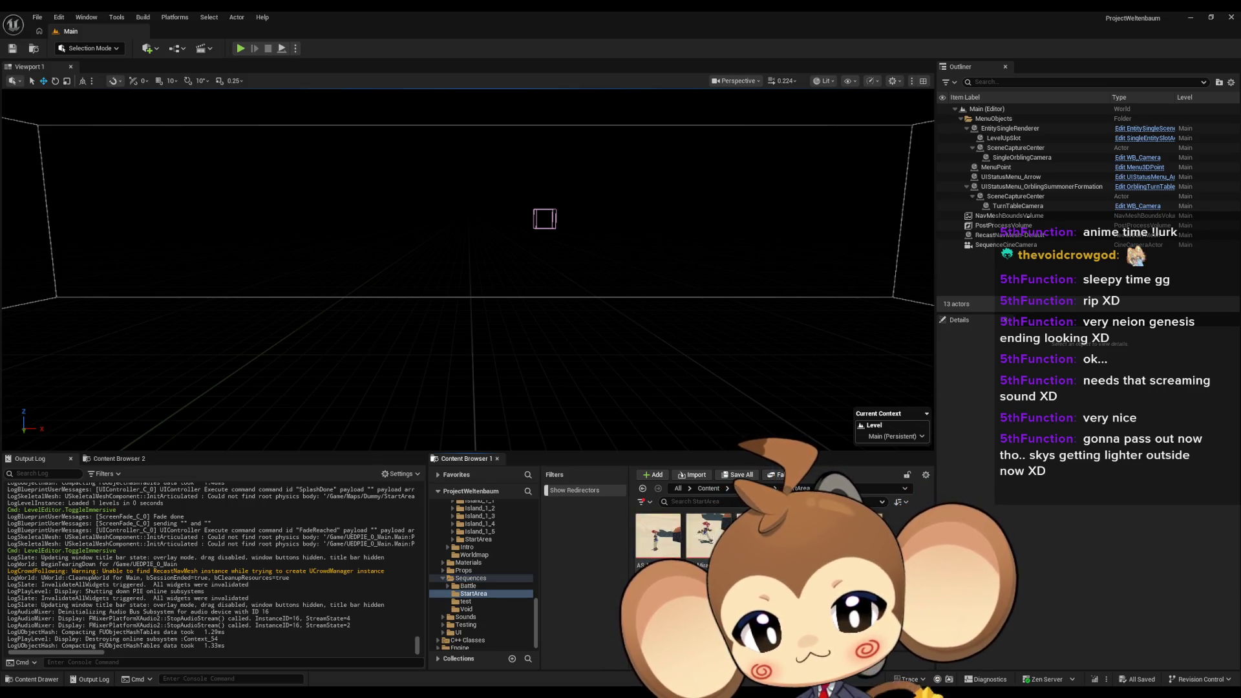
double_click(860, 530)
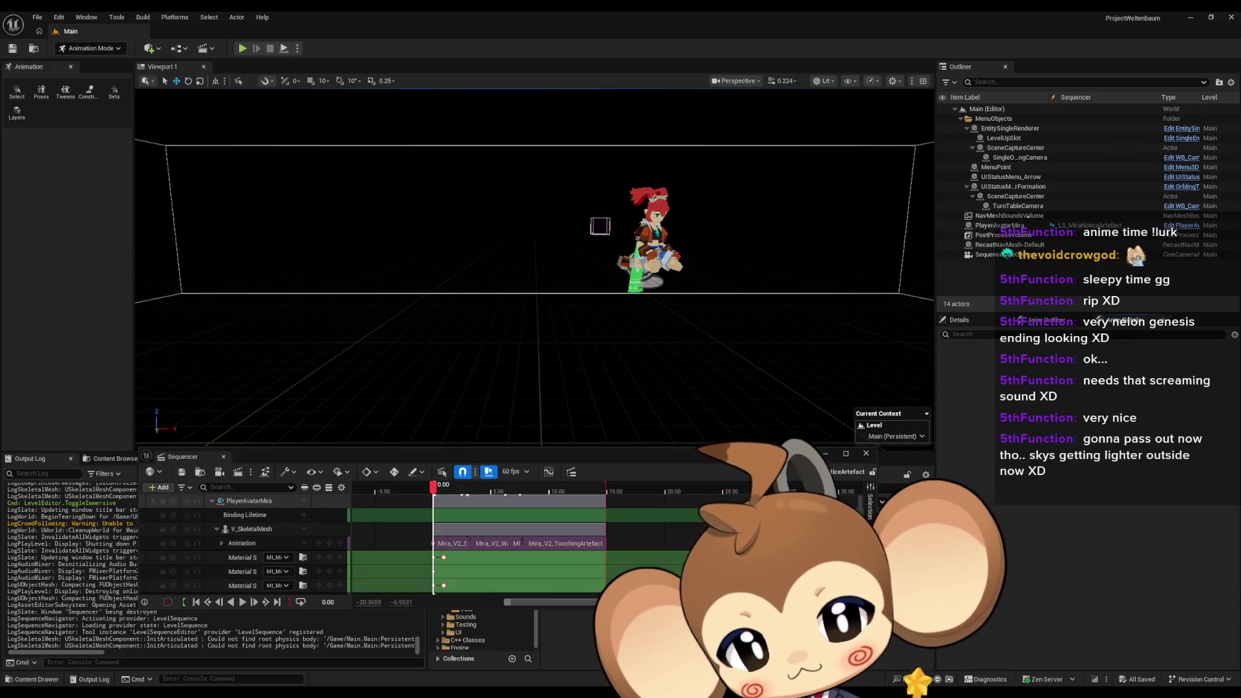
Deactivate the Transform section in LS_MiraNoticeArtefact and save the sequence
scroll(545, 575, "down", 3)
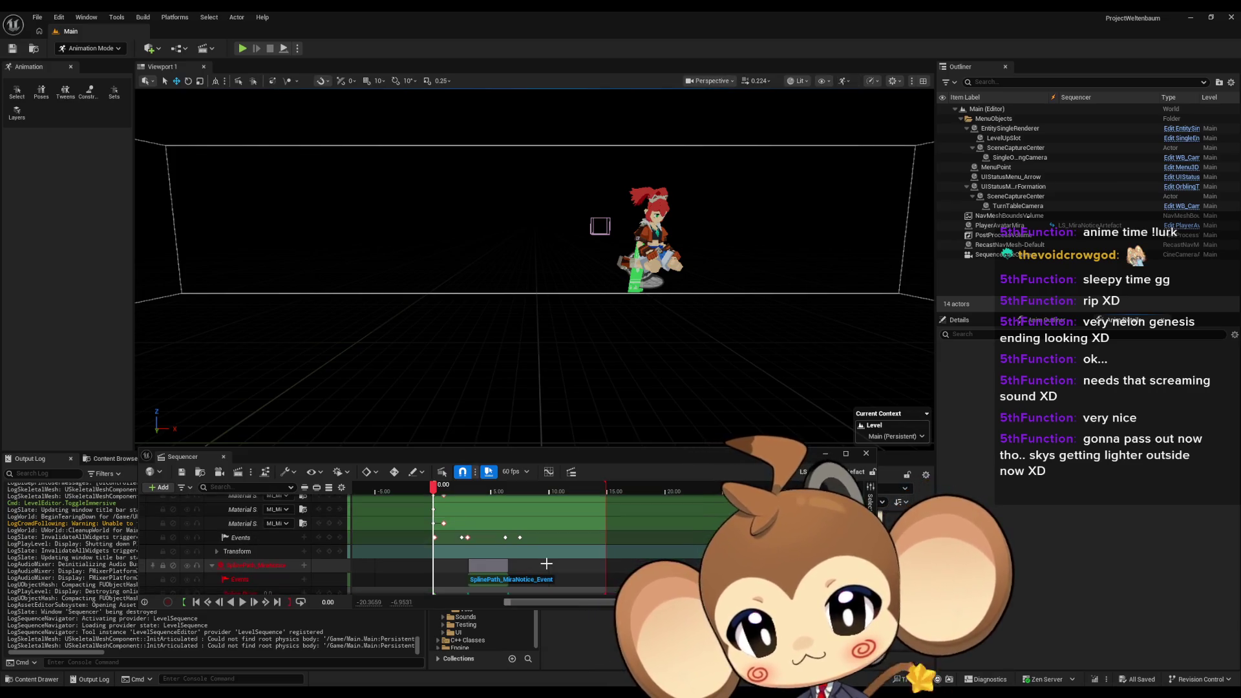
right_click(485, 546)
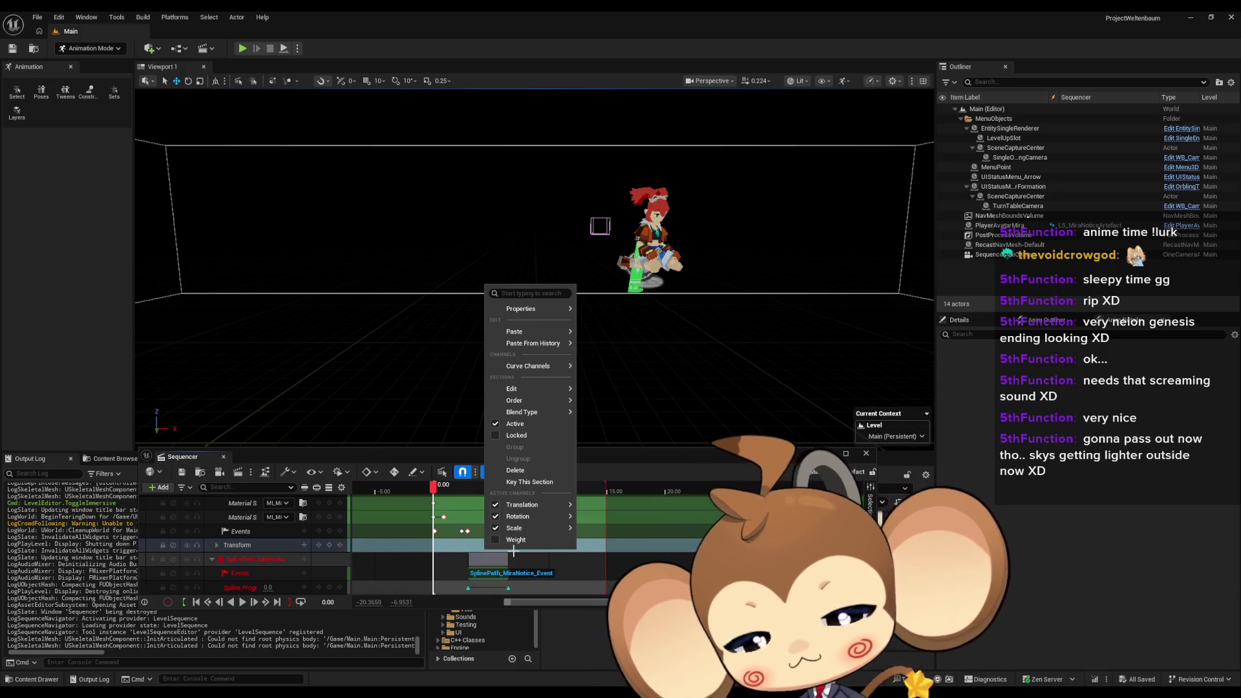
left_click(496, 424)
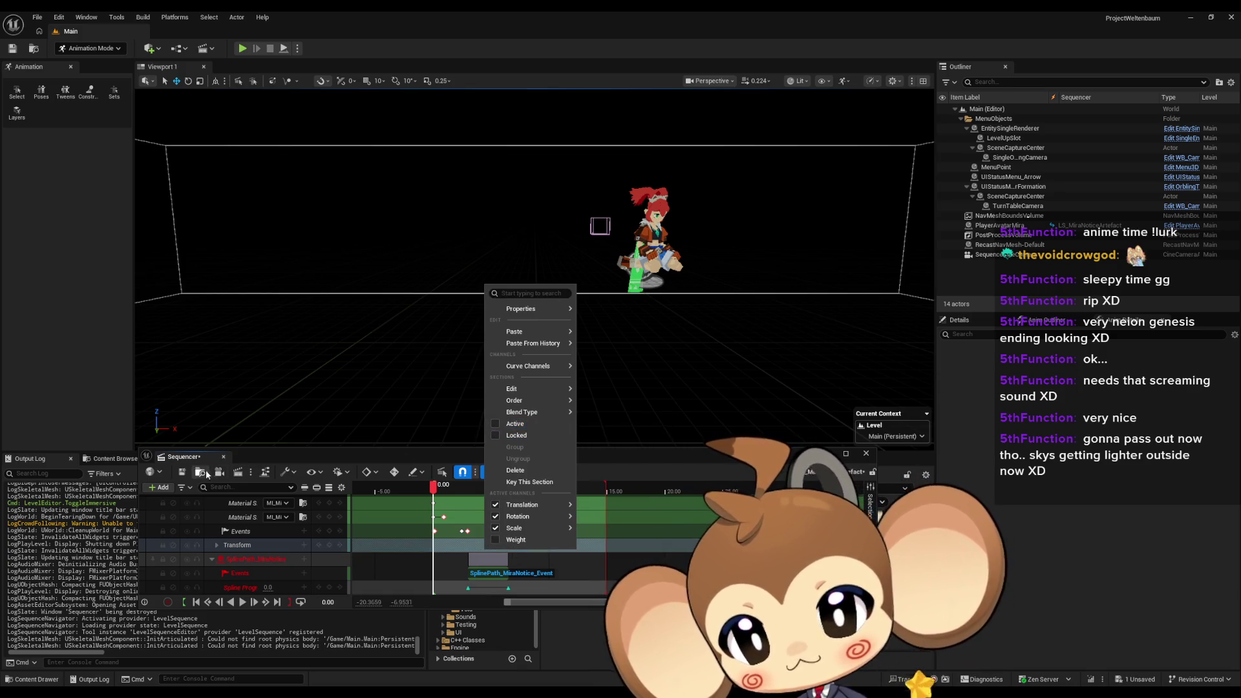
left_click(182, 472)
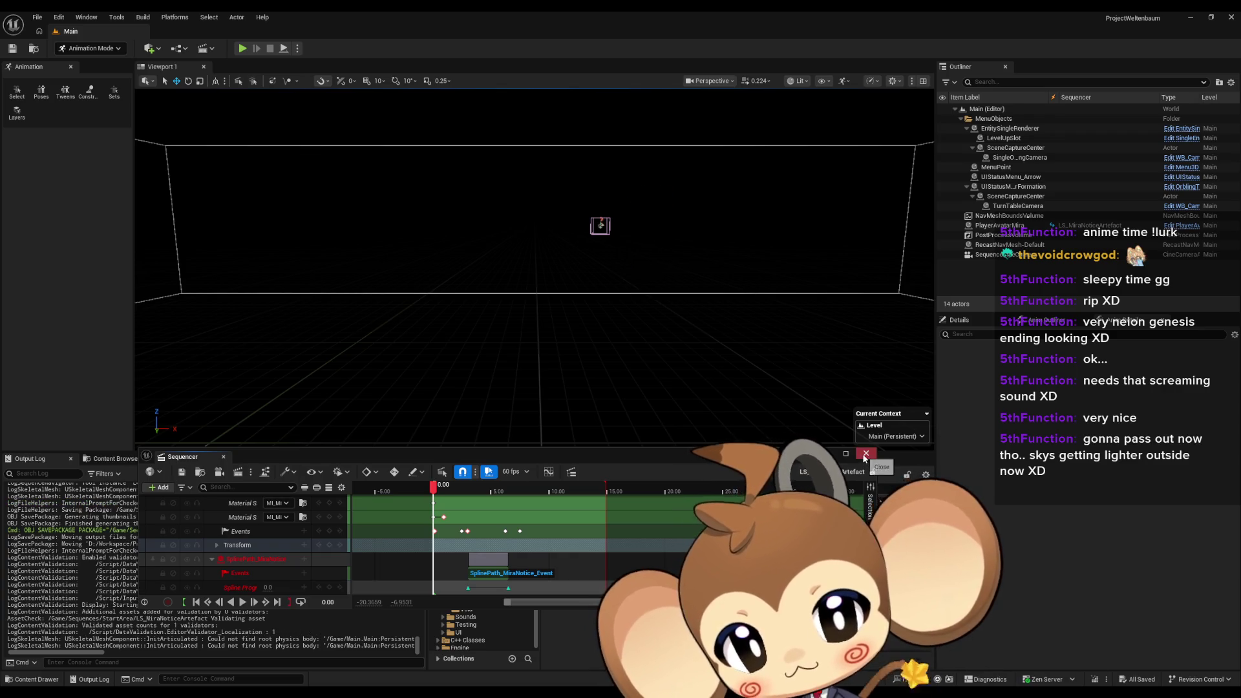
Close Sequencer, return to the Content root, and start a new play test
scroll(260, 537, "up", 3)
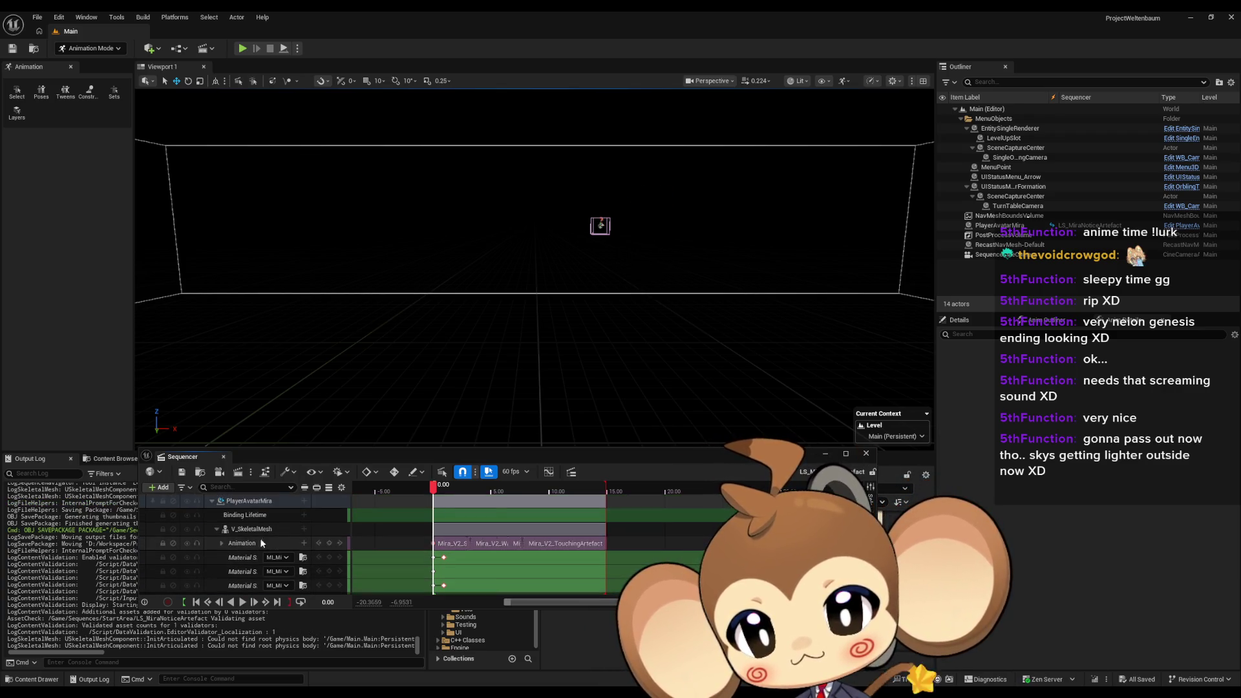
left_click(866, 454)
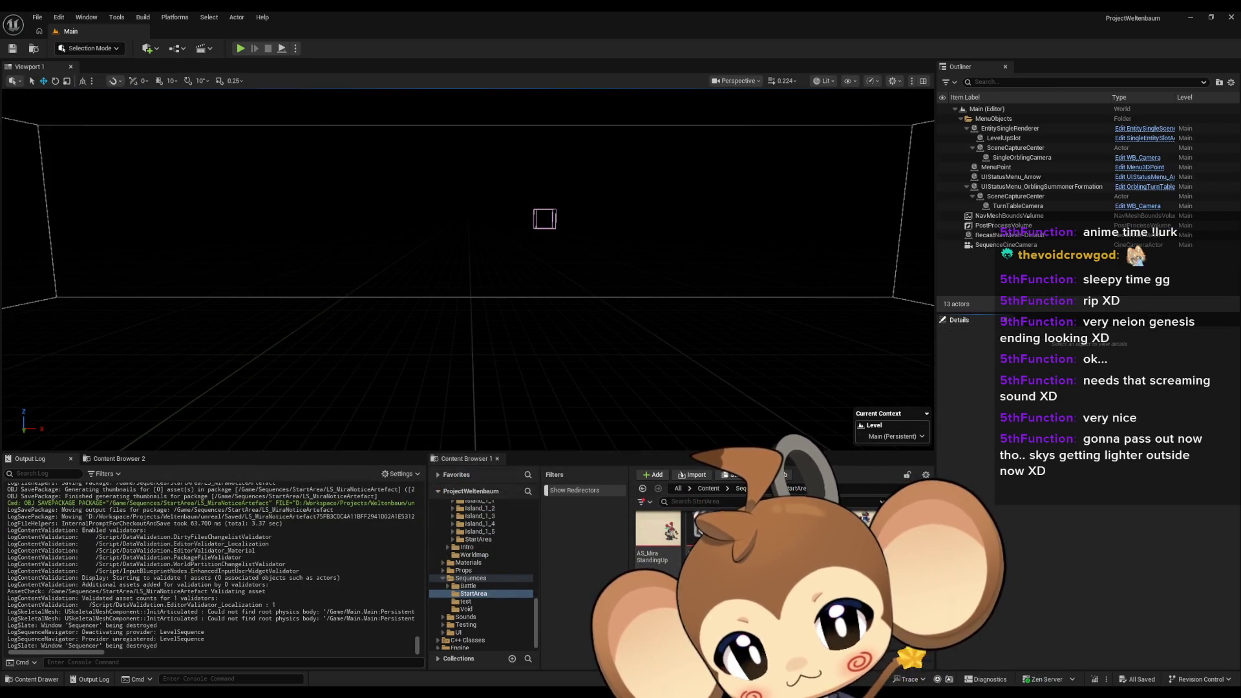
scroll(776, 549, "down", 2)
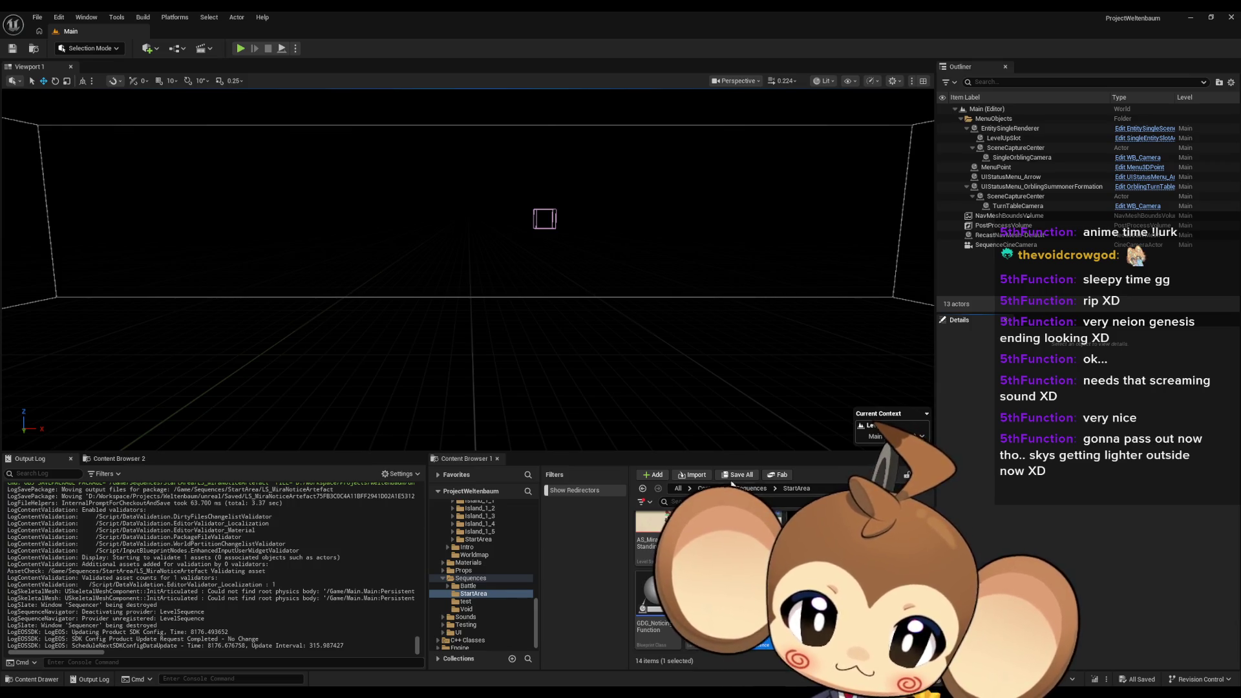
left_click(709, 488)
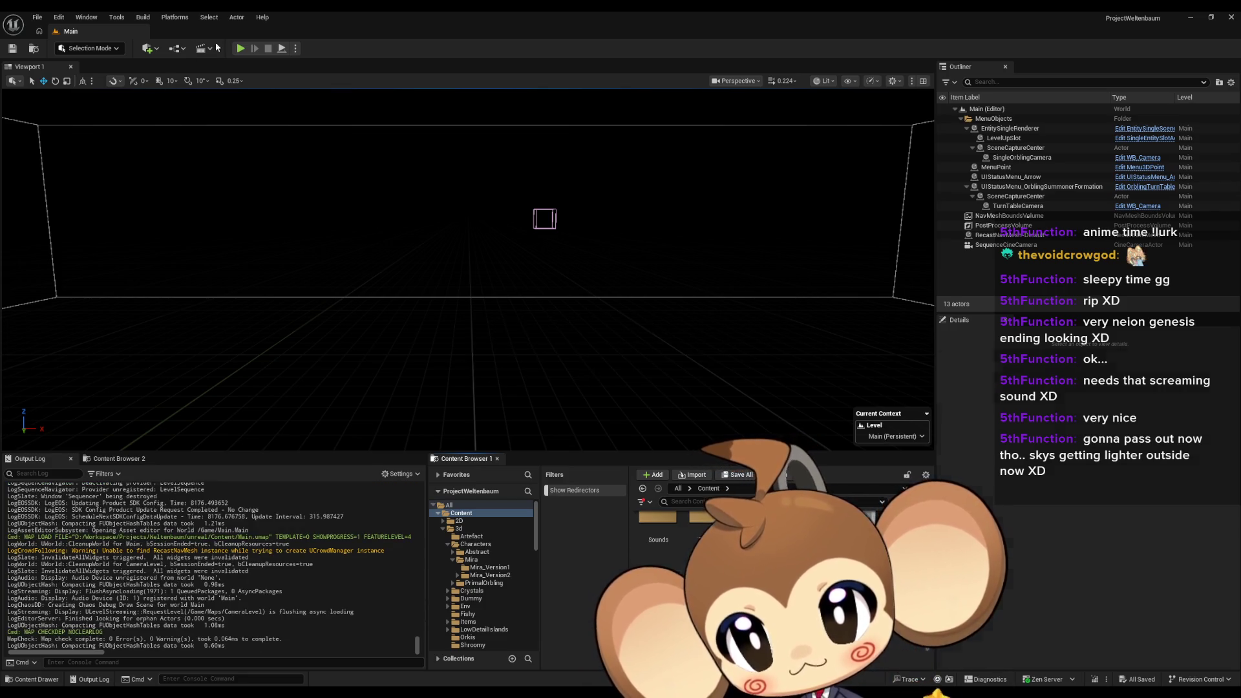
left_click(240, 48)
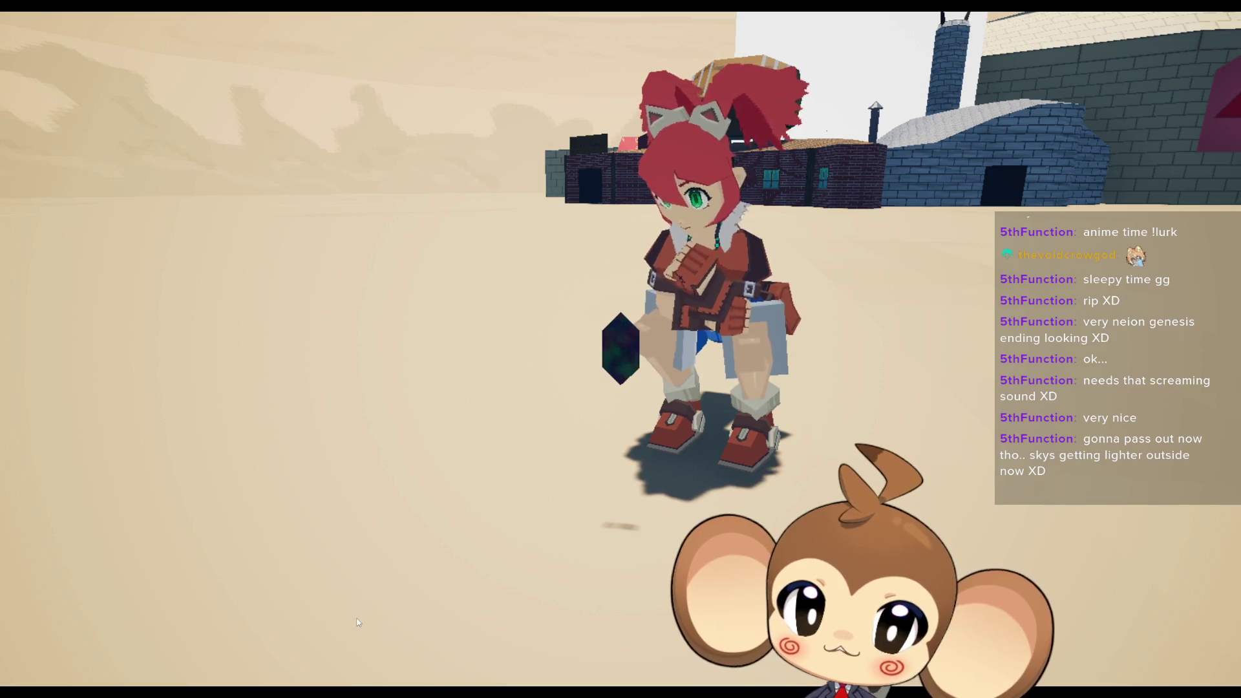
Move the Paint window over the left half of the game view and fill its canvas black
mouse_move(1238, 126)
left_mouse_down()
mouse_move(478, 122)
mouse_move(356, 139)
left_mouse_up()
left_click(178, 174)
left_click(183, 261)
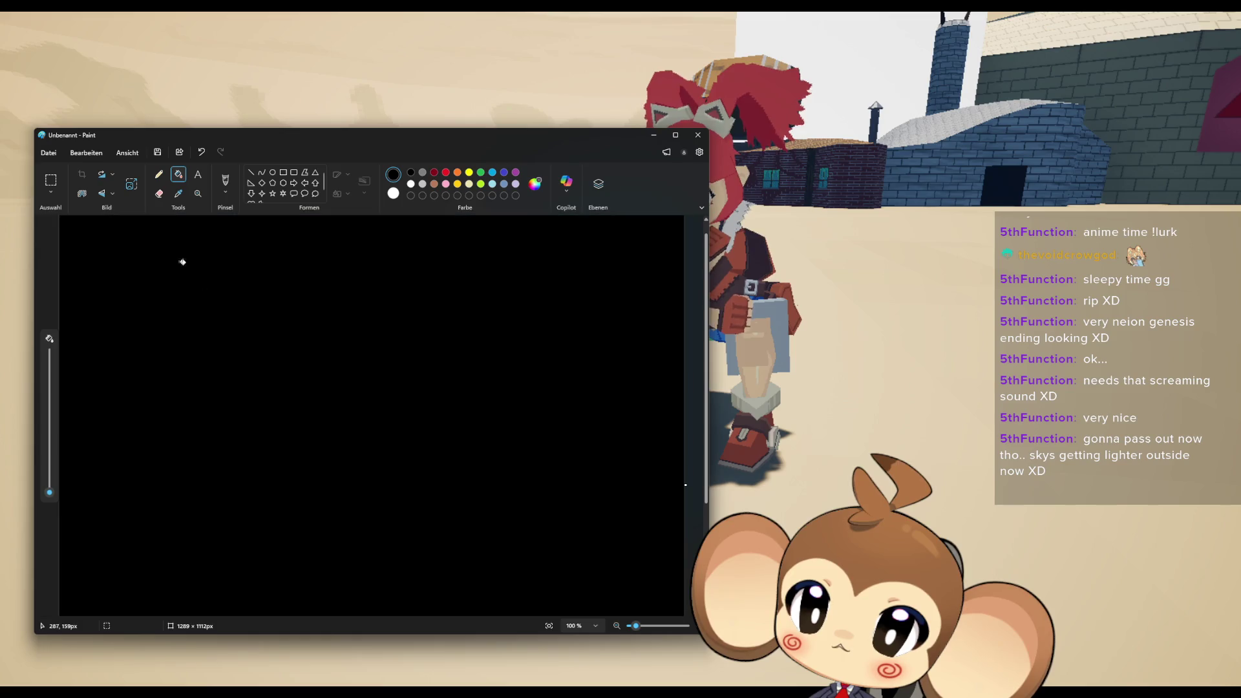
Choose a thicker Pencil and sketch the first stick figure pushing a hexagon
left_click(158, 174)
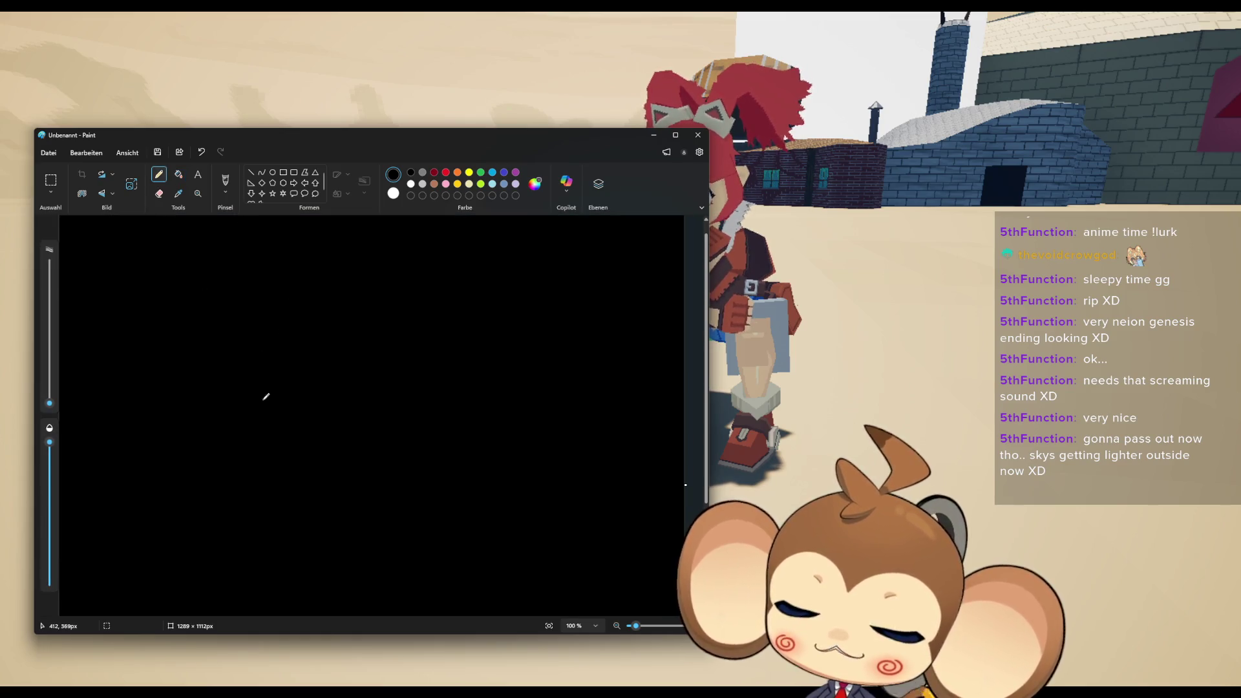
left_click_drag(50, 403, 50, 393)
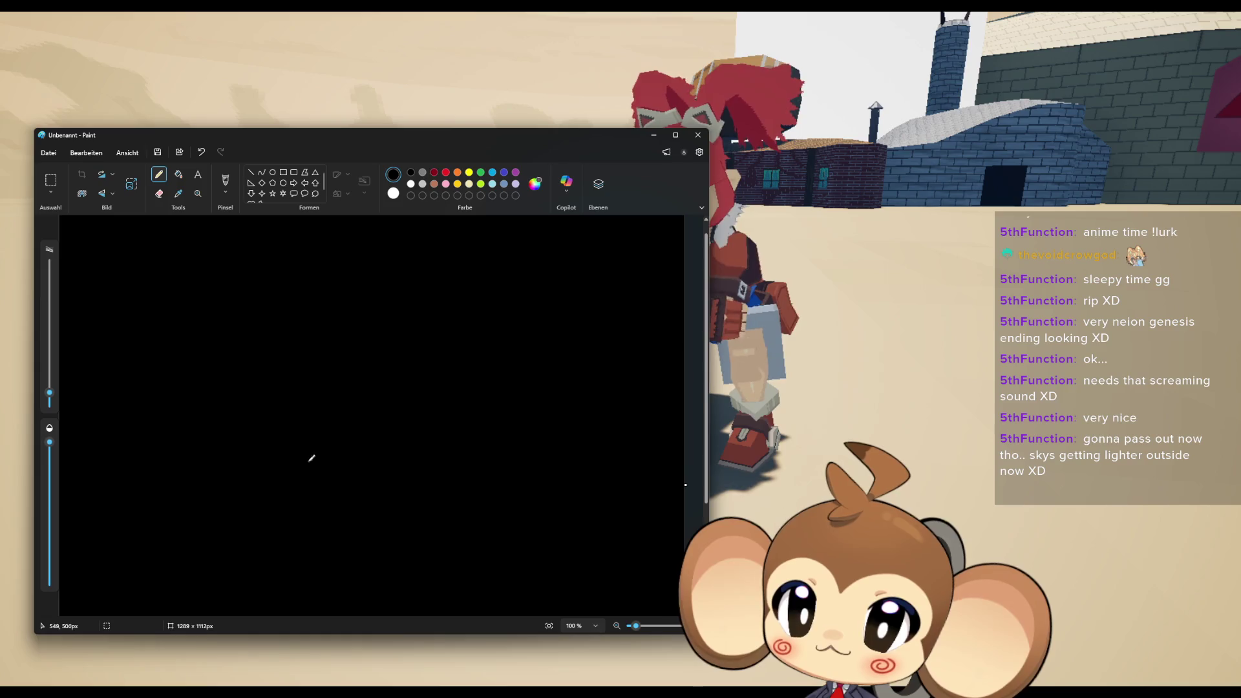
mouse_move(175, 434)
left_mouse_down()
mouse_move(178, 403)
mouse_move(206, 389)
left_mouse_up()
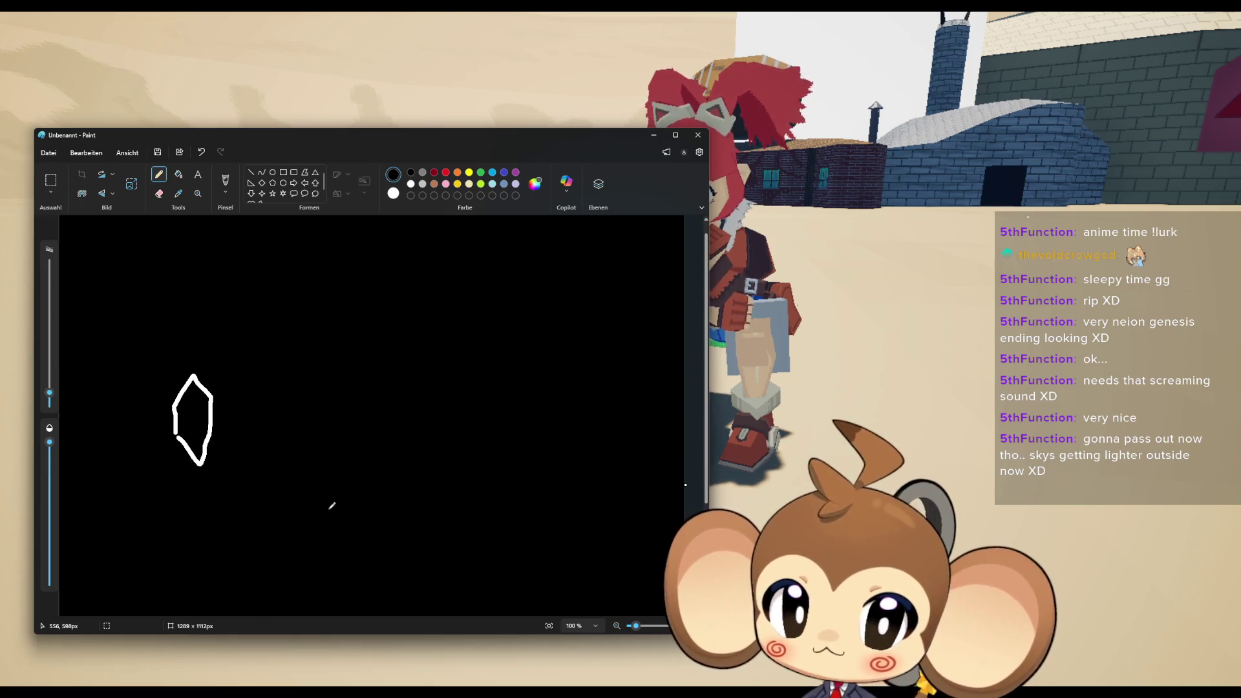
mouse_move(310, 515)
left_mouse_down()
mouse_move(345, 501)
mouse_move(301, 440)
left_mouse_up()
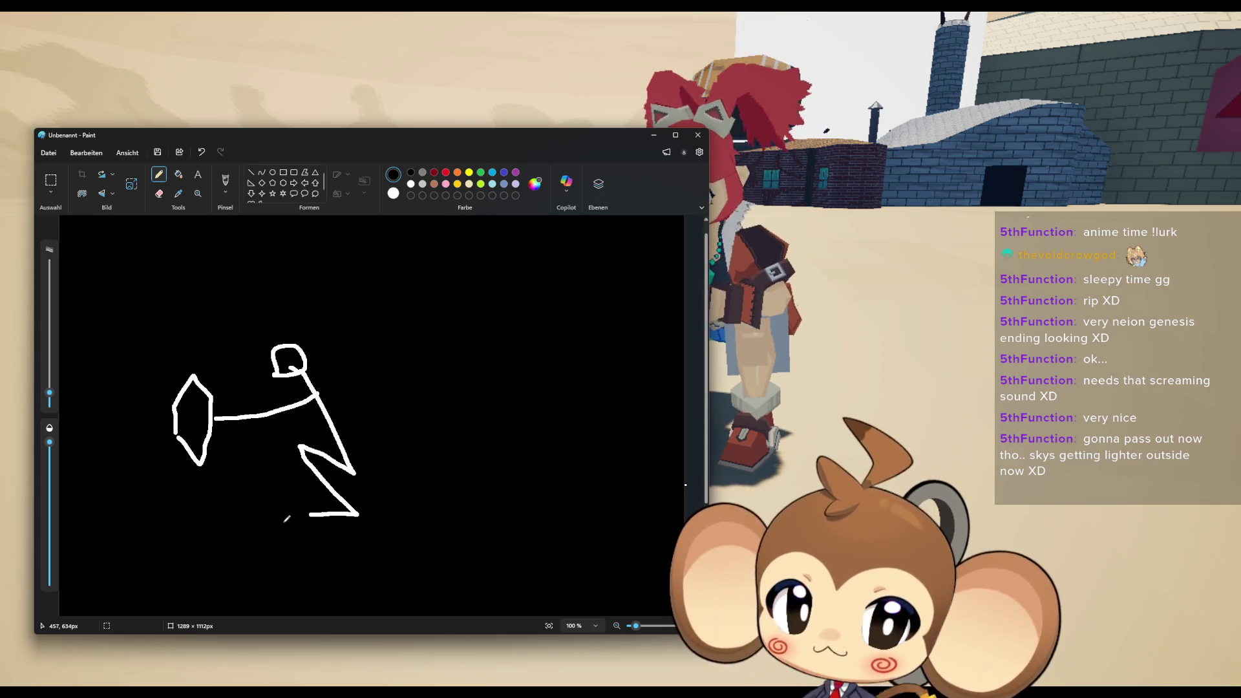
Begin the second figure's legs and maximize the Paint window
scroll(285, 521, "down", 3)
scroll(504, 388, "up", 2)
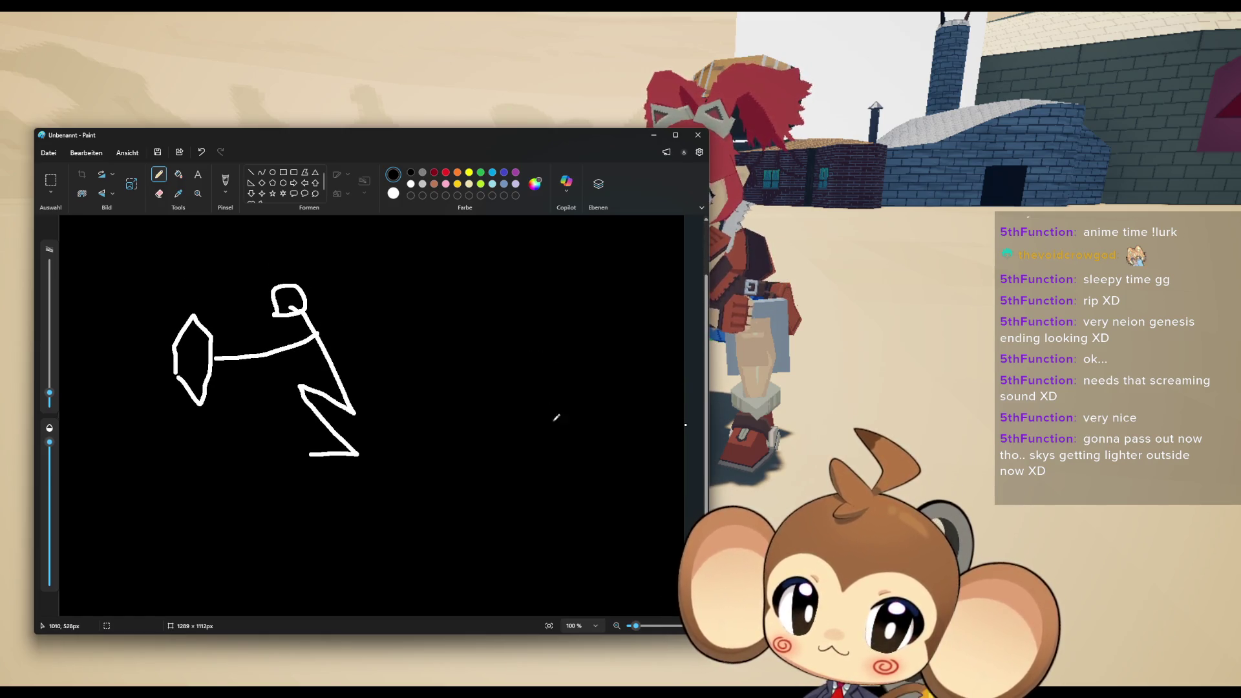
mouse_move(514, 446)
left_mouse_down()
mouse_move(548, 444)
mouse_move(568, 383)
mouse_move(617, 440)
left_mouse_up()
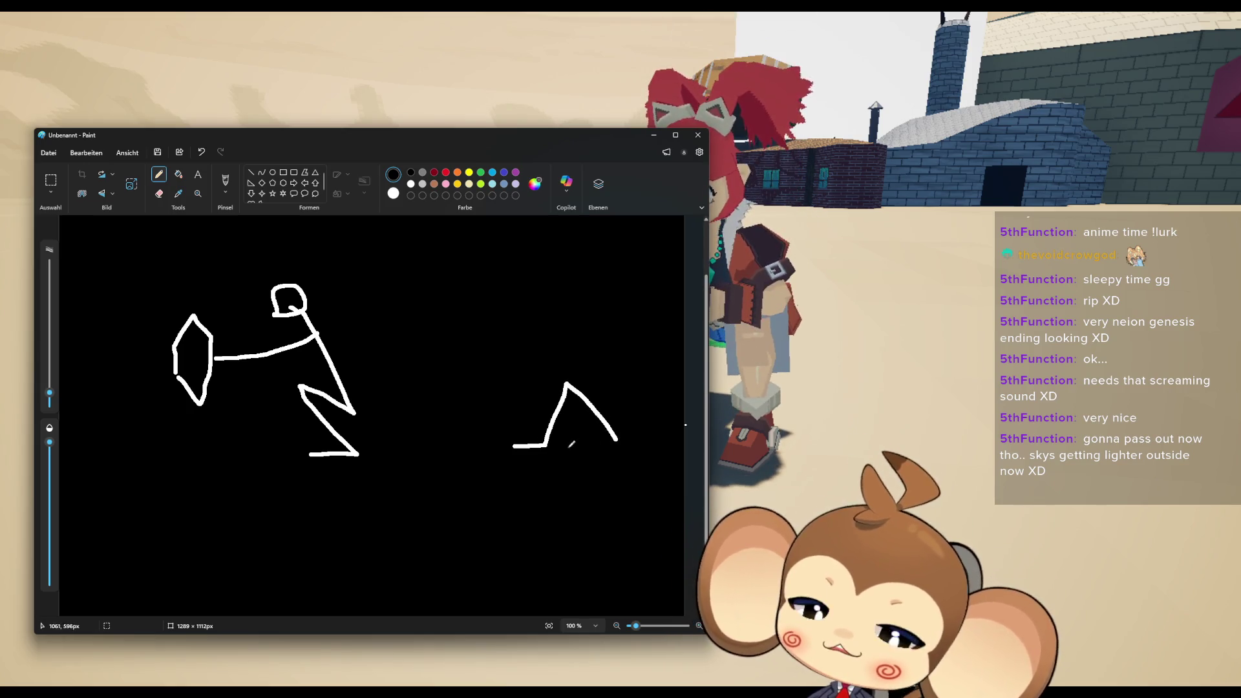
double_click(355, 144)
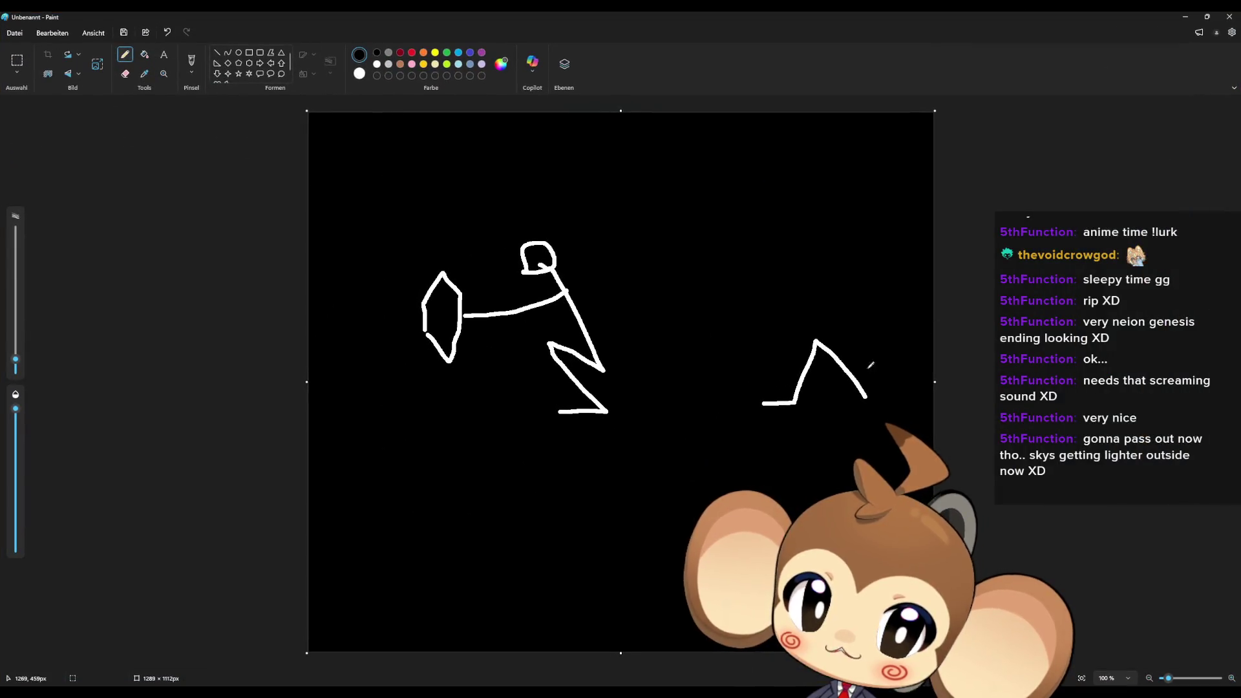
Enlarge the canvas to 5407 × 3341 px and fill the new area black
scroll(691, 444, "down", 8, "ctrl")
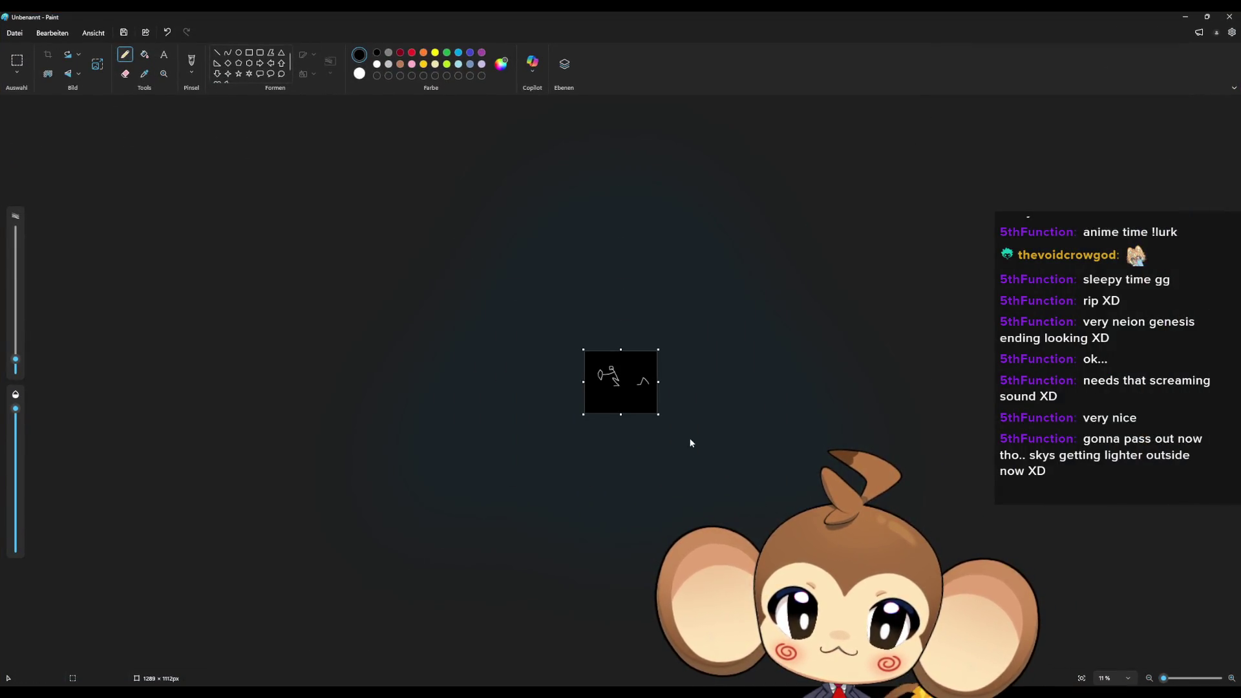
left_click_drag(658, 413, 895, 542)
left_click(144, 54)
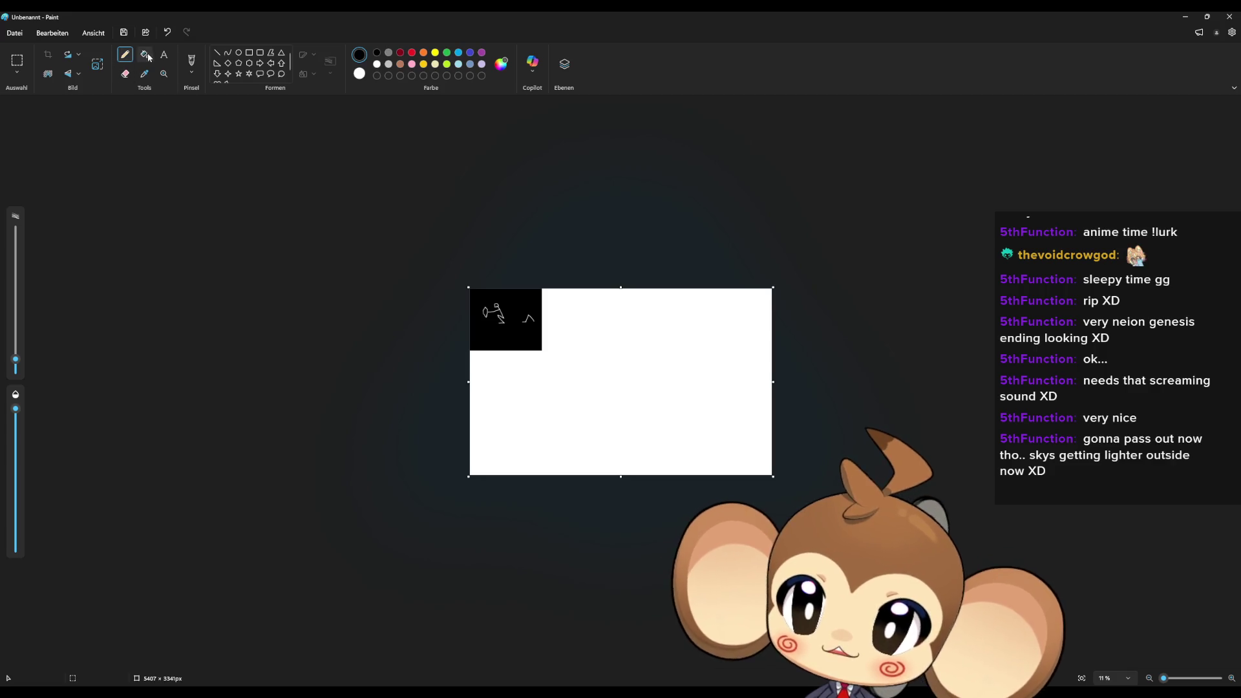
left_click(653, 366)
Draw the second stick figure's second leg, torso and round head with the Pencil
scroll(623, 363, "up", 10, "ctrl")
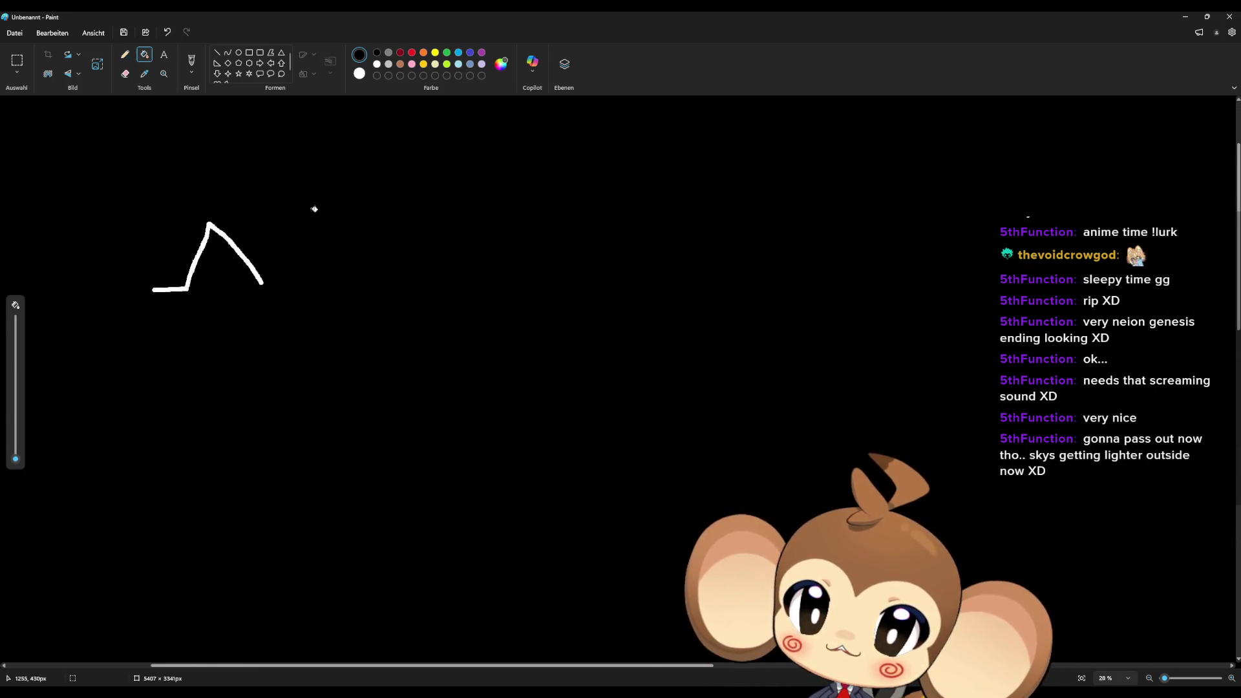
scroll(465, 271, "up", 3)
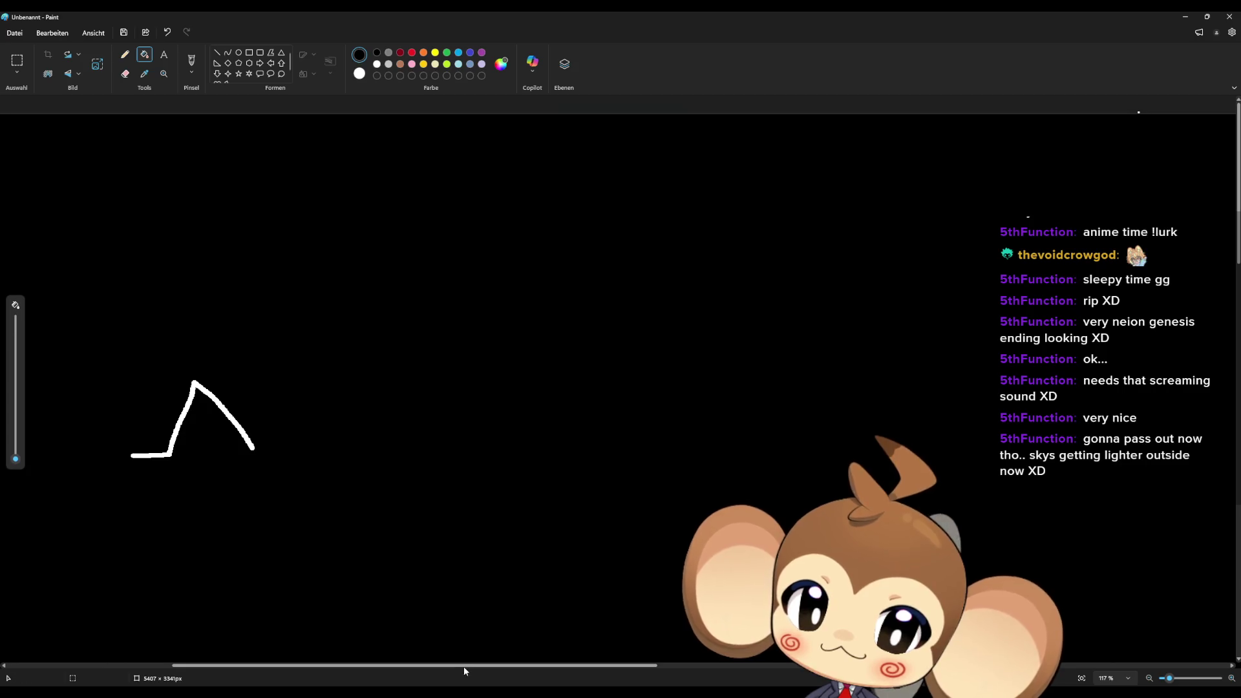
left_click_drag(464, 669, 356, 669)
left_click(124, 55)
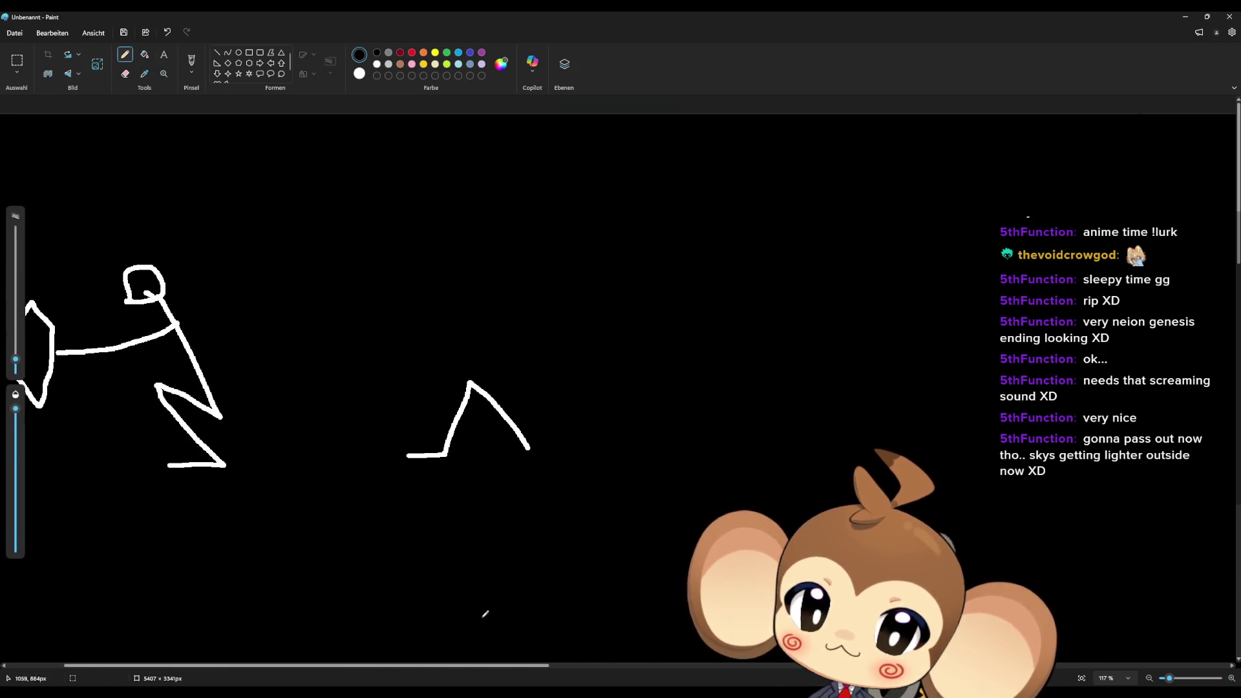
left_click_drag(459, 669, 405, 669)
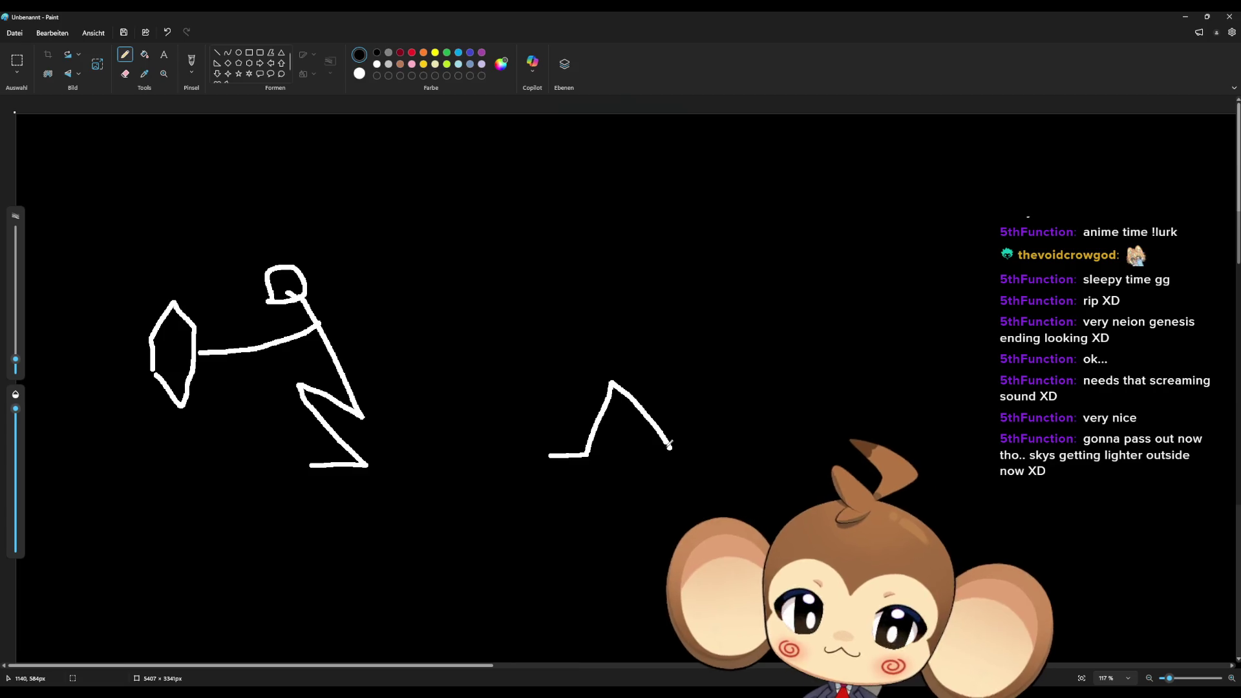
left_click_drag(674, 445, 732, 363)
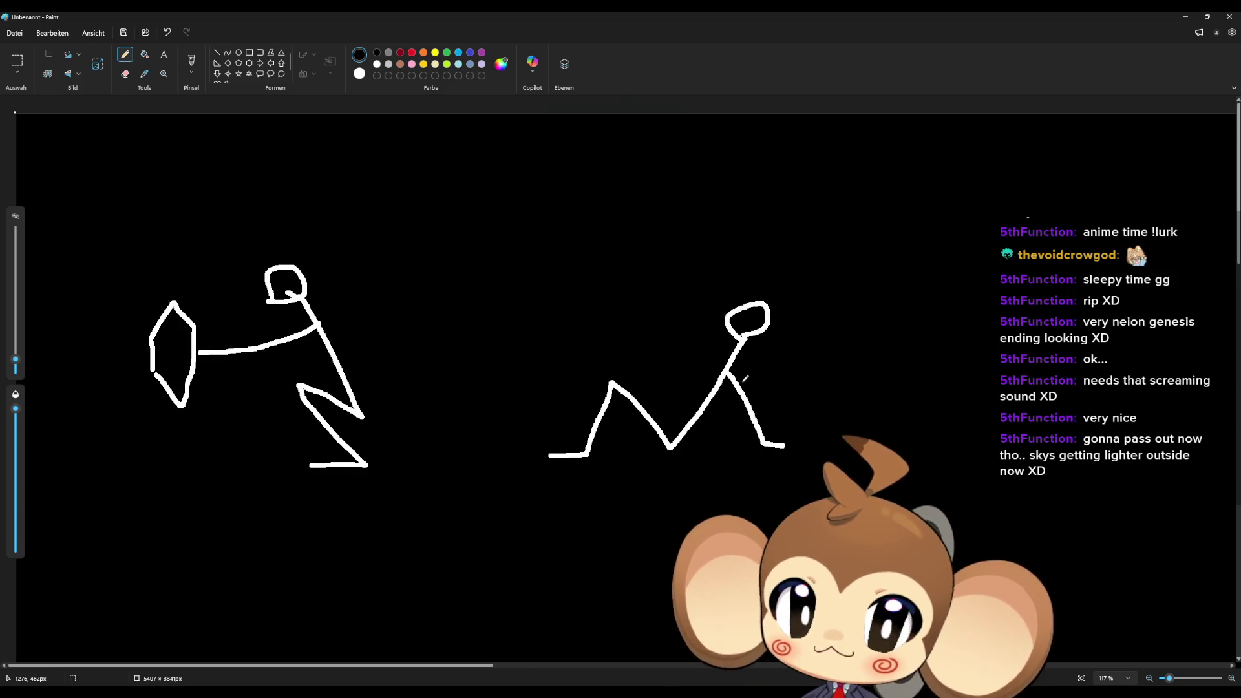
scroll(732, 450, "down", 2)
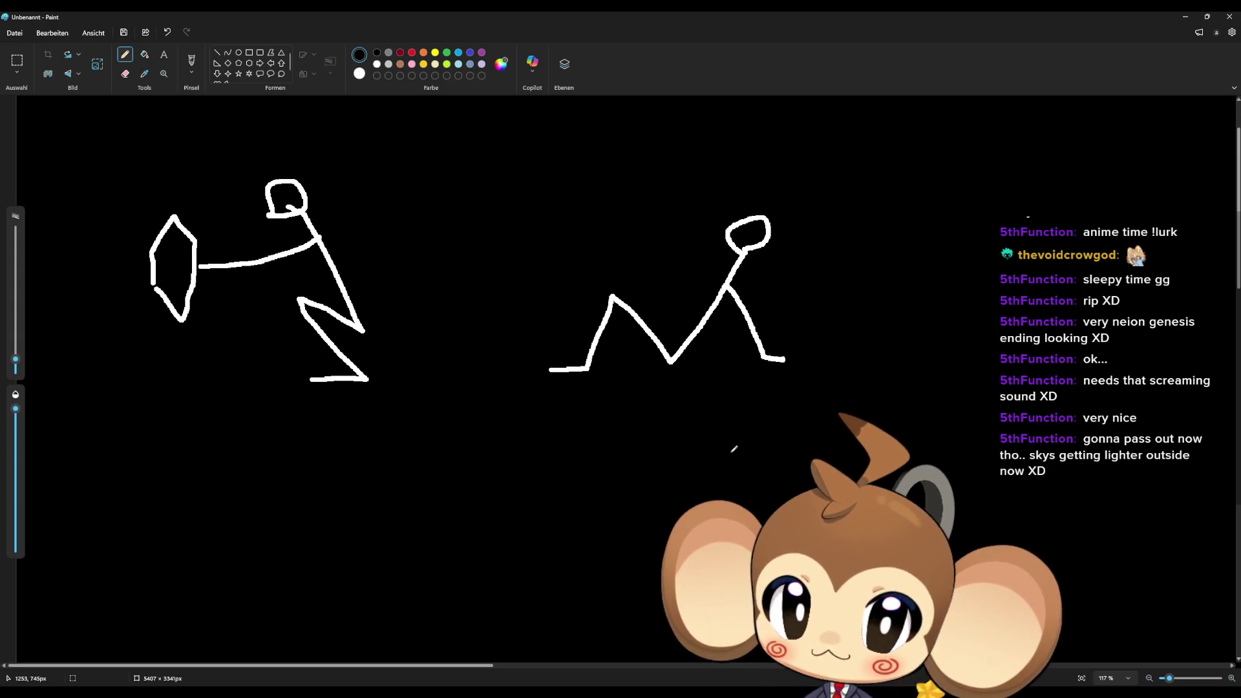
scroll(734, 448, "down", 2)
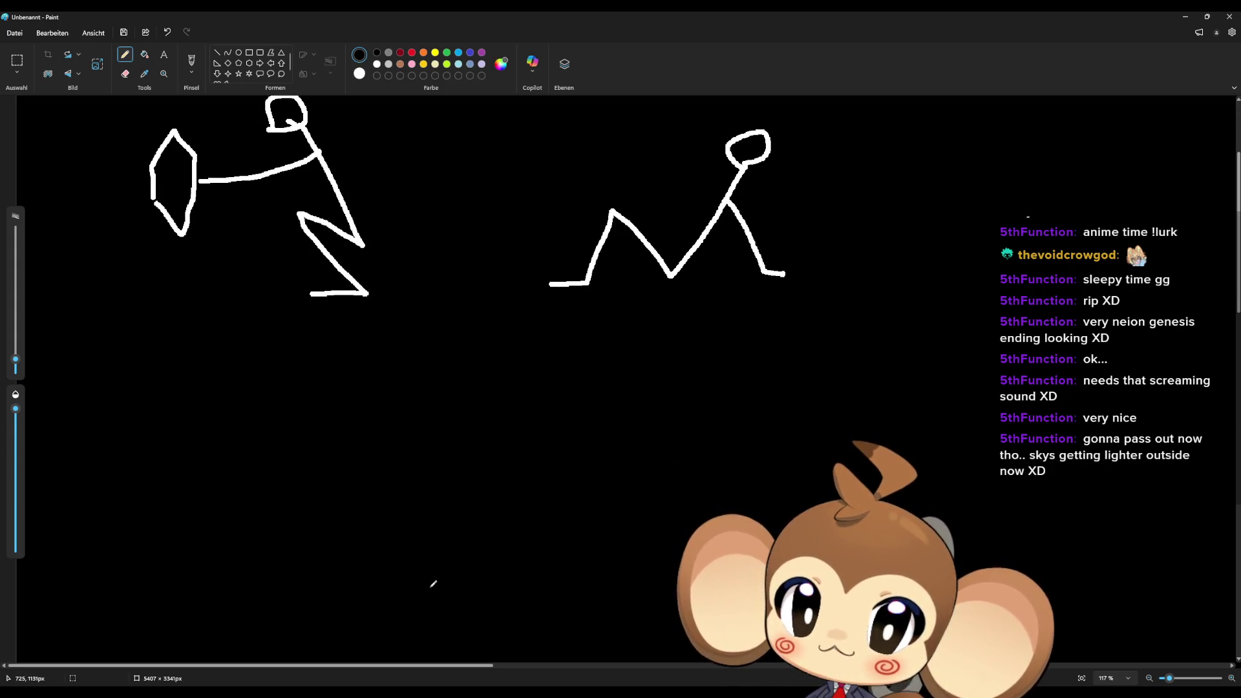
Draw a crouching third figure with bent legs, a head, an eye and a mouth
mouse_move(425, 605)
left_mouse_down()
mouse_move(486, 606)
mouse_move(410, 535)
mouse_move(503, 554)
mouse_move(484, 429)
mouse_move(457, 502)
mouse_move(429, 471)
left_mouse_up()
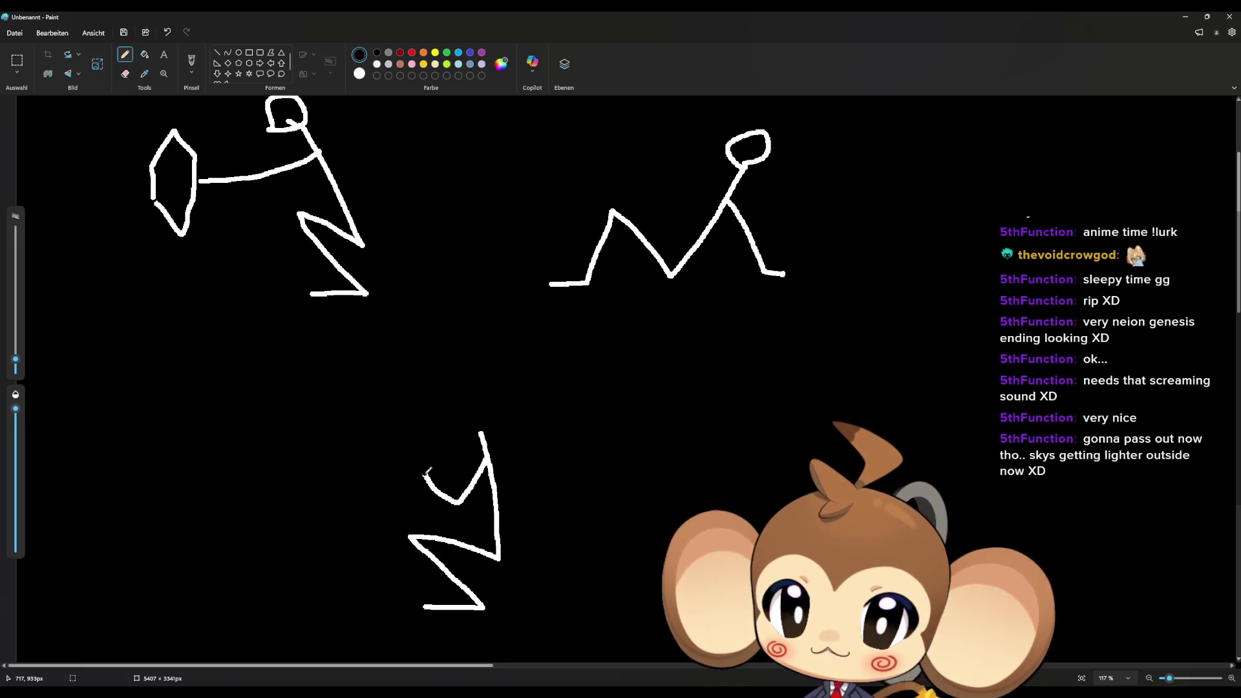
mouse_move(486, 431)
left_mouse_down()
mouse_move(450, 418)
mouse_move(491, 429)
left_mouse_up()
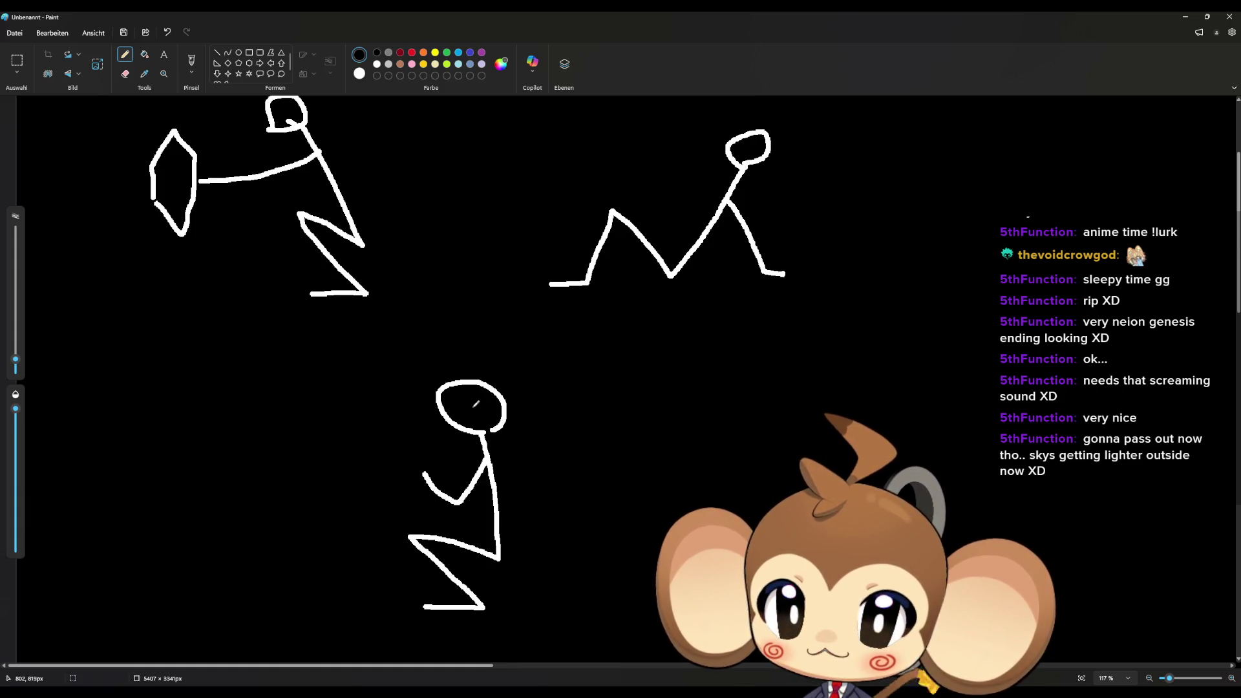
left_click(462, 403)
mouse_move(462, 413)
left_mouse_down()
mouse_move(447, 418)
mouse_move(460, 422)
left_mouse_up()
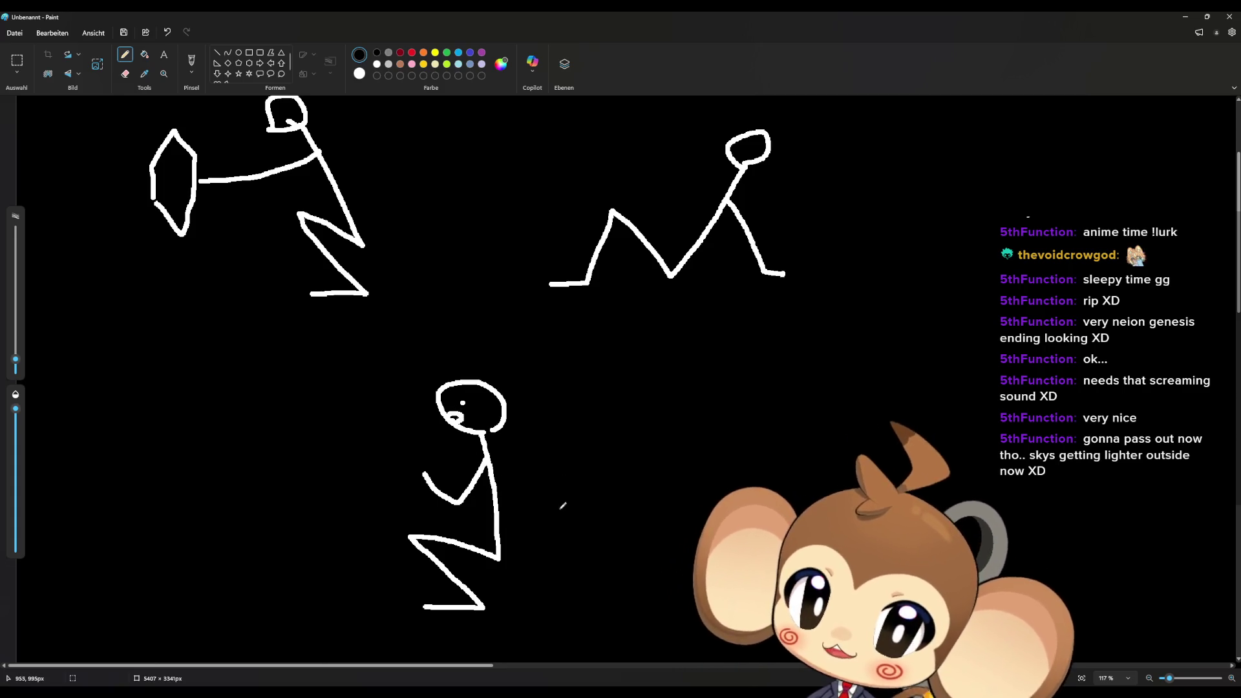
Begin a tall standing figure at the right side of the canvas
scroll(564, 502, "up", 3)
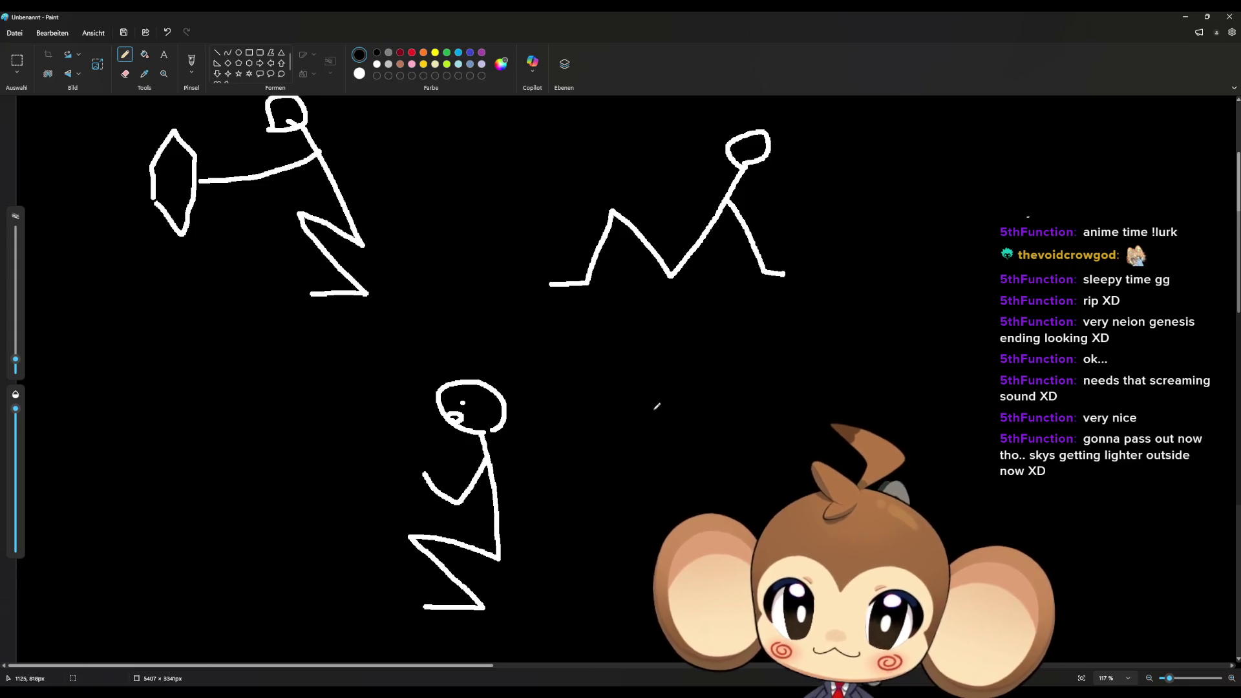
scroll(651, 405, "down", 2)
scroll(698, 413, "up", 1)
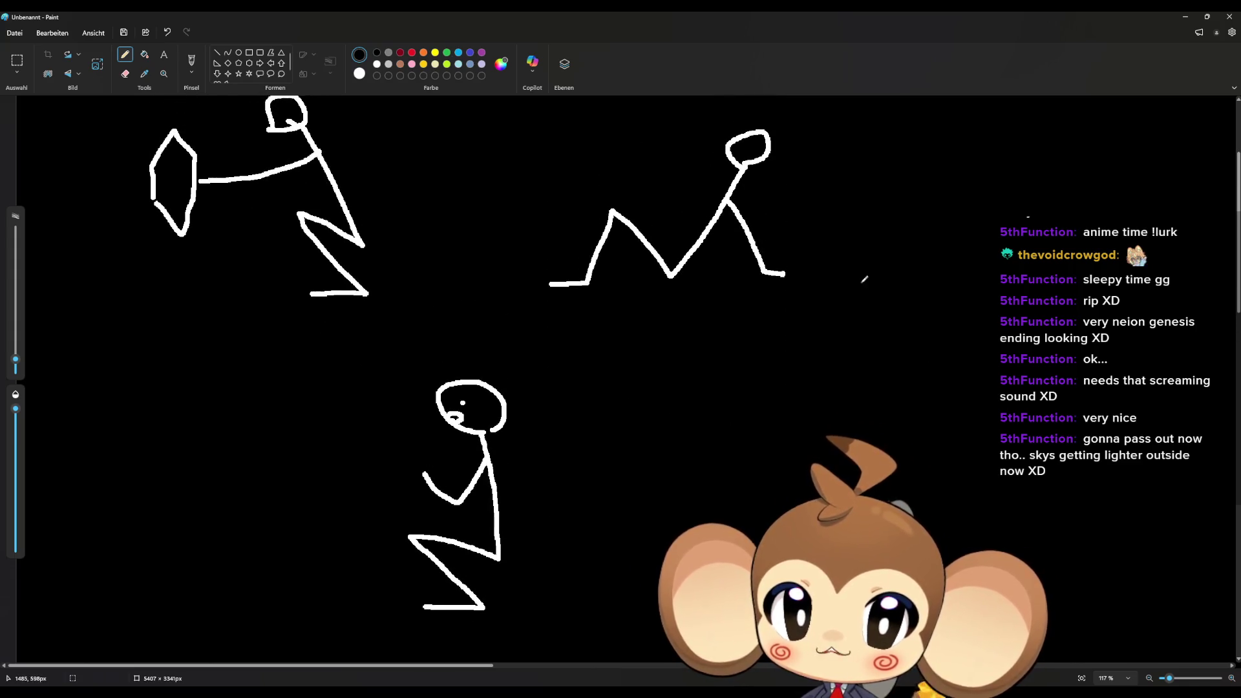
mouse_move(1034, 549)
left_mouse_down()
mouse_move(1055, 548)
mouse_move(1042, 315)
mouse_move(1061, 292)
mouse_move(1043, 315)
mouse_move(1077, 402)
mouse_move(1011, 386)
left_mouse_up()
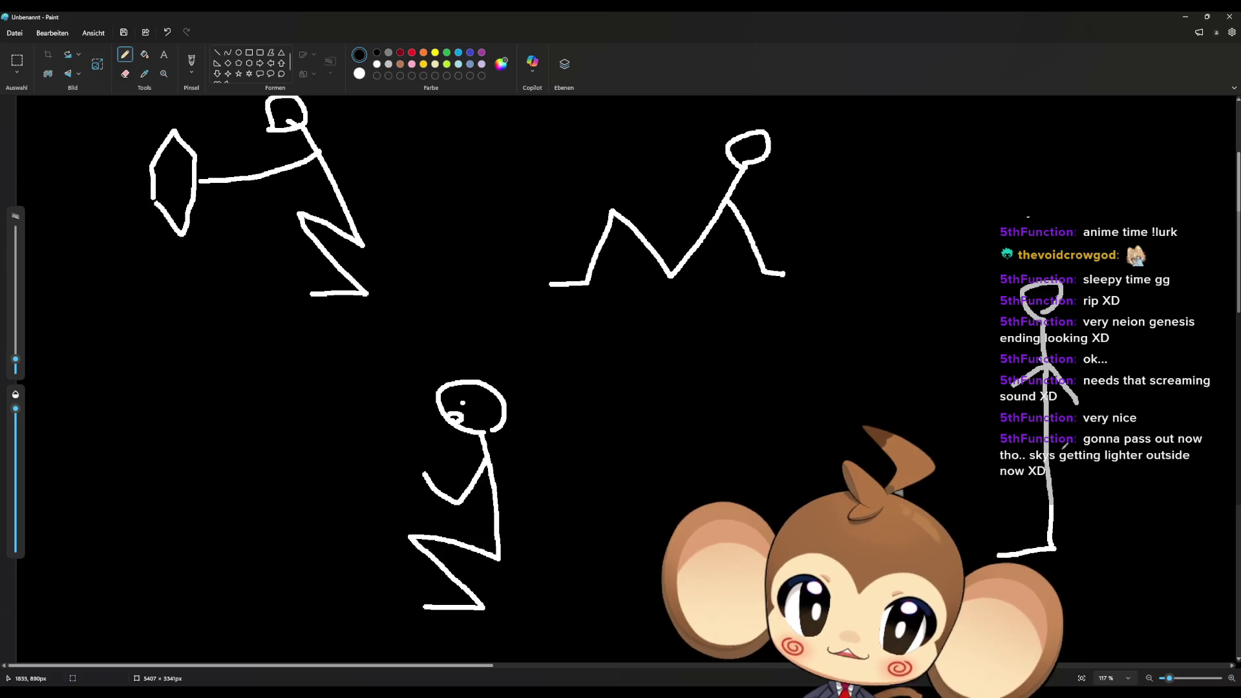
Add curled arms to the standing figure, an arrow toward the crouching figure, and a long curving line
mouse_move(1081, 446)
left_mouse_down()
mouse_move(998, 434)
mouse_move(1018, 424)
mouse_move(1101, 467)
left_mouse_up()
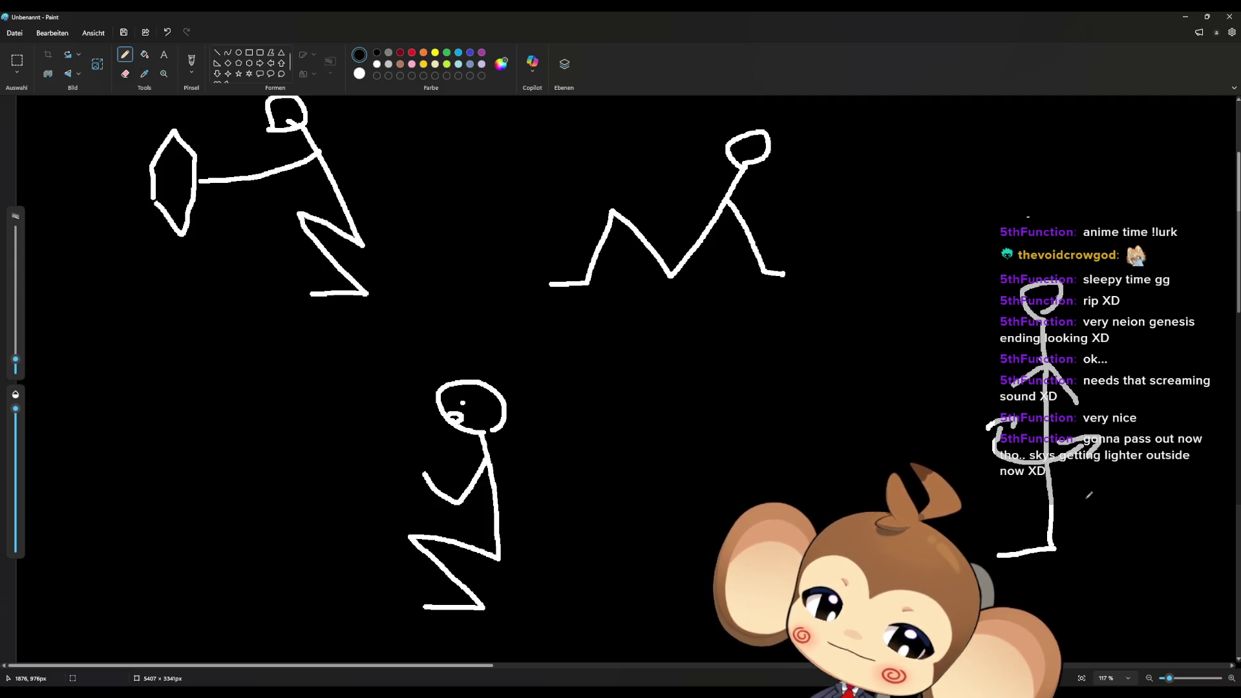
mouse_move(691, 359)
left_mouse_down()
mouse_move(619, 385)
mouse_move(638, 393)
left_mouse_up()
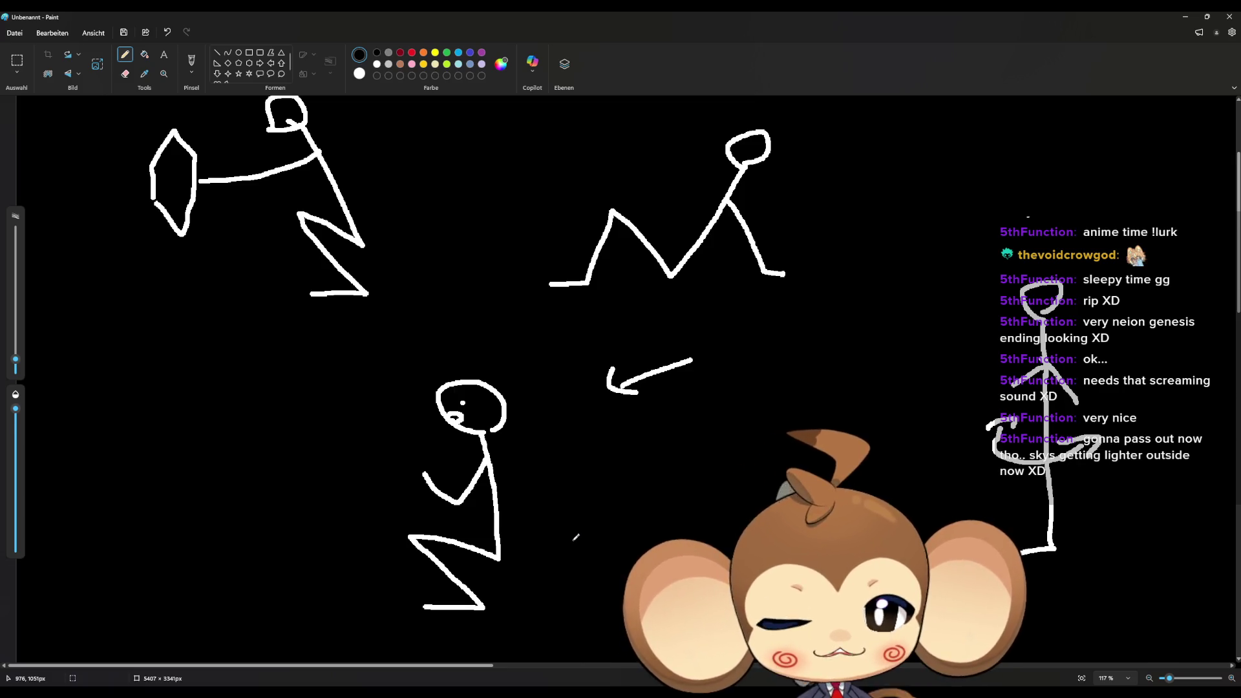
mouse_move(569, 482)
left_mouse_down()
mouse_move(724, 482)
mouse_move(867, 555)
left_mouse_up()
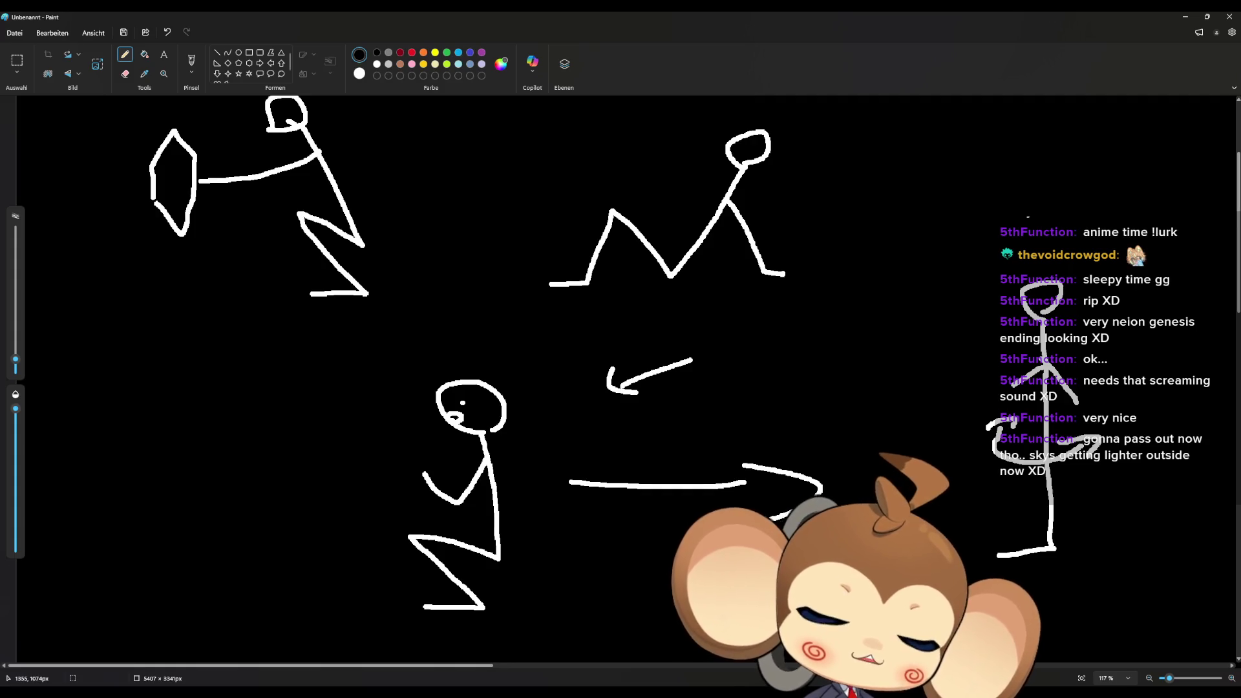